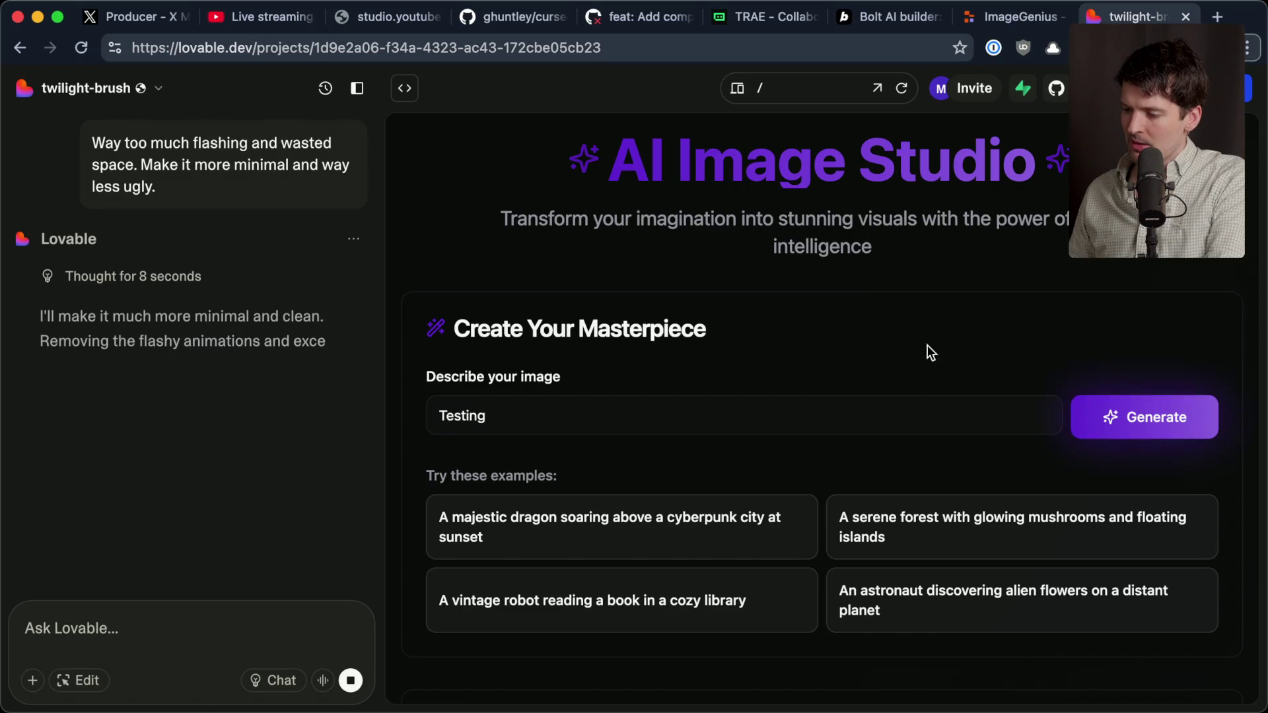
Toggle between the AI Image Studio source code and its live preview in Lovable.
click(405, 90)
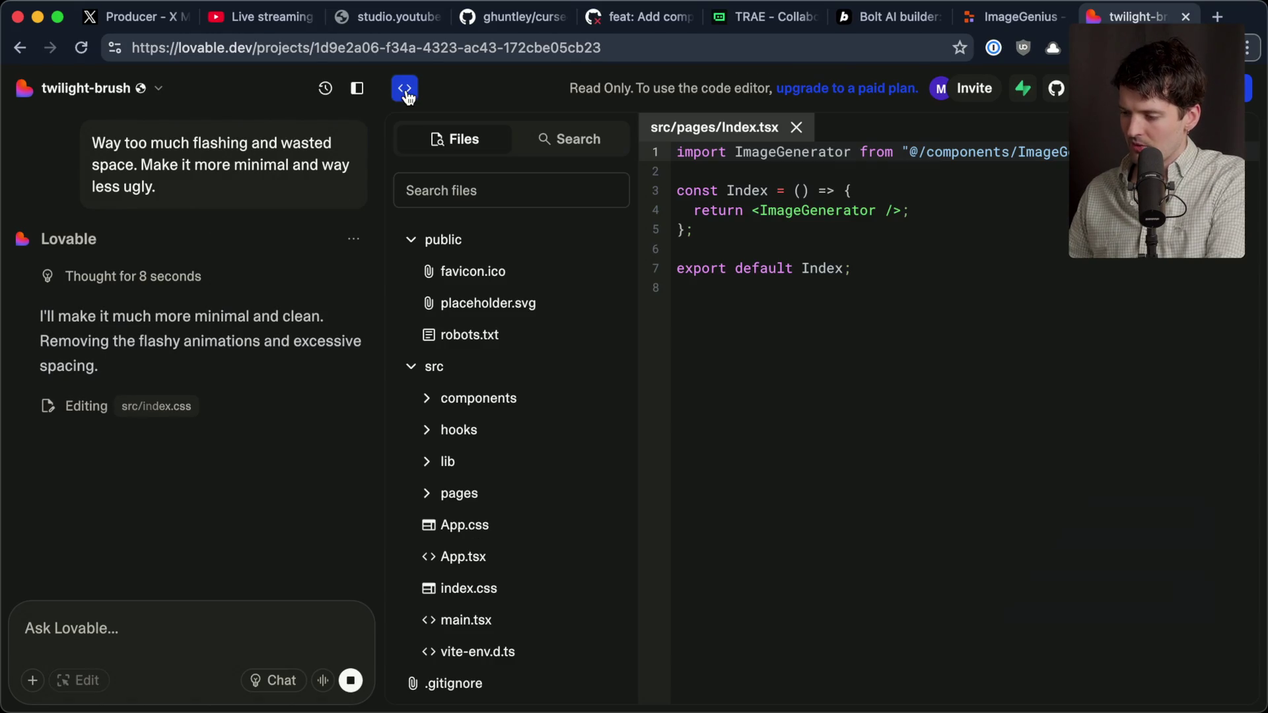
click(405, 90)
click(405, 90)
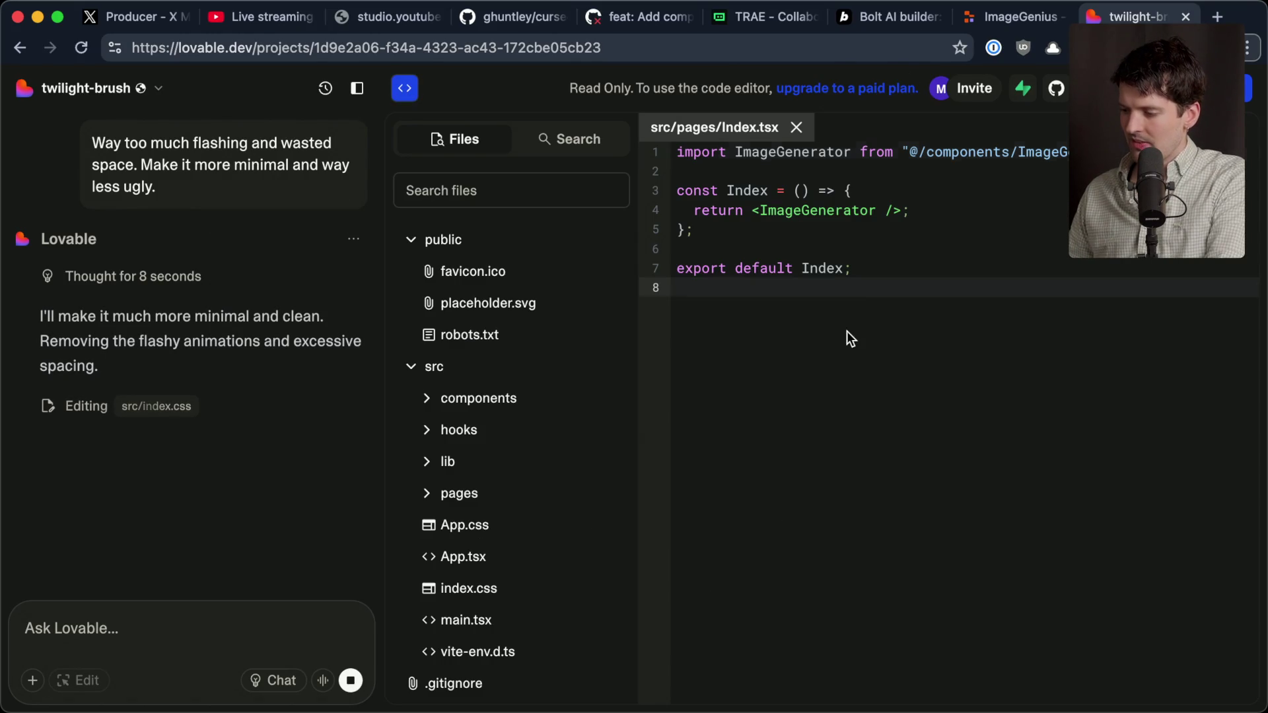
click(753, 246)
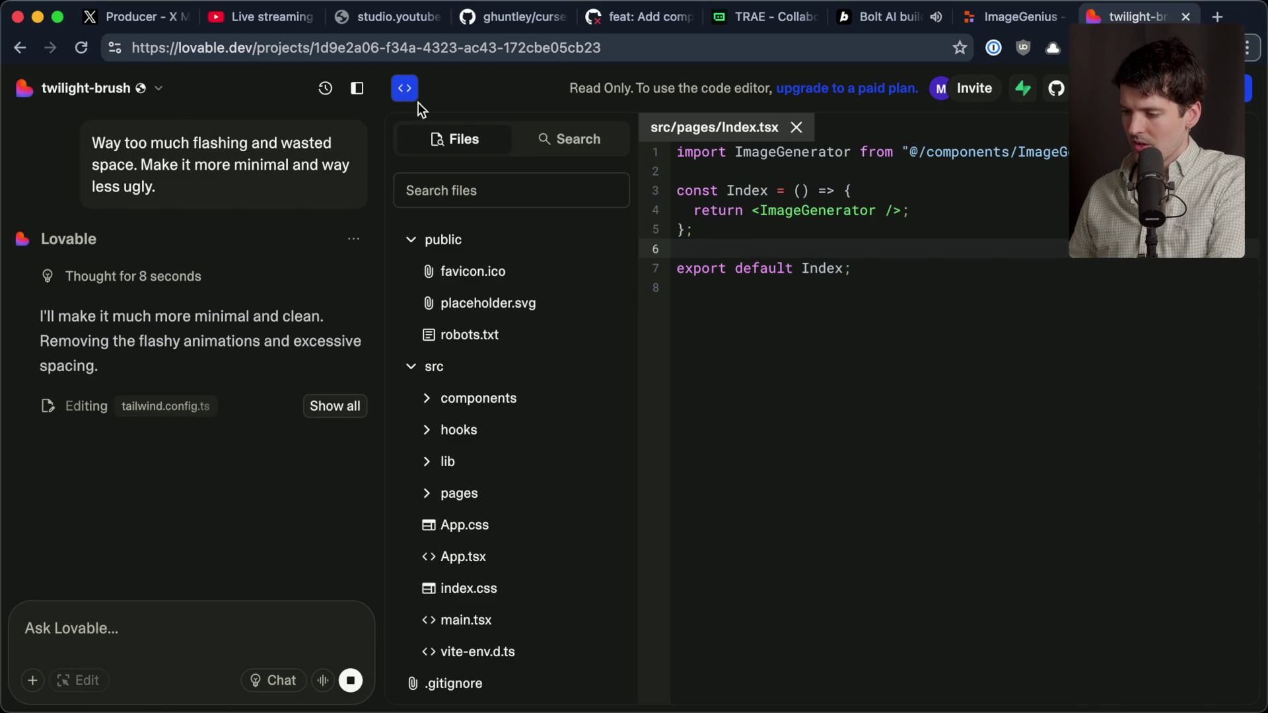
click(405, 89)
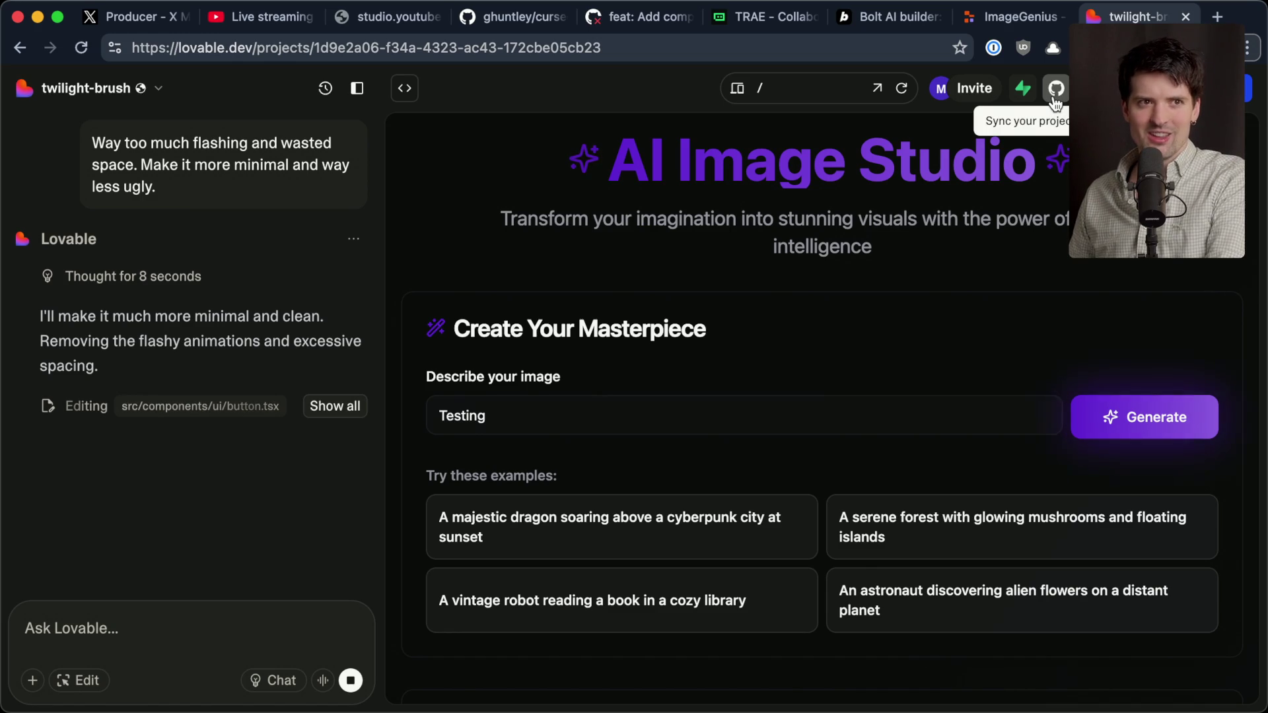
Narrow the browser window to check the app's layout, restore it, then switch to ImageGenius.
drag(1263, 151, 1087, 151)
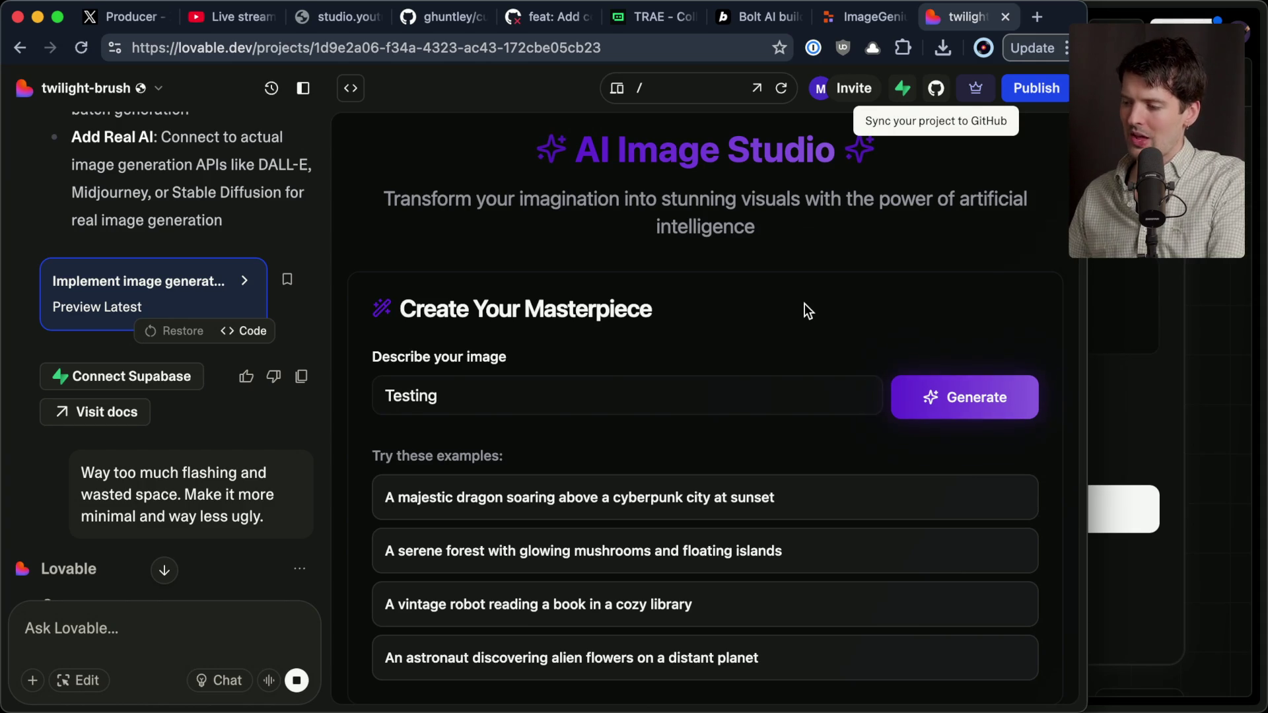
key(ctrl+alt+Return)
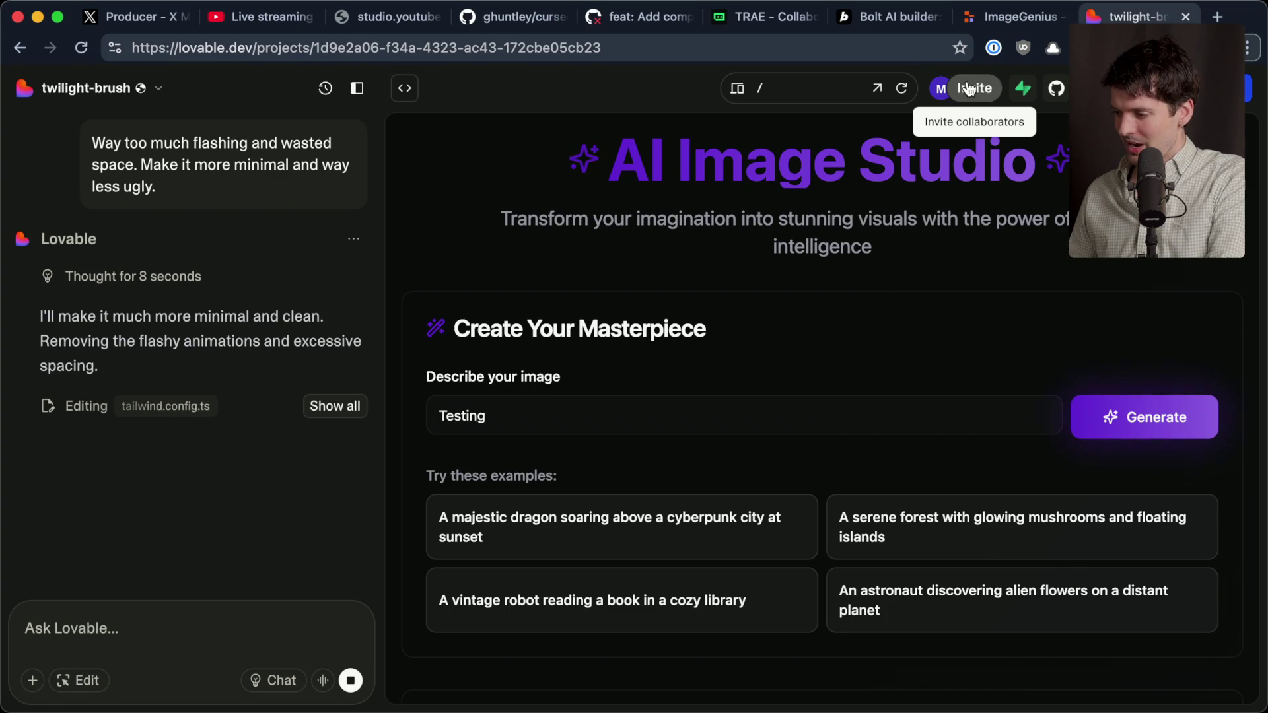
click(1010, 17)
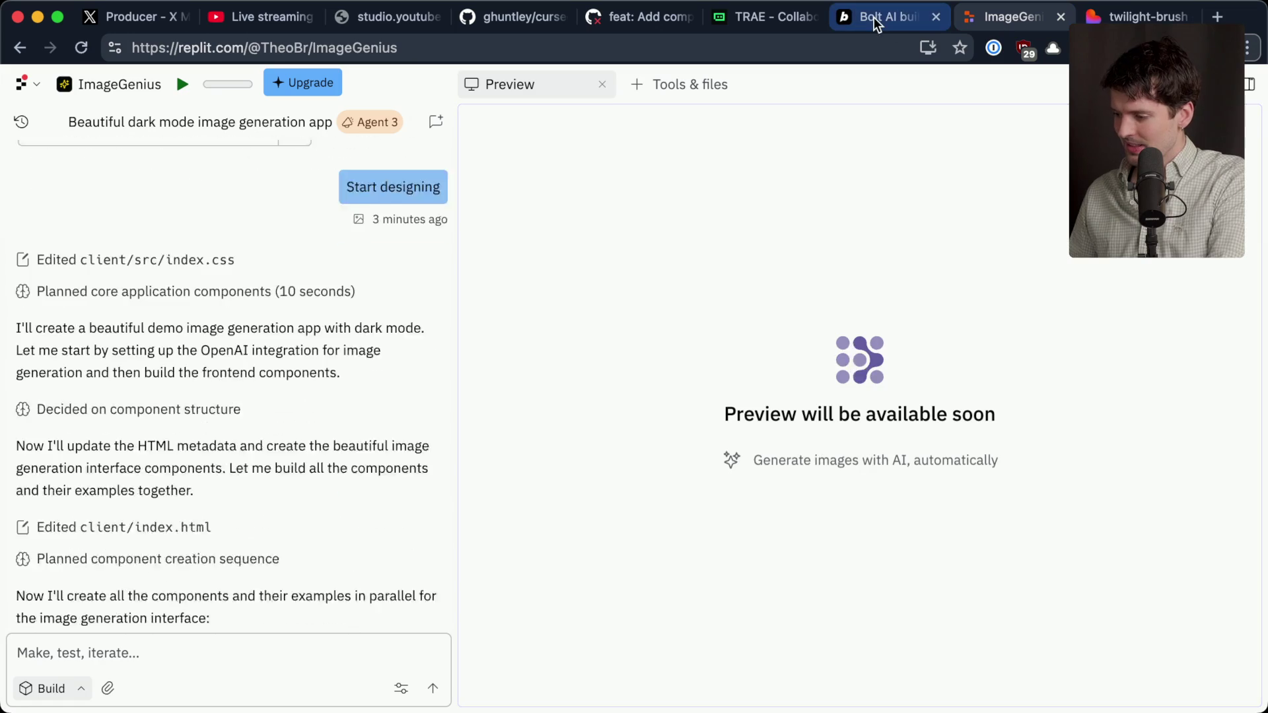
Open the Bolt image-generation project and scroll through its chat history.
click(870, 16)
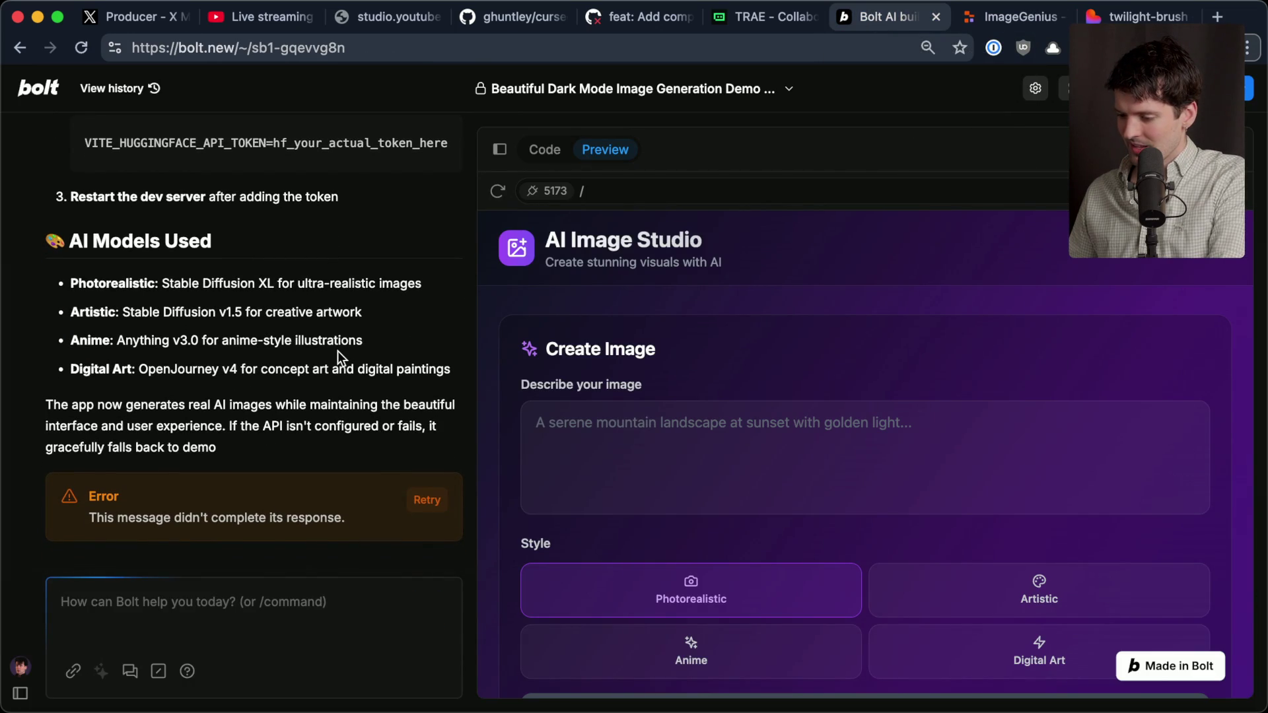
scroll(338, 351, up, 9)
scroll(338, 350, down, 5)
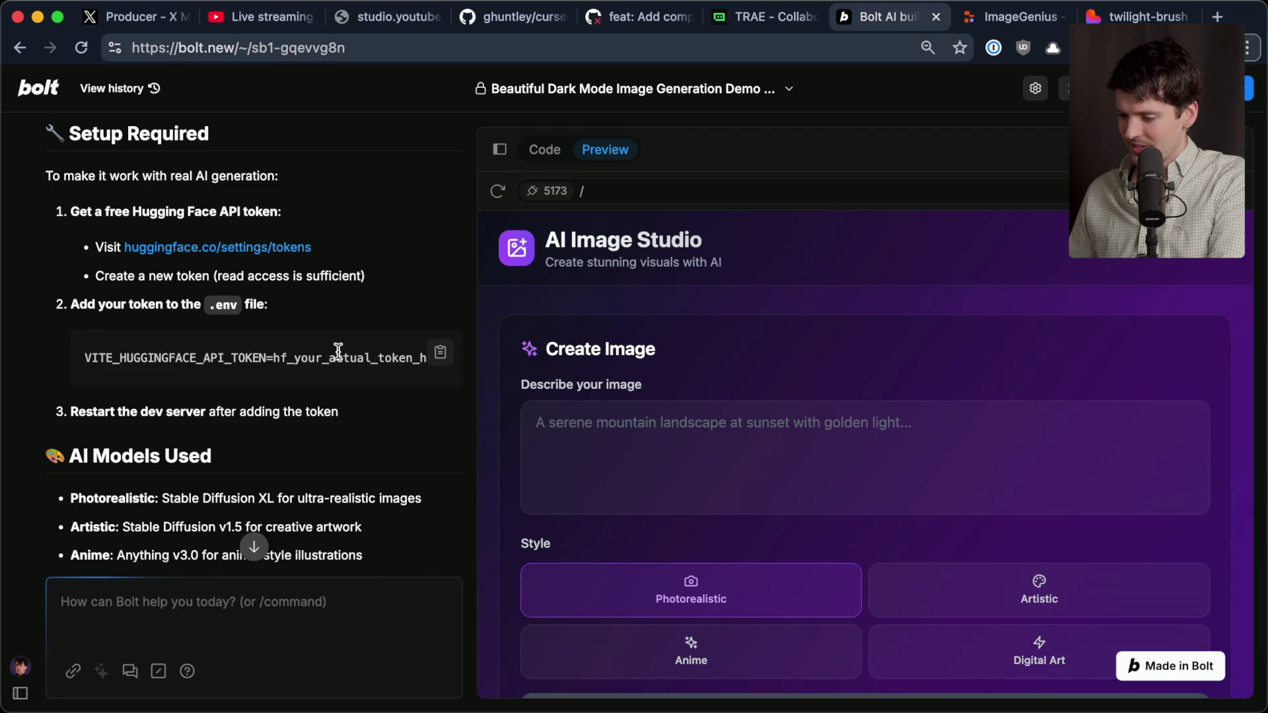
scroll(338, 351, up, 3)
scroll(339, 351, up, 2)
scroll(339, 350, down, 8)
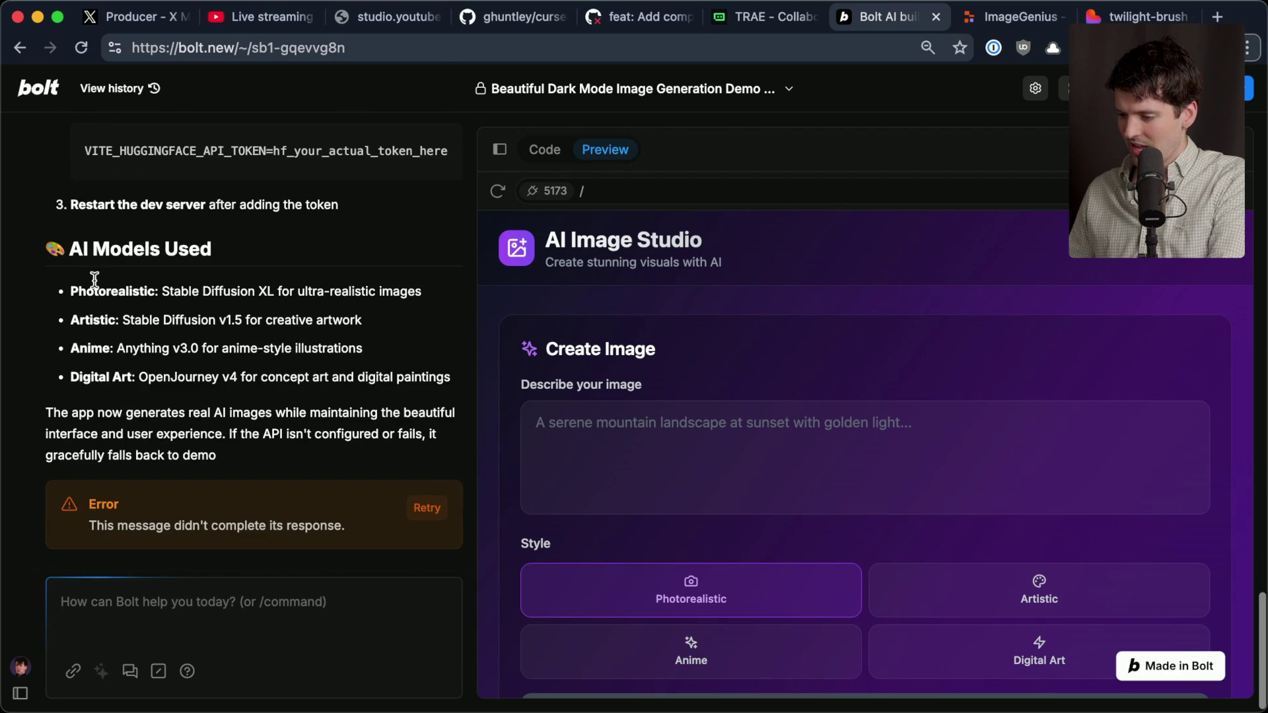
scroll(184, 461, down, 1)
Read the incomplete-response error ending Bolt's reply, then return to the bolt.new home page.
drag(86, 489, 337, 535)
click(336, 535)
scroll(341, 301, up, 10)
scroll(335, 255, up, 5)
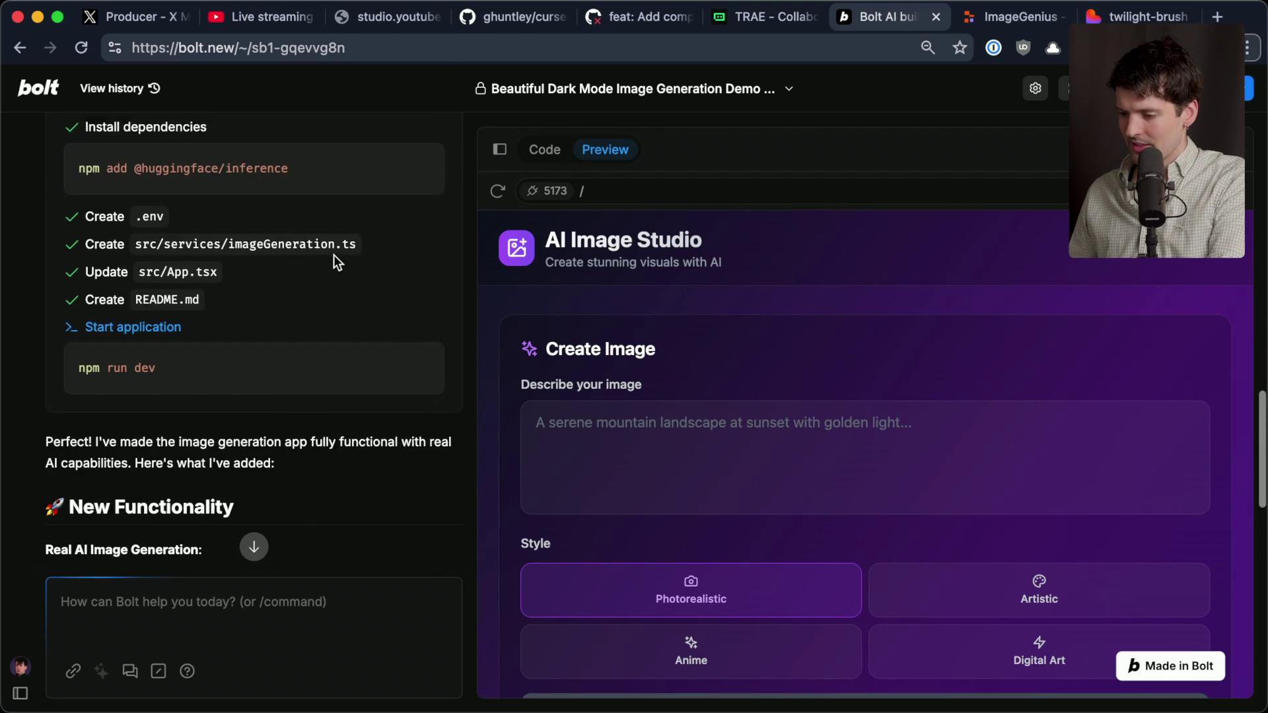
scroll(334, 254, down, 12)
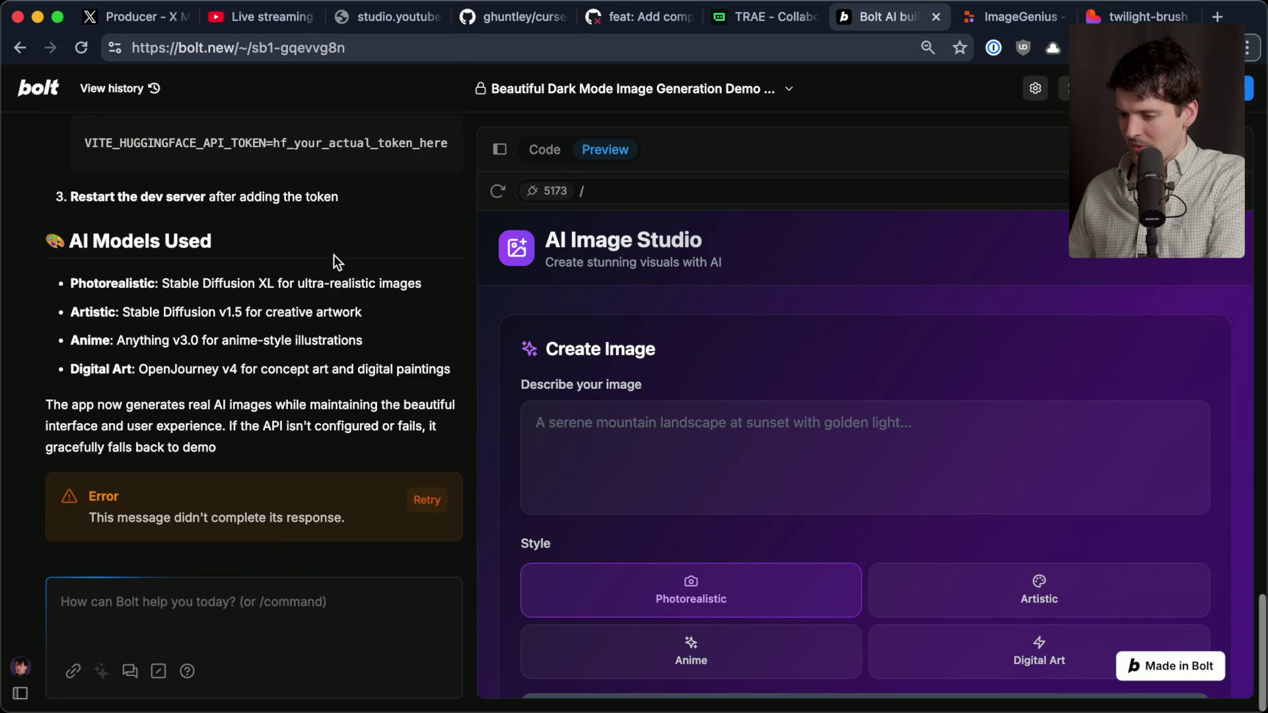
scroll(334, 255, up, 5)
mouse_move(292, 385)
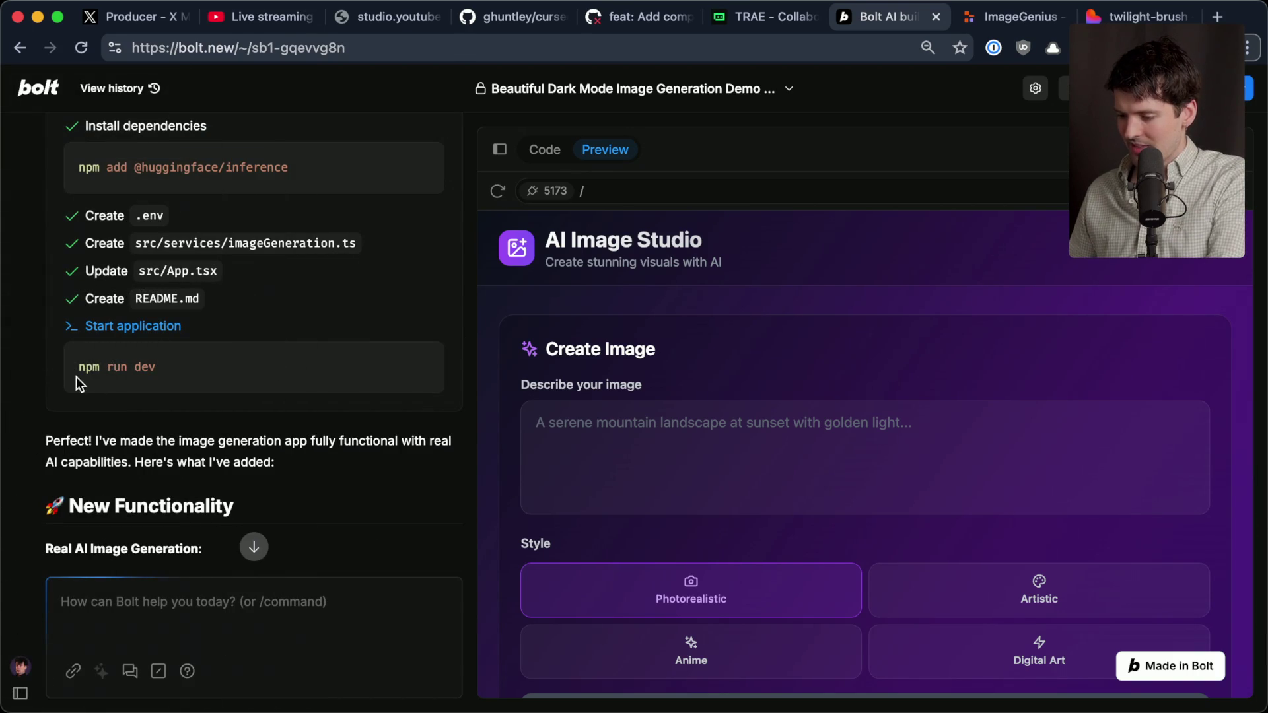
scroll(291, 373, down, 10)
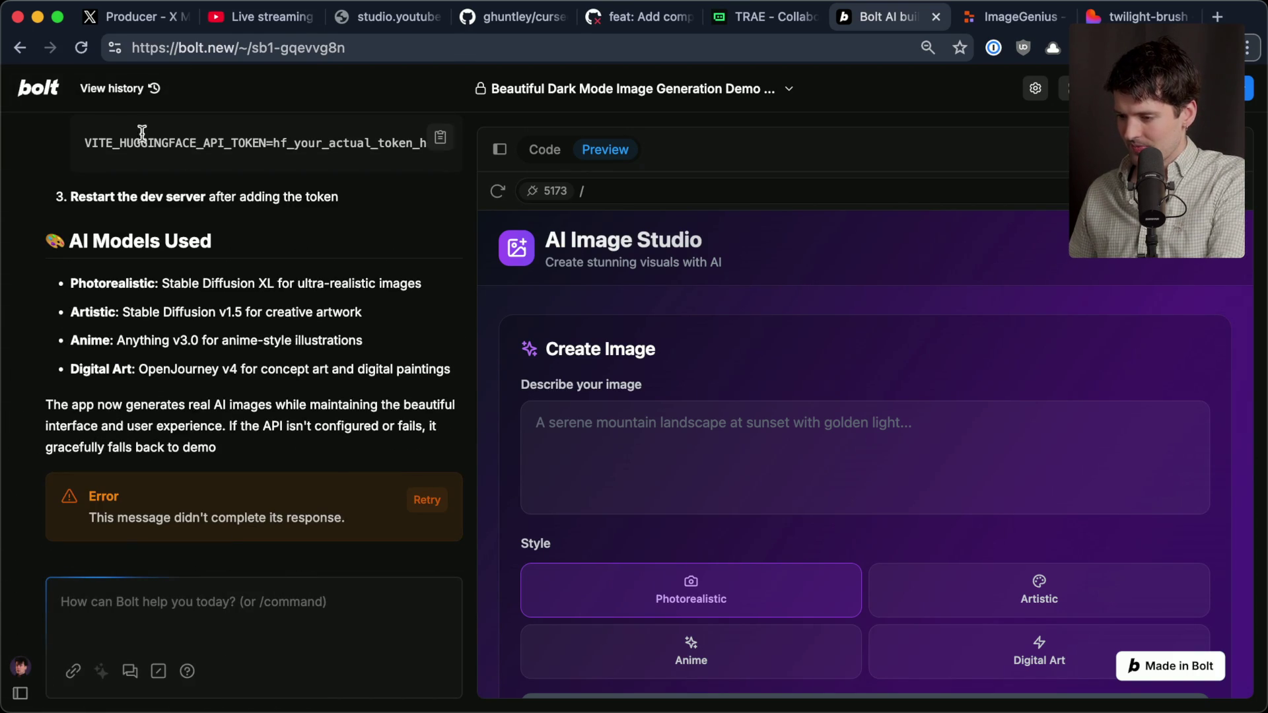
click(31, 92)
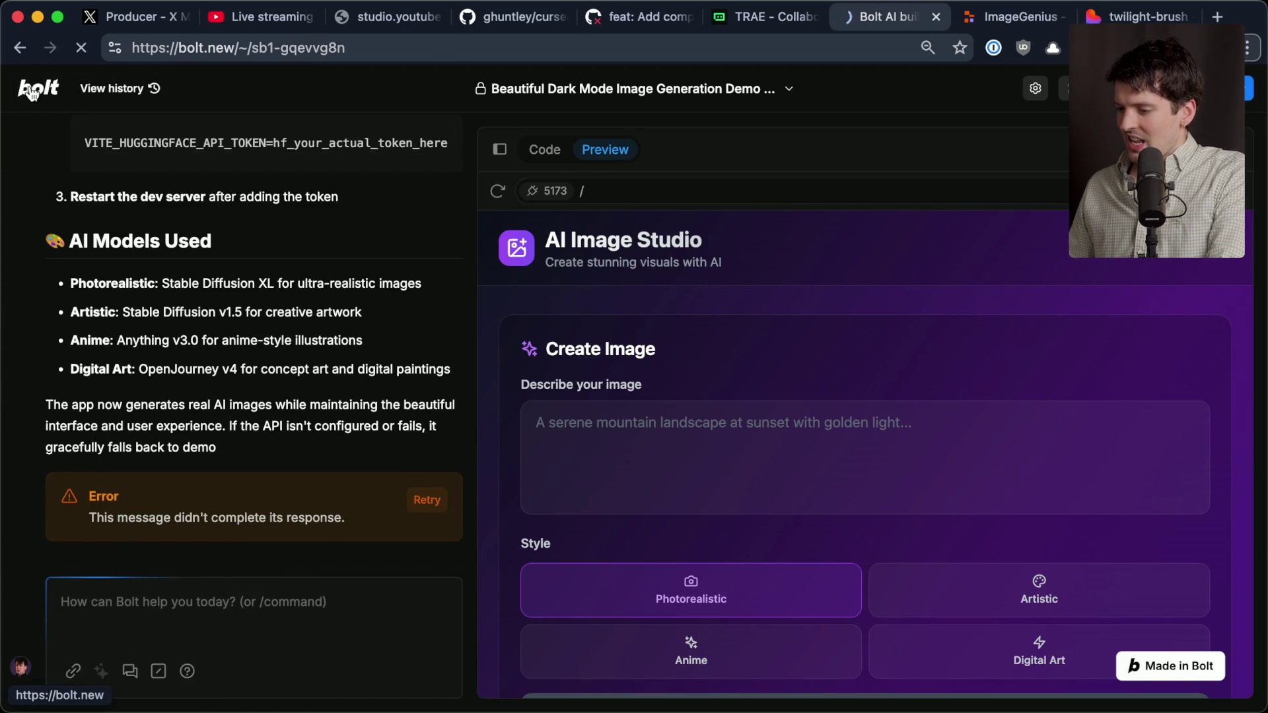
Glance over the bolt.new home page, then switch to the Zen Browser window.
scroll(556, 514, down, 3)
scroll(556, 514, up, 3)
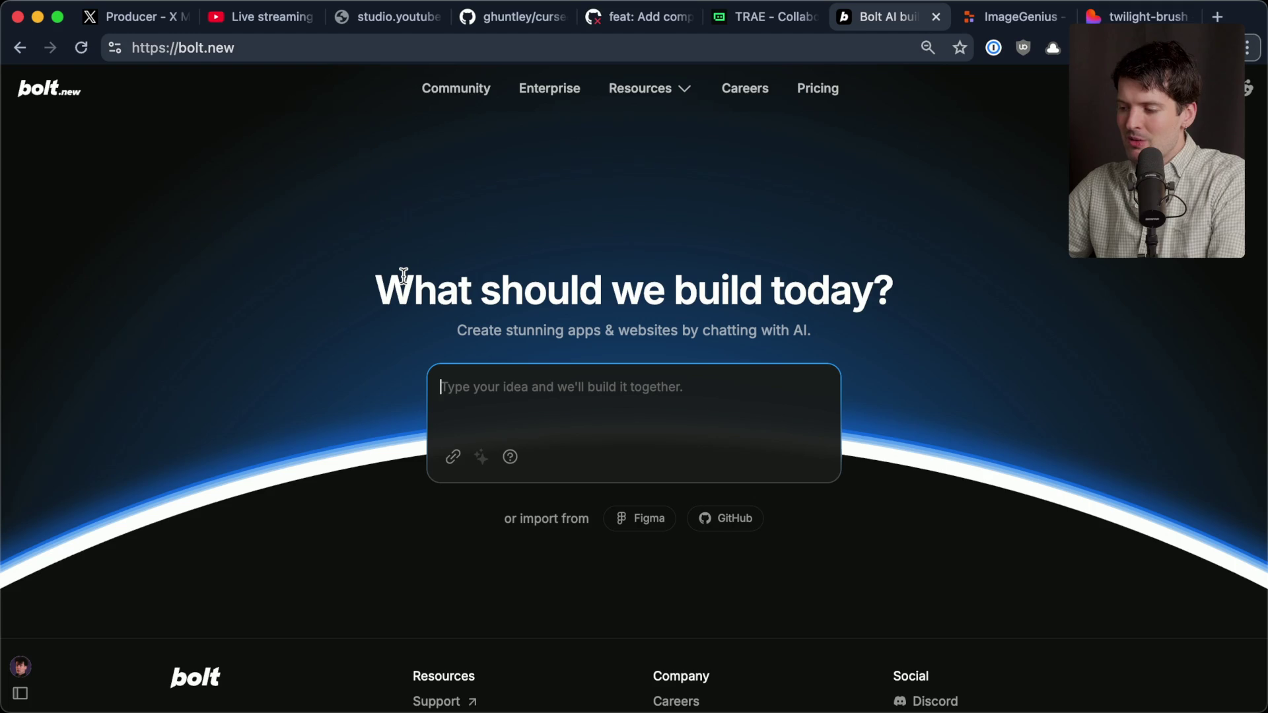
key(super+Tab)
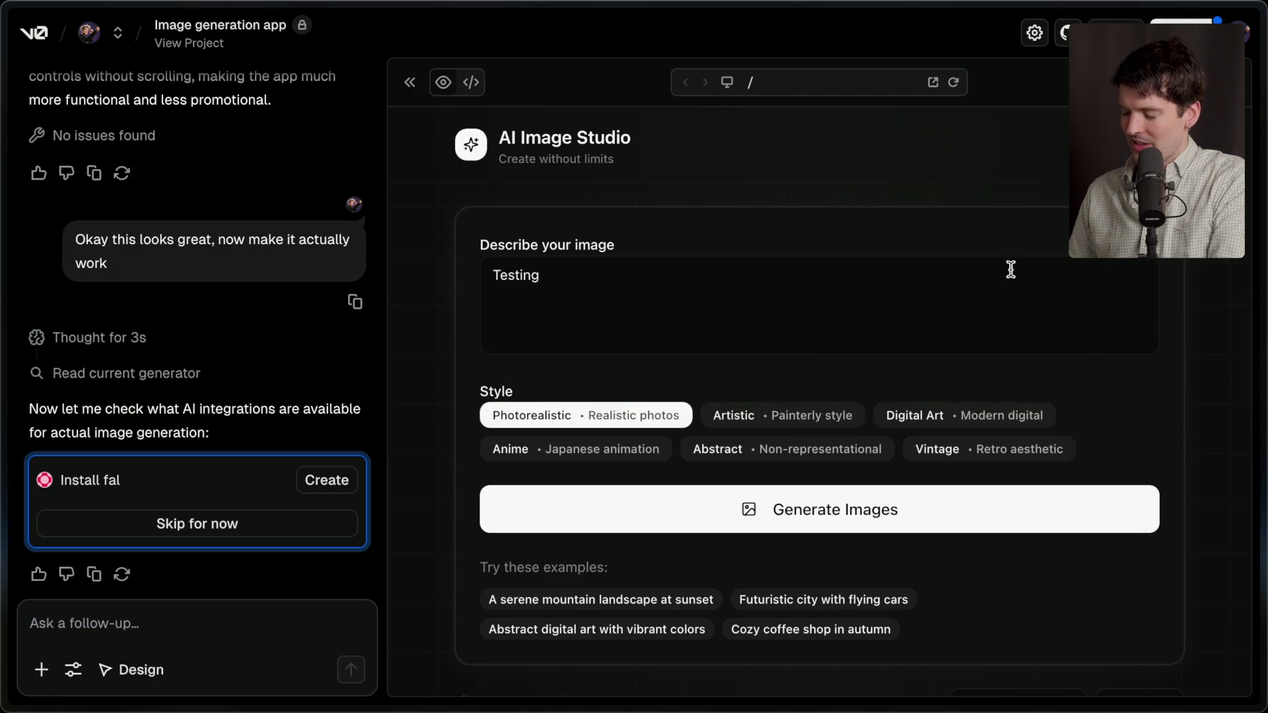
Drag the bolt.new logo from Pin Images into tier C next to KIRO.
mouse_move(1140, 429)
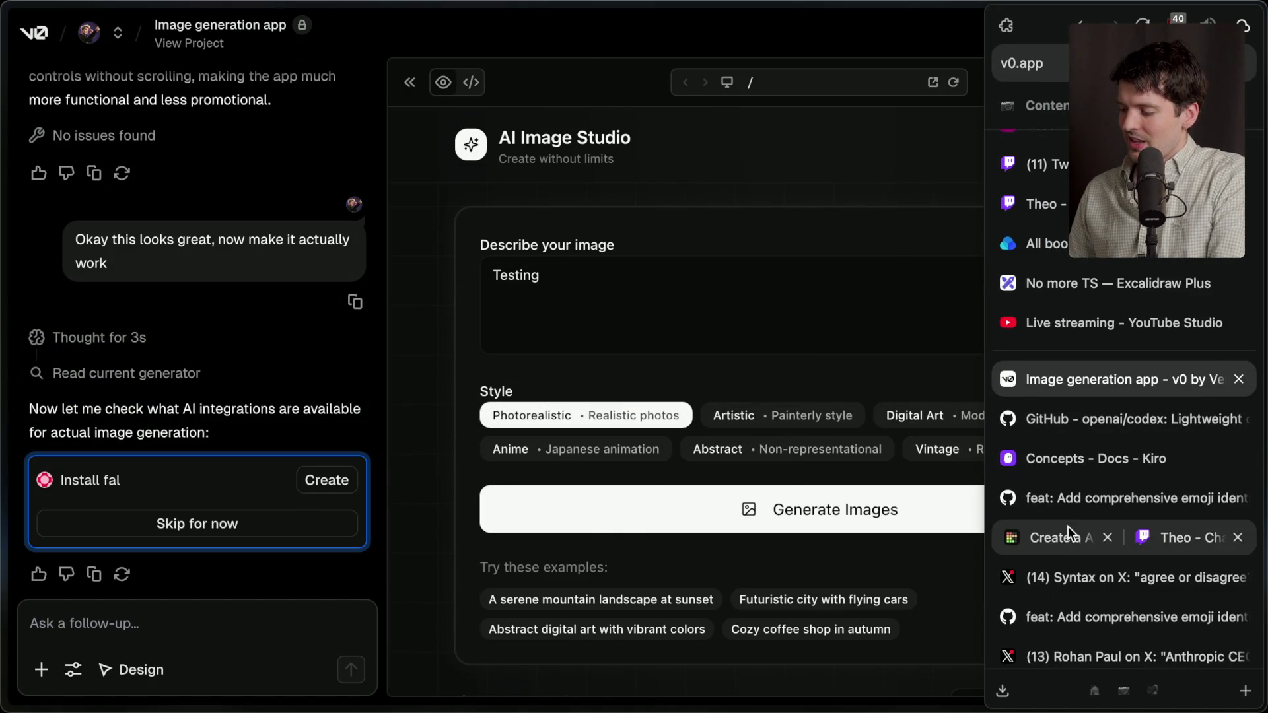
click(1057, 531)
scroll(476, 474, up, 2)
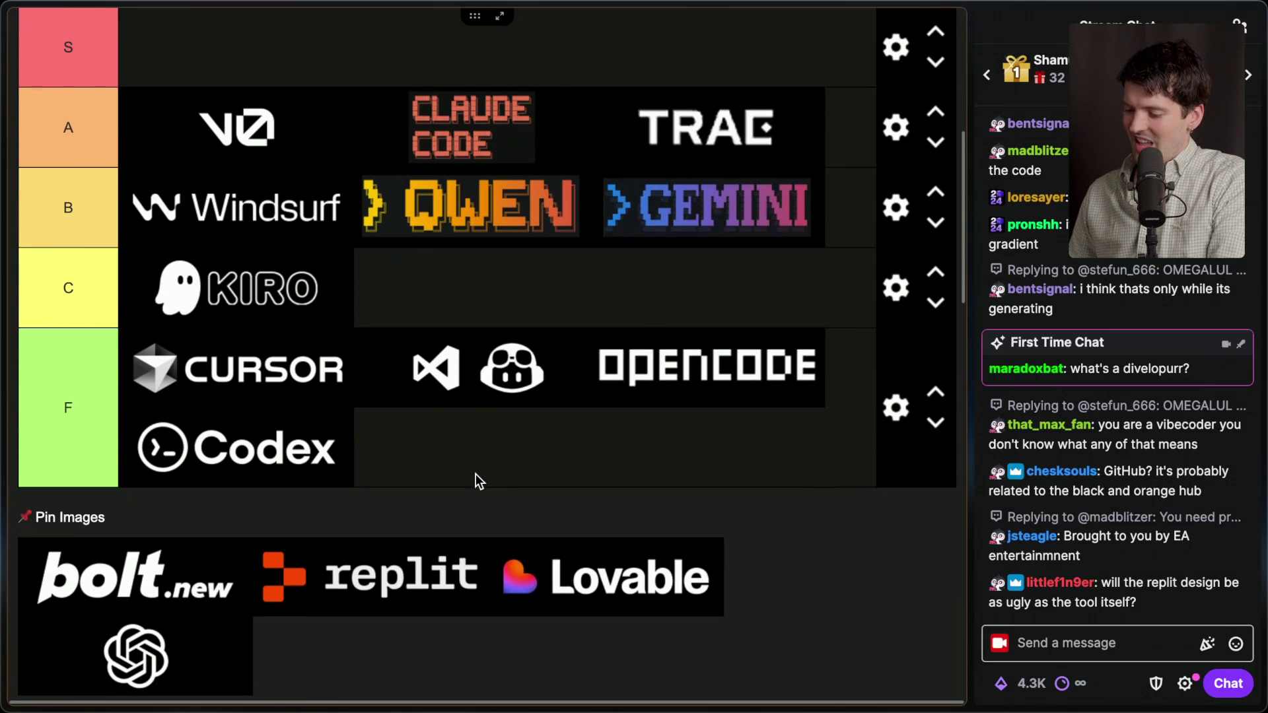
drag(89, 581, 454, 293)
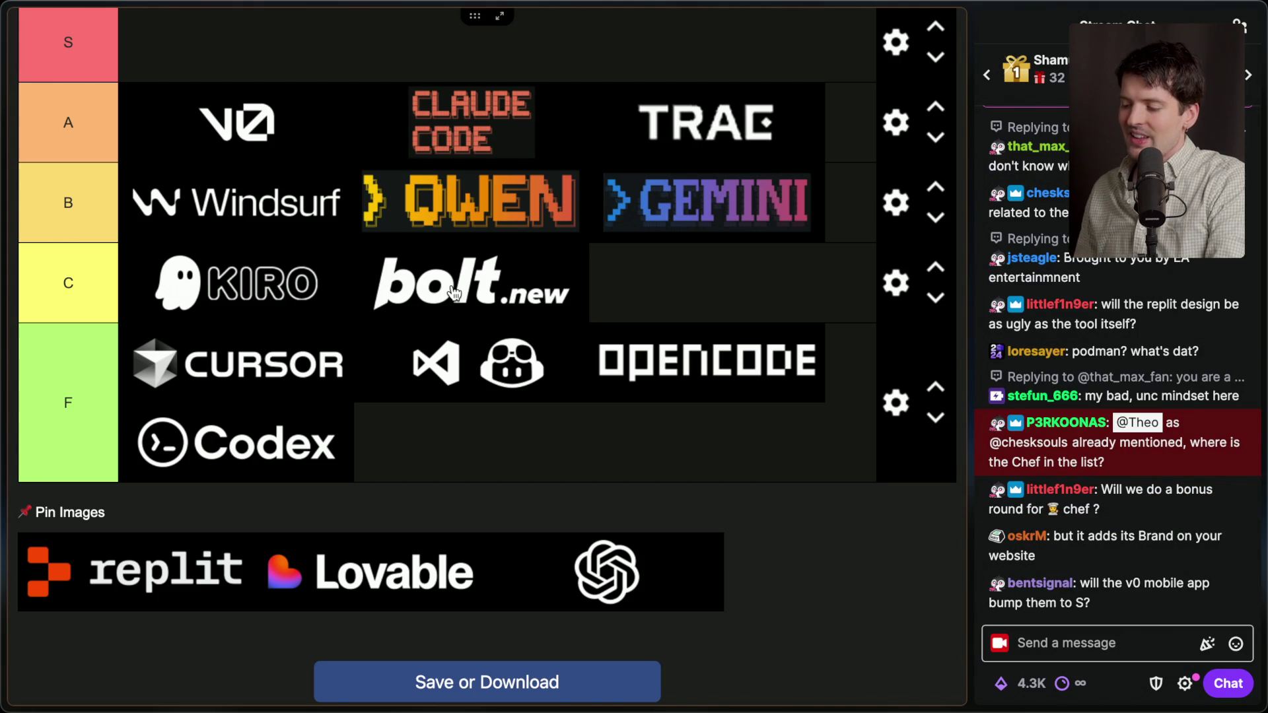
scroll(454, 292, up, 1)
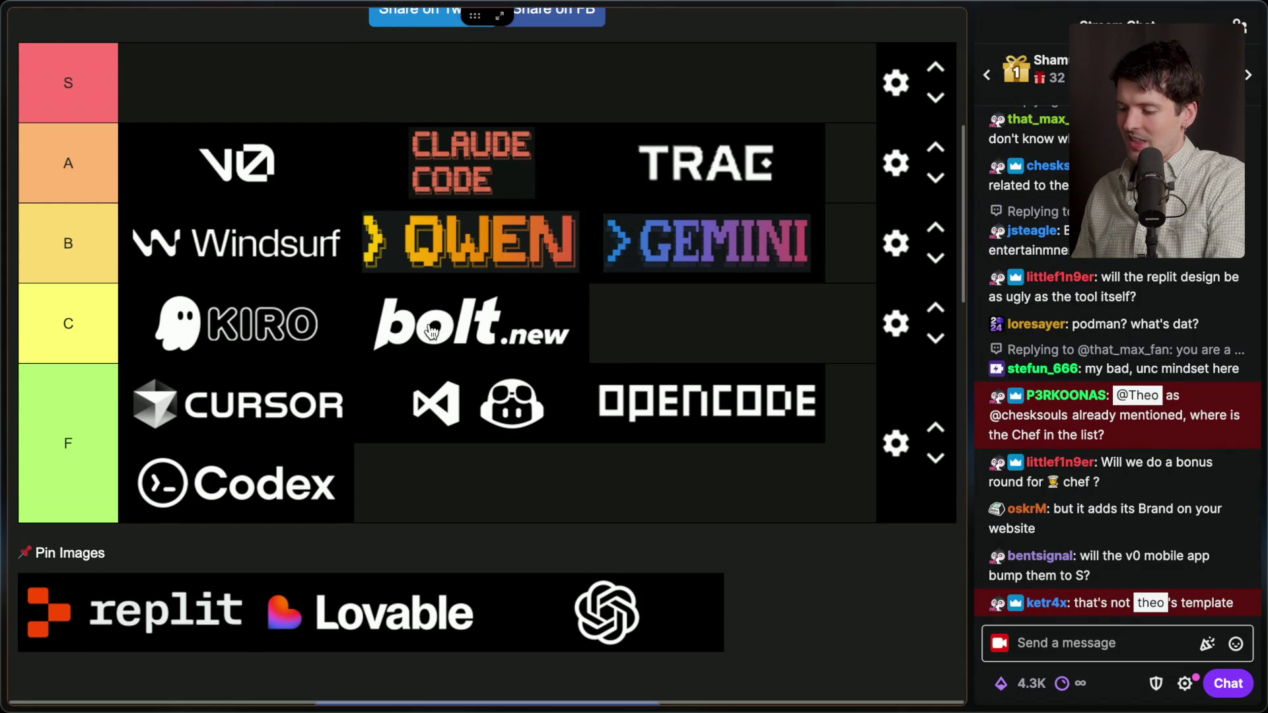
key(super+Tab)
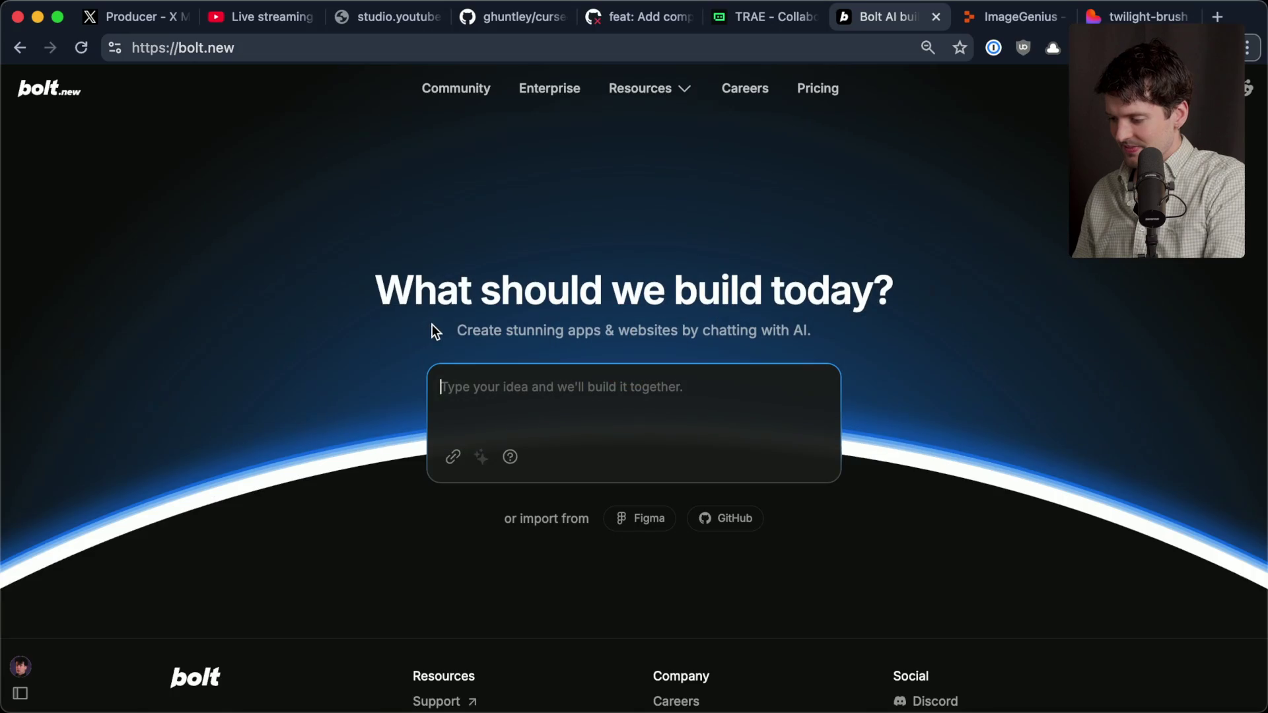
key(super+Tab)
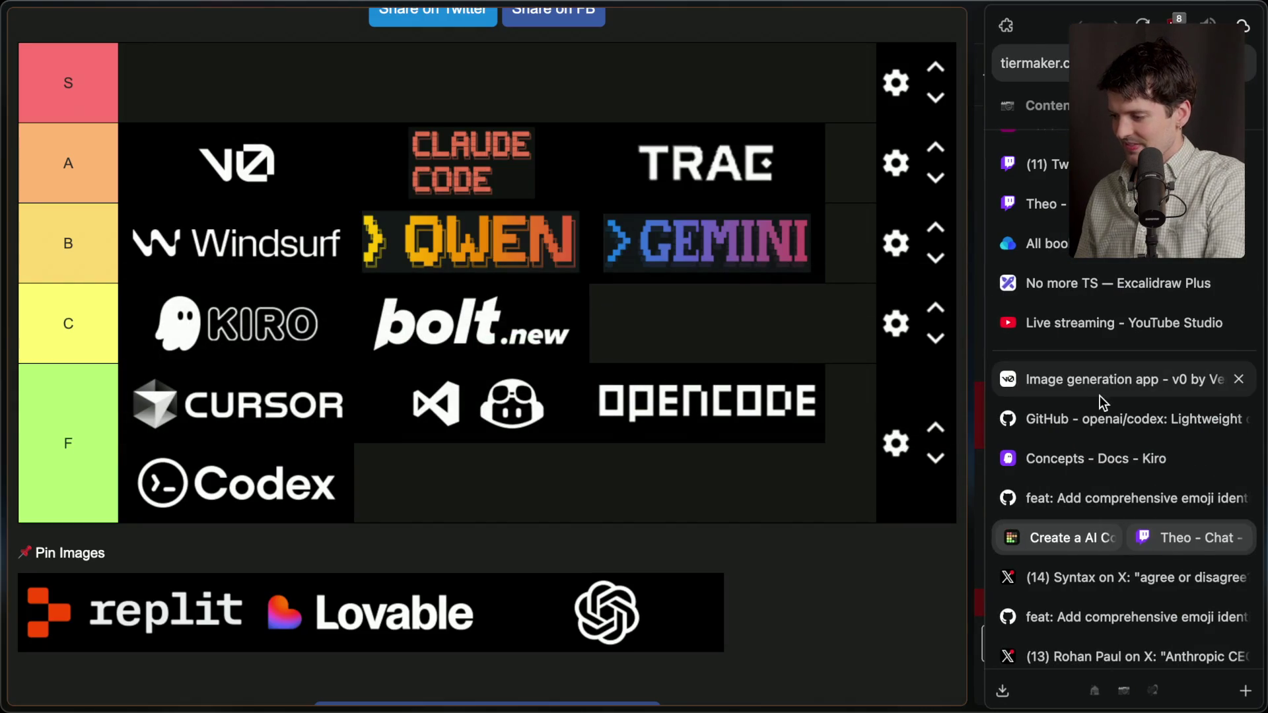
Start the Install fal setup from v0's Image generation app.
click(1102, 384)
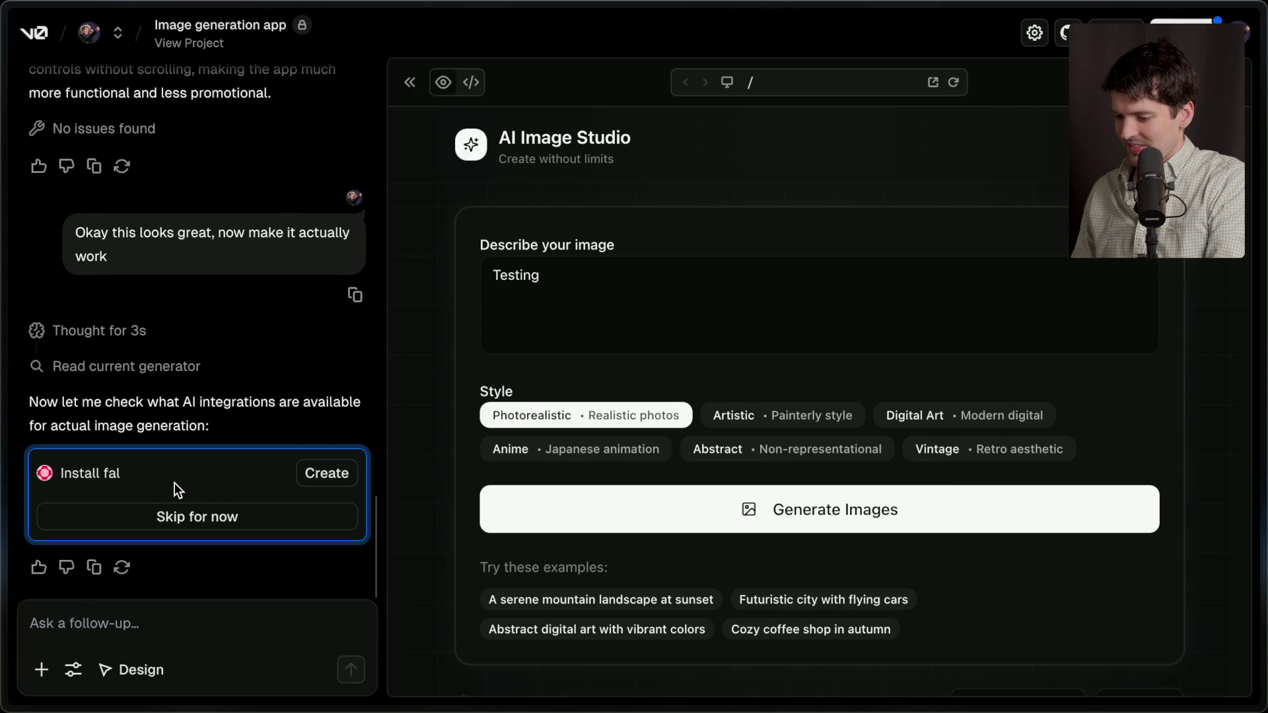
click(332, 484)
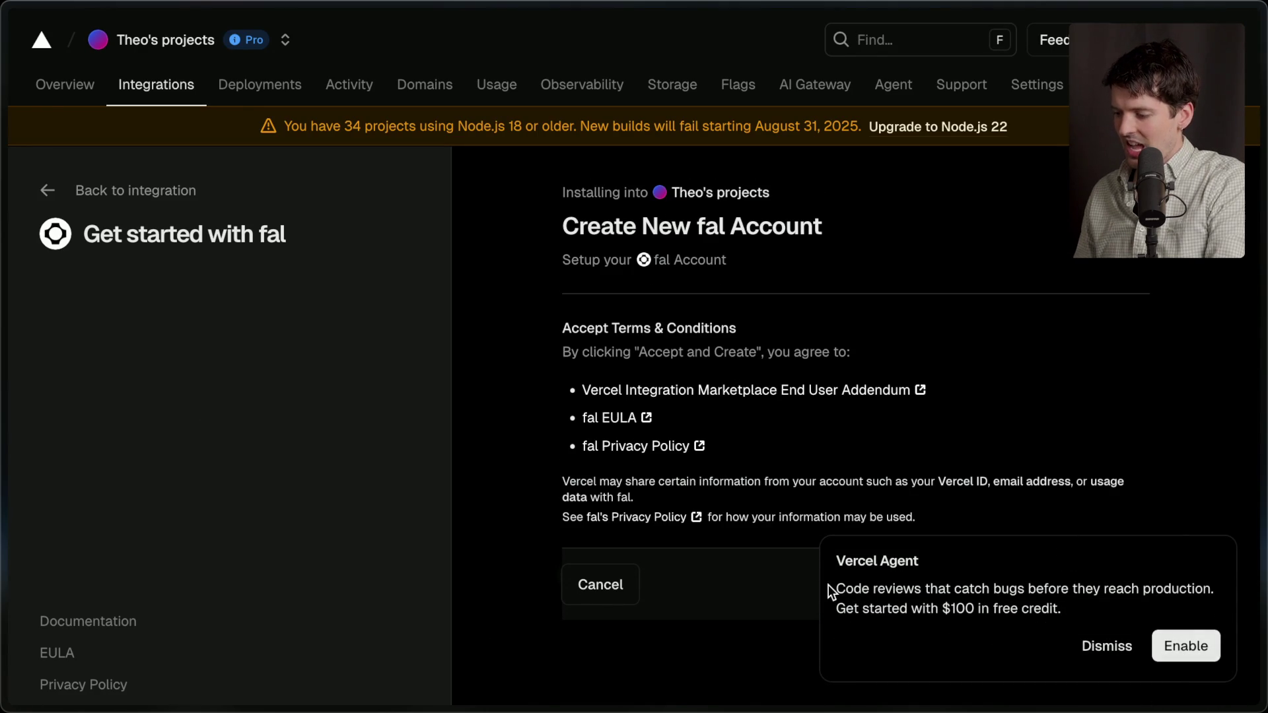
Move v0 down from tier A to tier B on the TierMaker board.
drag(836, 587, 1069, 613)
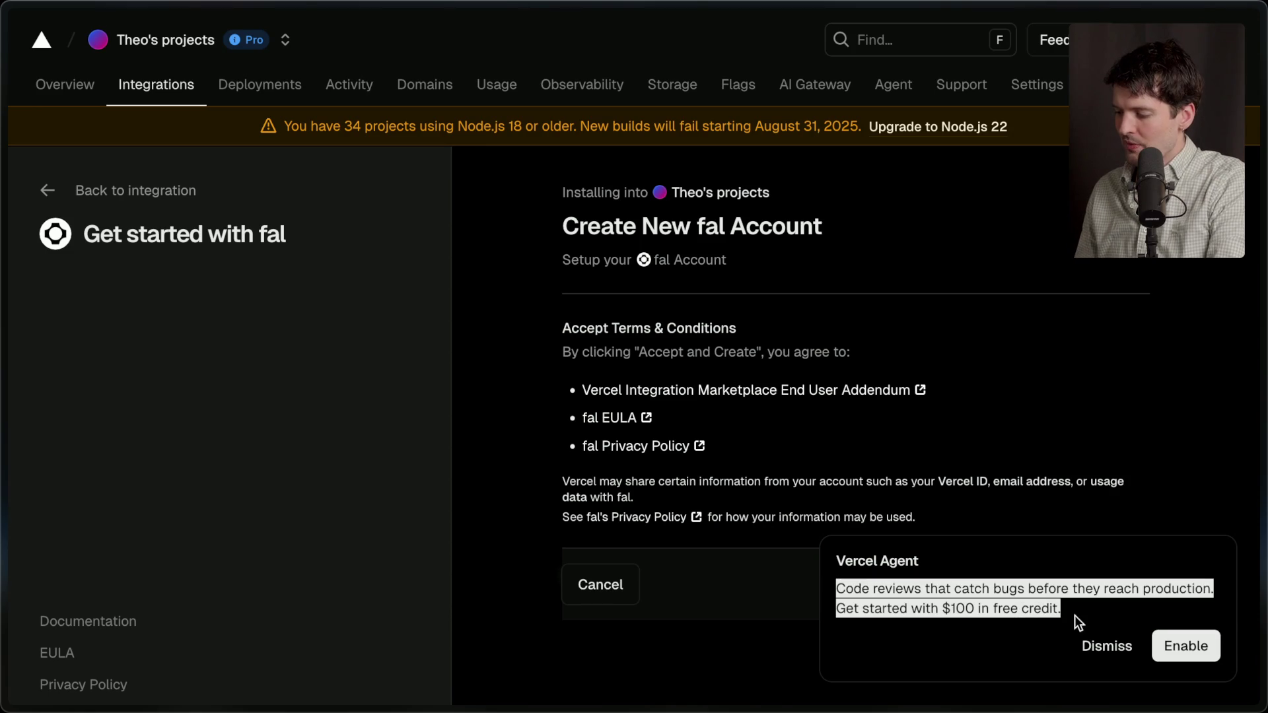
click(942, 624)
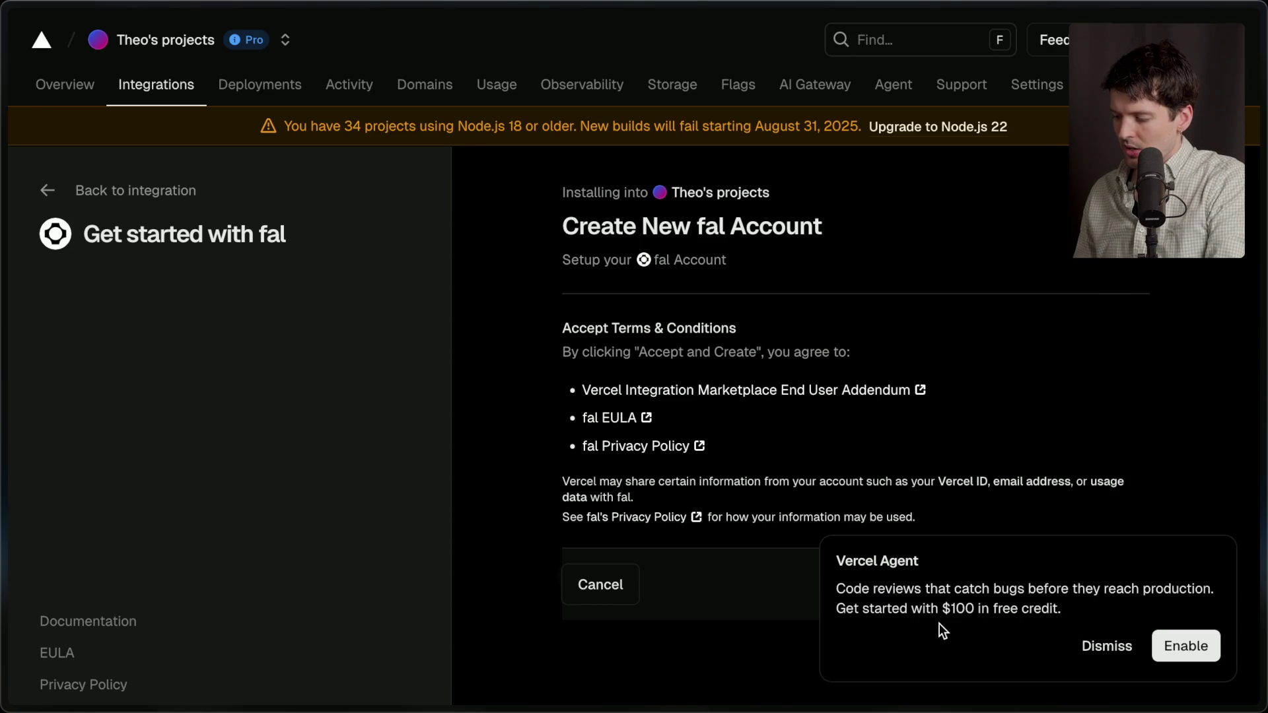
mouse_move(1063, 388)
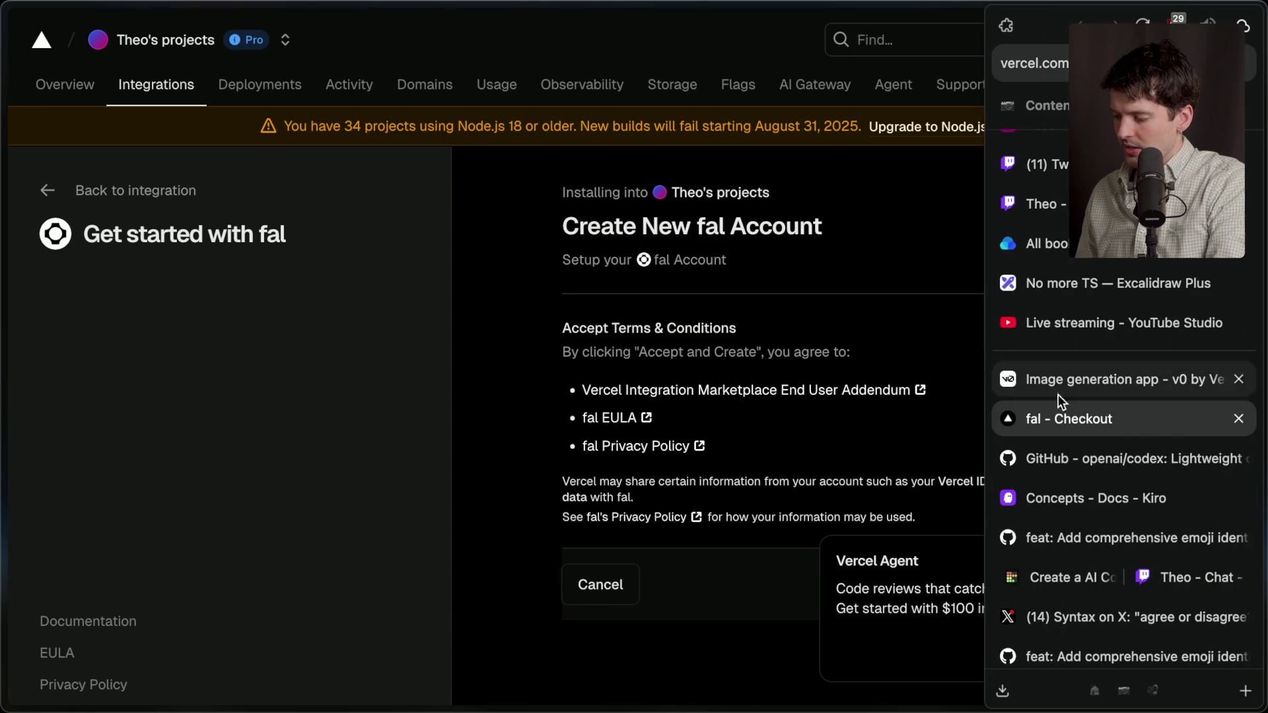
click(1070, 573)
scroll(454, 365, up, 1)
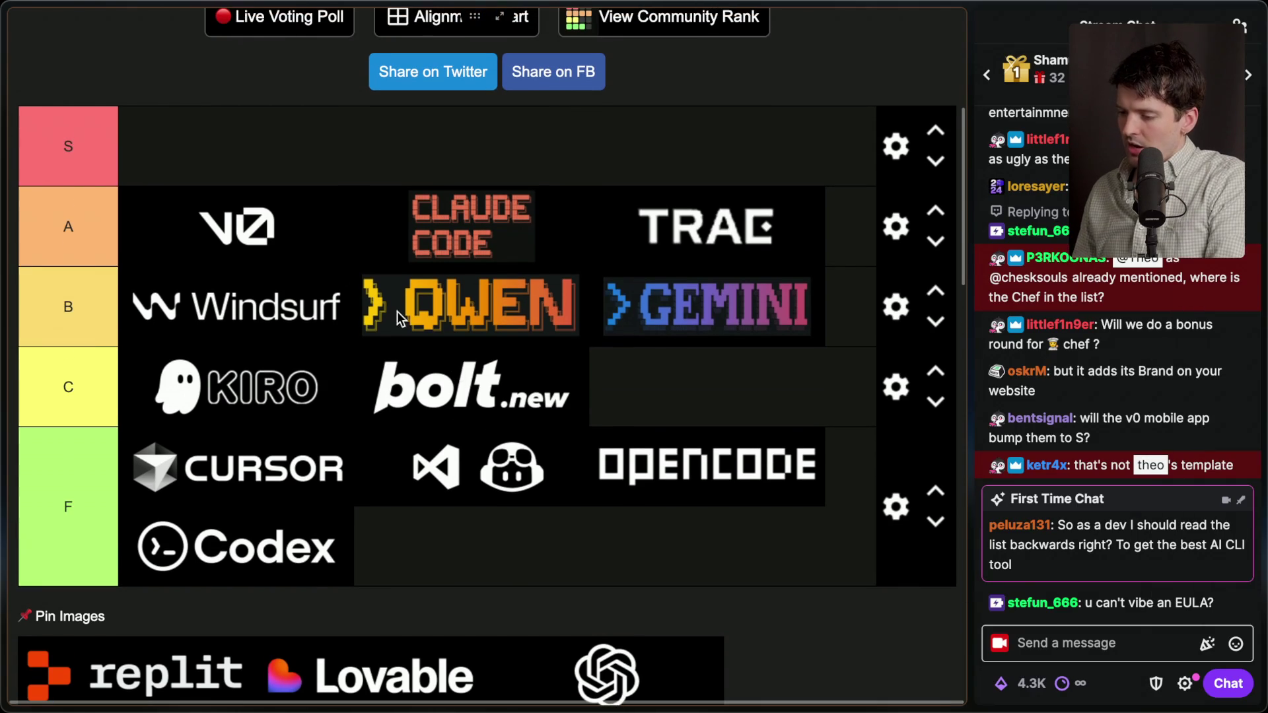
mouse_move(225, 227)
mouse_down()
mouse_move(212, 292)
mouse_move(186, 313)
mouse_up()
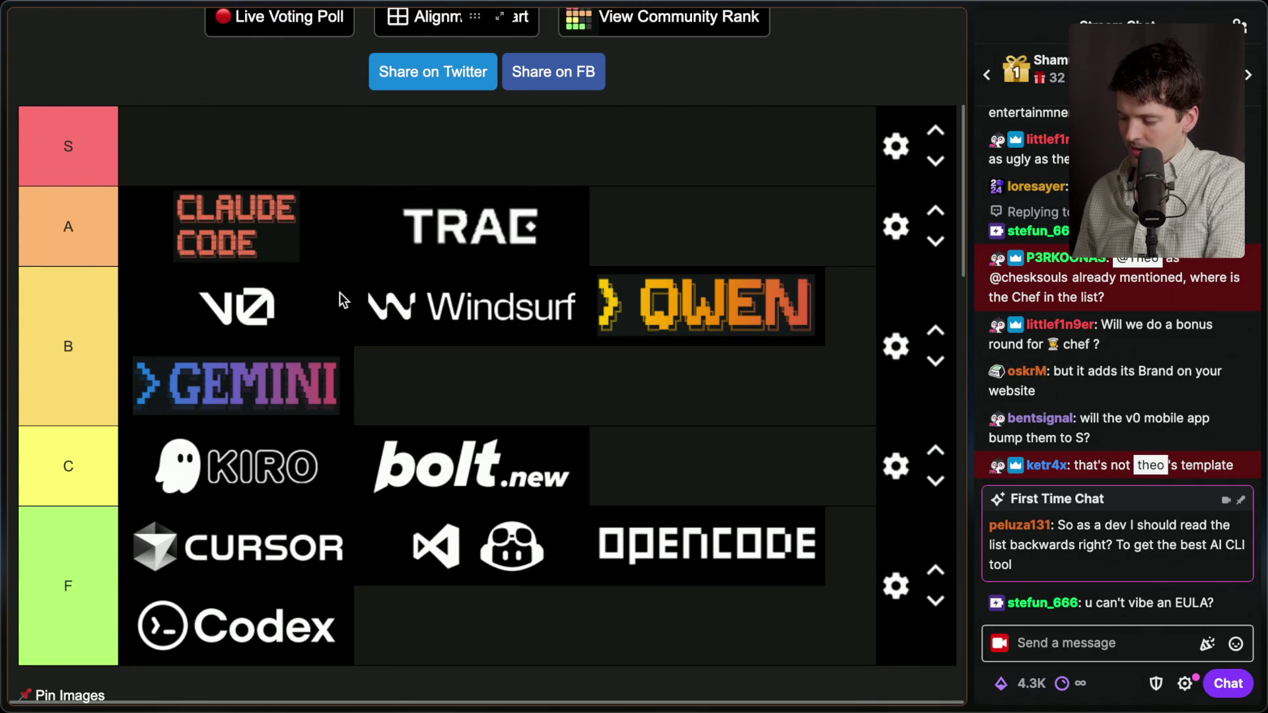
Create the fal account by accepting the terms and choosing the prepaid plan.
click(1111, 382)
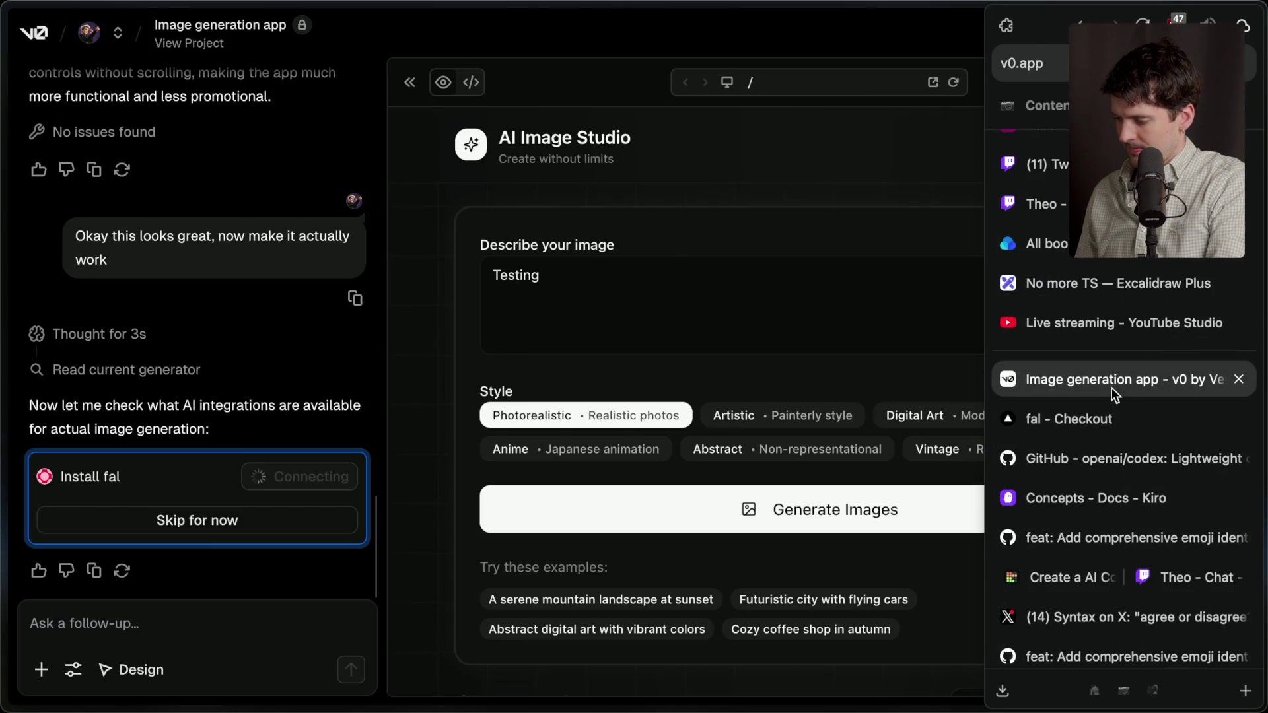
click(1096, 420)
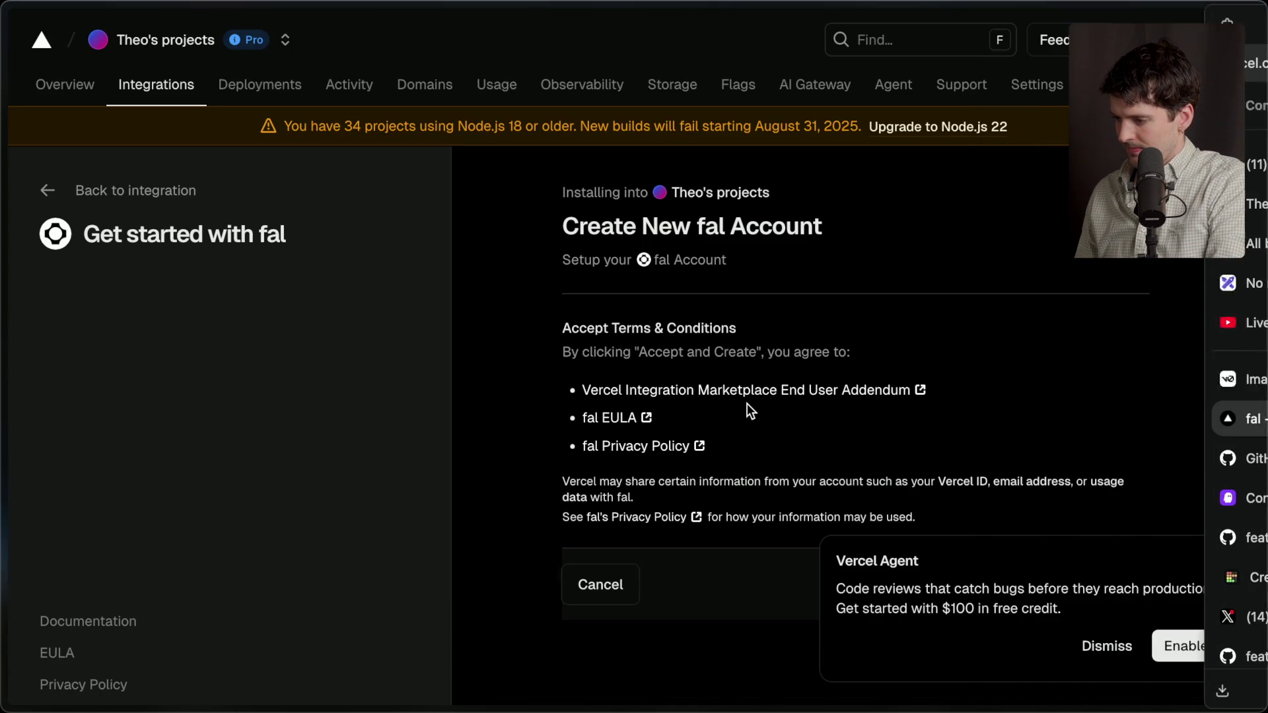
click(1097, 644)
click(1093, 584)
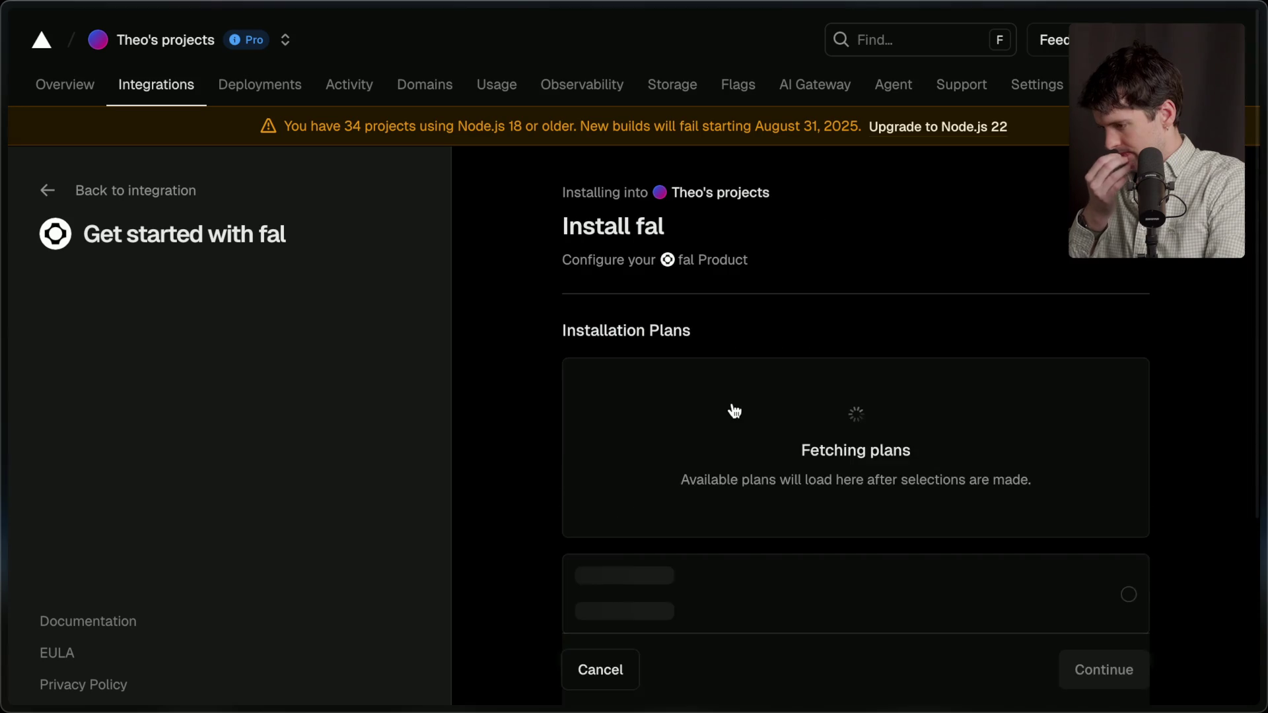
click(1085, 497)
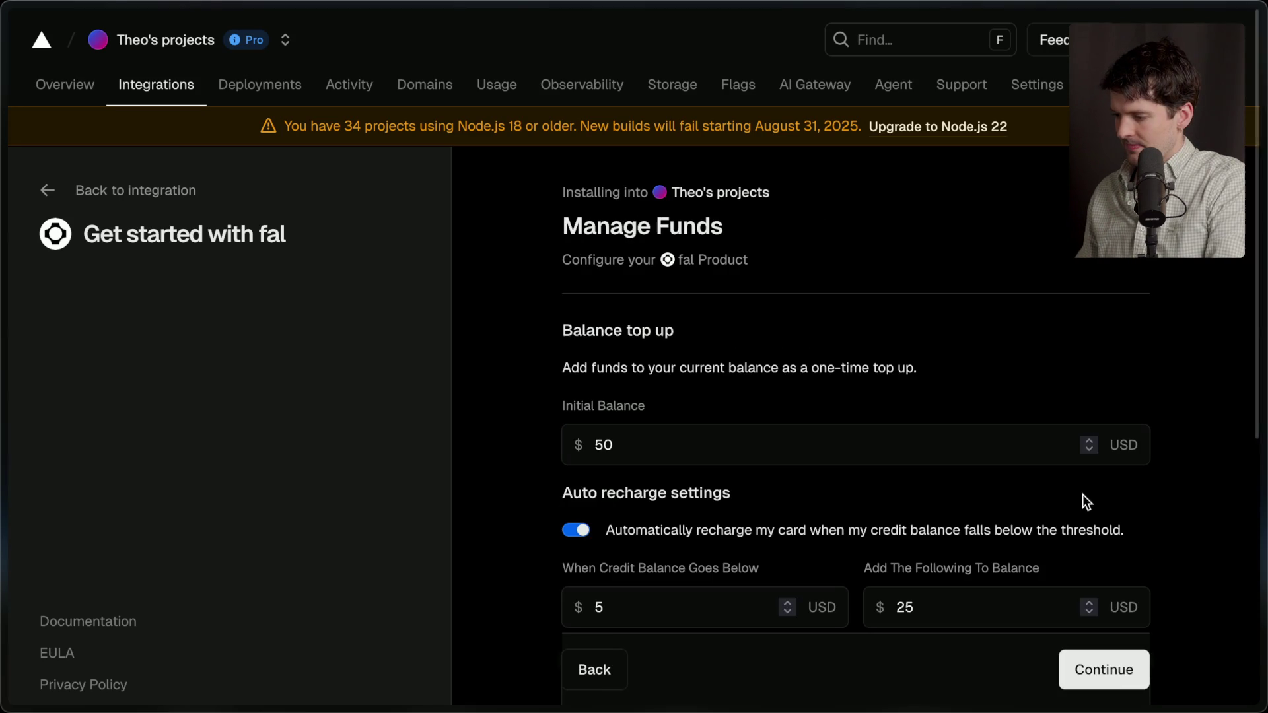
Turn off automatic recharging and install the fal product with a $50 starting balance.
scroll(771, 484, down, 4)
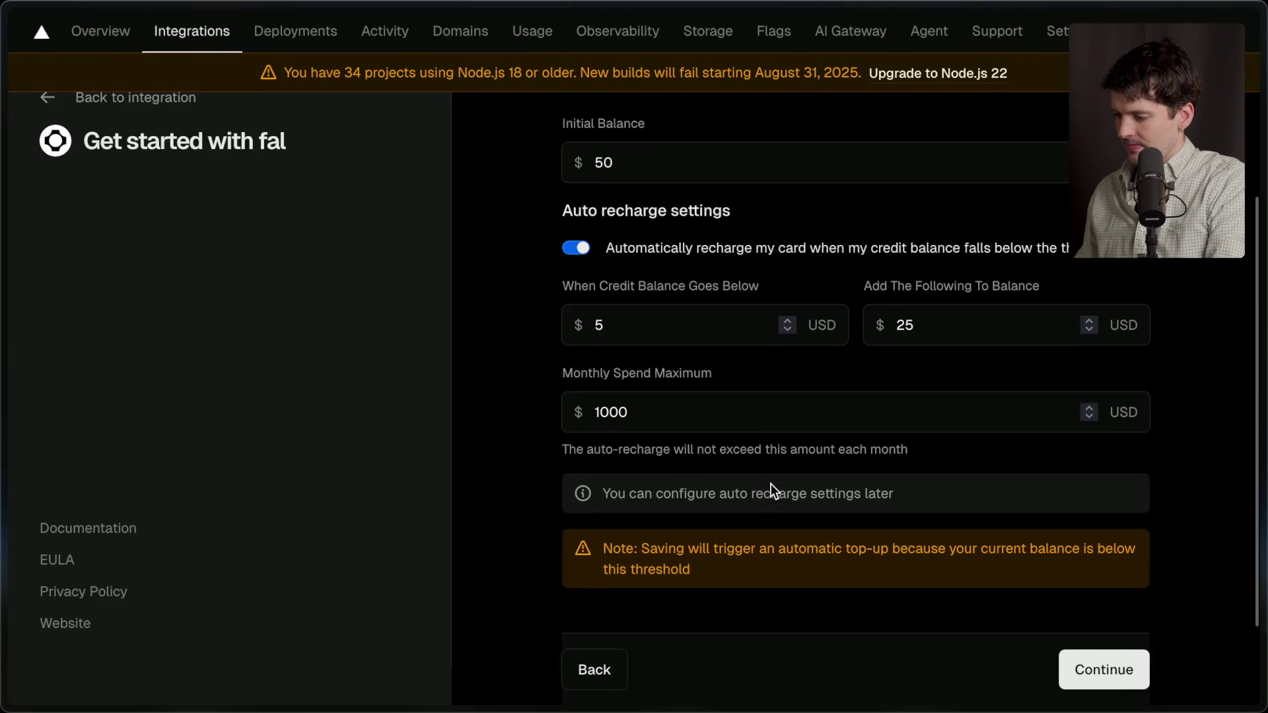
scroll(771, 484, down, 1)
click(571, 226)
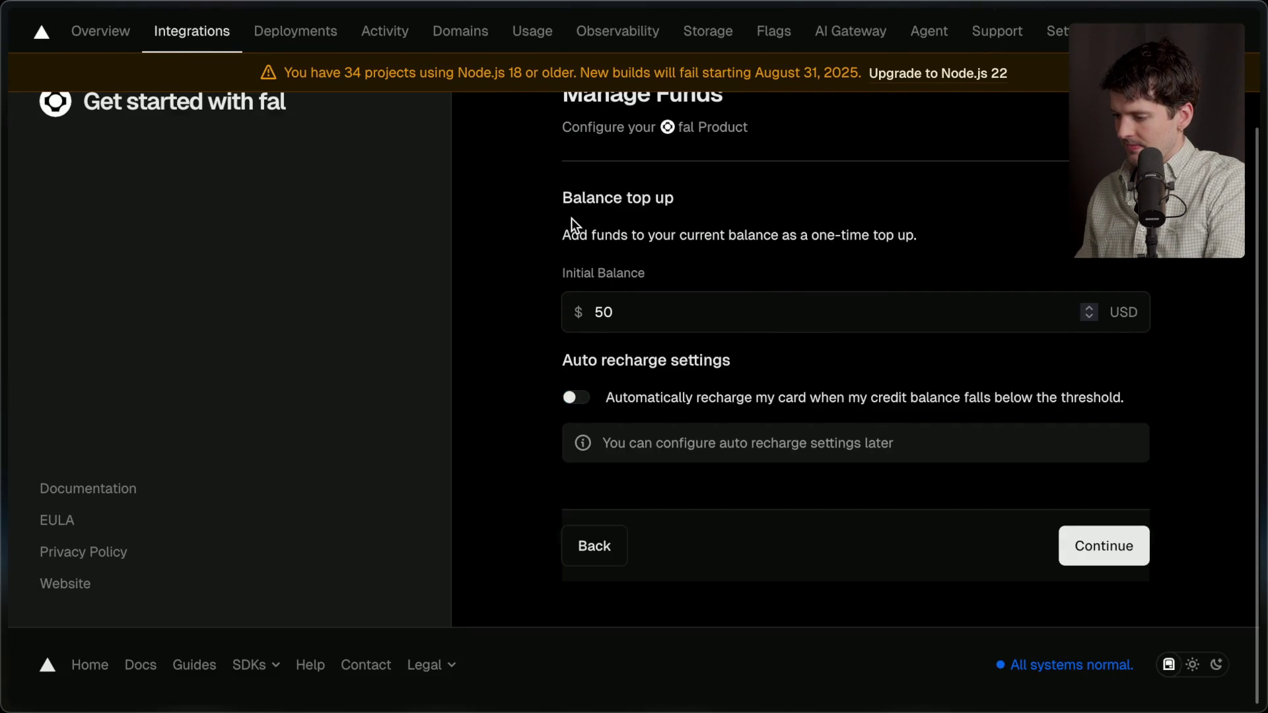
click(1093, 548)
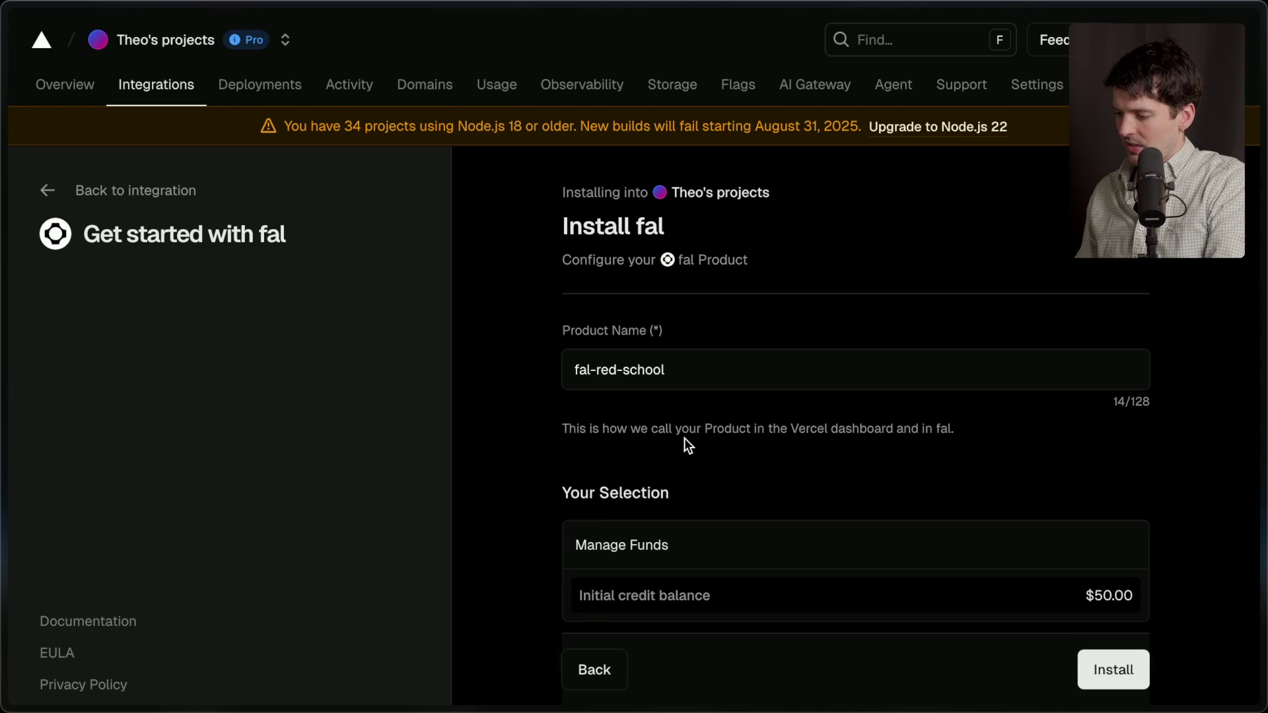
scroll(685, 438, down, 4)
click(1096, 552)
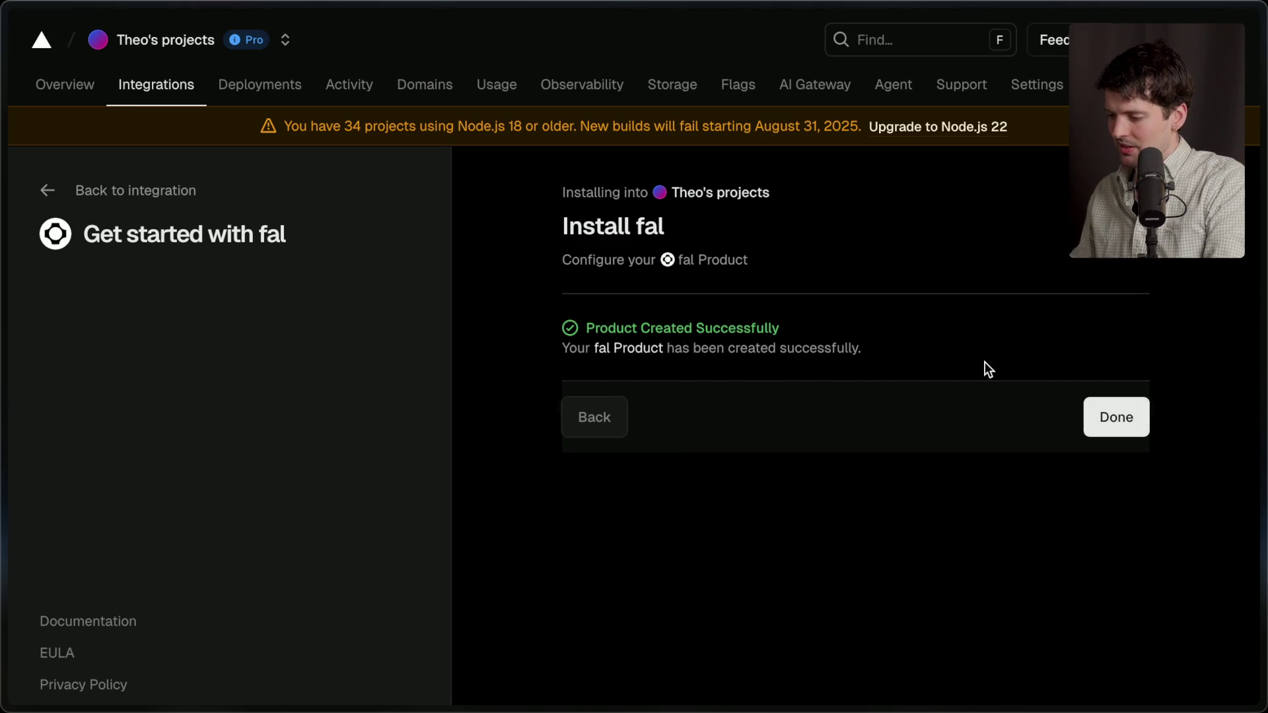
click(1126, 416)
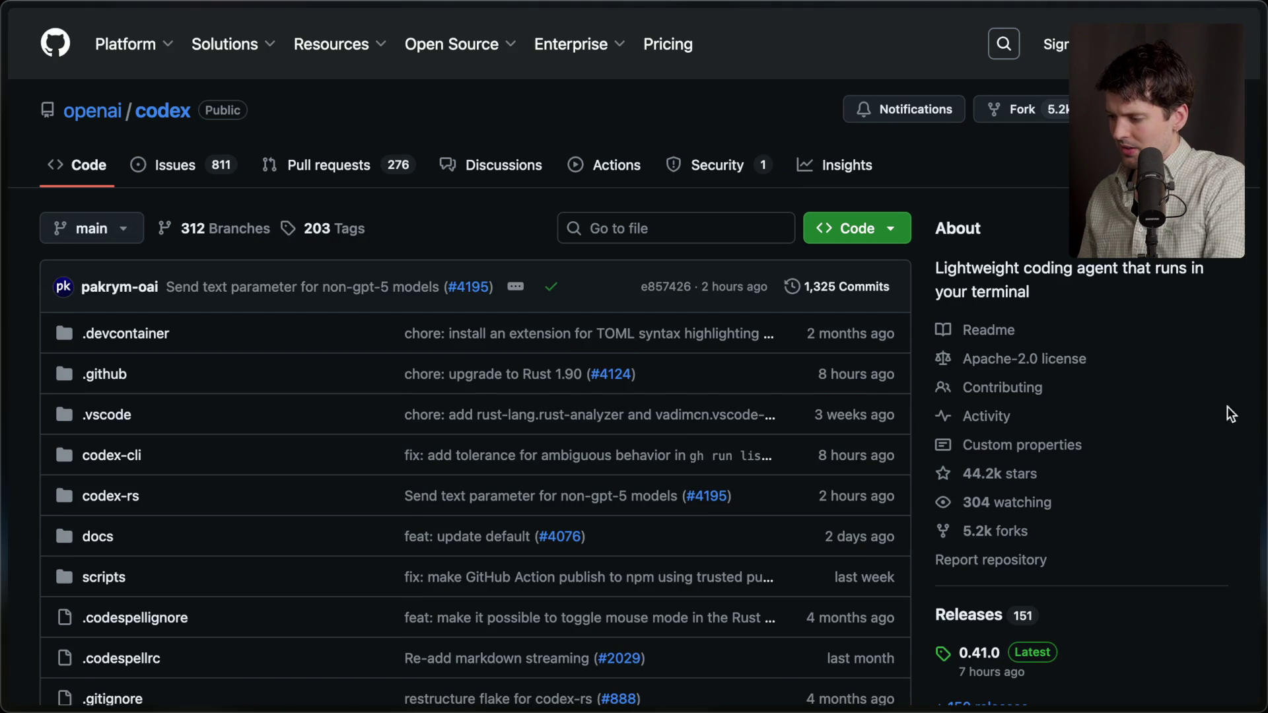
Let v0's agent continue building with fal connected, then switch to the ImageGenius project.
mouse_move(1262, 396)
click(1104, 374)
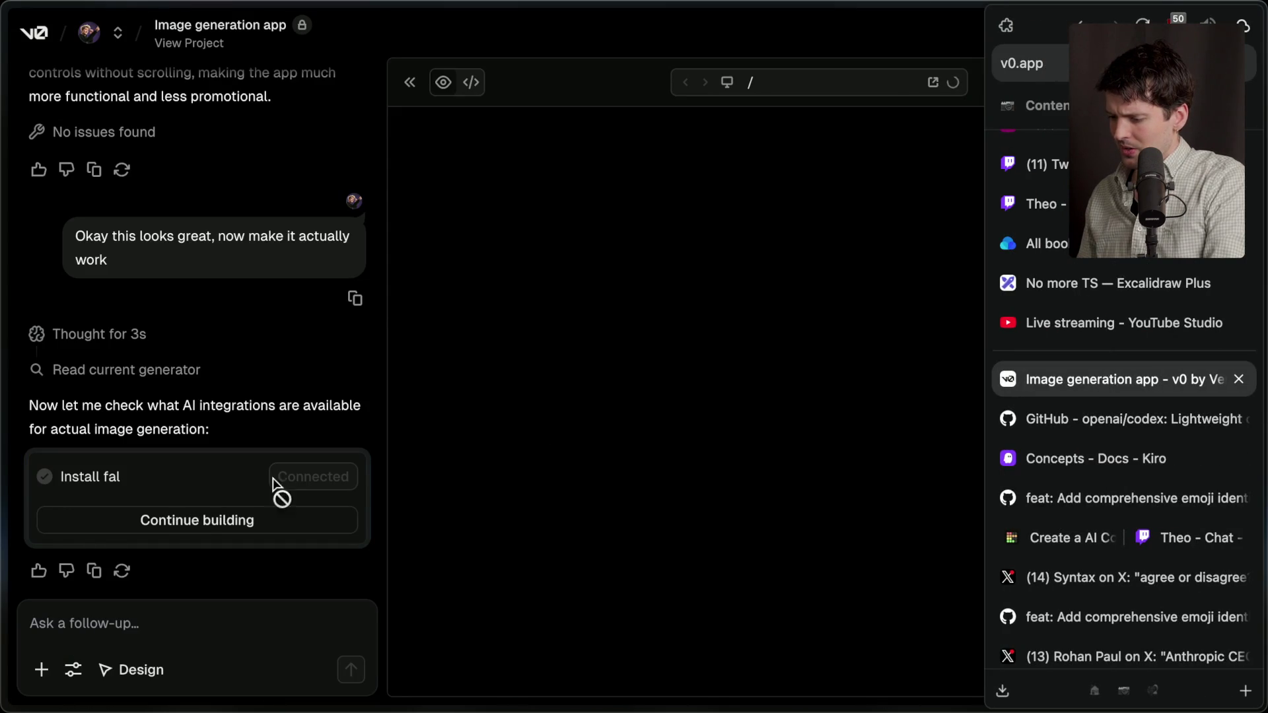
click(152, 522)
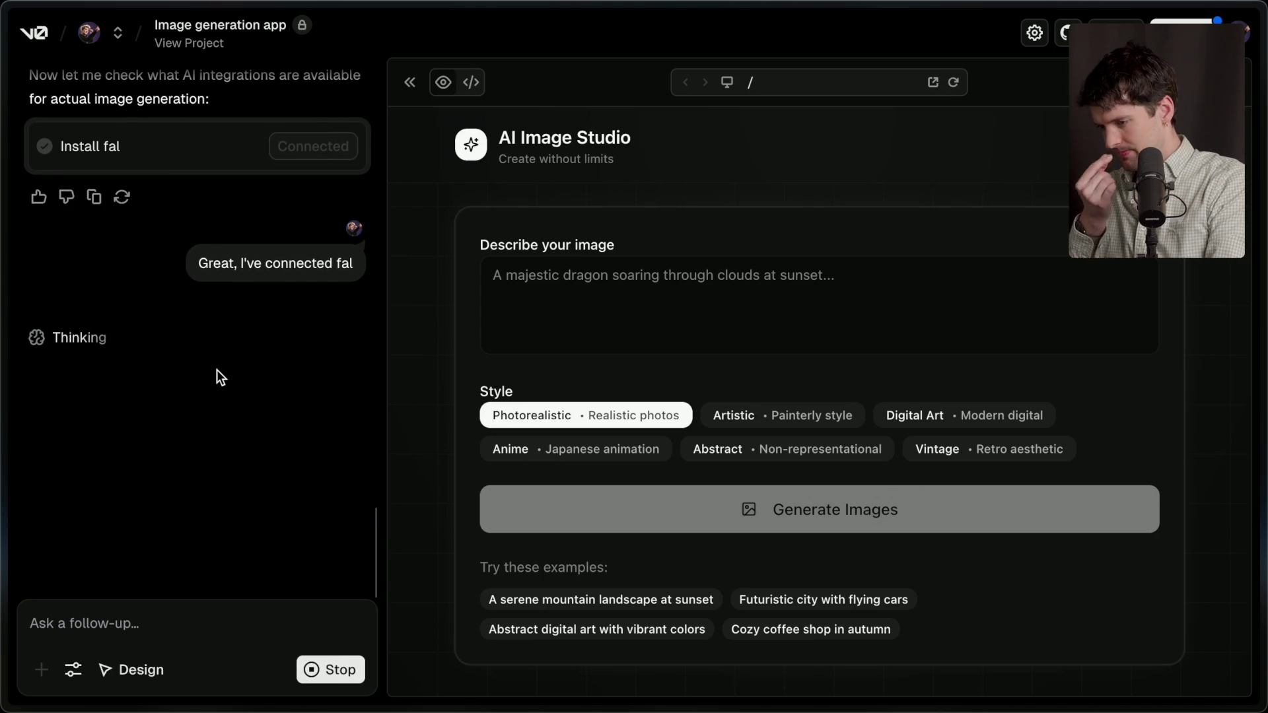
key(super+Tab)
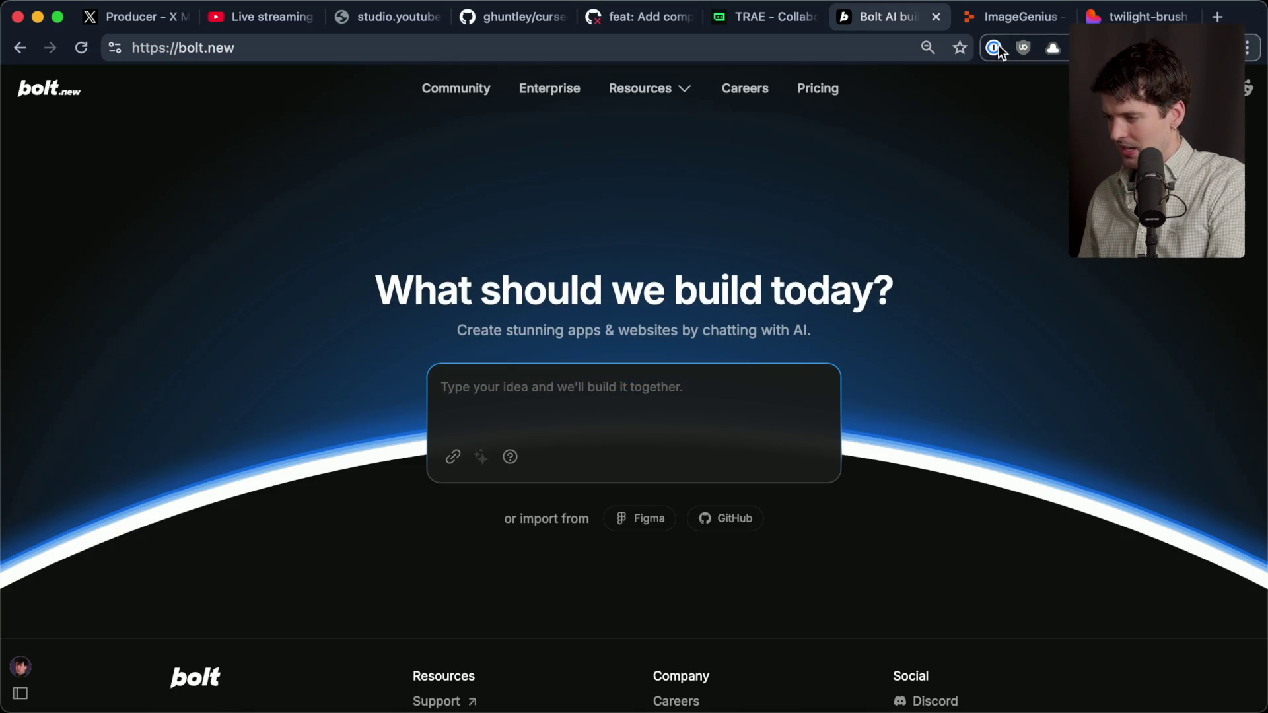
click(1014, 17)
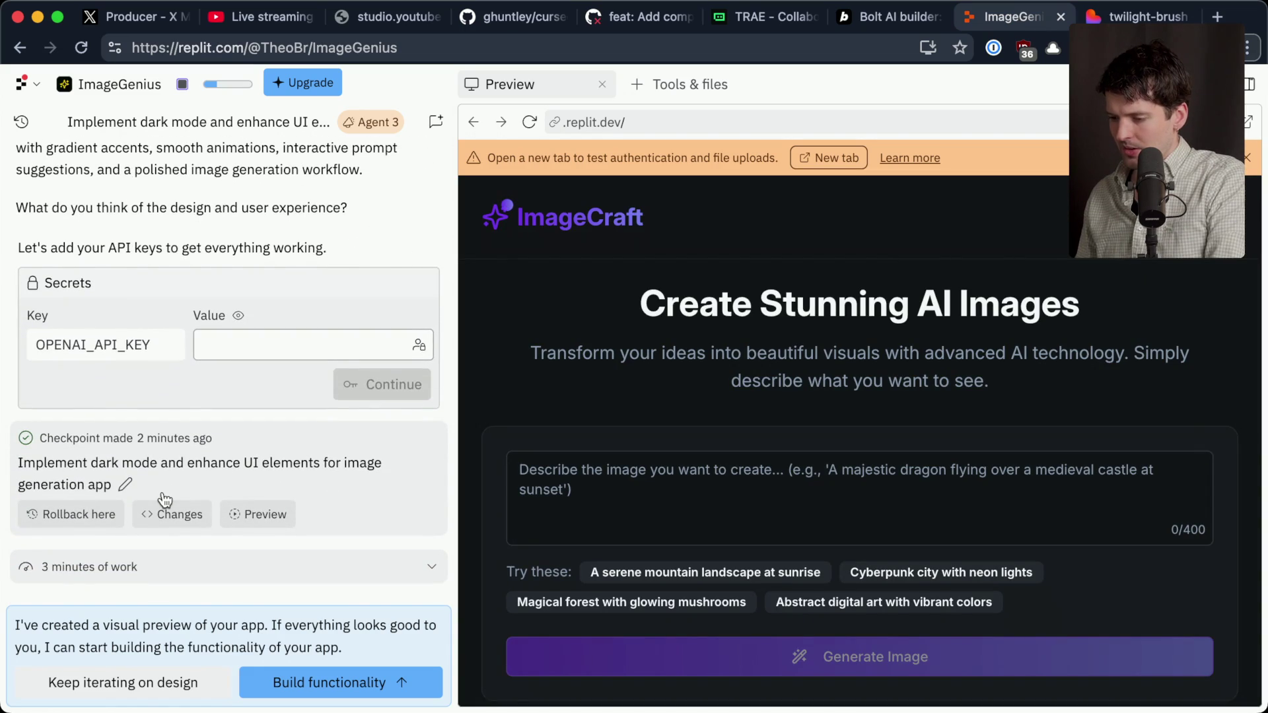
scroll(162, 493, up, 5)
scroll(162, 493, down, 5)
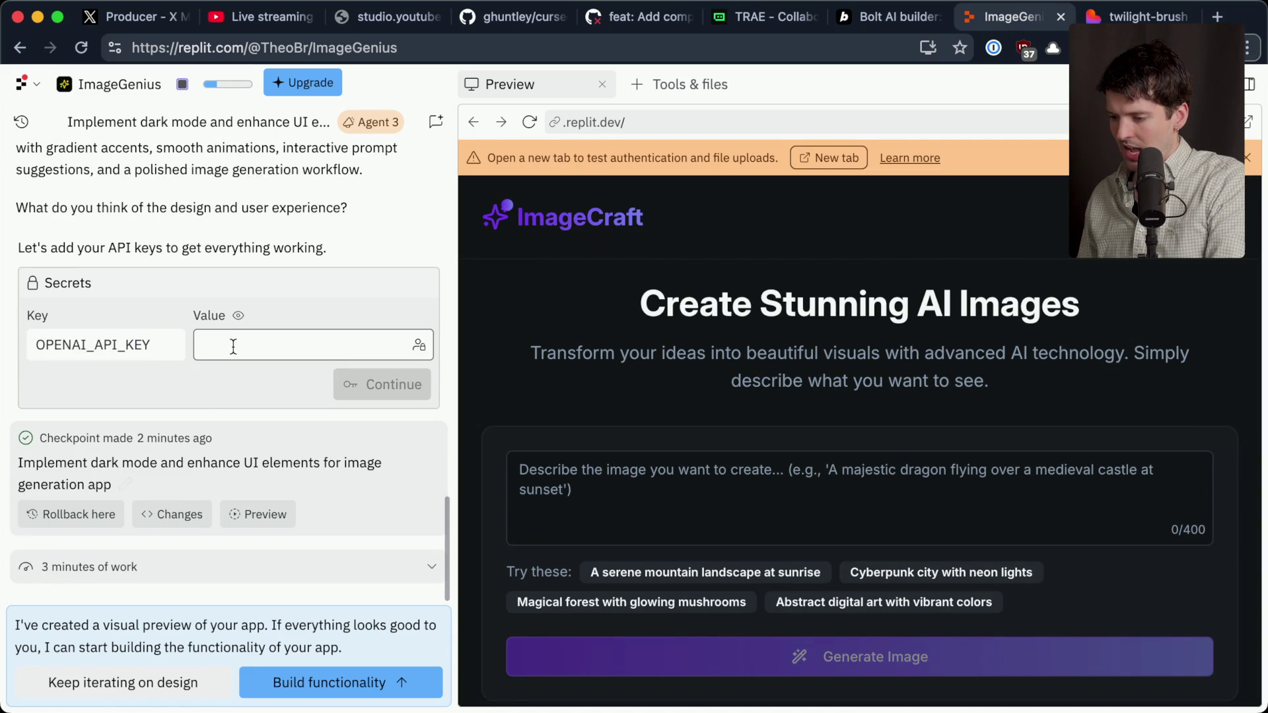
click(232, 347)
scroll(224, 360, up, 5)
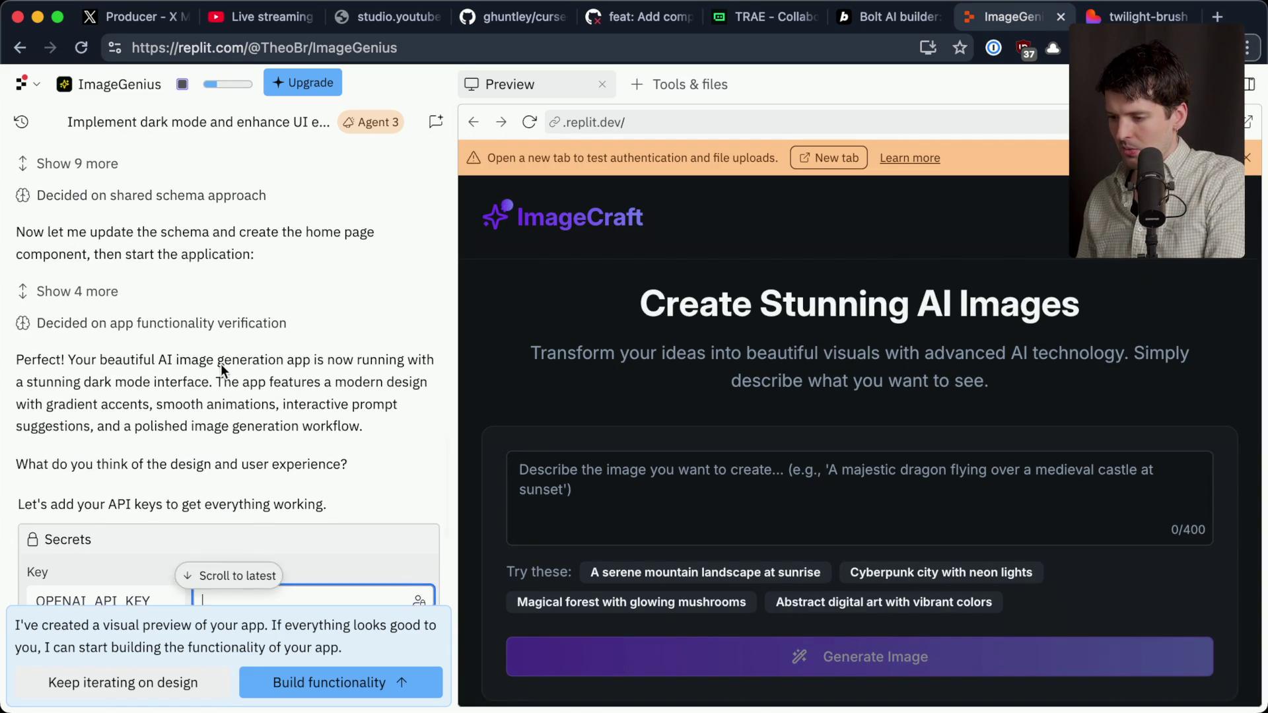
scroll(222, 365, down, 5)
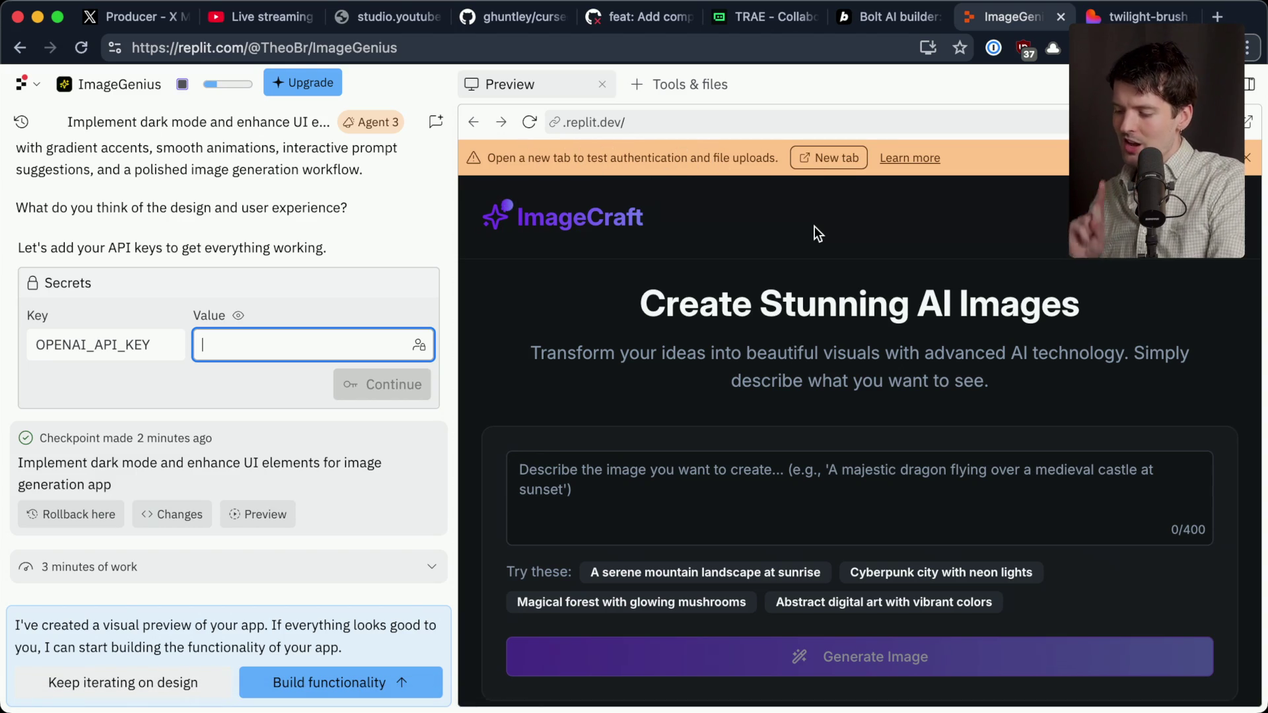
scroll(815, 226, down, 1)
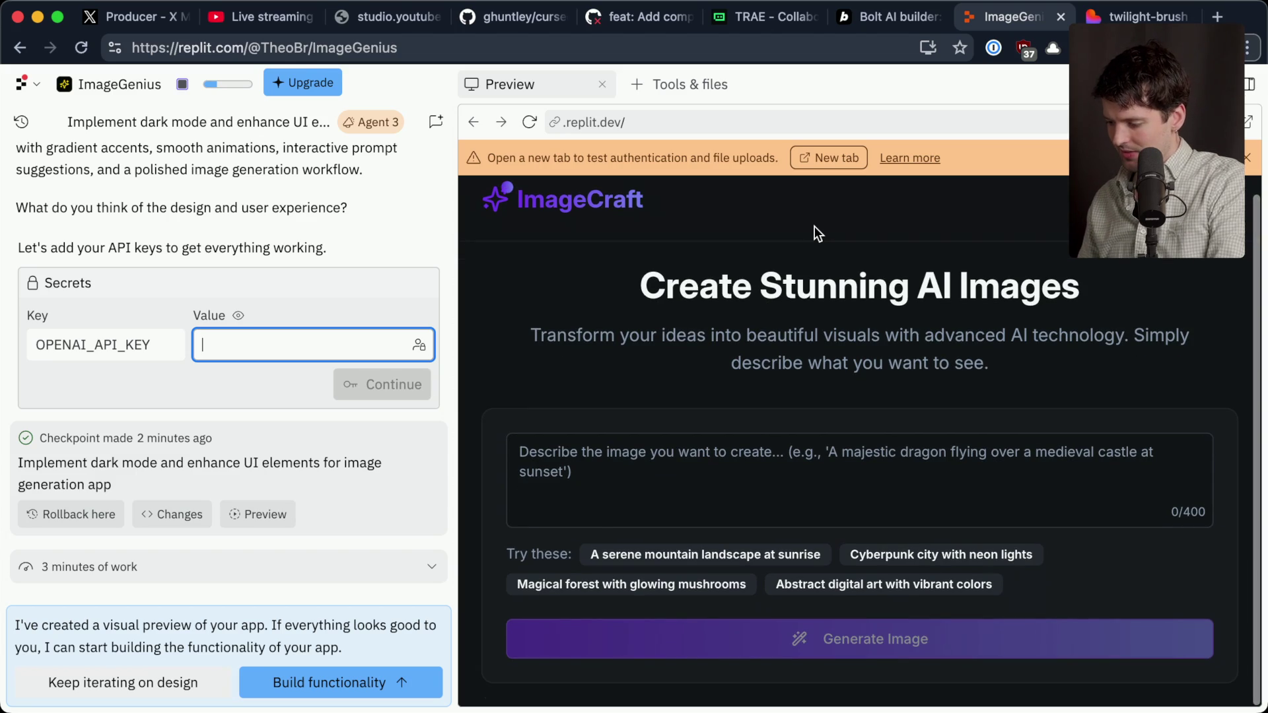
click(687, 555)
Generate an image from the 'A serene mountain landscape at sunrise' example prompt.
click(690, 641)
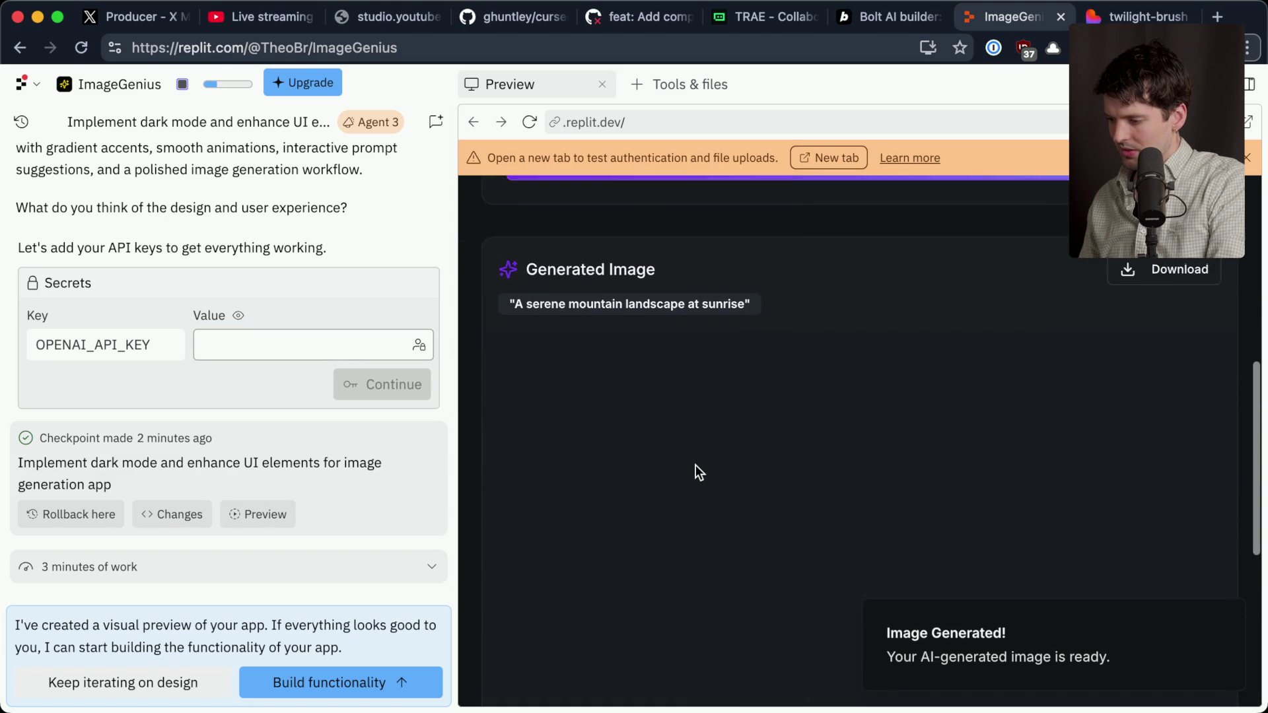
scroll(778, 438, up, 5)
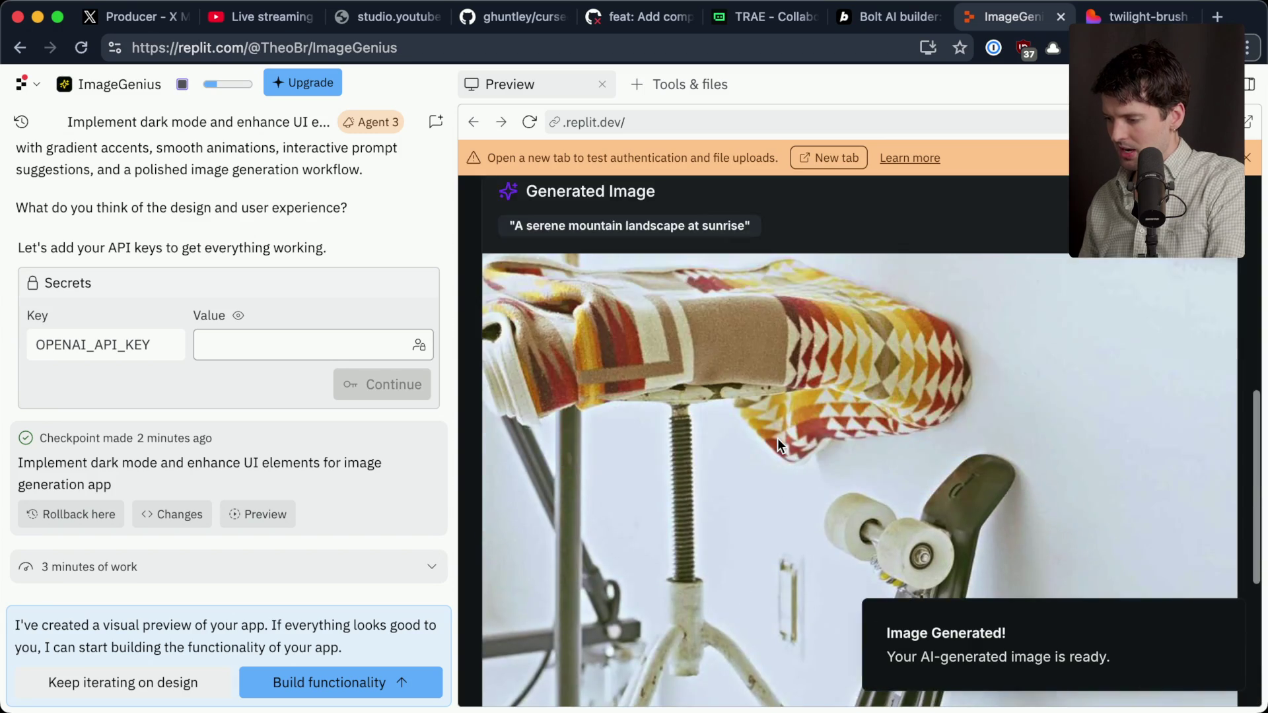
scroll(779, 438, down, 2)
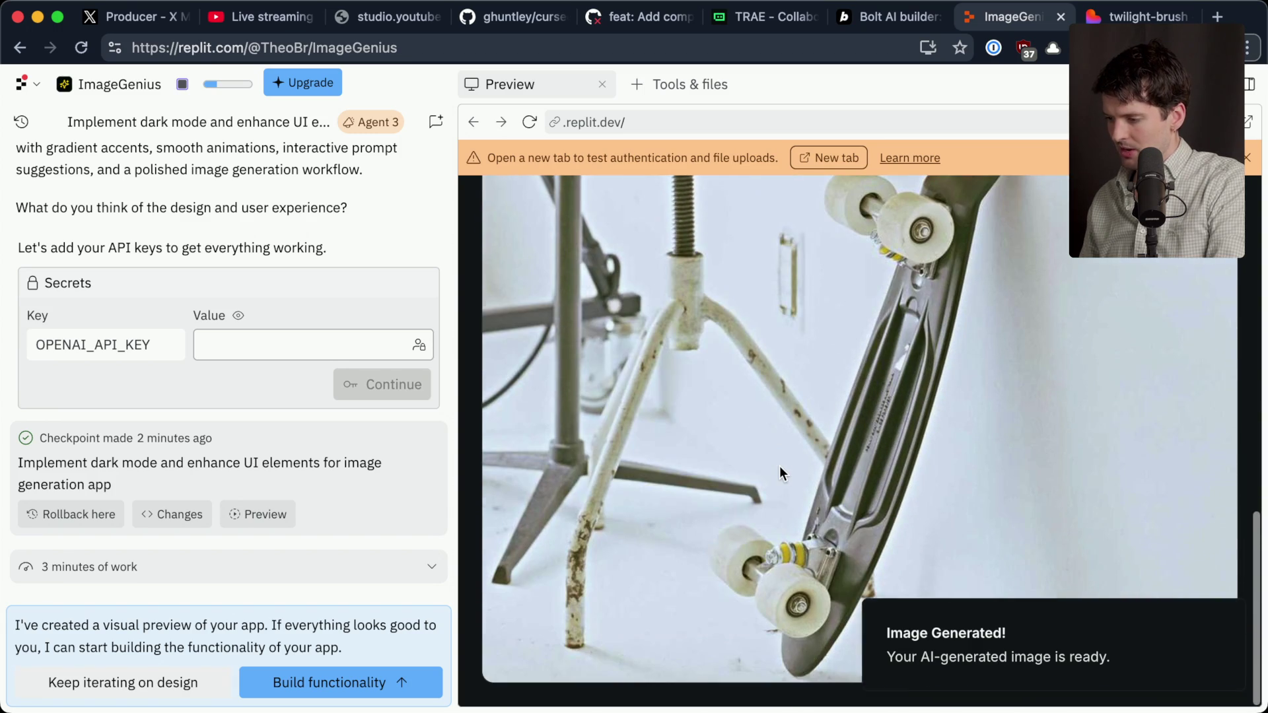
scroll(779, 465, down, 2)
scroll(780, 466, up, 10)
click(780, 465)
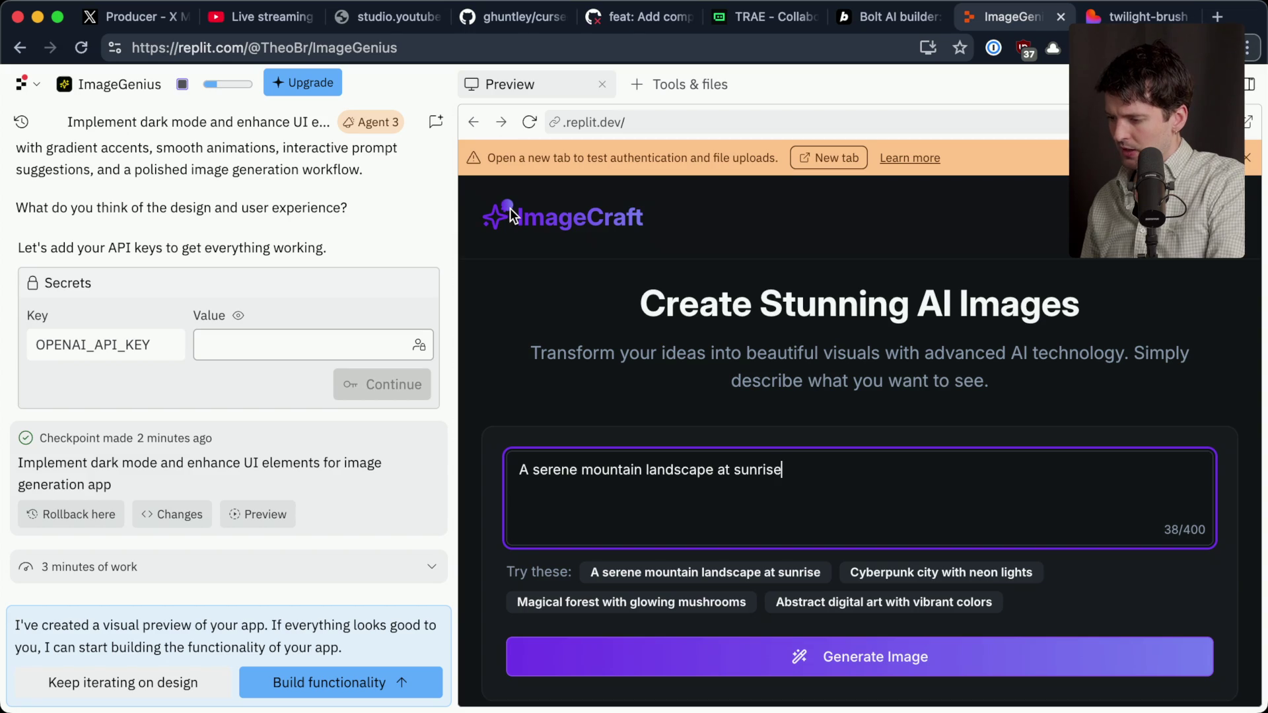
scroll(510, 208, up, 5)
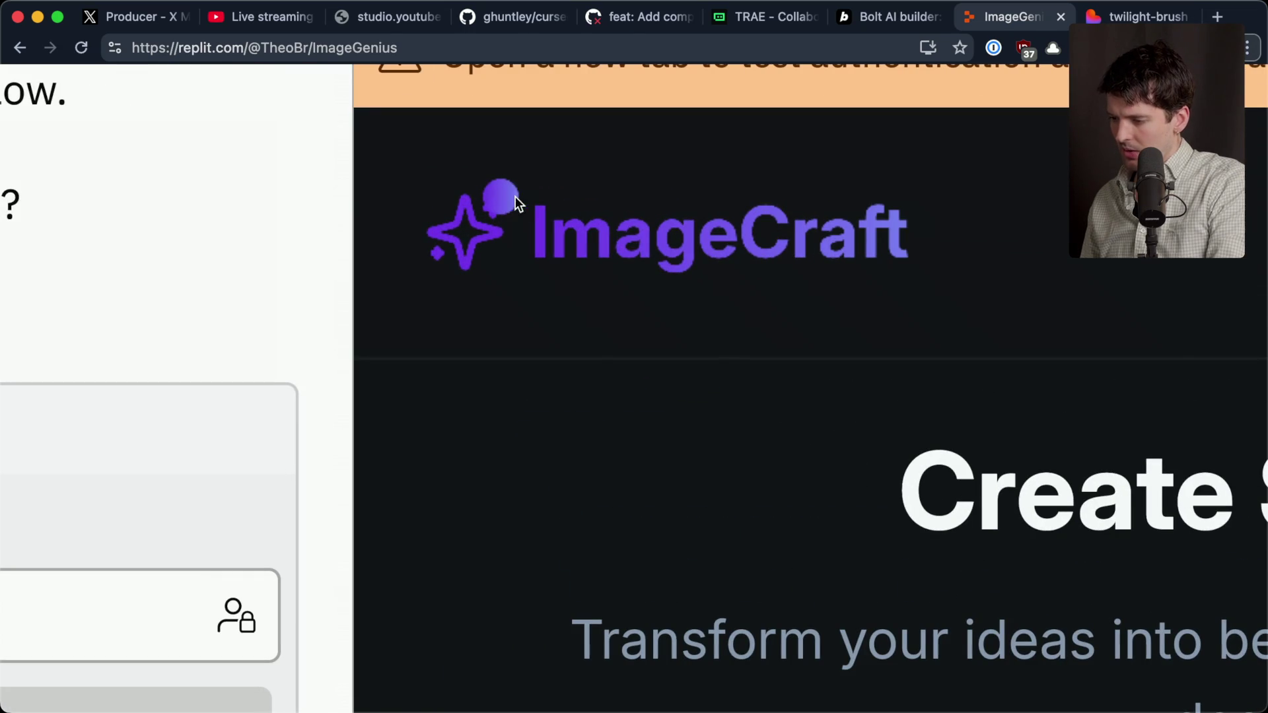
scroll(497, 209, down, 5)
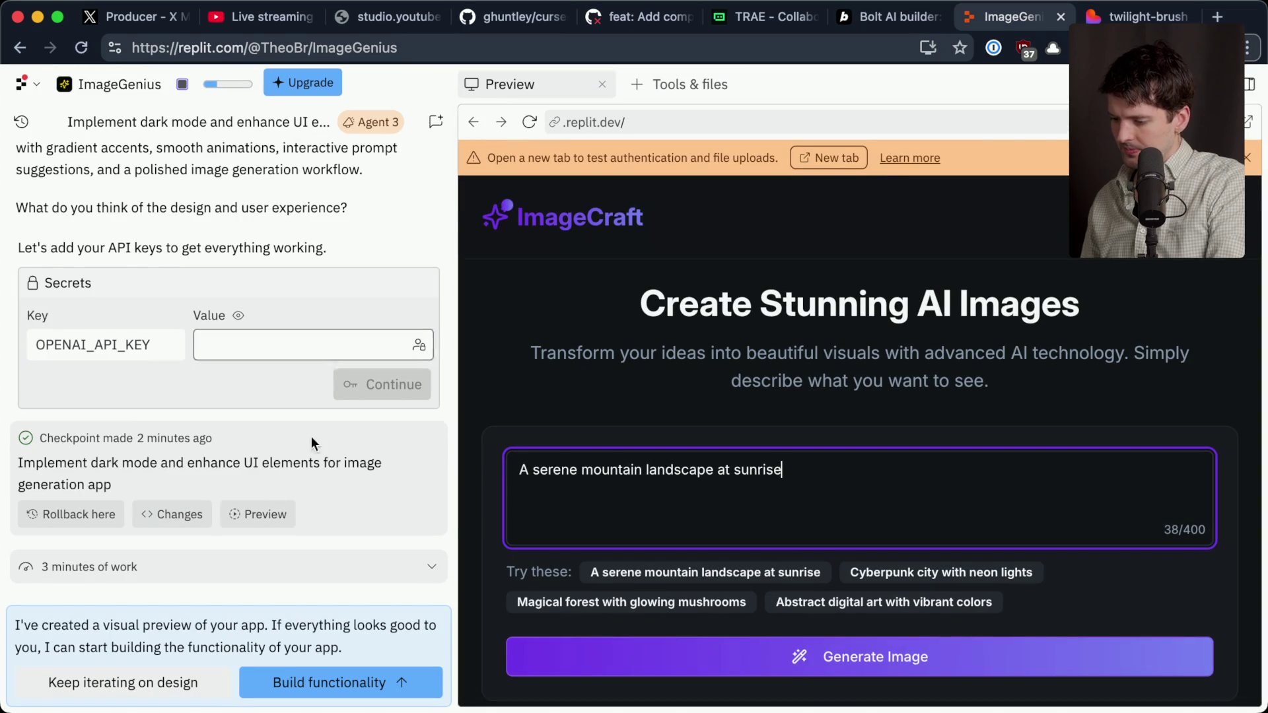
Send the Replit agent the feedback 'This is hideouugly.'.
click(176, 680)
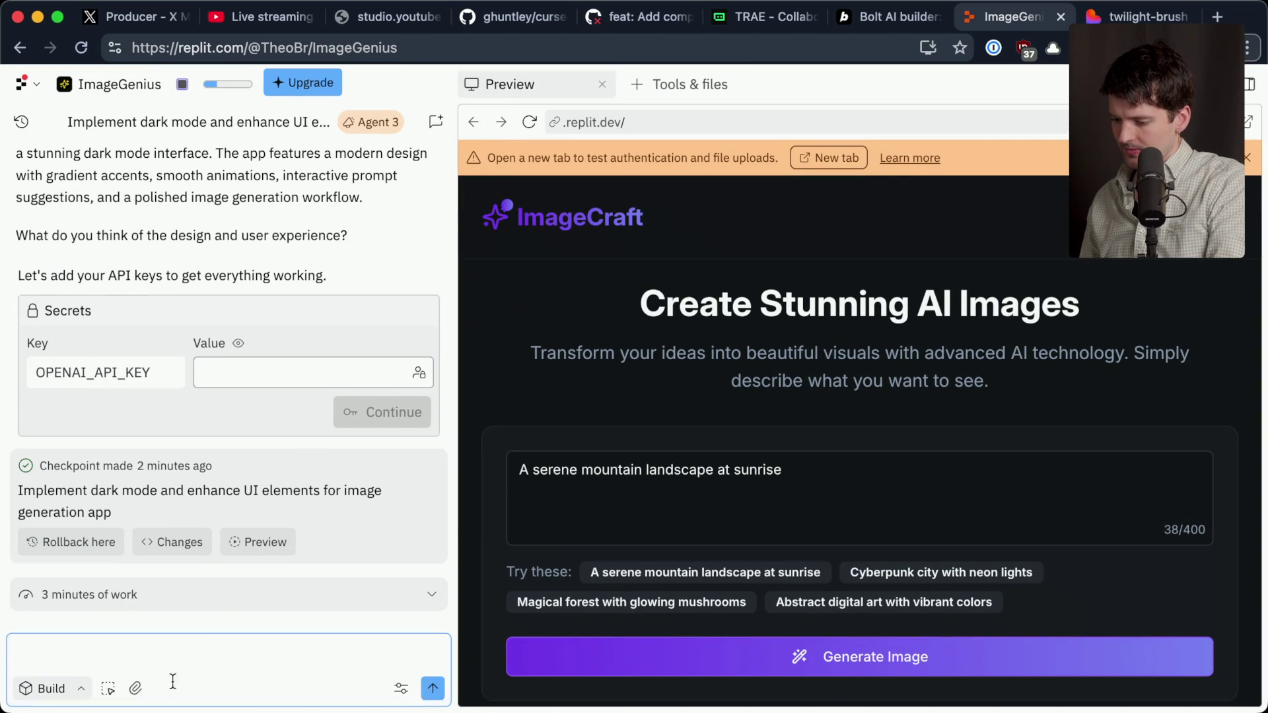
text(This is hi)
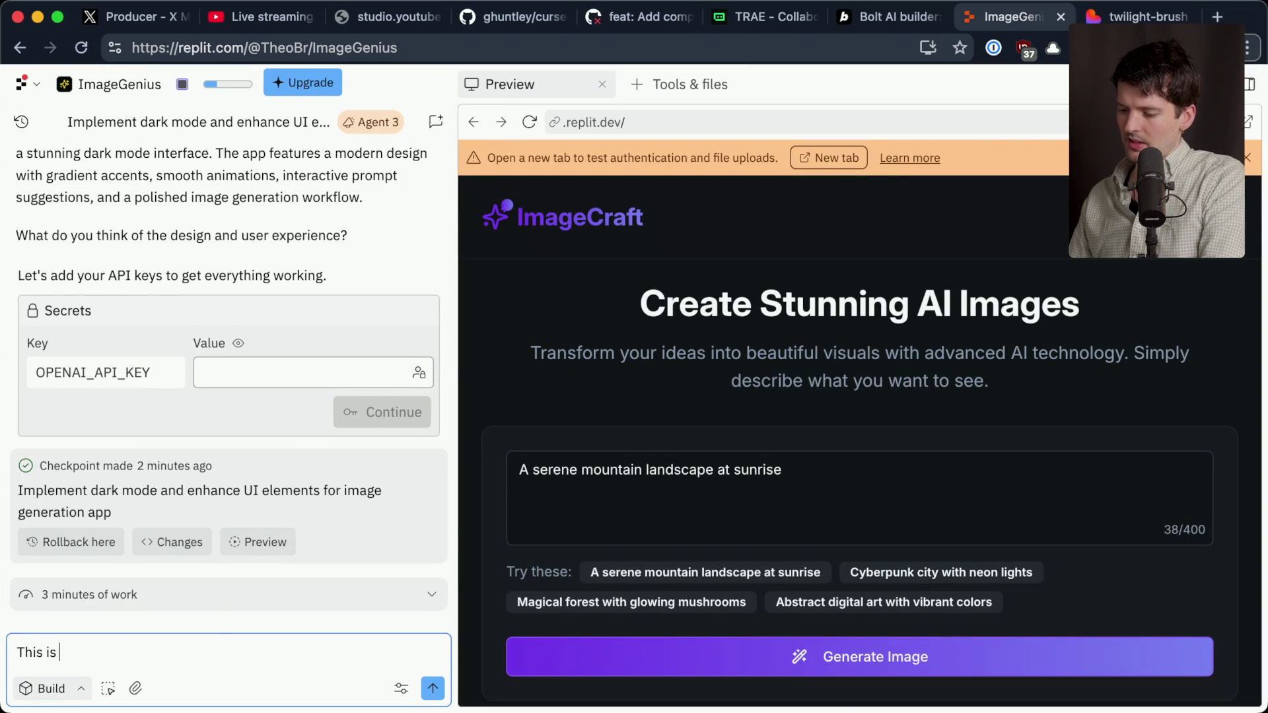
text(deous. Ple)
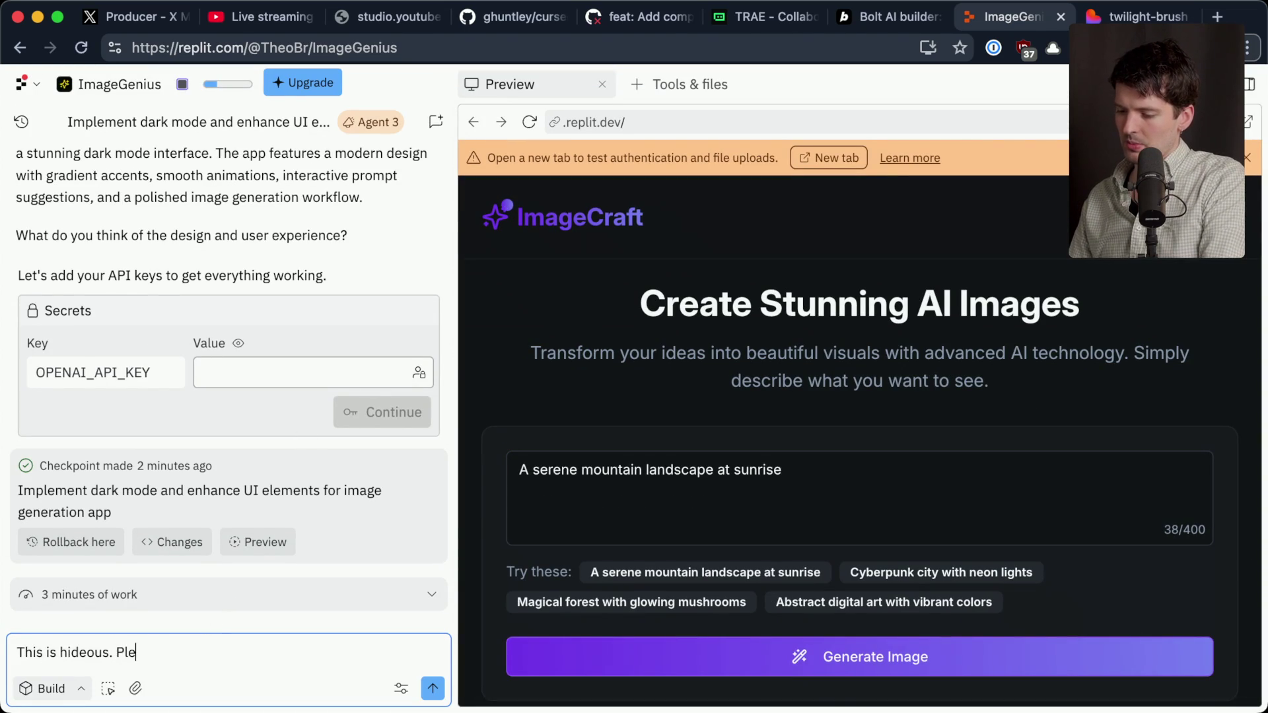
text(ugly.)
click(433, 688)
click(1150, 19)
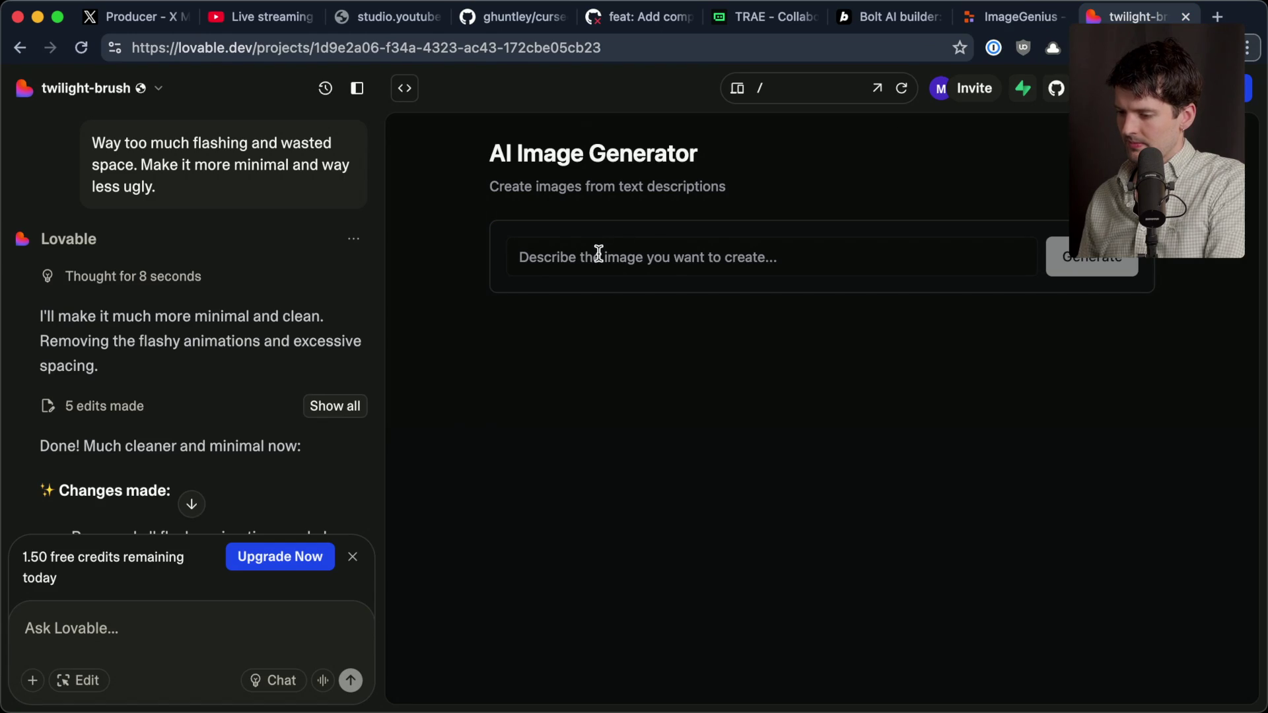
Jump to the end of Lovable's latest reply and inspect the generator's heading and subtitle.
click(191, 504)
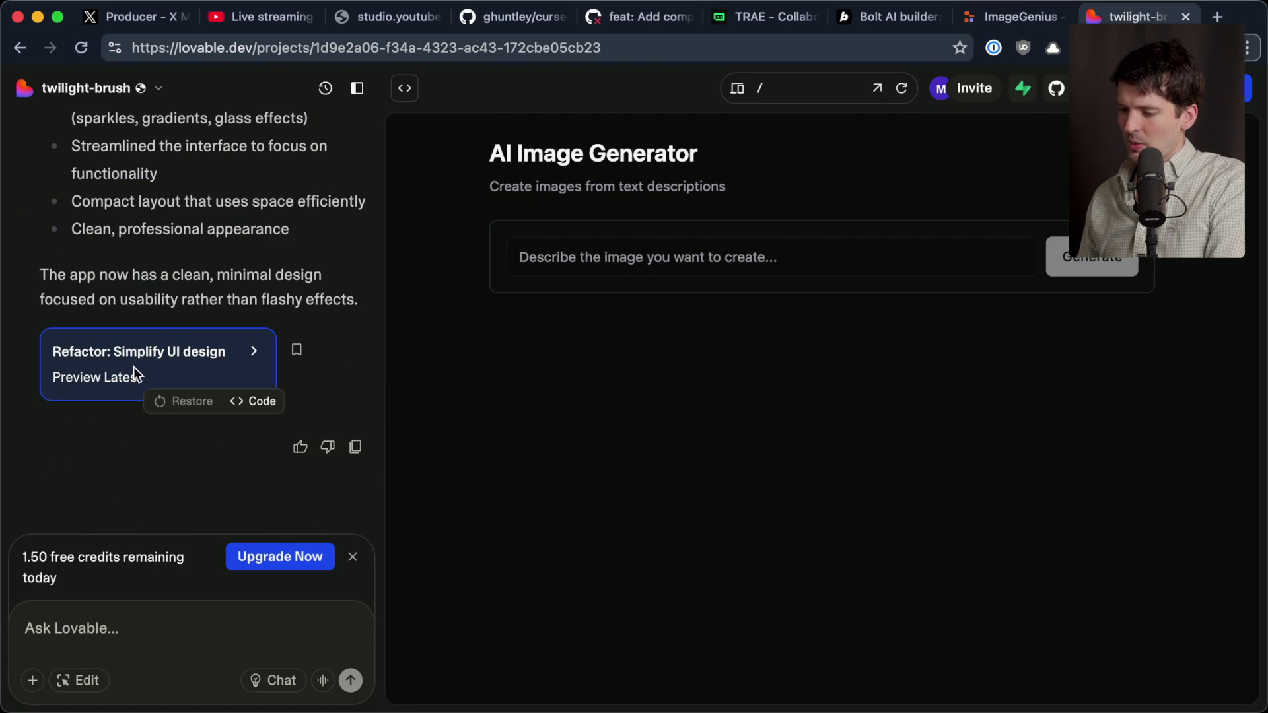
click(619, 251)
mouse_move(814, 191)
mouse_down()
mouse_move(434, 175)
mouse_move(937, 192)
mouse_up()
click(481, 170)
click(726, 209)
Generate an image from the prompt 'Testing' in Lovable's preview and dismiss the notification.
click(651, 258)
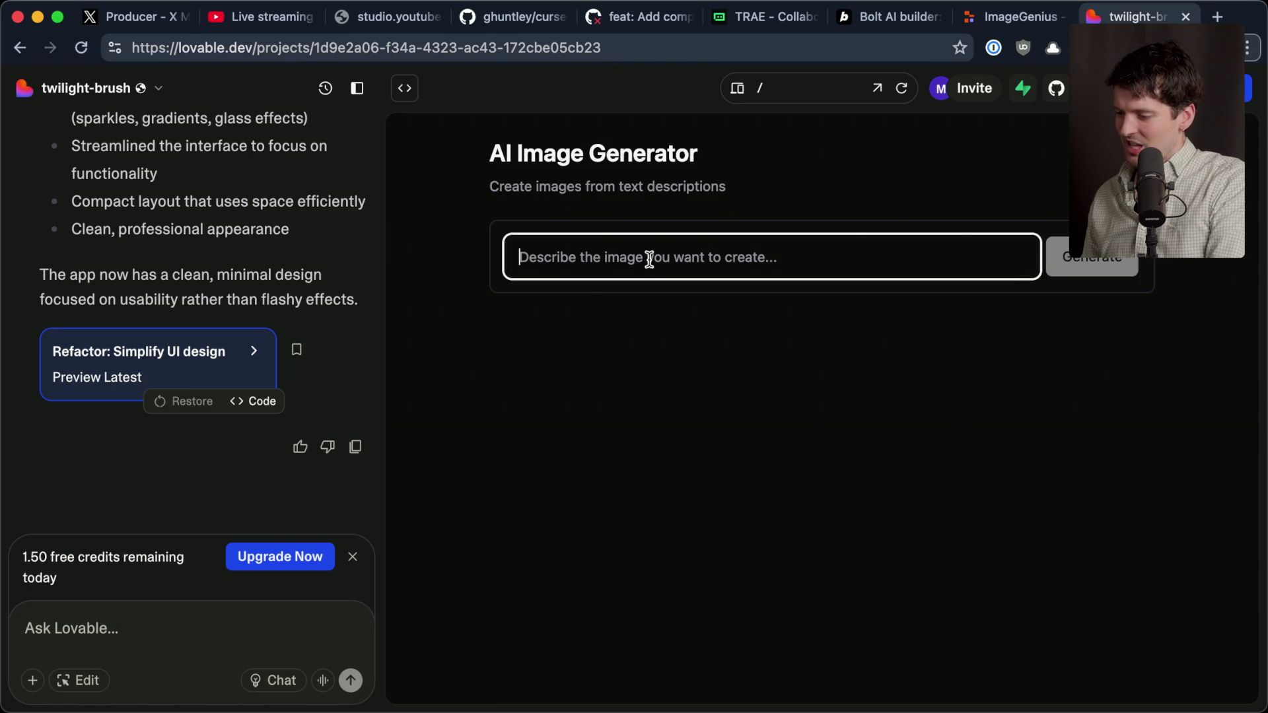
text(Testing)
key(Return)
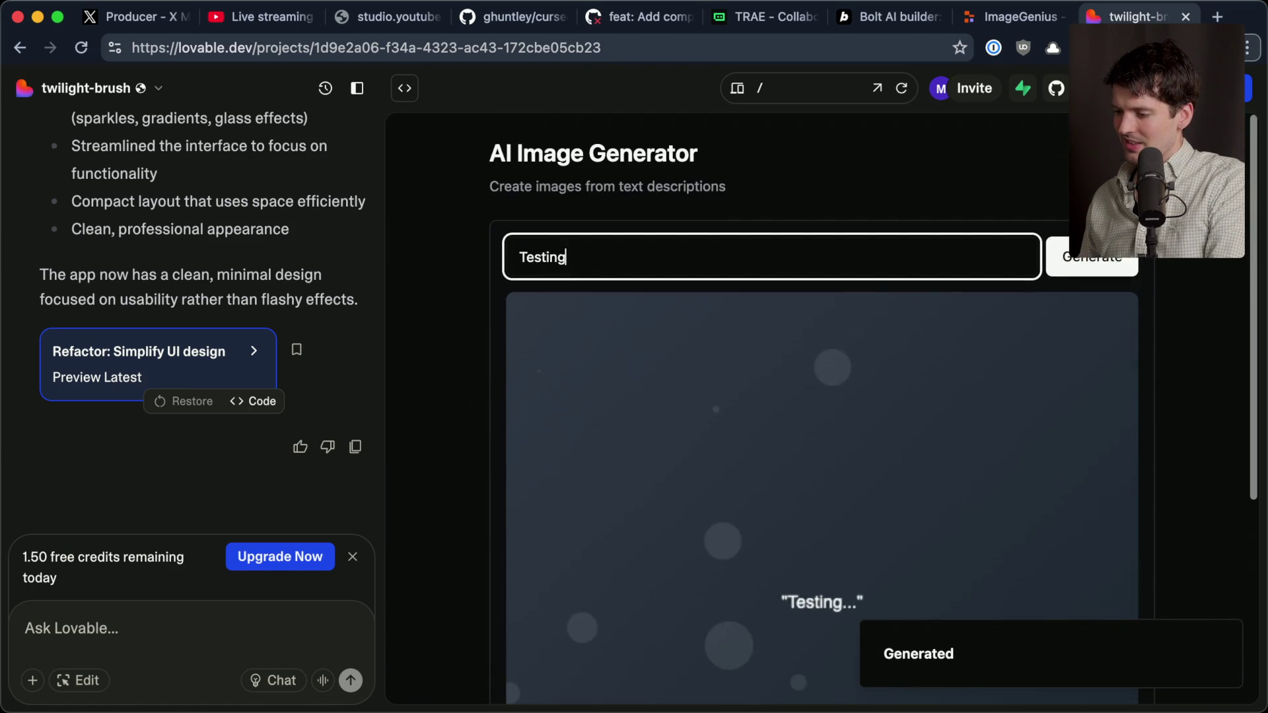
scroll(819, 462, down, 5)
scroll(819, 463, up, 5)
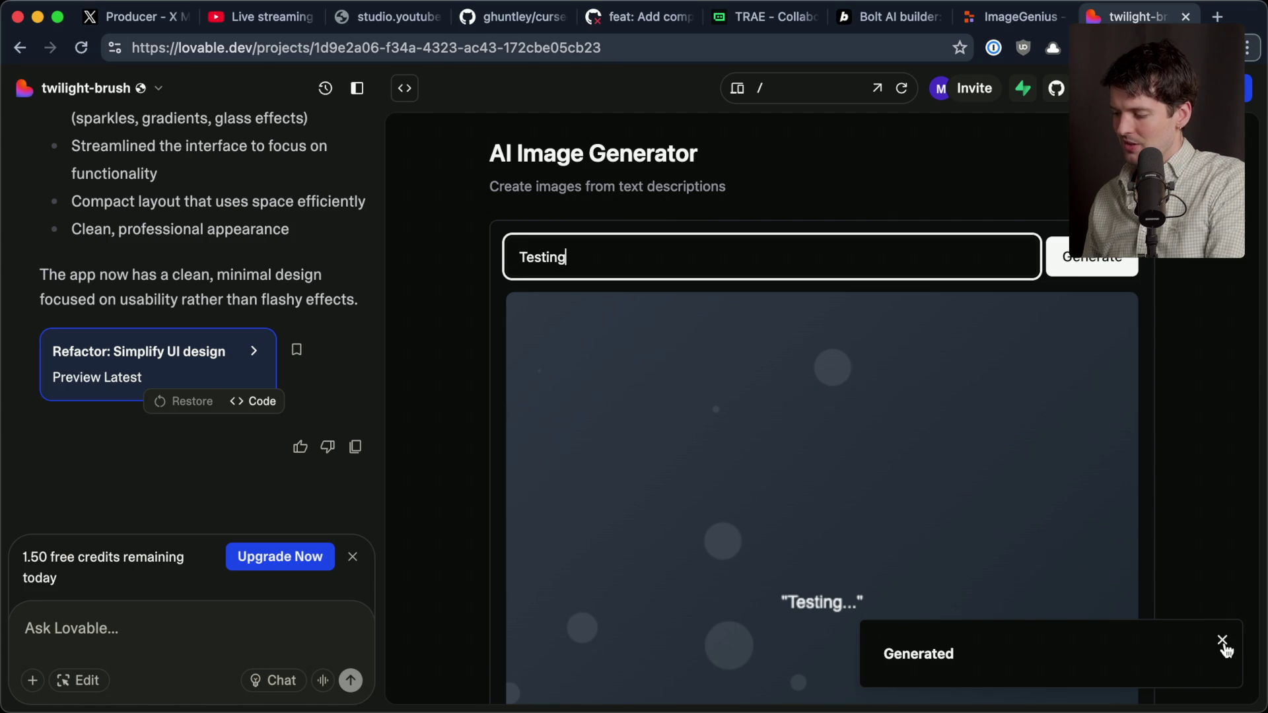
click(1224, 639)
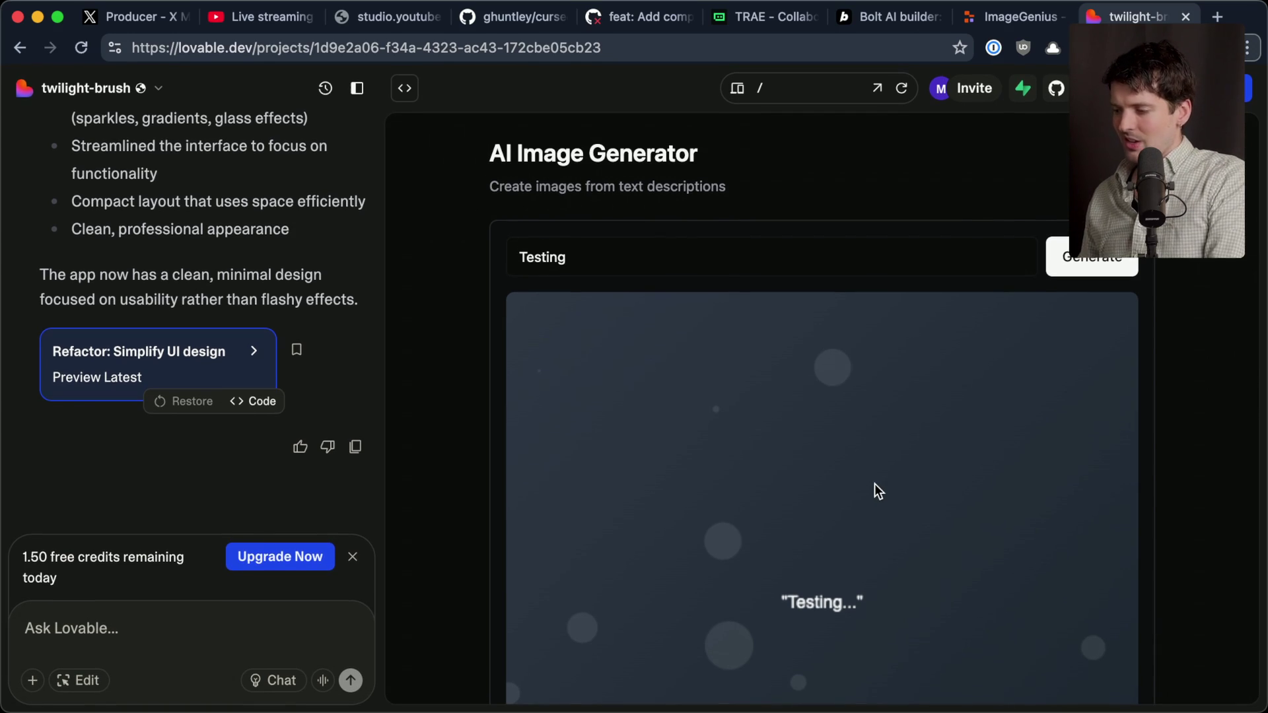
key(super+Tab)
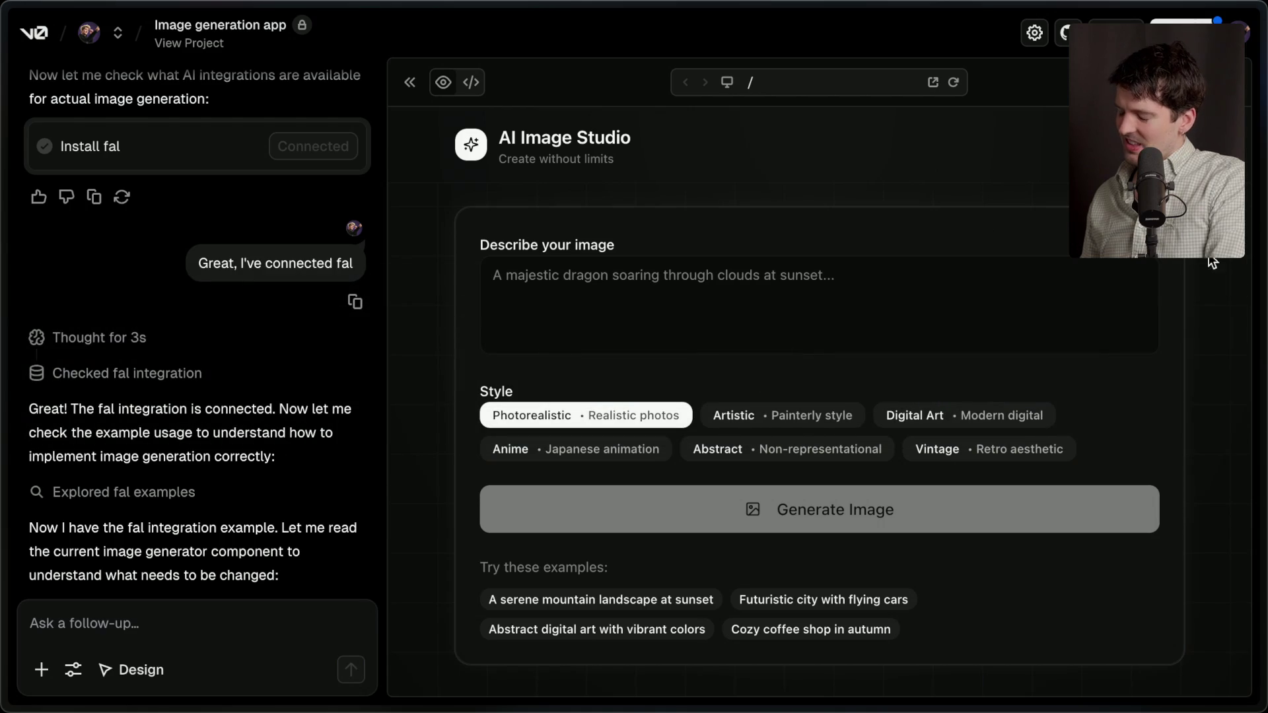
Drag the Lovable logo from Pin Images into tier B beside Gemini, then return to Chrome.
mouse_move(1047, 422)
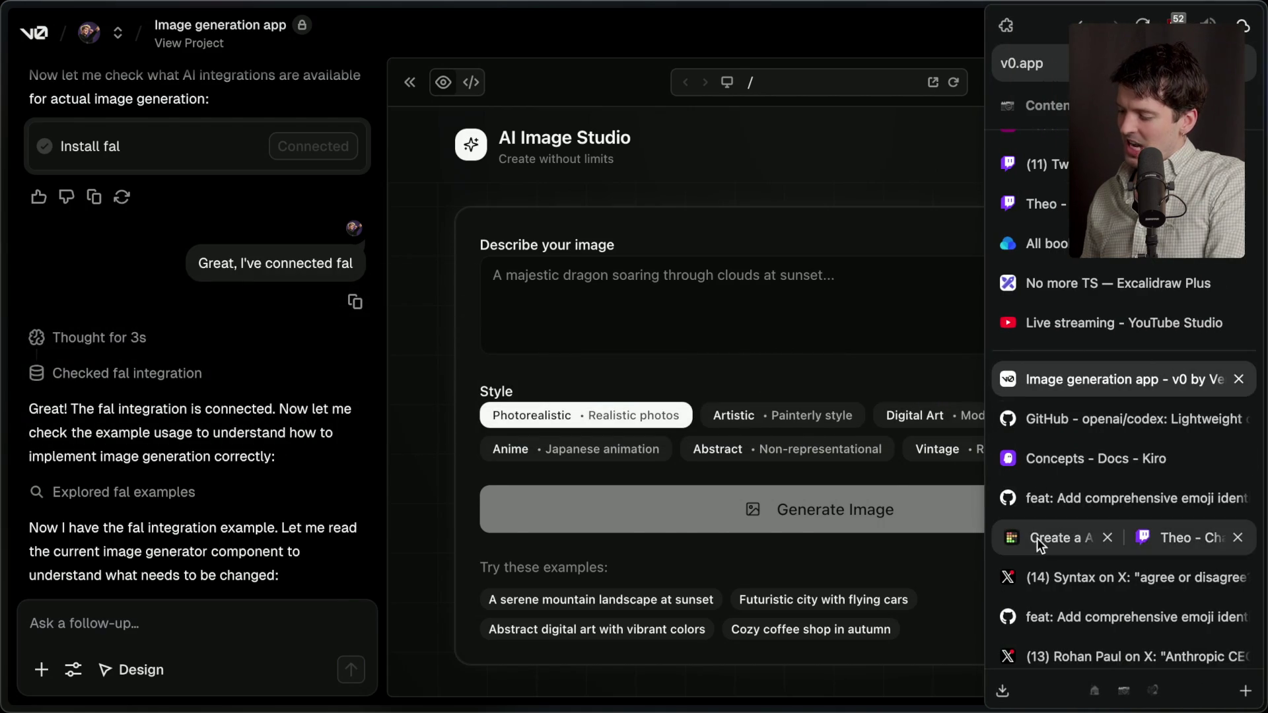
click(1037, 537)
scroll(315, 518, down, 3)
scroll(316, 517, up, 3)
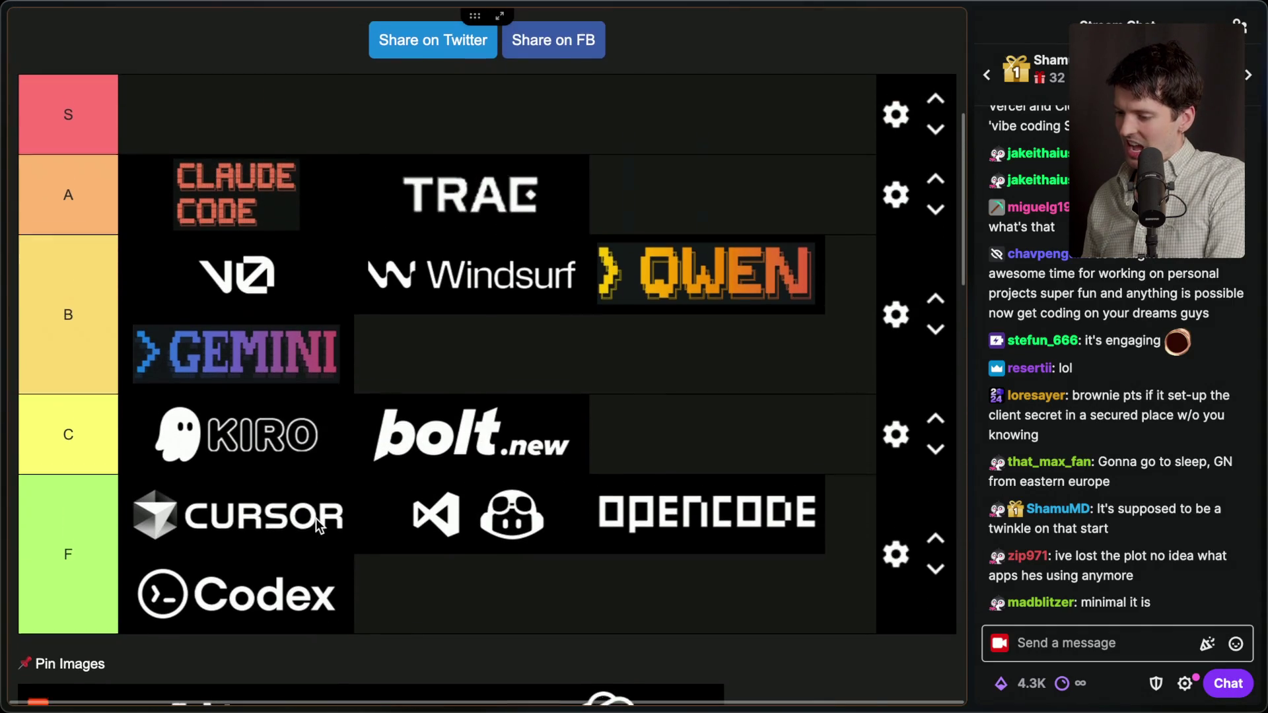
scroll(315, 518, down, 2)
drag(317, 651, 426, 293)
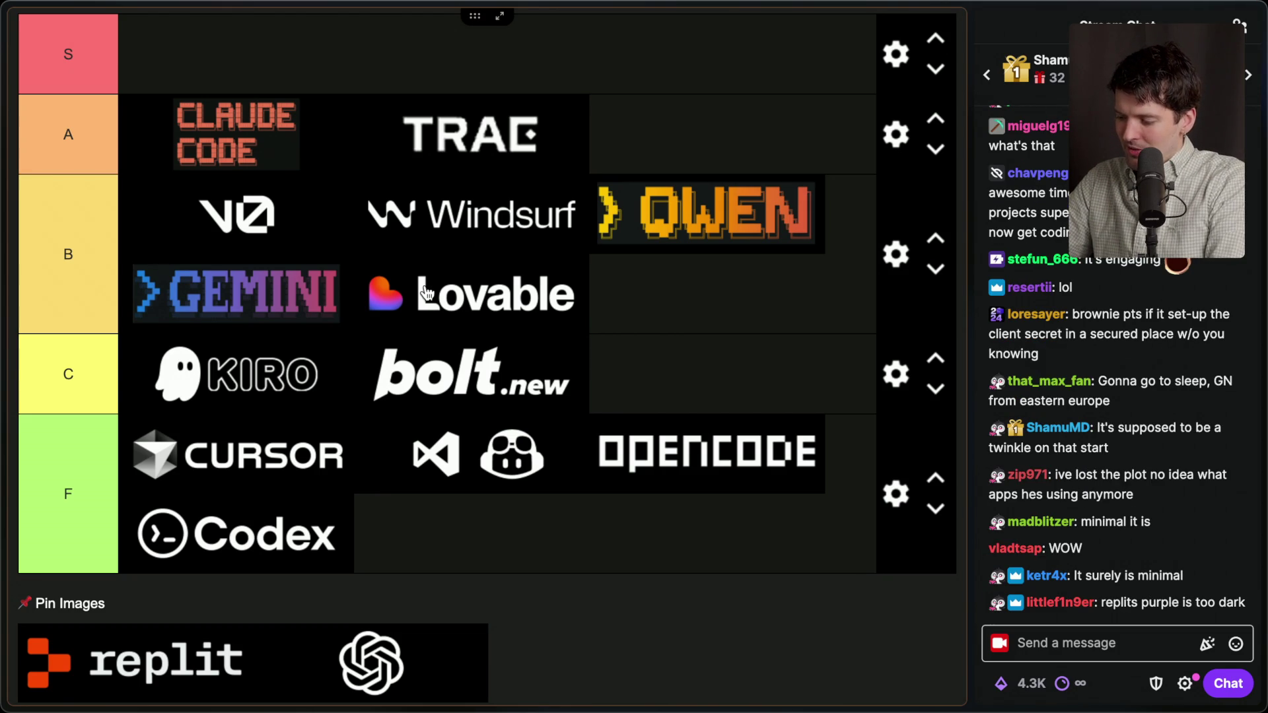
key(super+Tab)
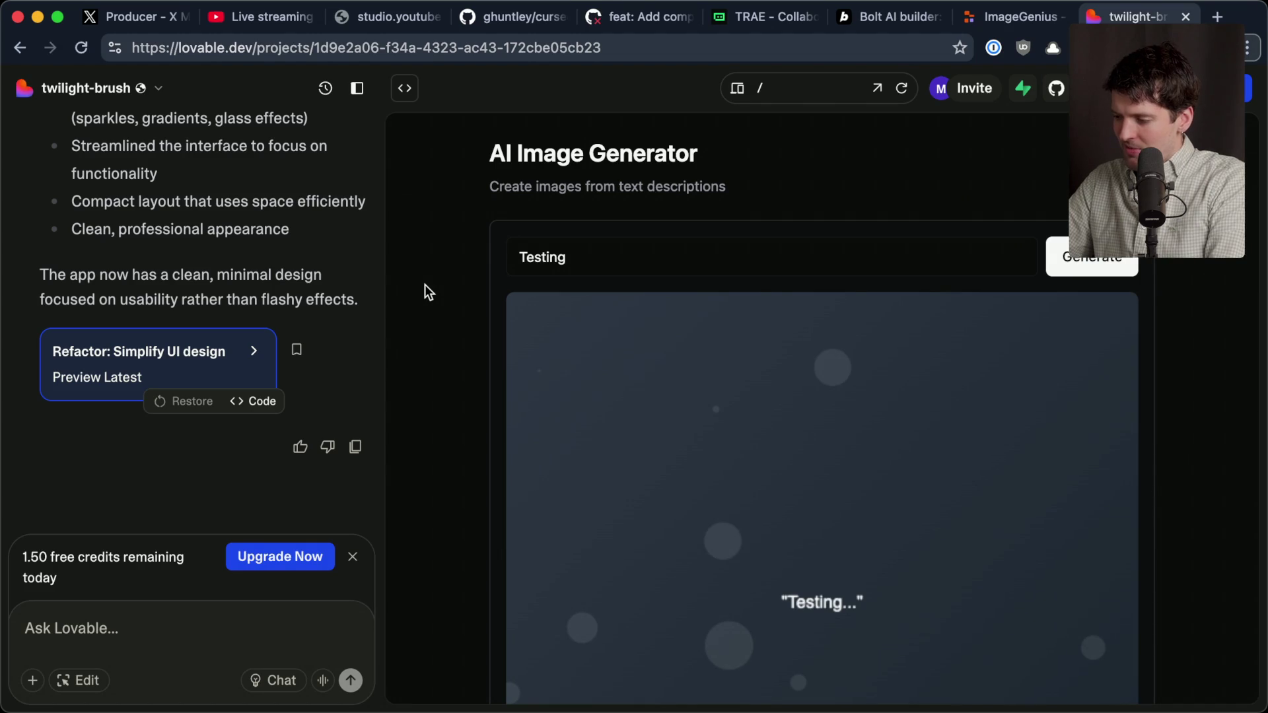
Close the Lovable project and glance at the Bolt builder page and the tier list.
key(super+w)
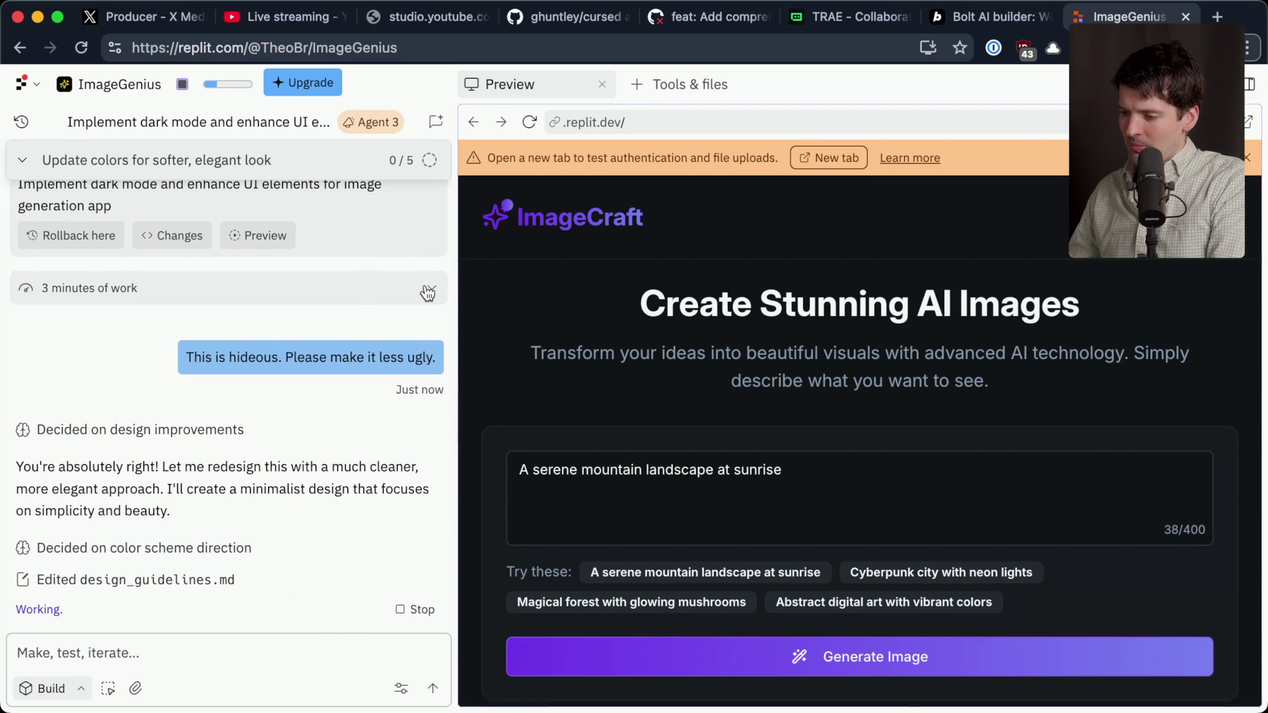
click(965, 9)
click(1011, 46)
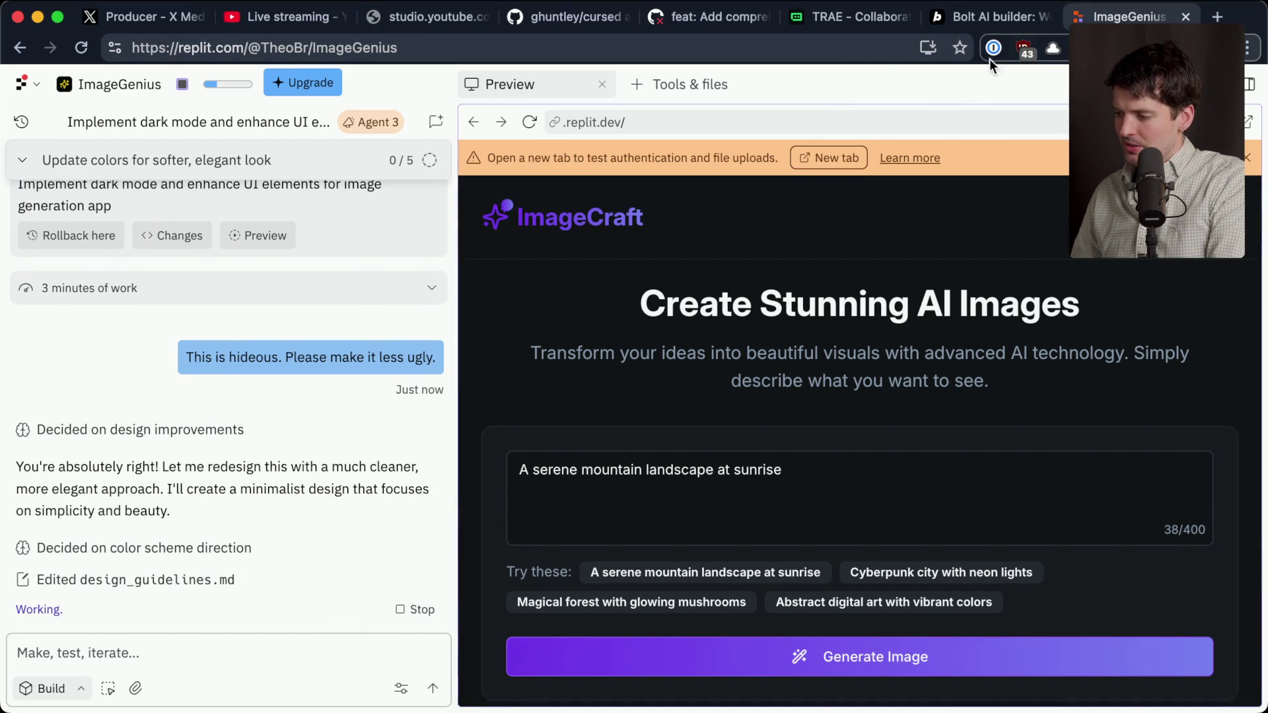
click(965, 19)
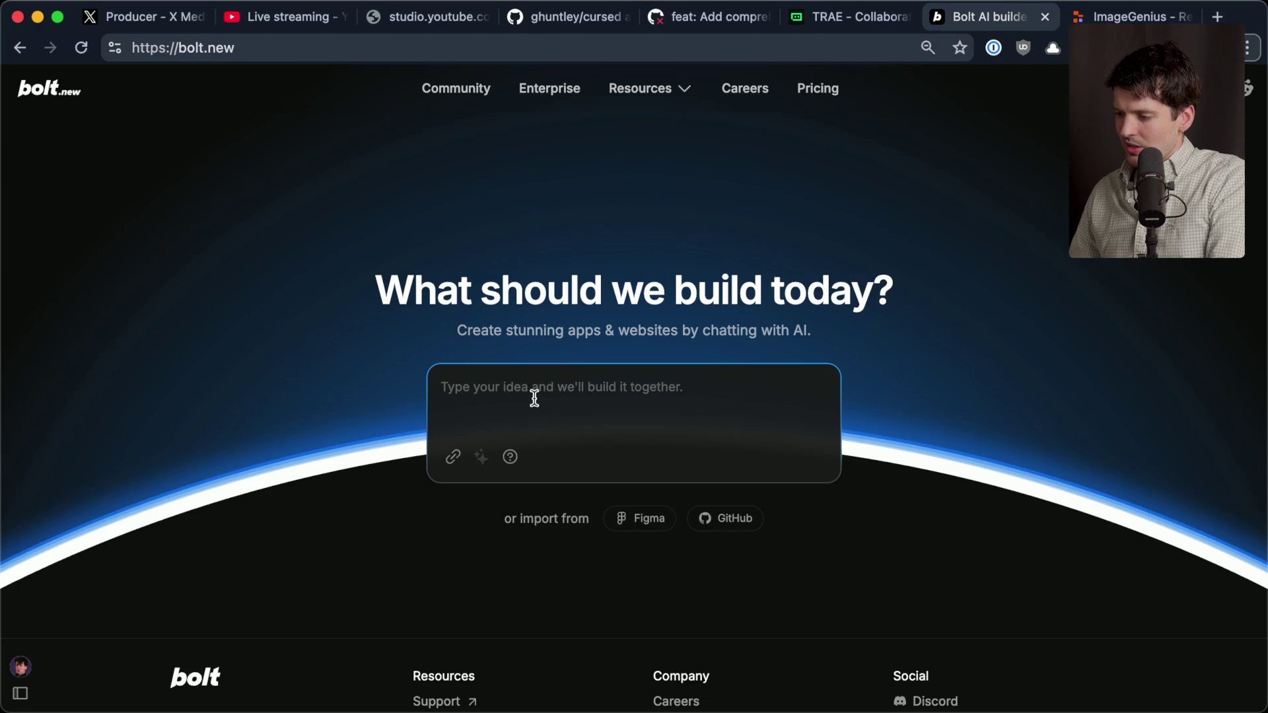
key(ctrl+Tab)
key(super+Tab)
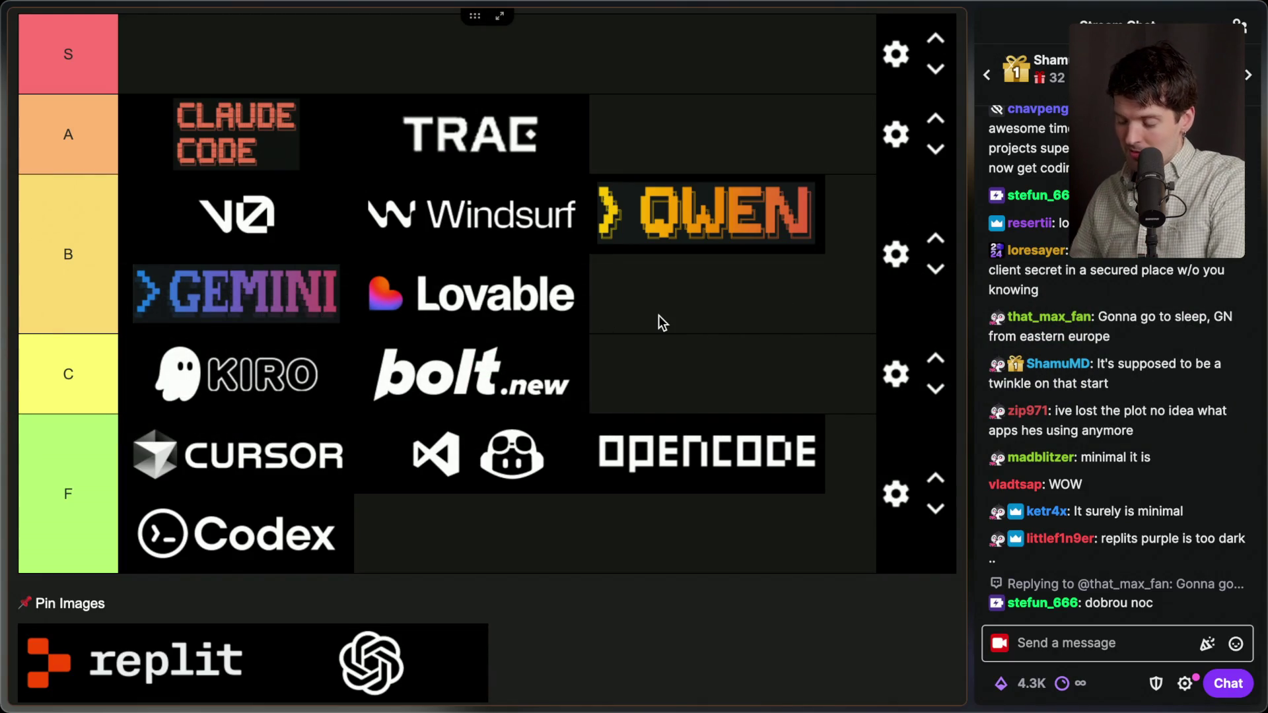
Back in Replit, read the agent's reply about ImageGenius's softer grayscale redesign.
key(super+Tab)
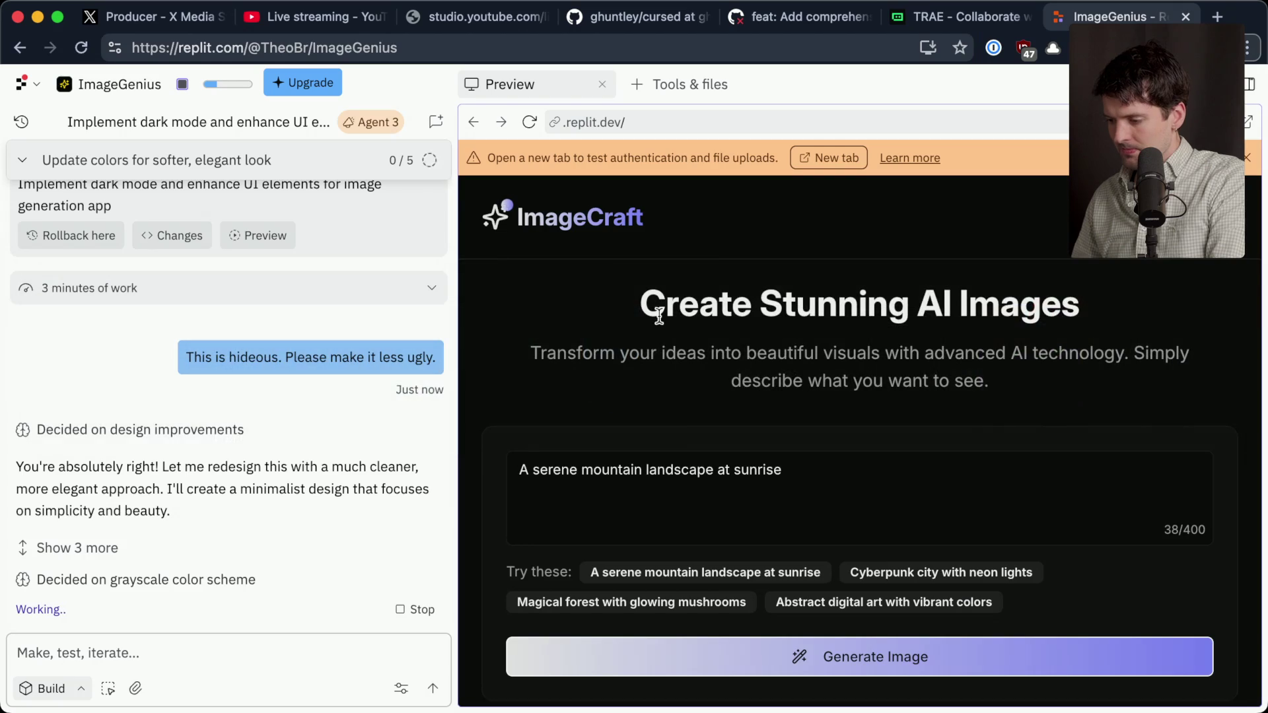
scroll(659, 315, down, 3)
scroll(659, 315, down, 10)
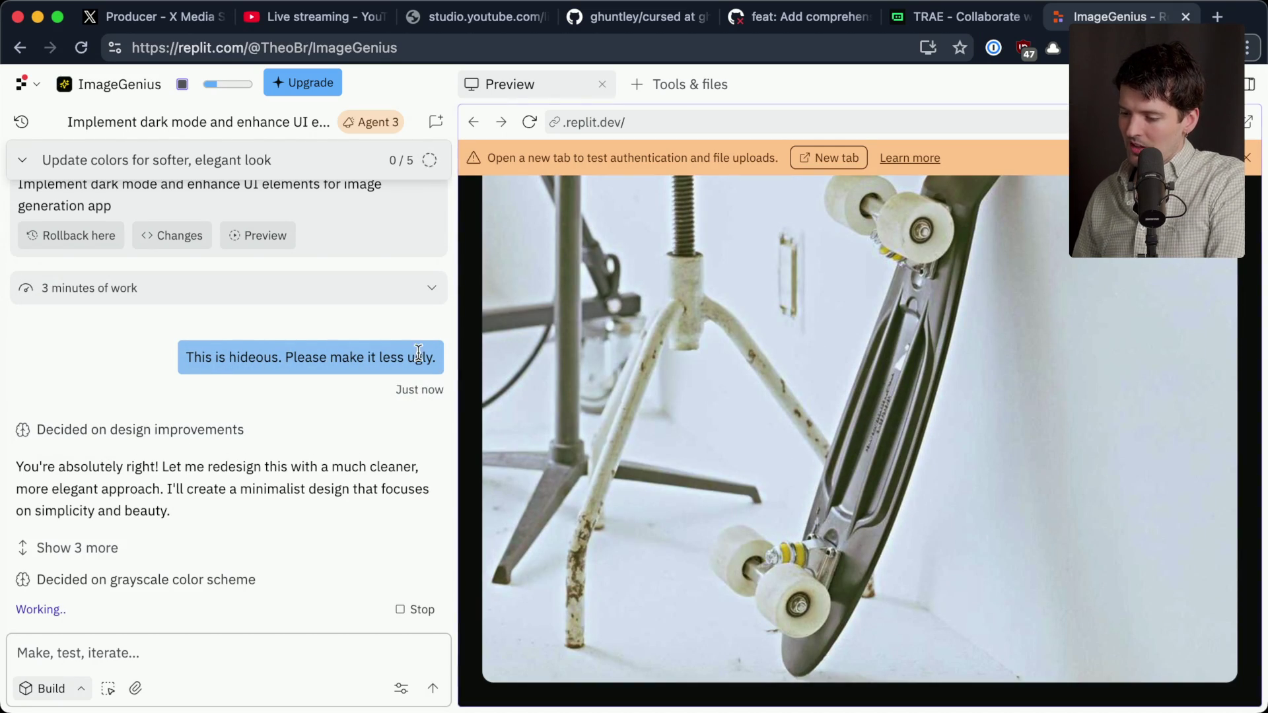
mouse_move(14, 471)
mouse_down()
mouse_move(93, 471)
mouse_move(181, 492)
mouse_move(200, 512)
mouse_up()
click(216, 505)
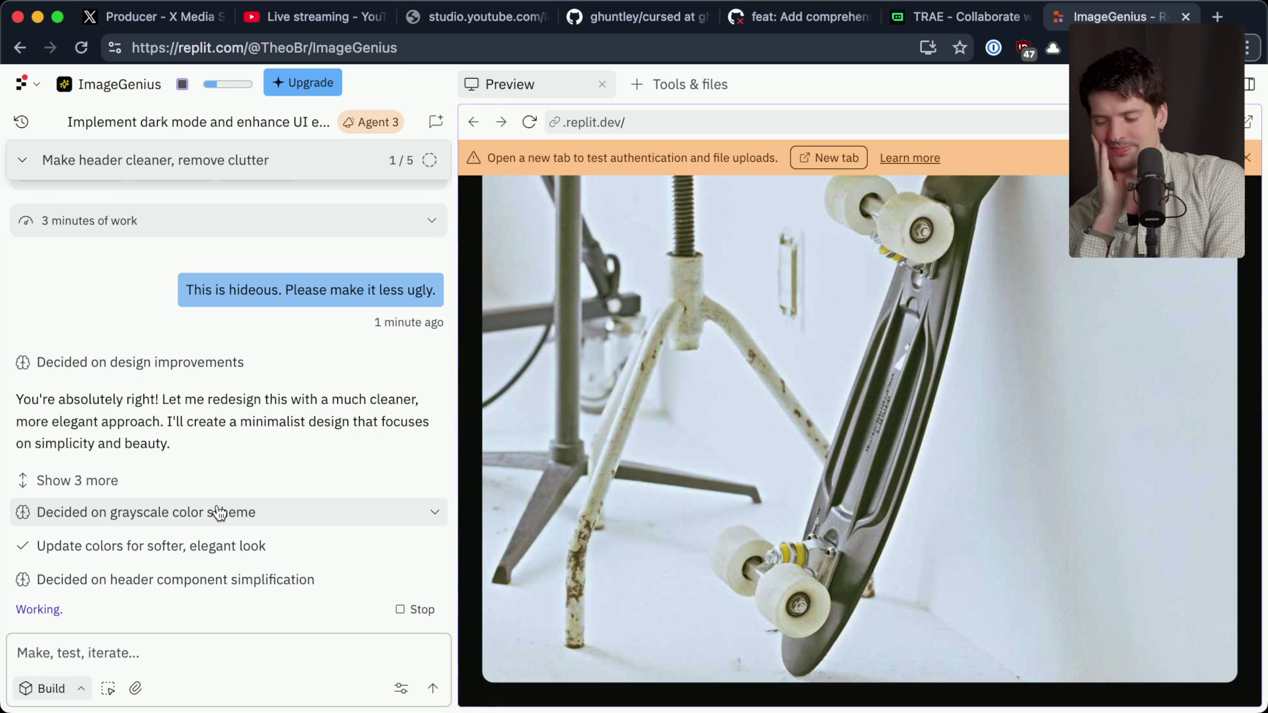
key(super+Tab)
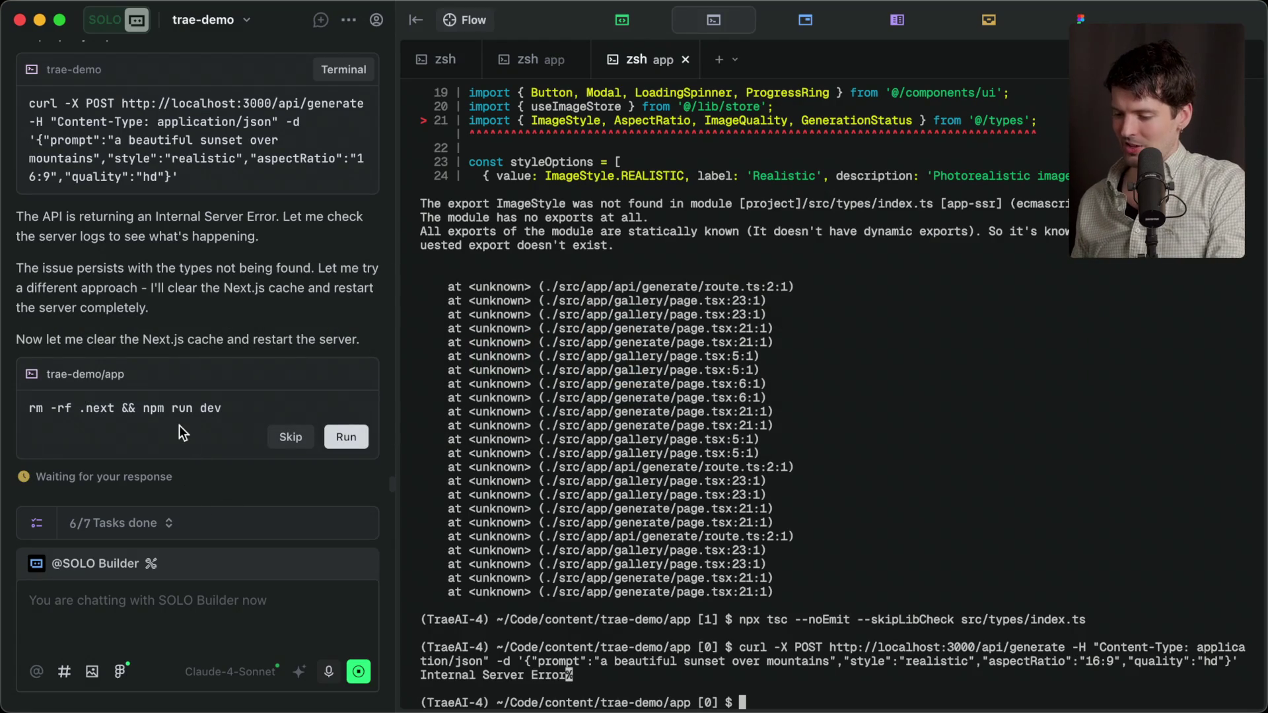
Approve the agent's 'rm -rf .next && npm run dev' command and review the terminal output.
click(343, 437)
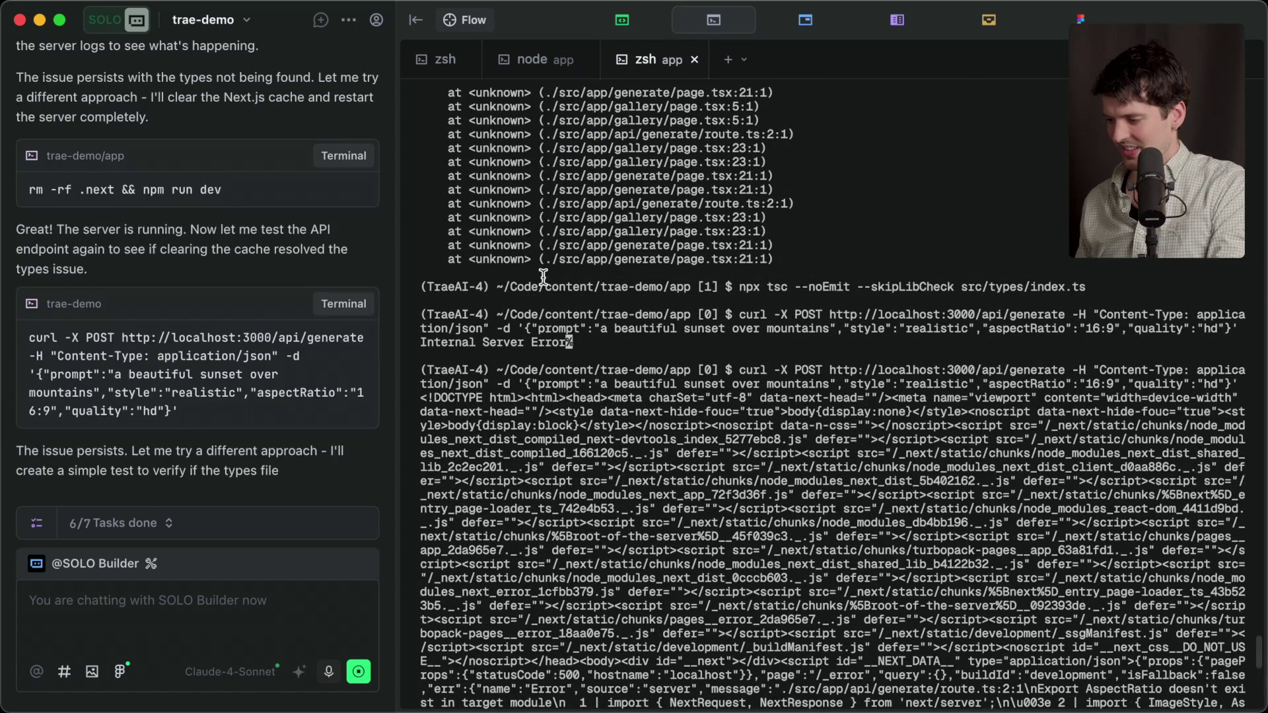
scroll(543, 276, up, 1)
scroll(543, 277, up, 1)
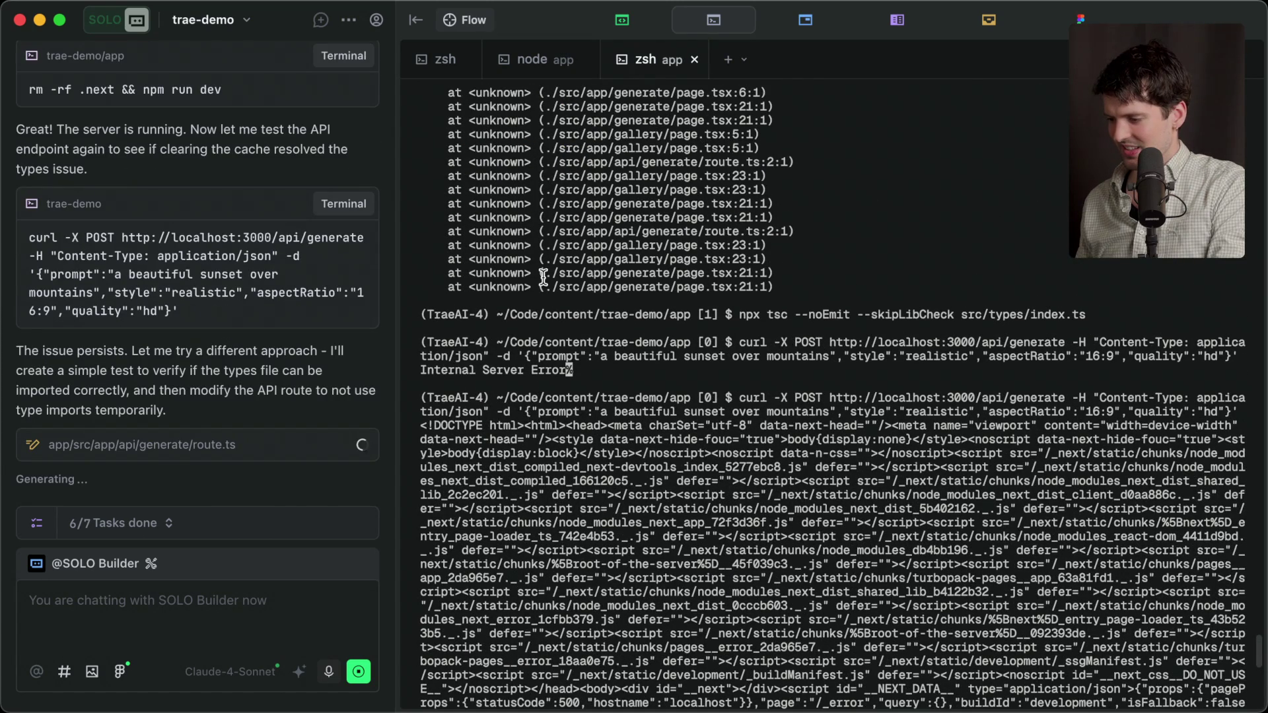
scroll(543, 276, up, 15)
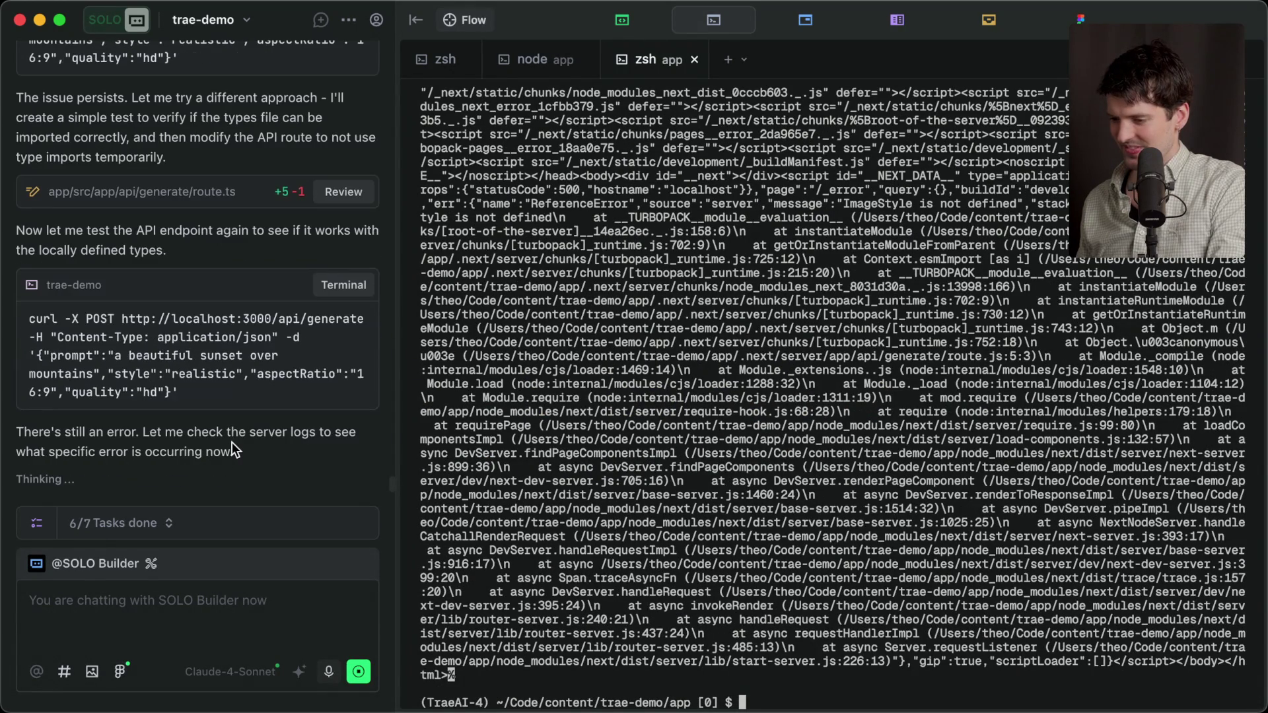
Leave Trae and bring the browser with the tier list to the front.
key(super+Tab)
key(Escape)
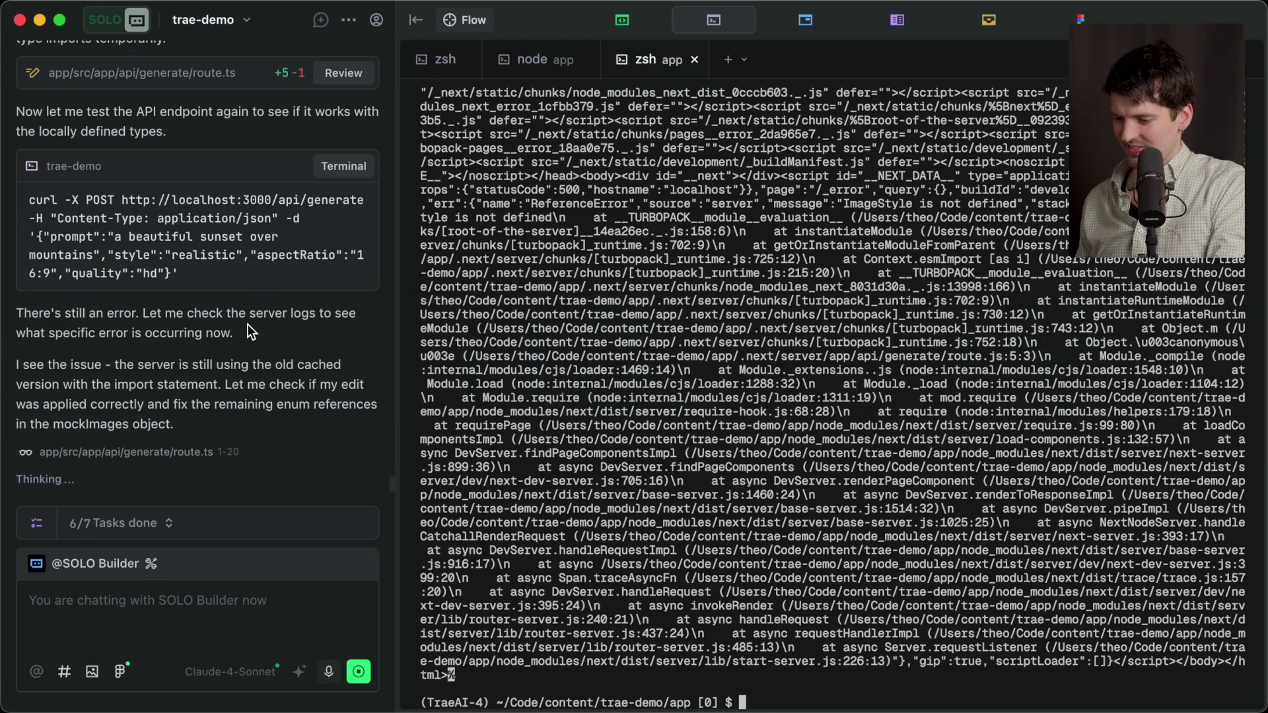
key(super+Tab)
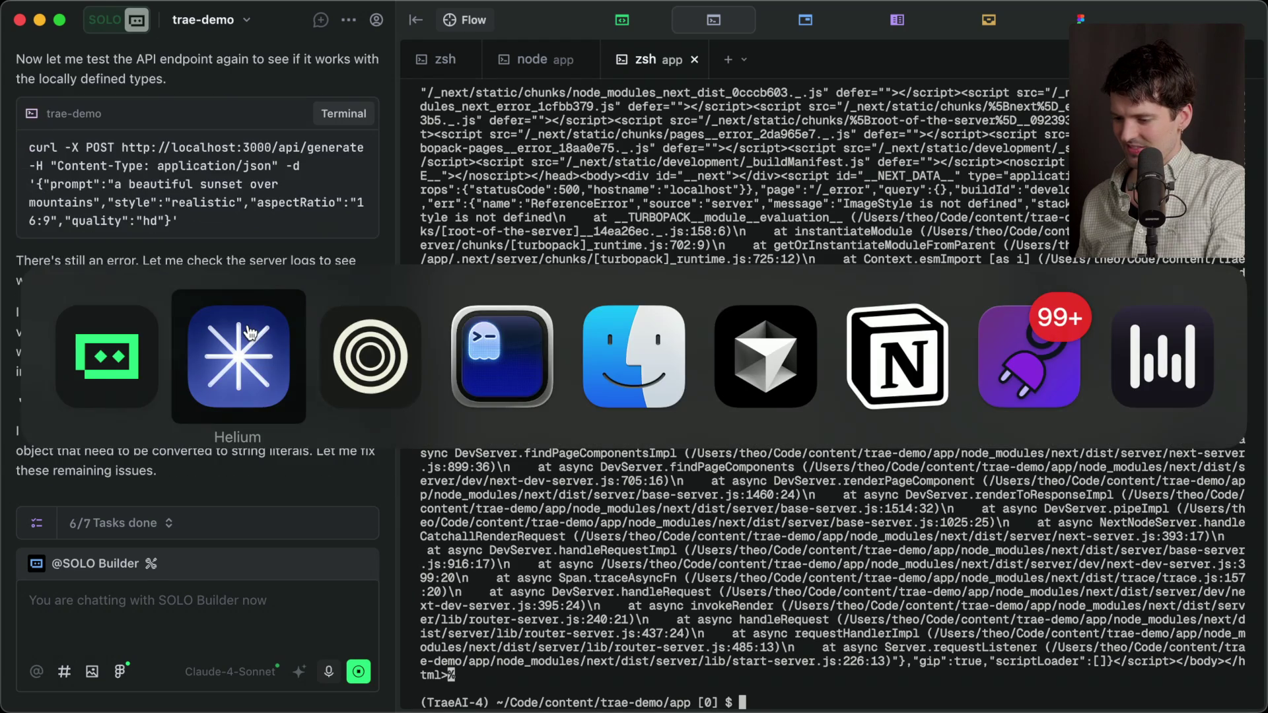
key(super+shift+Tab)
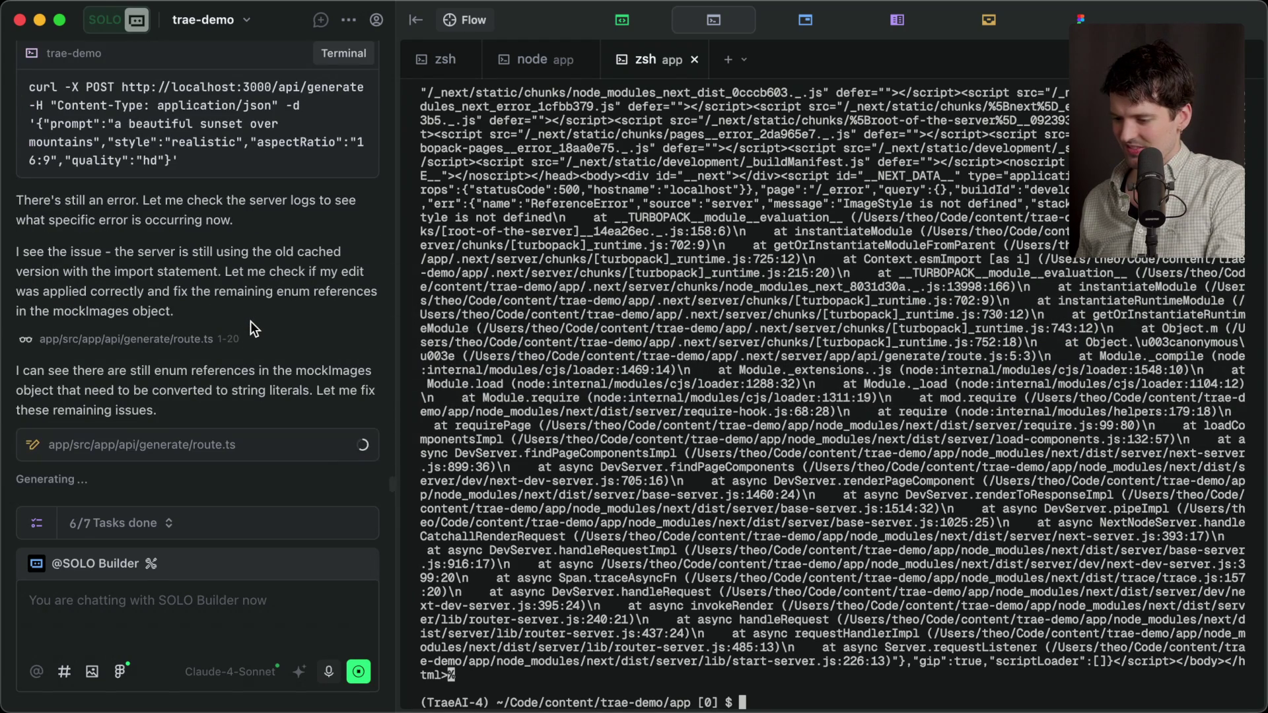
key(super+Tab)
key(super+Tab)
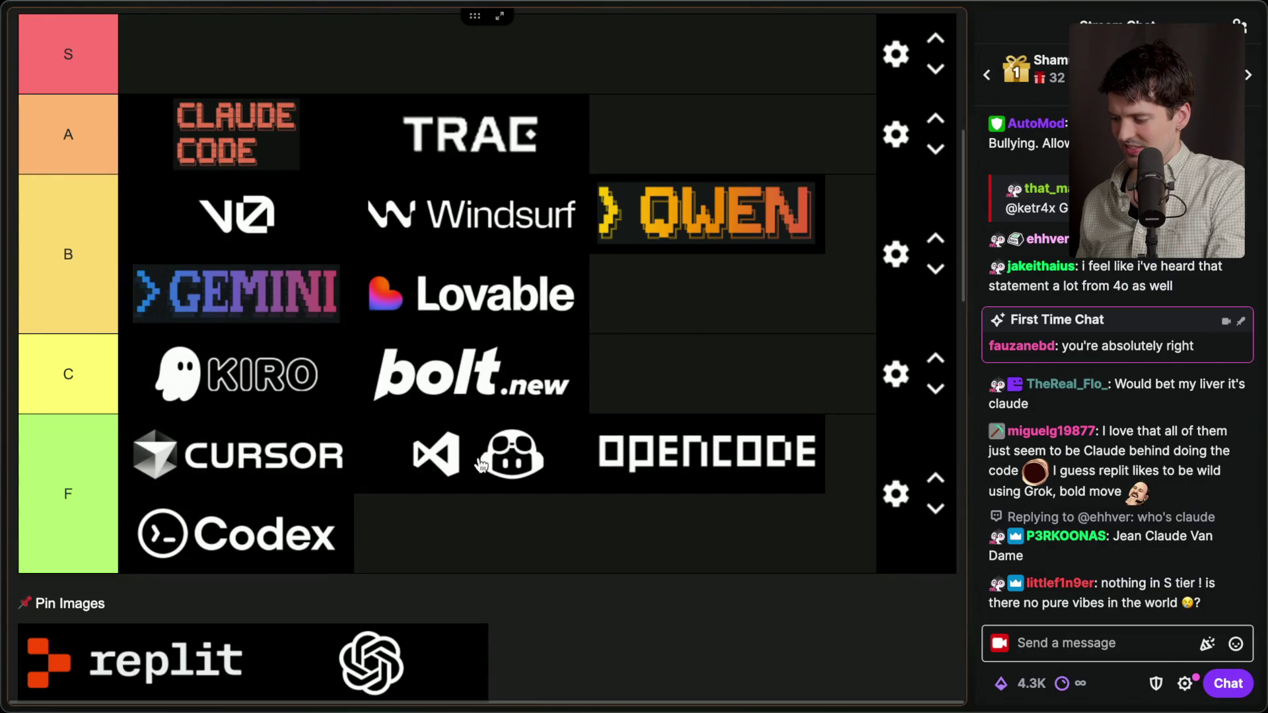
Scroll up and down the TierMaker board to review the current tiers.
scroll(539, 500, down, 2)
scroll(539, 499, up, 3)
scroll(539, 500, down, 2)
key(super+Tab)
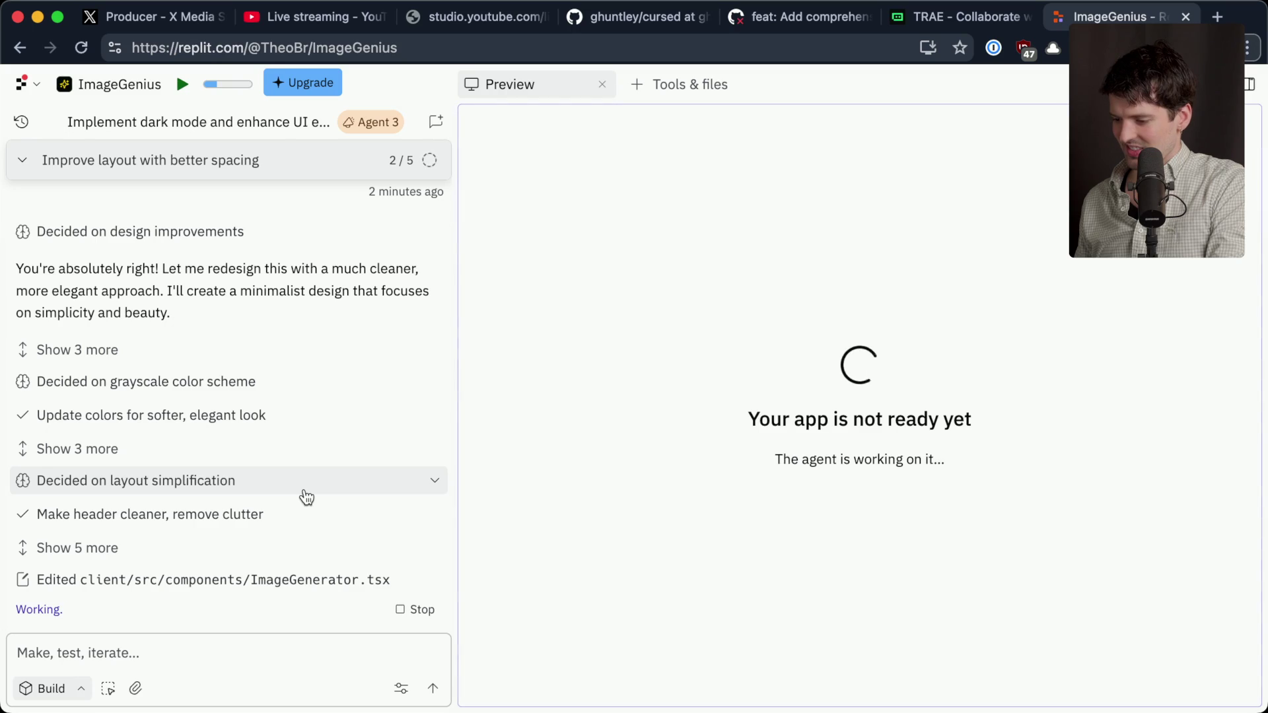
Open the v0 'Image generation app' project from the browser's tab sidebar.
key(super+Tab)
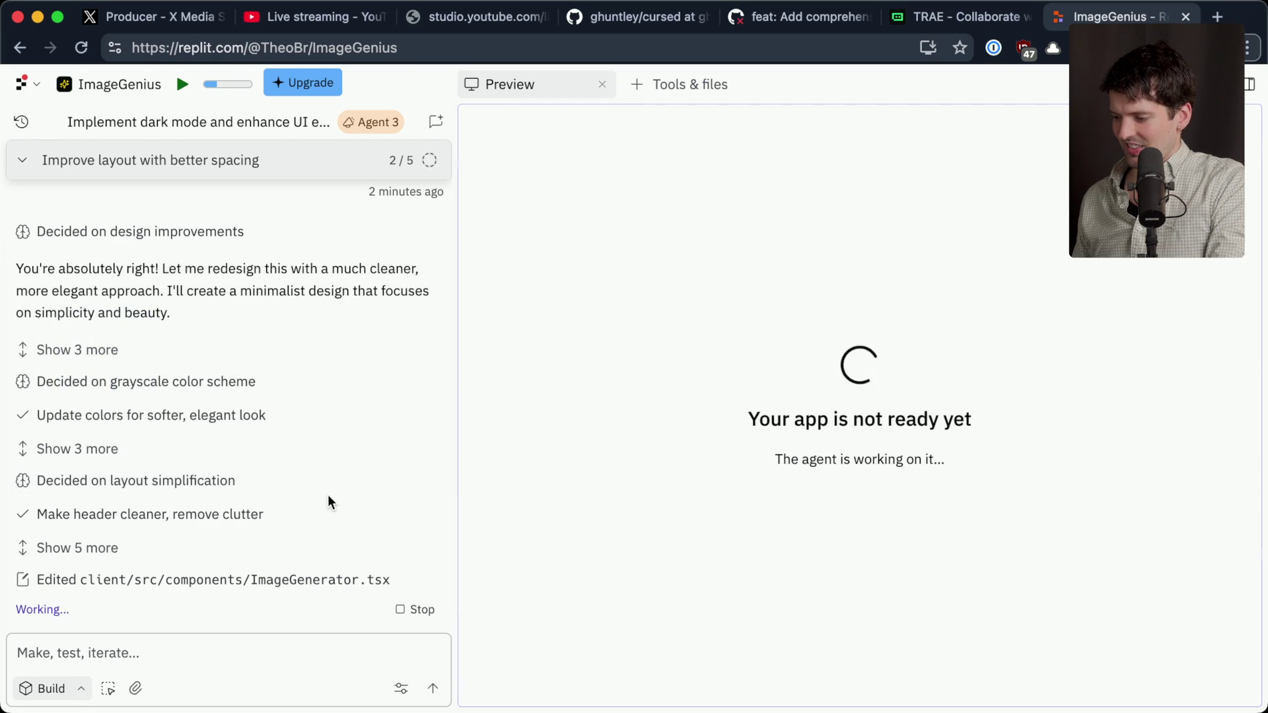
key(super+Tab)
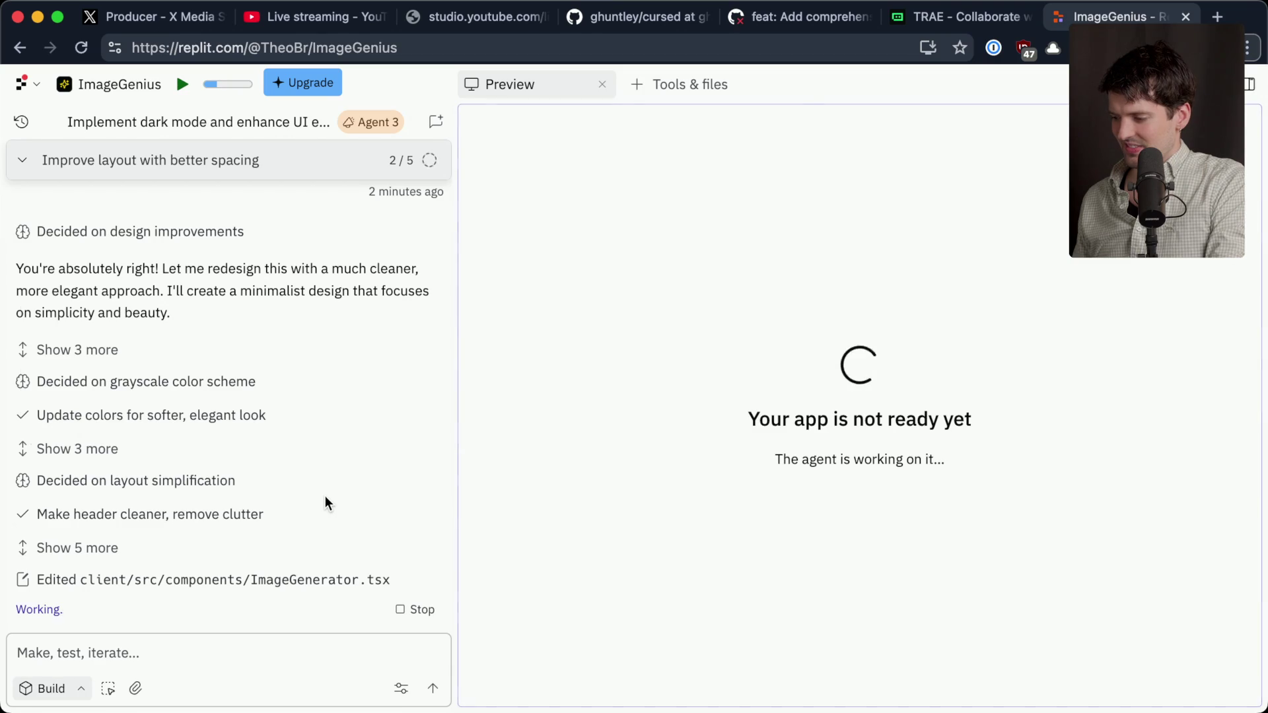
key(super+Tab)
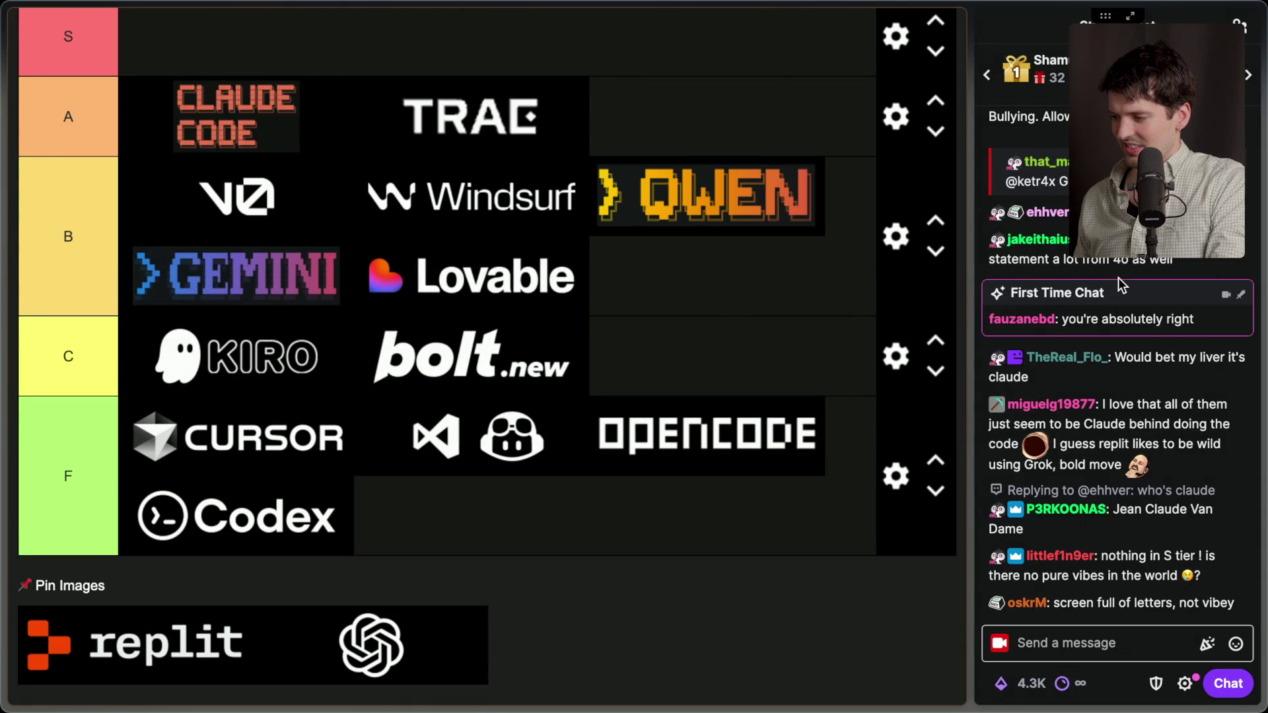
scroll(1118, 277, up, 1)
scroll(1118, 277, down, 2)
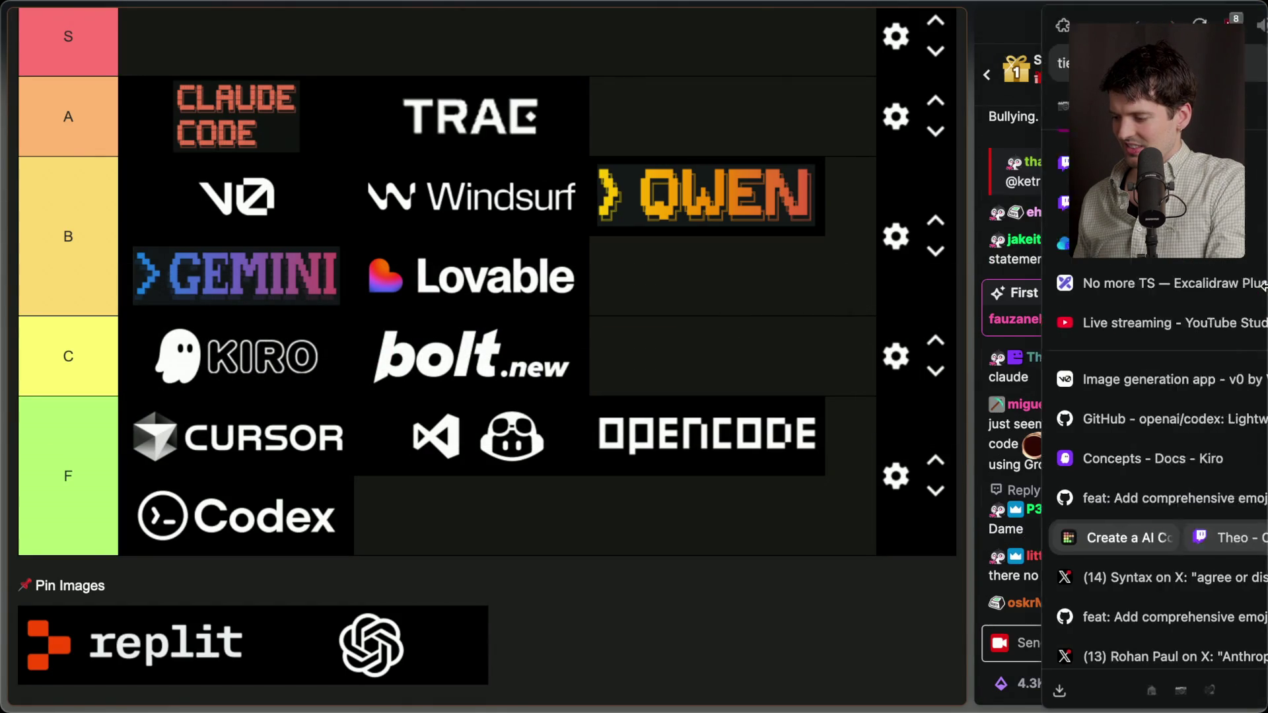
click(1144, 380)
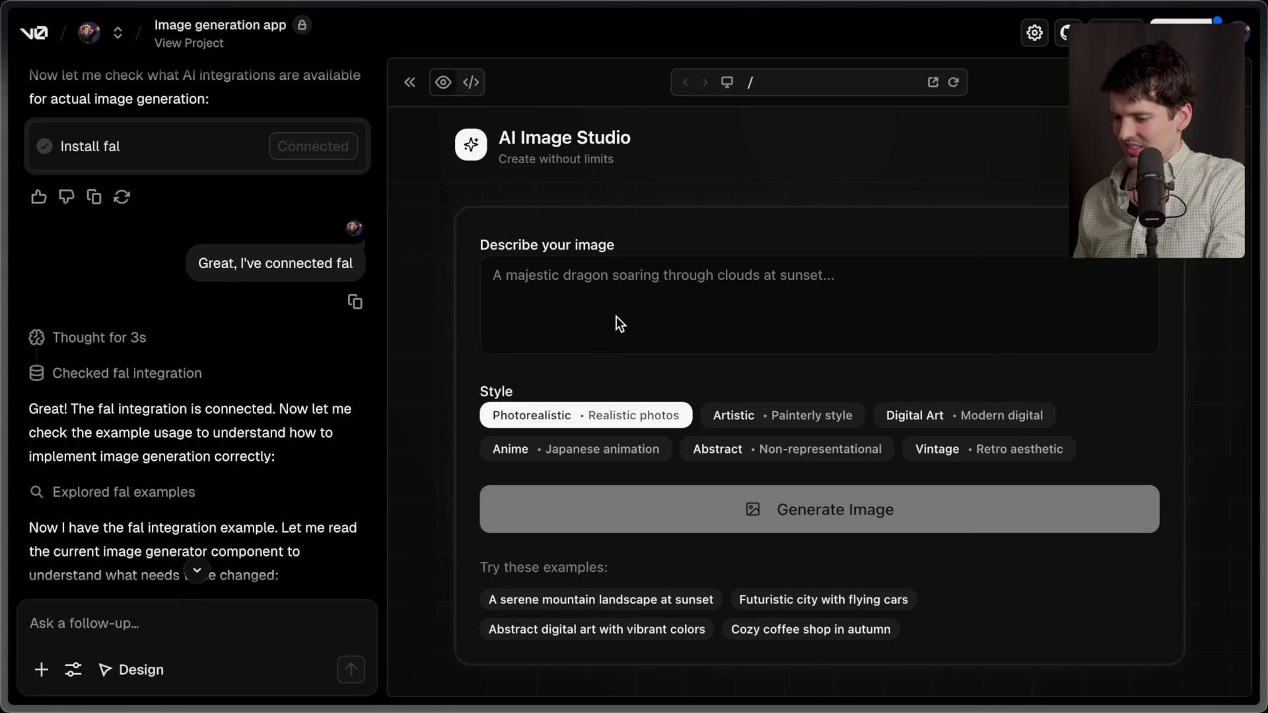
Generate an image in v0 from the prompt 'Two corgis' and review the result.
scroll(276, 466, down, 10)
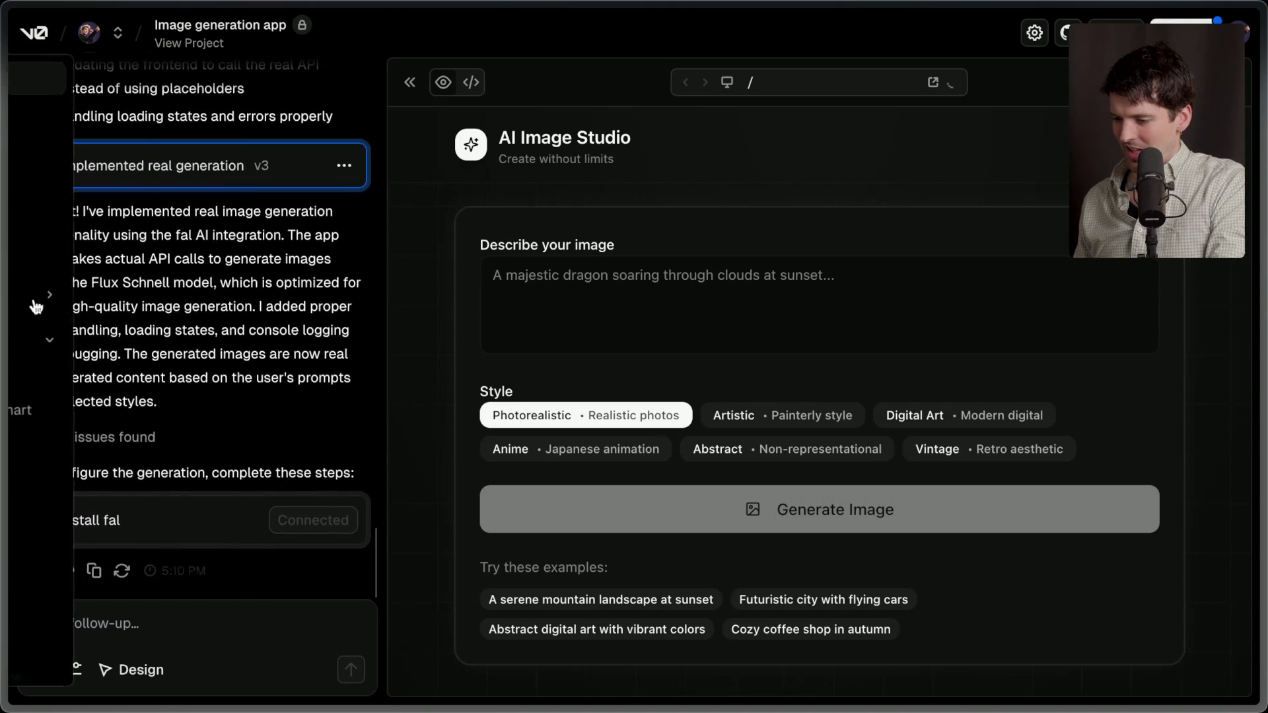
click(575, 294)
text(Two c)
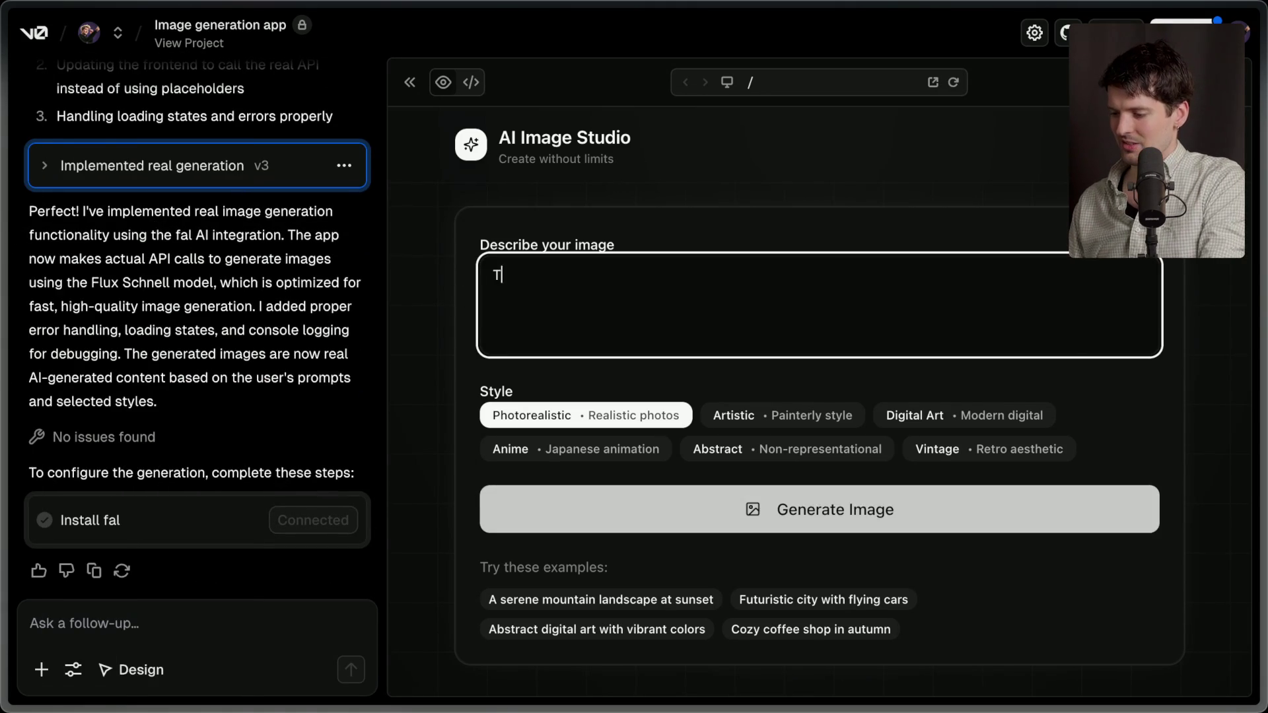
text(orgis running down the streets of SF.)
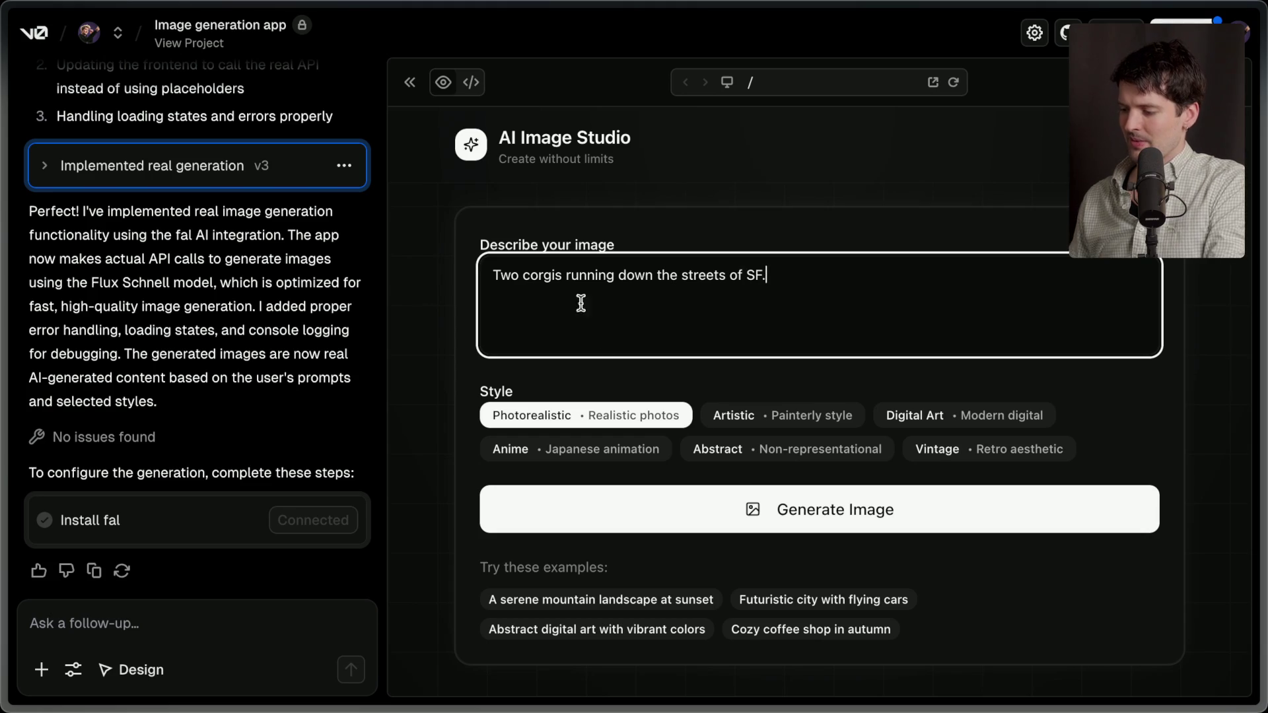
click(664, 512)
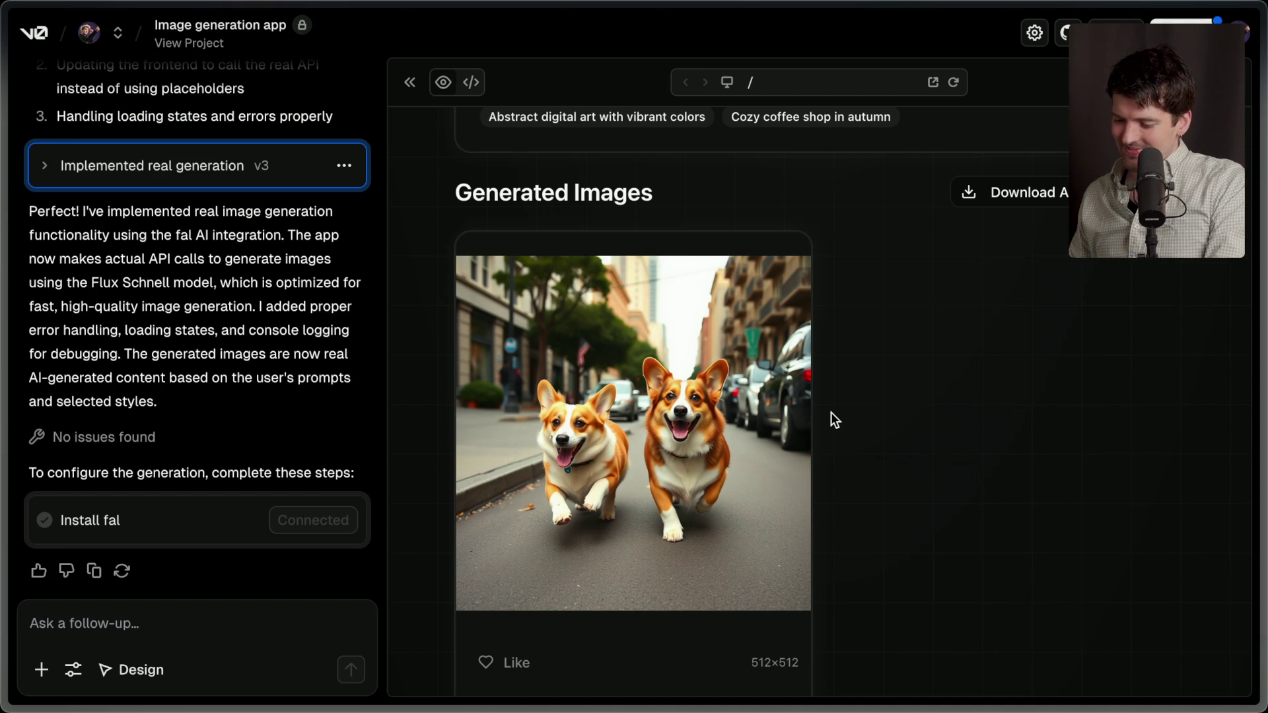
mouse_move(1264, 370)
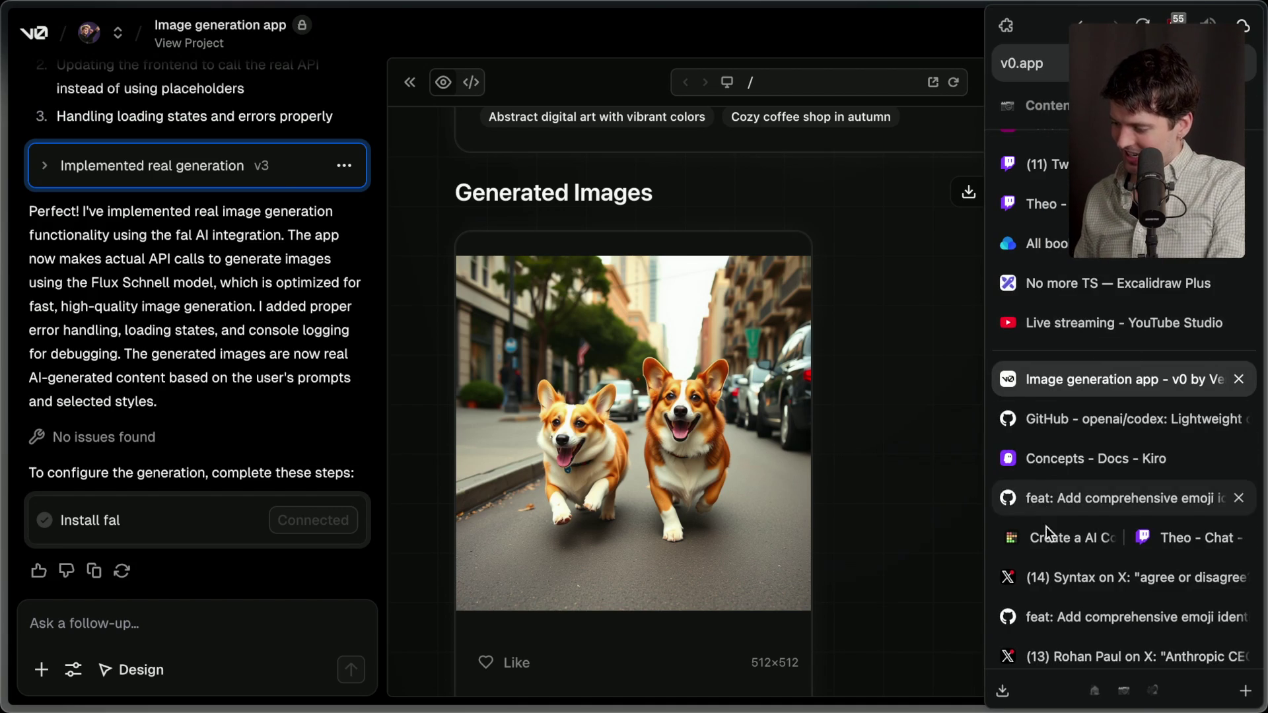
click(1049, 542)
Drag the v0 logo from tier B up into tier S.
scroll(262, 351, up, 5)
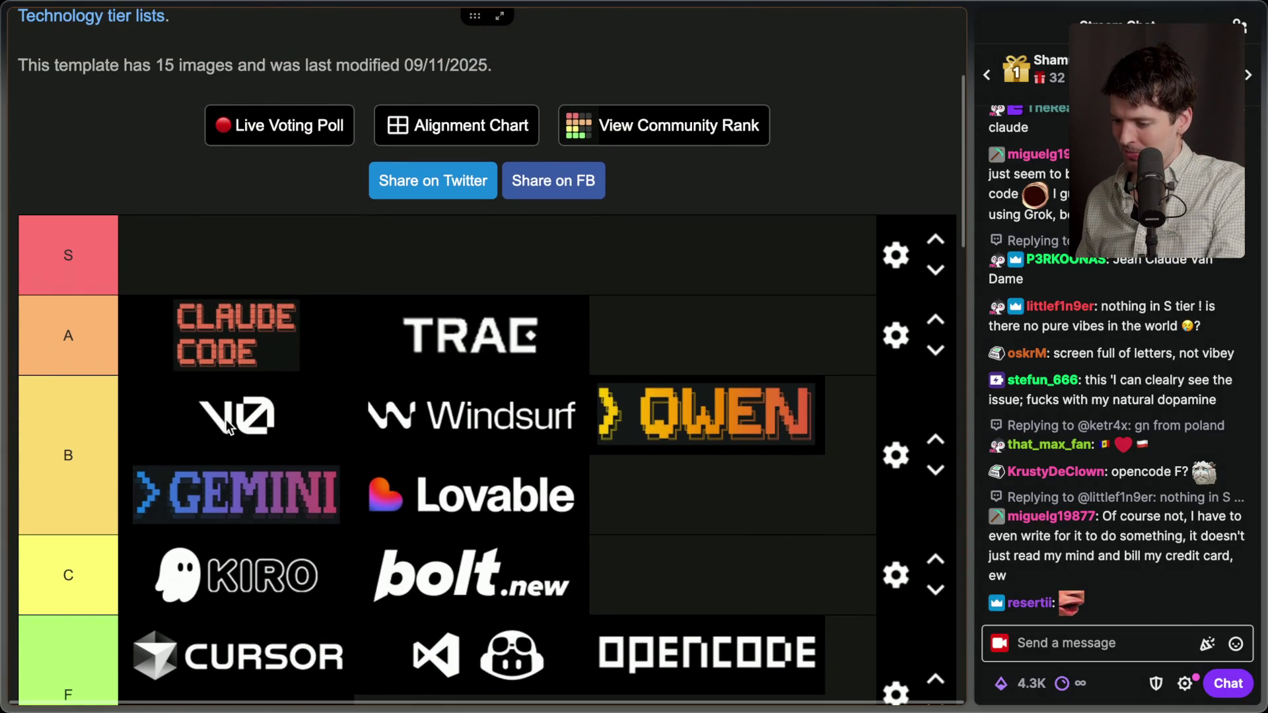
drag(225, 422, 231, 261)
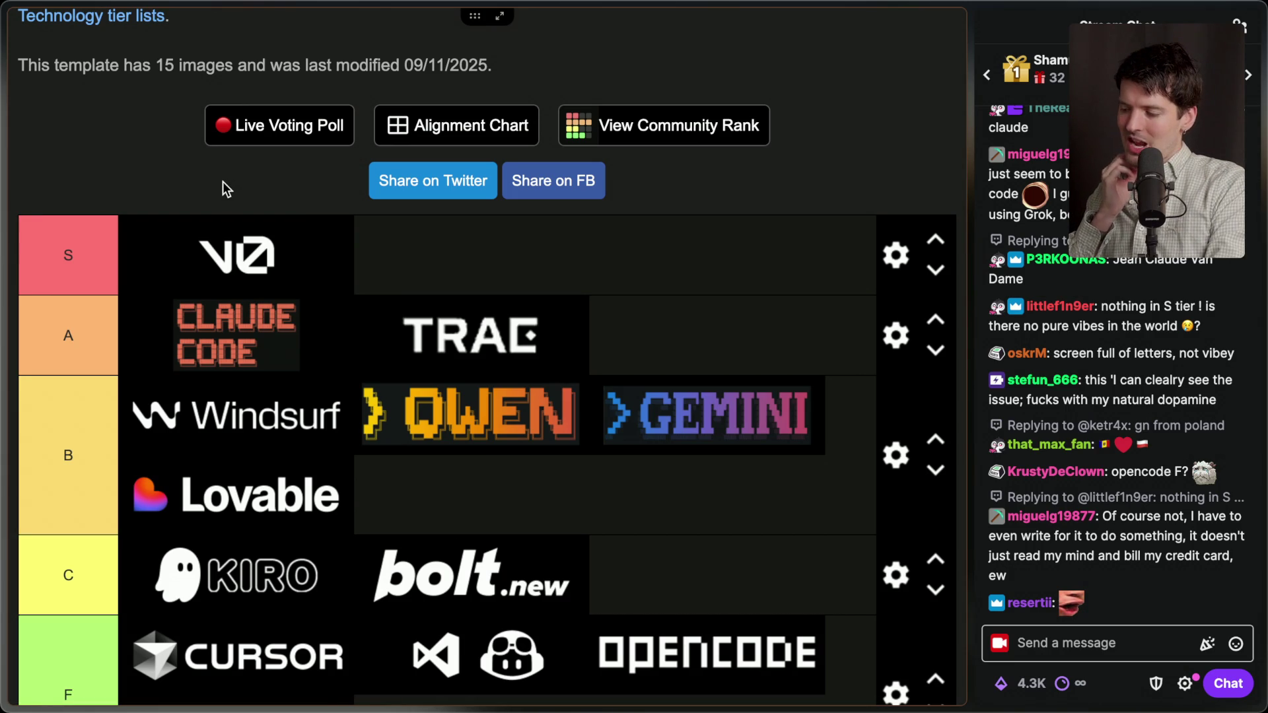
mouse_move(1261, 331)
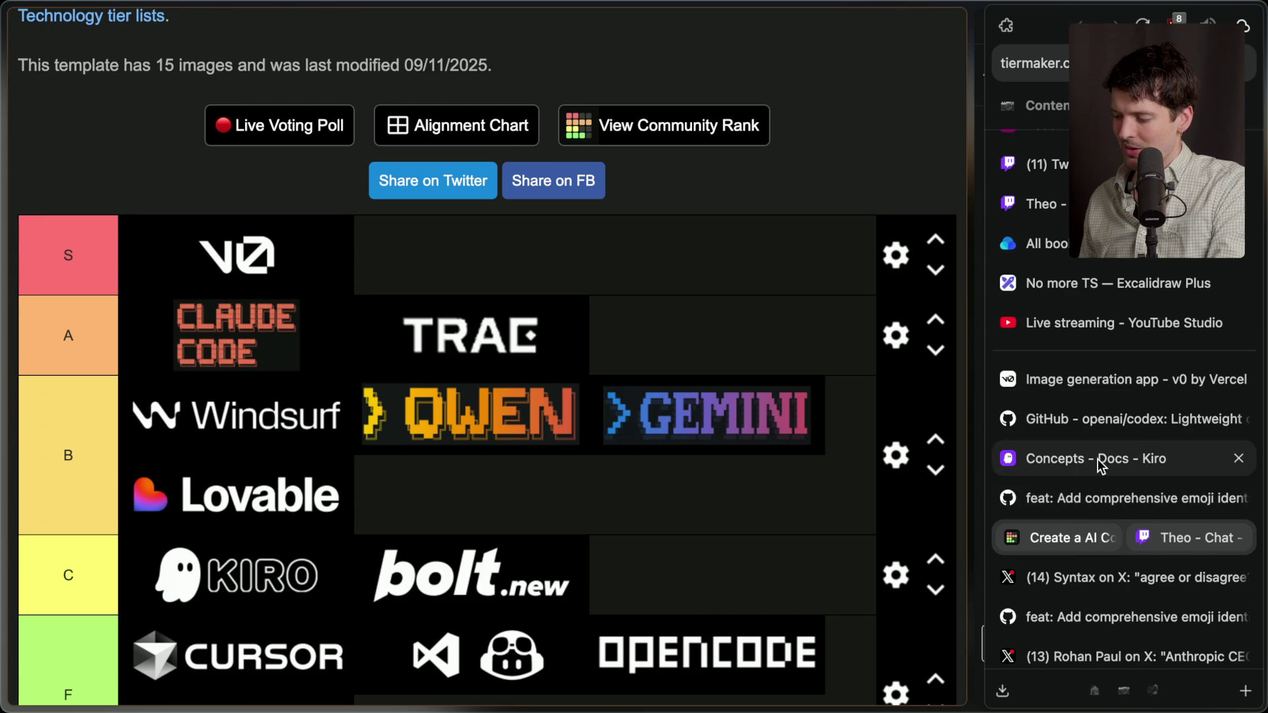
Check Trae's failing build over ImageStyle, then move to the Replit browser window.
key(super+Tab)
key(super+Tab)
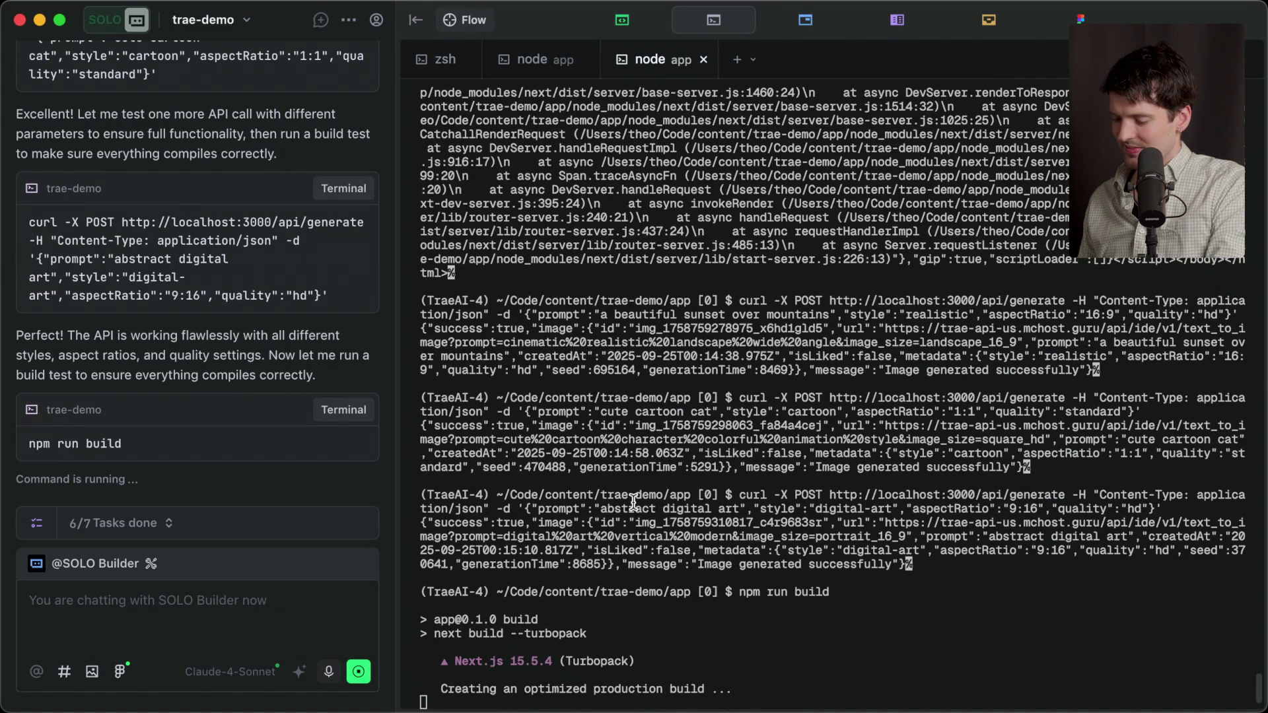
key(super+Tab)
key(super+shift+Tab)
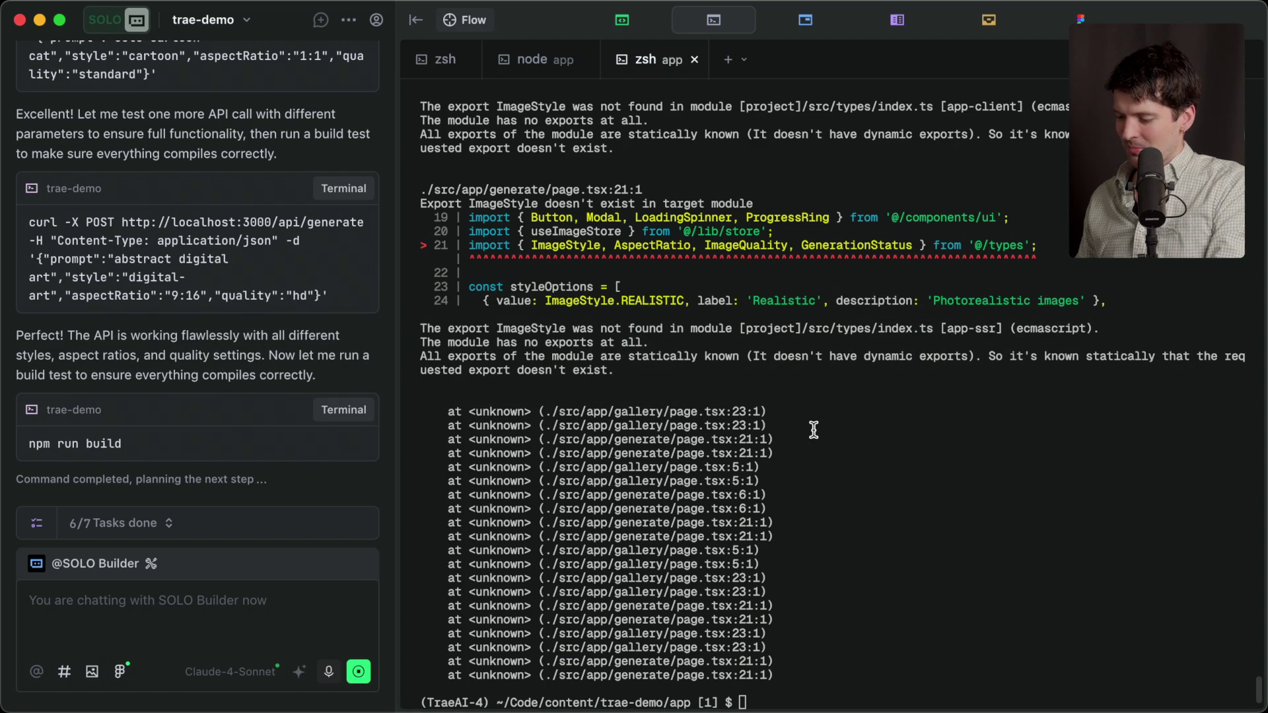
key(super+Tab)
key(super+Tab)
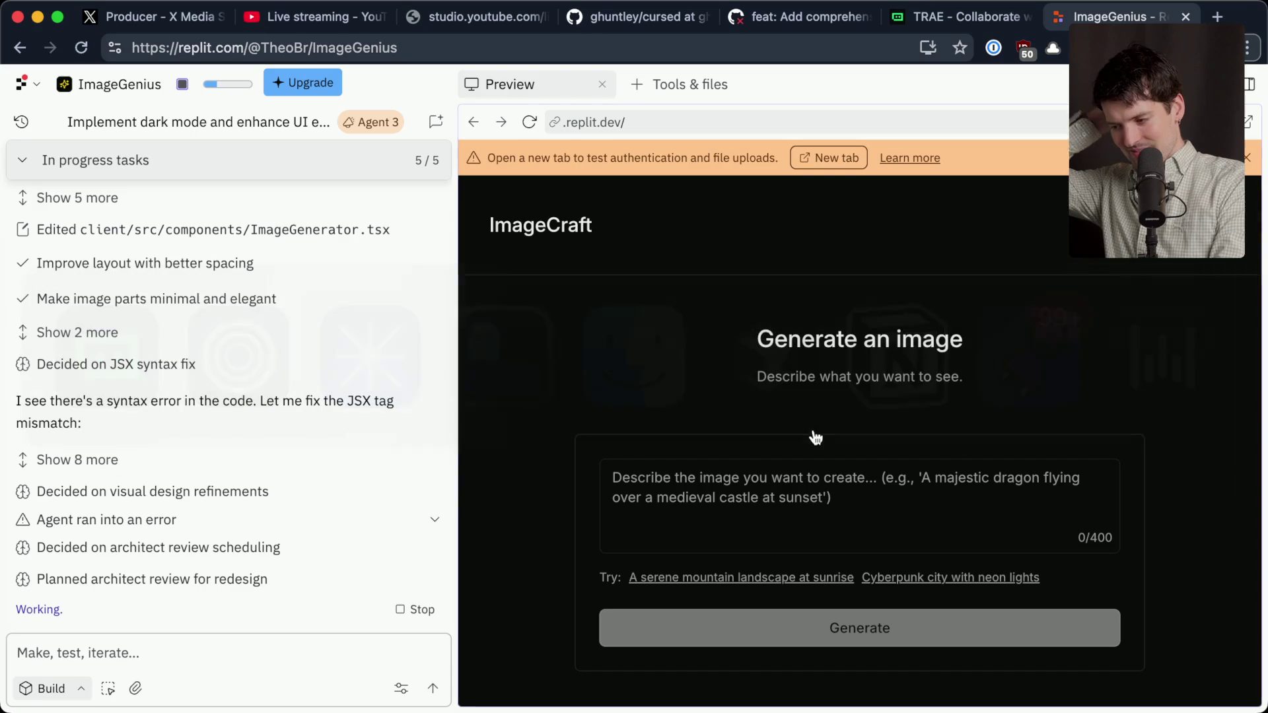
Scroll the Replit agent panel and peek at the Trae tab before returning to ImageGenius.
scroll(815, 436, down, 1)
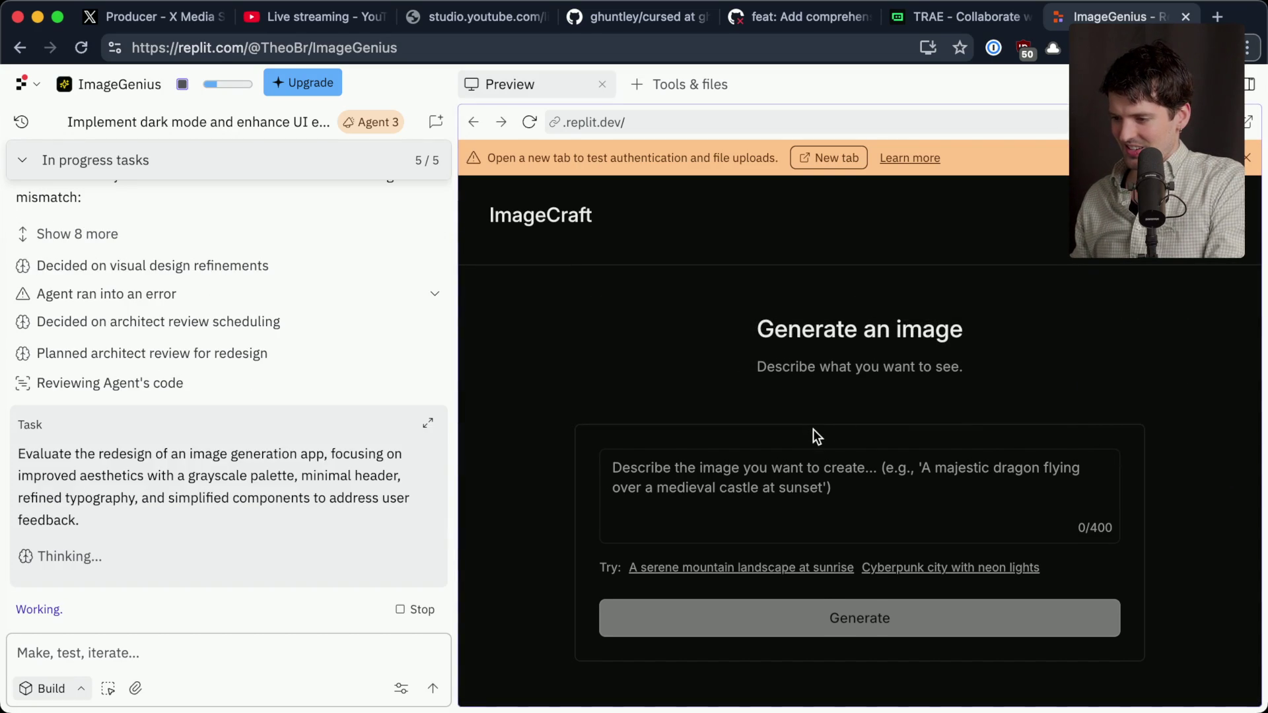
click(973, 16)
click(1110, 17)
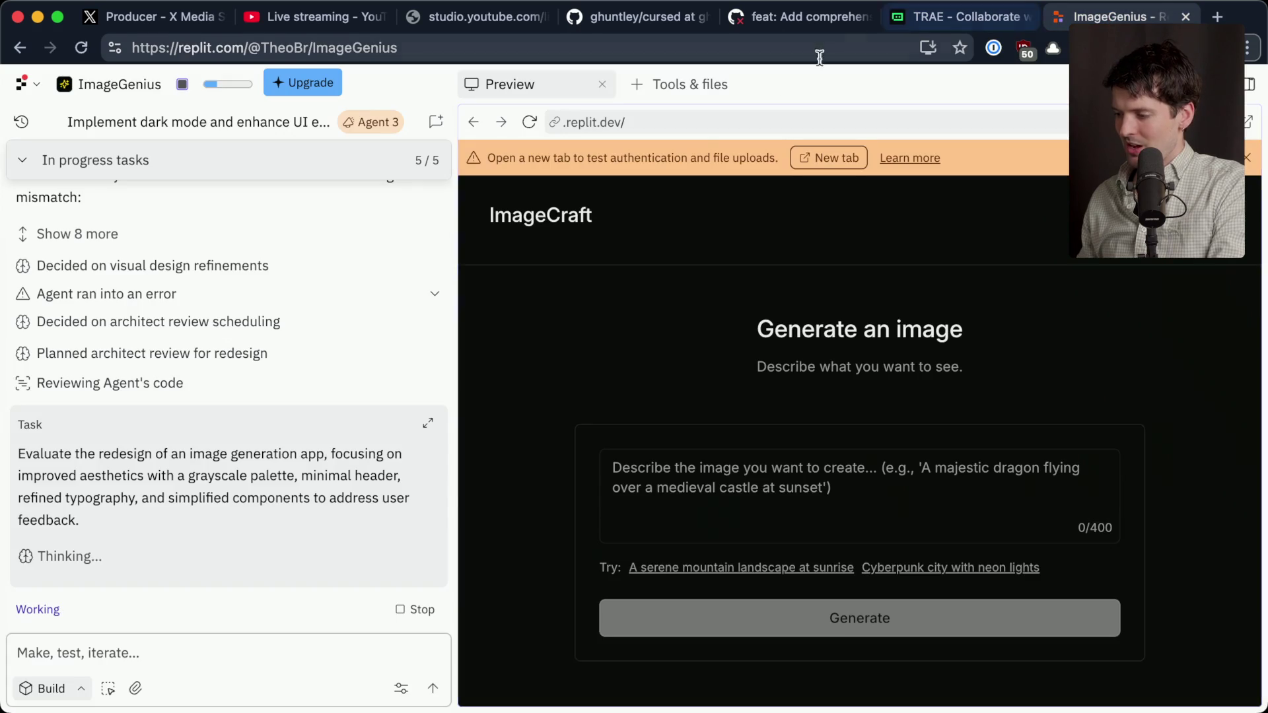
scroll(632, 331, down, 1)
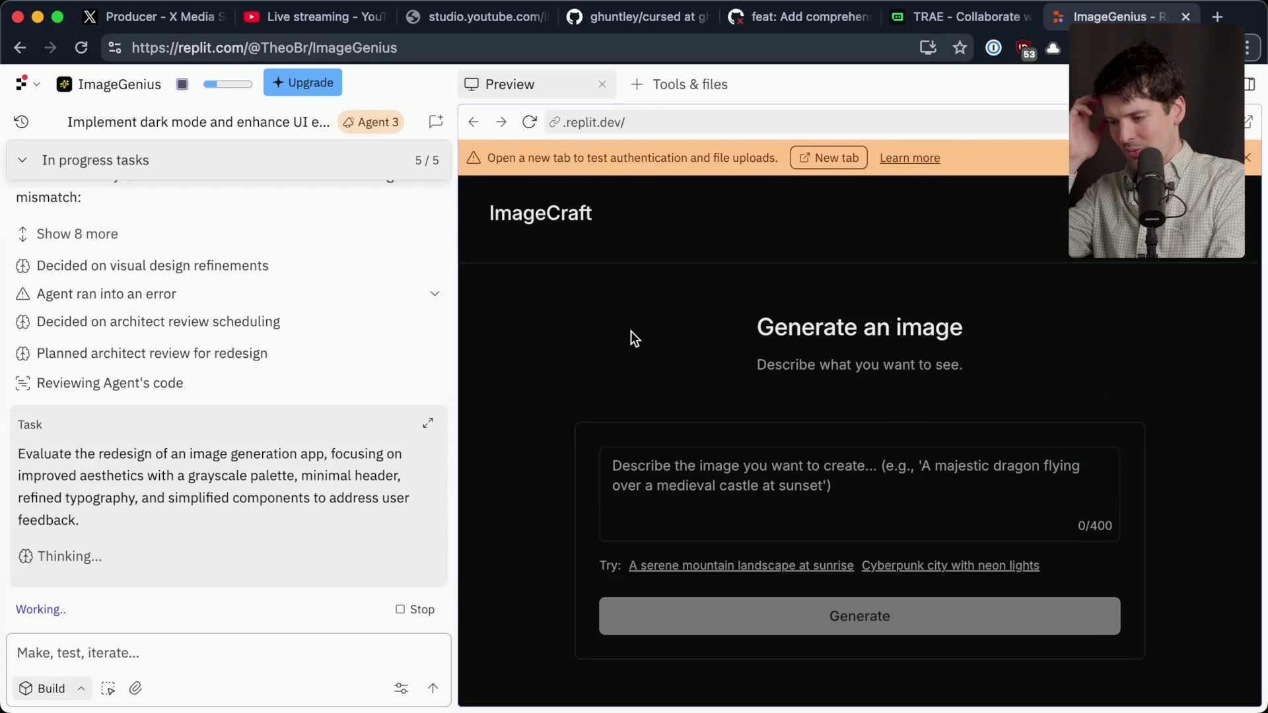
key(super+Tab)
key(super+Tab)
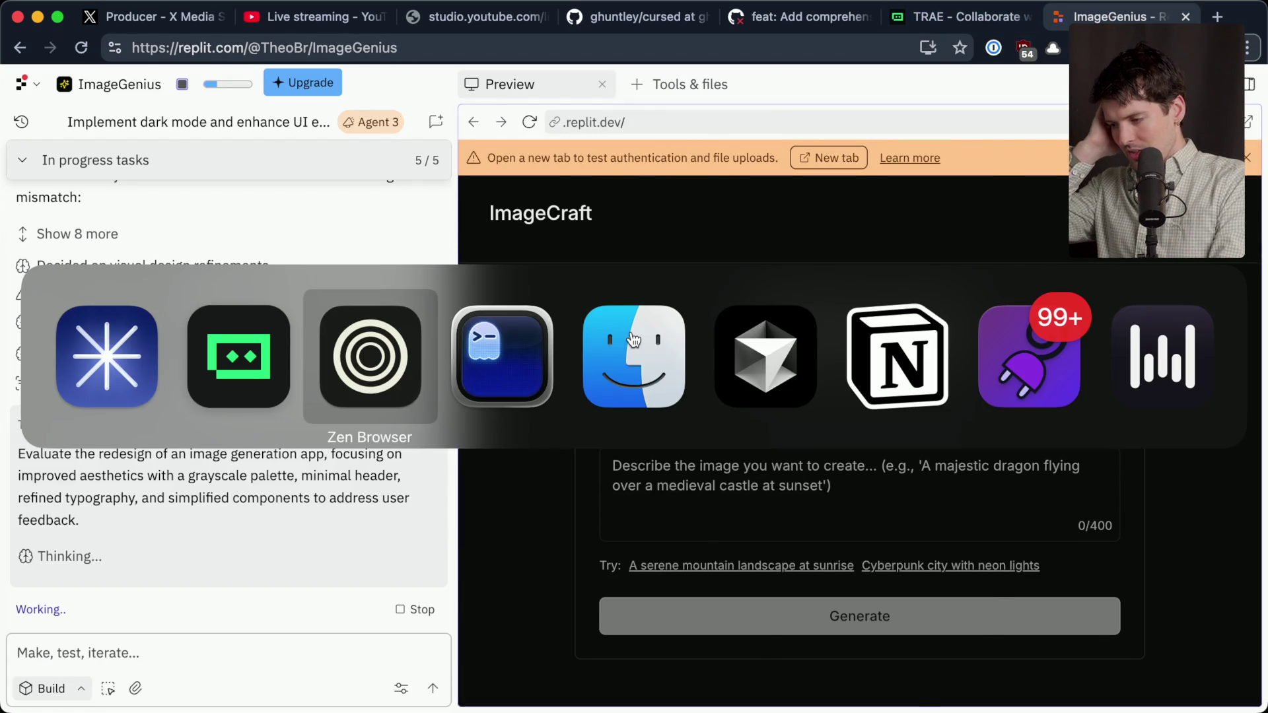
Drag the TRAE tile from tier A down into tier B beside Lovable.
scroll(631, 331, down, 3)
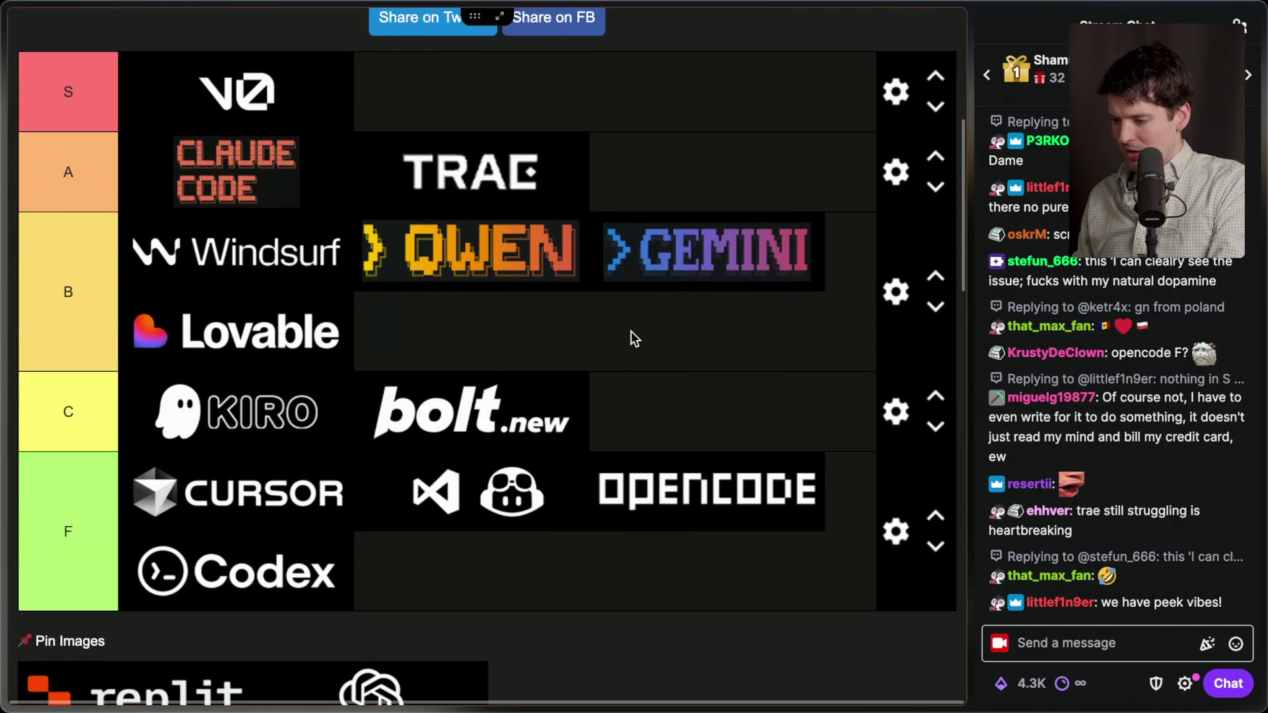
scroll(632, 338, up, 1)
scroll(631, 339, down, 1)
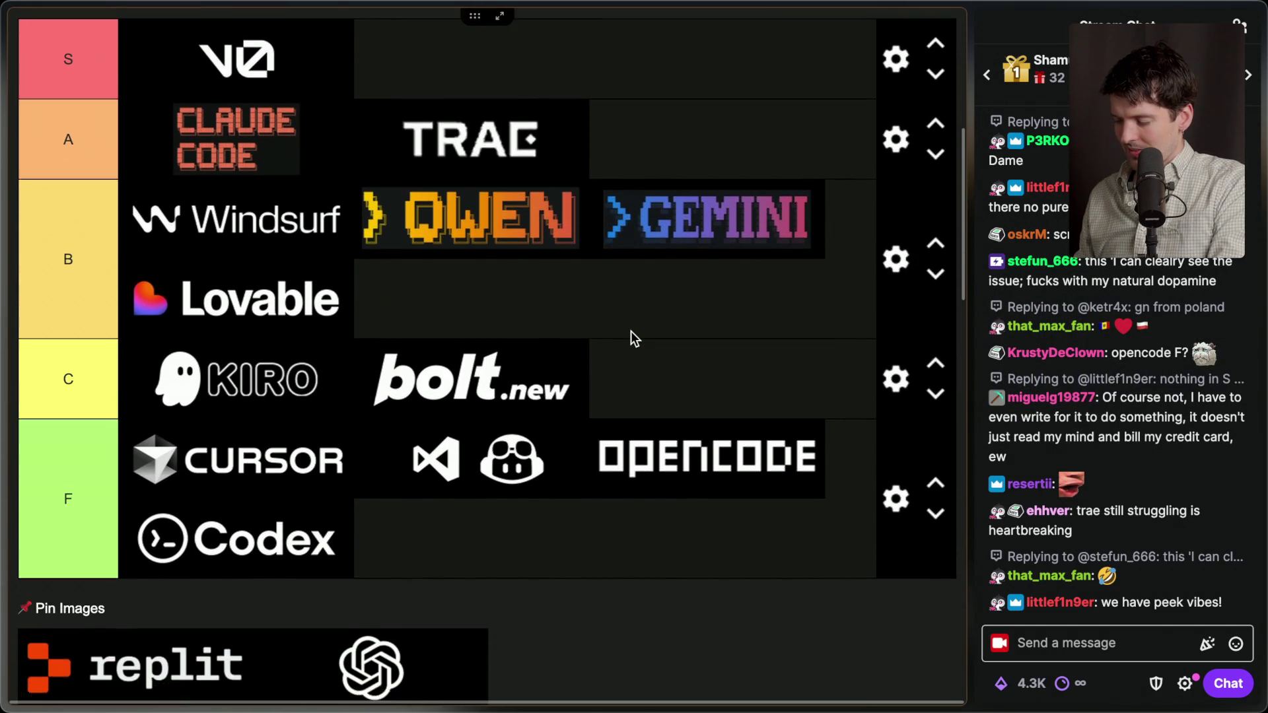
scroll(632, 331, up, 1)
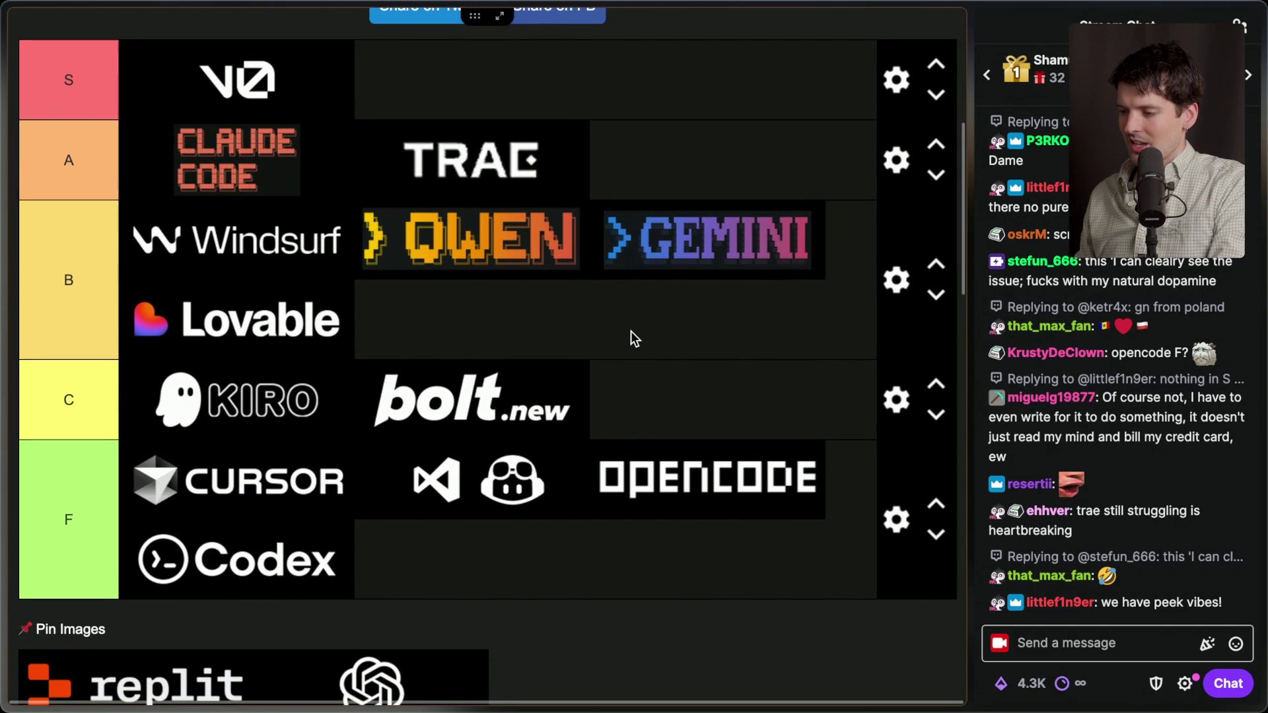
scroll(632, 331, down, 3)
scroll(631, 331, up, 2)
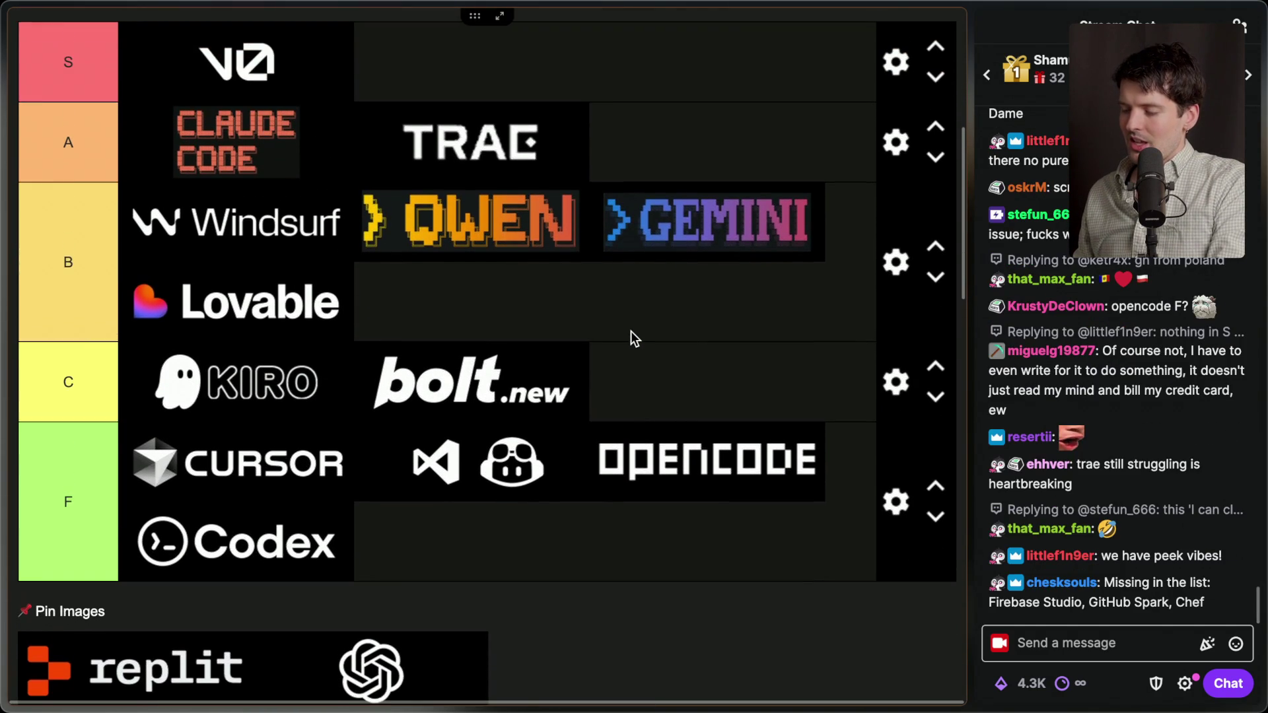
scroll(632, 331, down, 1)
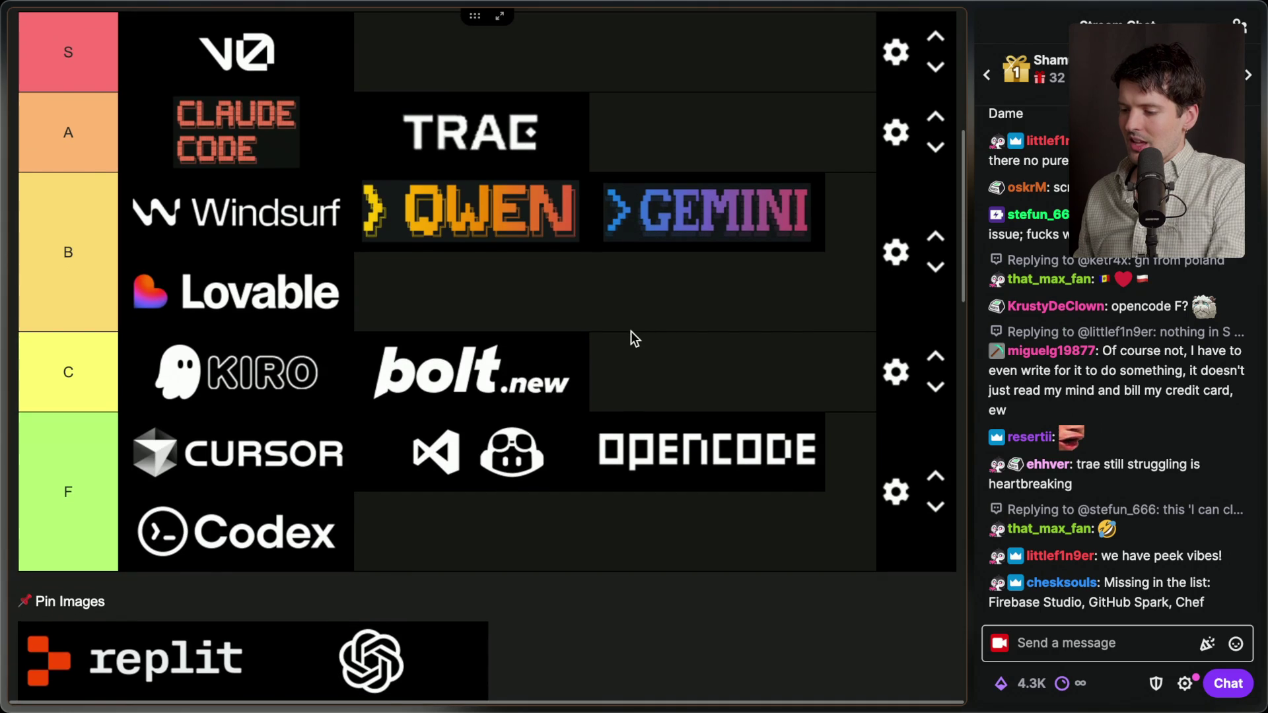
mouse_move(462, 132)
mouse_down()
mouse_move(432, 168)
mouse_move(428, 261)
mouse_move(650, 275)
mouse_up()
scroll(650, 275, down, 2)
scroll(650, 275, up, 2)
scroll(650, 275, down, 1)
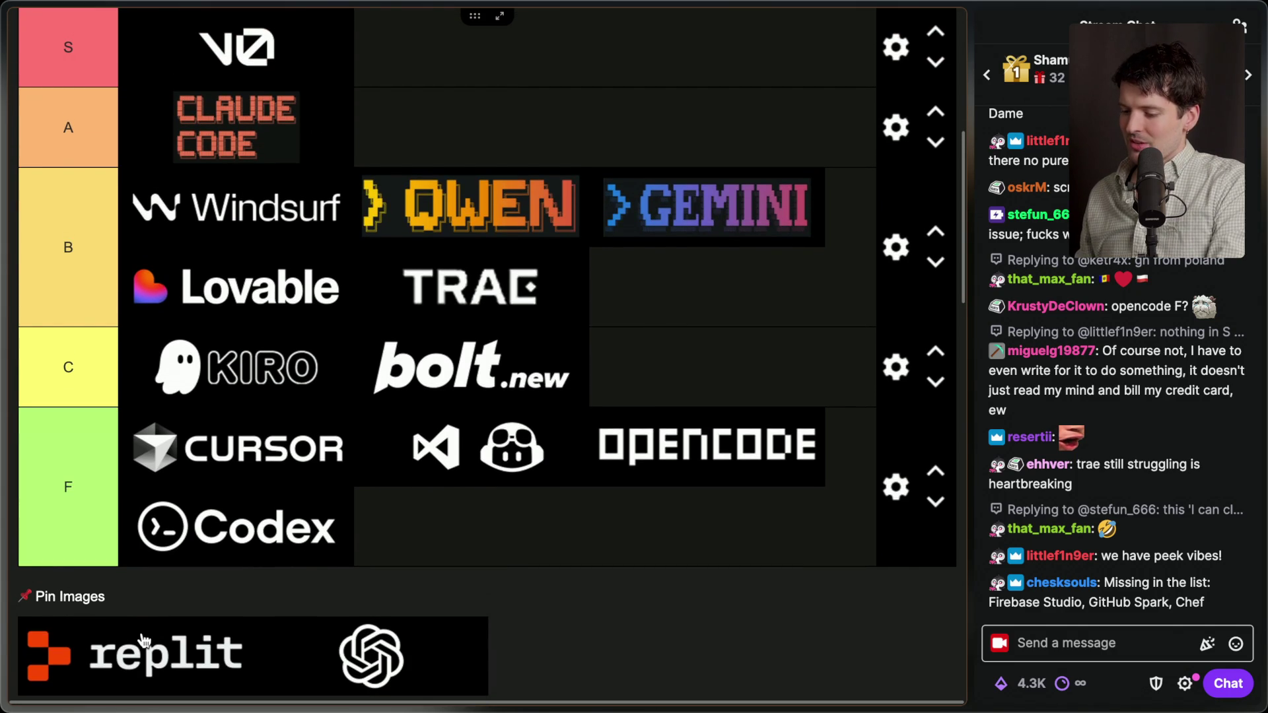
key(super+Tab)
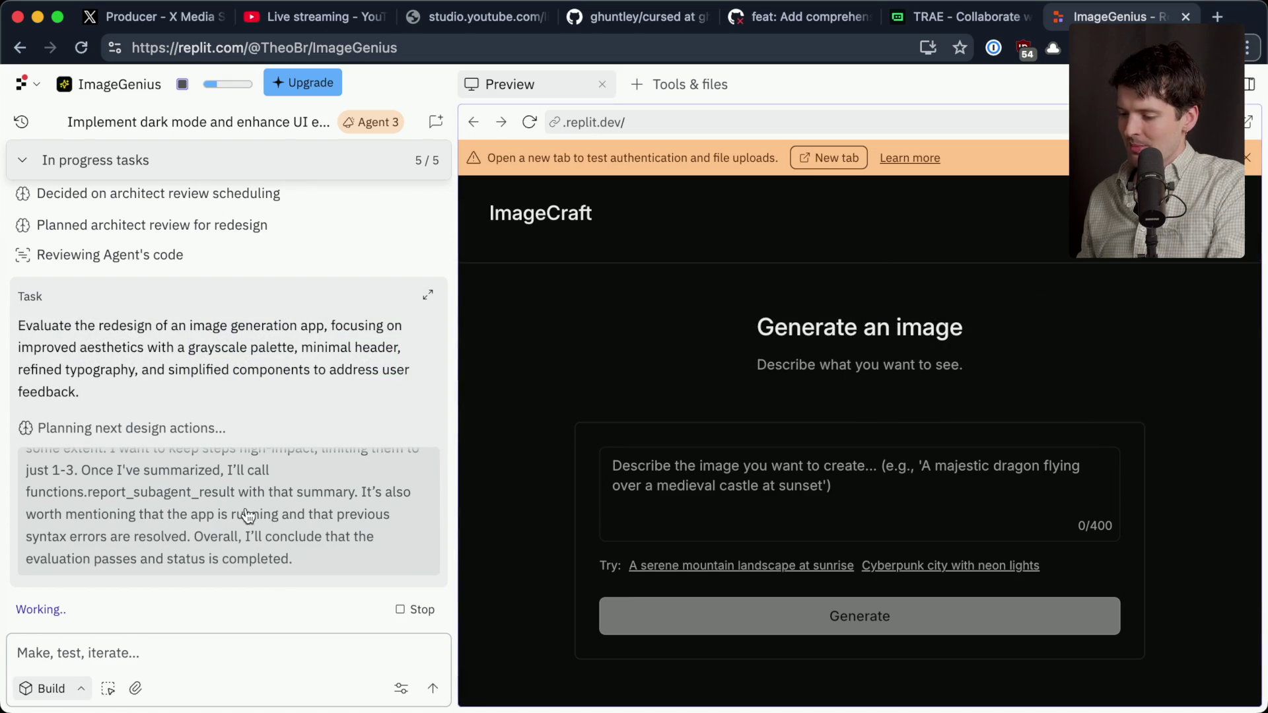
Scroll the Replit agent chat to read its evaluation of the grayscale light-mode redesign.
scroll(173, 554, up, 5)
scroll(173, 554, down, 5)
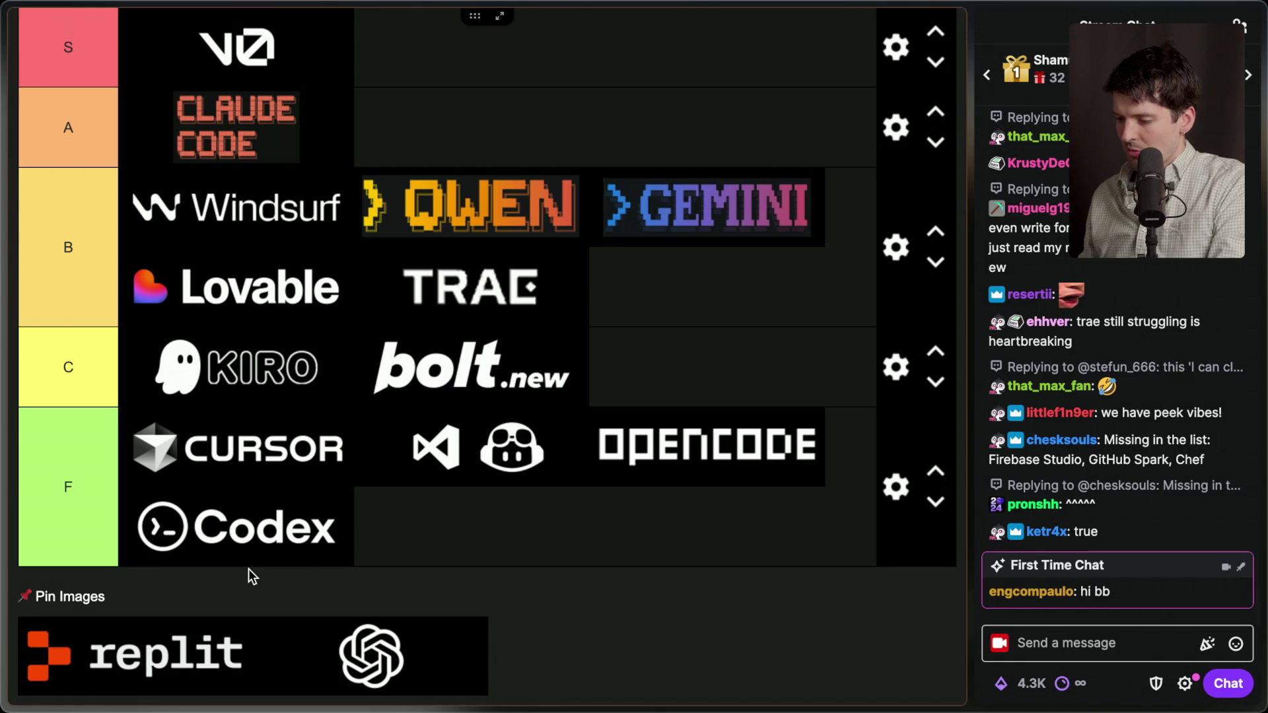
Drag the Replit logo from Pin Images into tier B next to TRAE.
scroll(99, 700, up, 1)
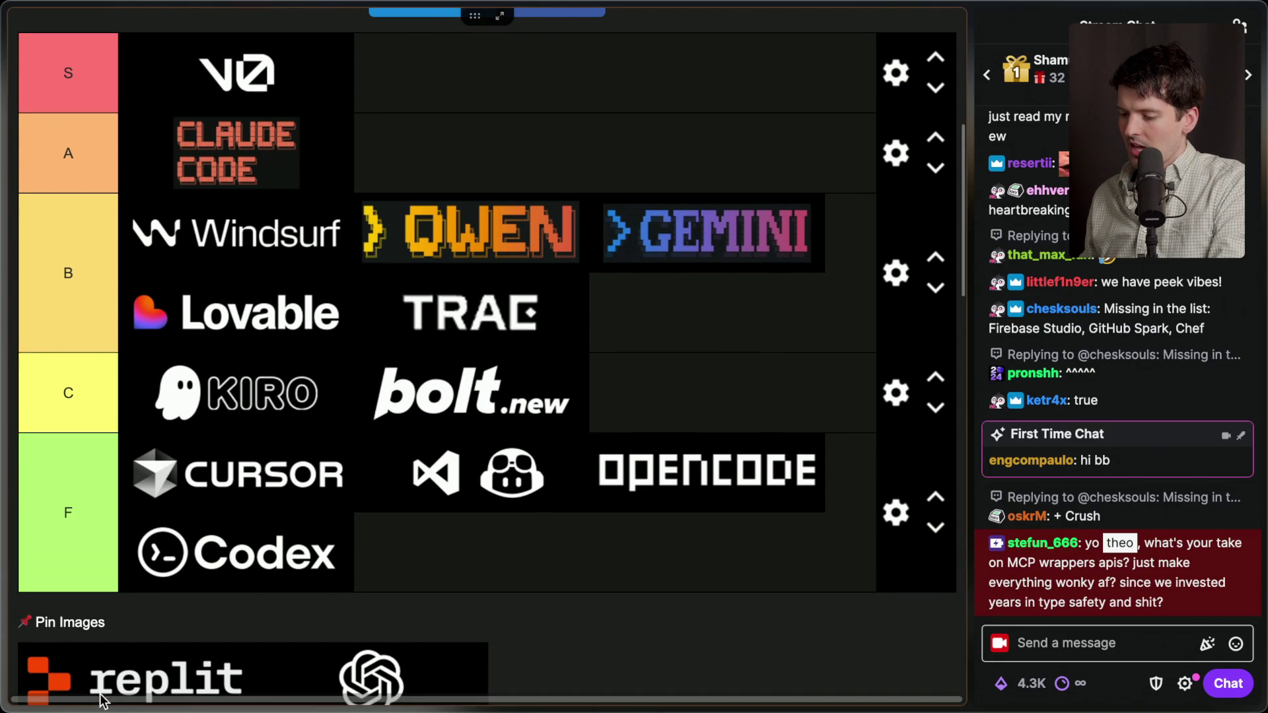
mouse_move(104, 687)
mouse_down()
mouse_move(345, 462)
mouse_move(584, 330)
mouse_move(535, 380)
mouse_move(675, 311)
mouse_up()
scroll(675, 312, down, 3)
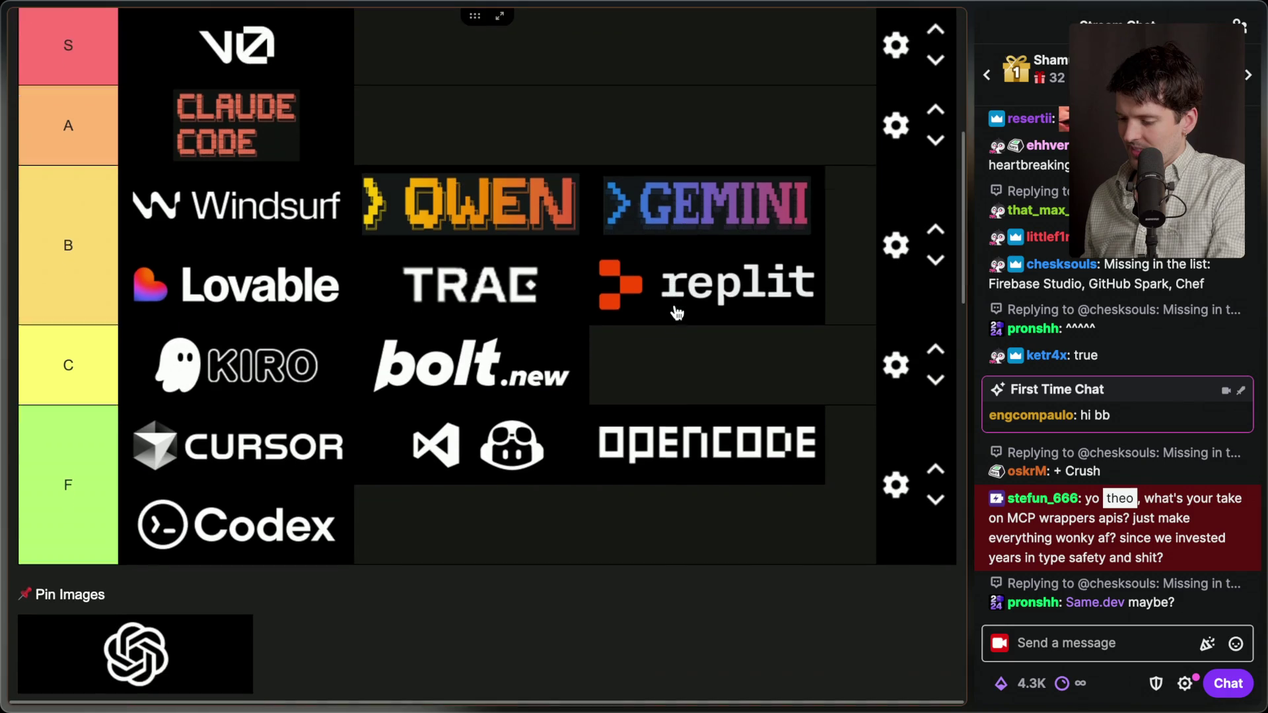
scroll(675, 312, up, 1)
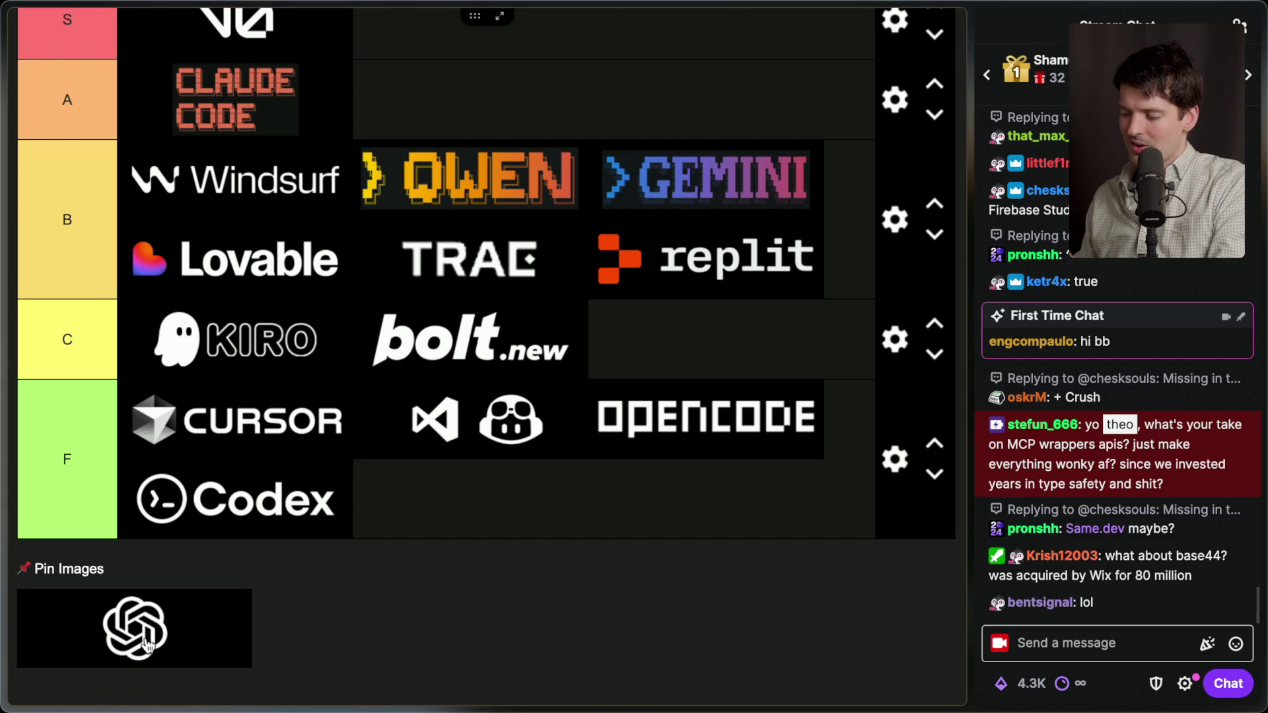
scroll(147, 644, up, 3)
scroll(147, 646, down, 1)
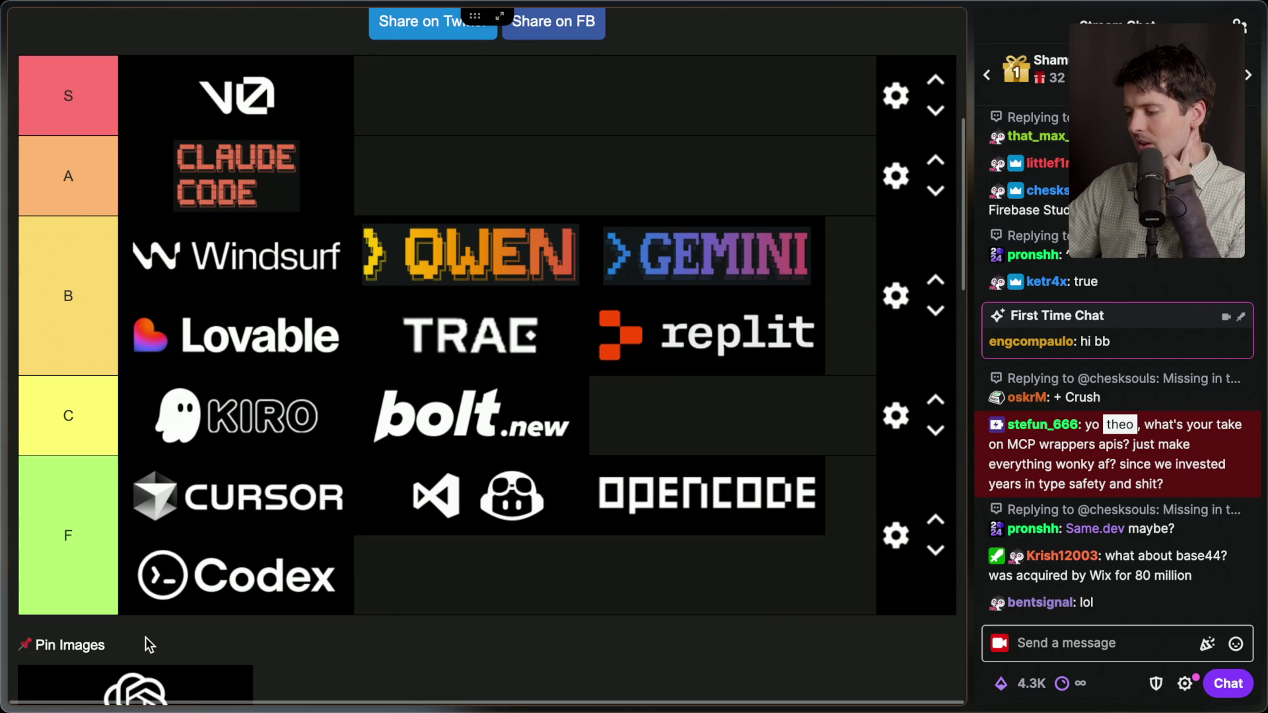
scroll(1148, 317, up, 3)
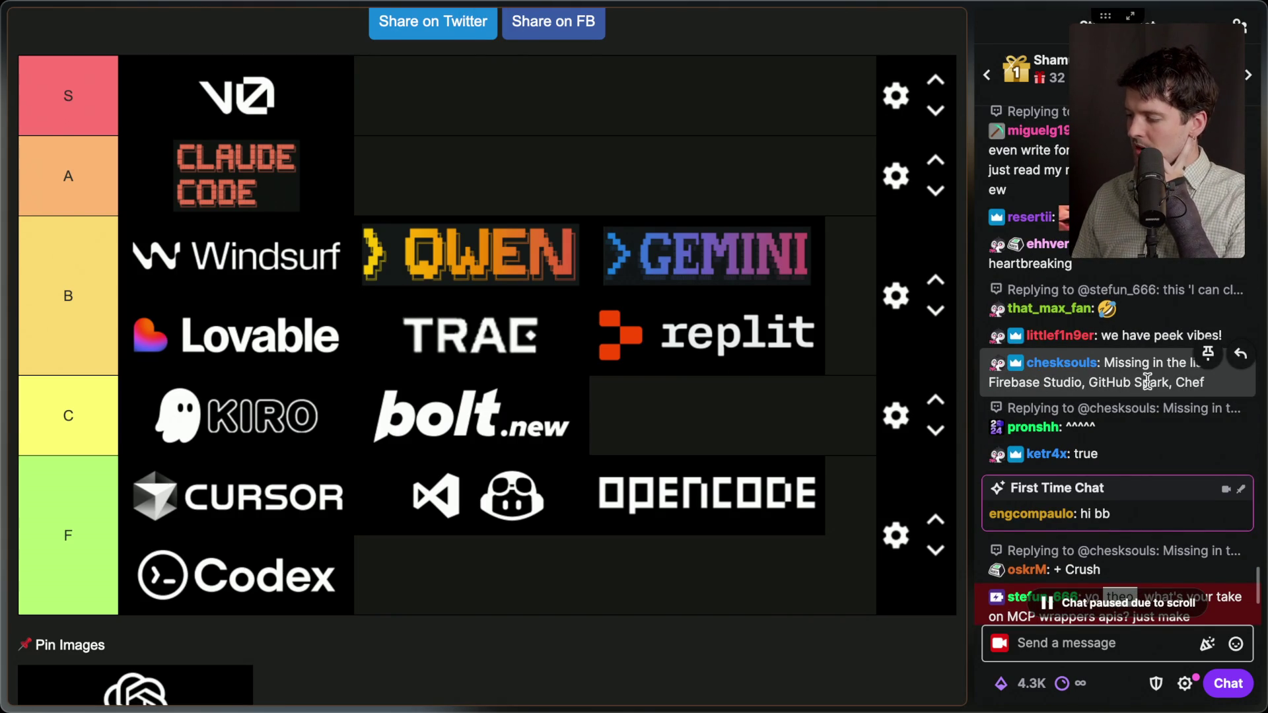
Highlight the suggested Firebase Studio and GitHub Spark in a chat message, then deselect.
drag(992, 382, 1166, 383)
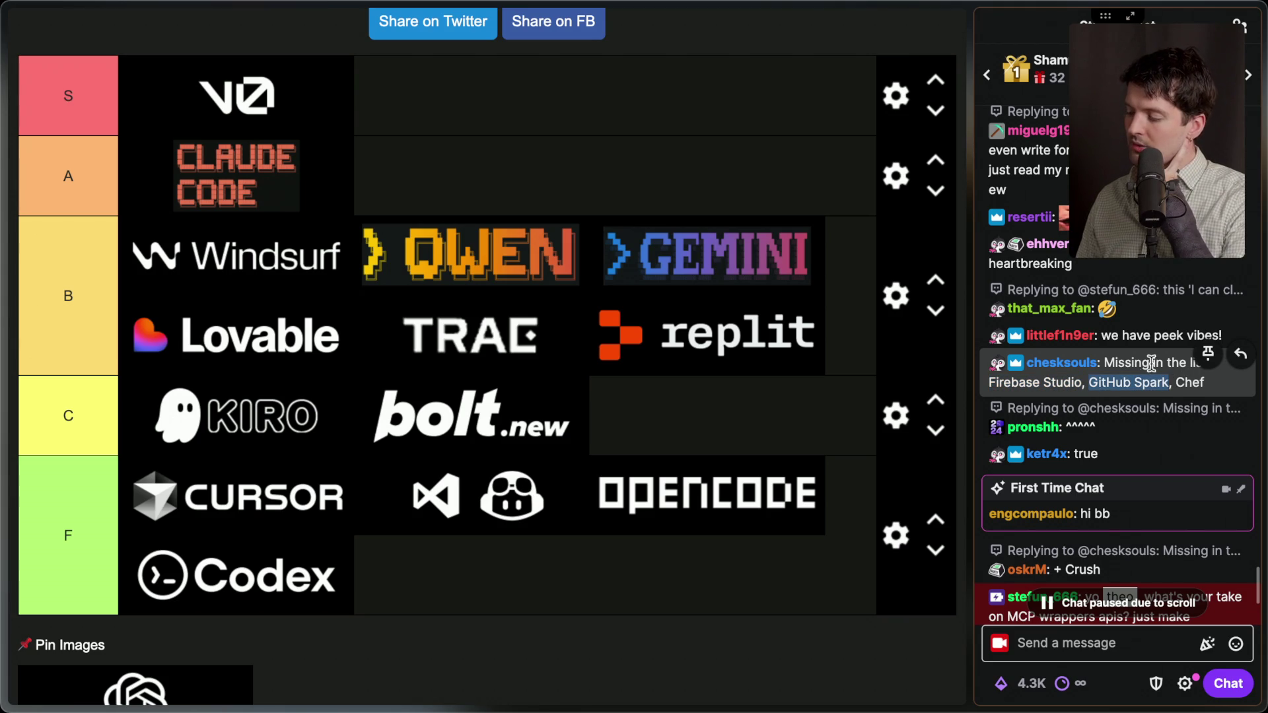
drag(993, 383, 1156, 385)
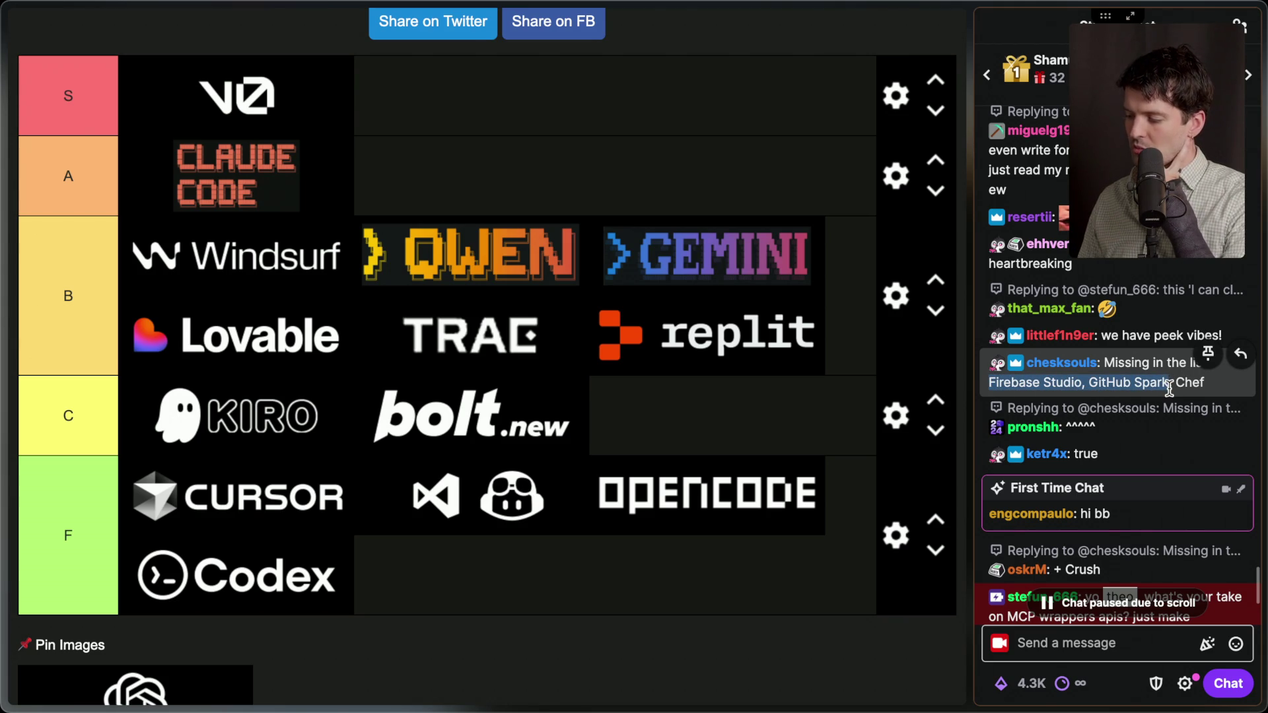
click(1175, 374)
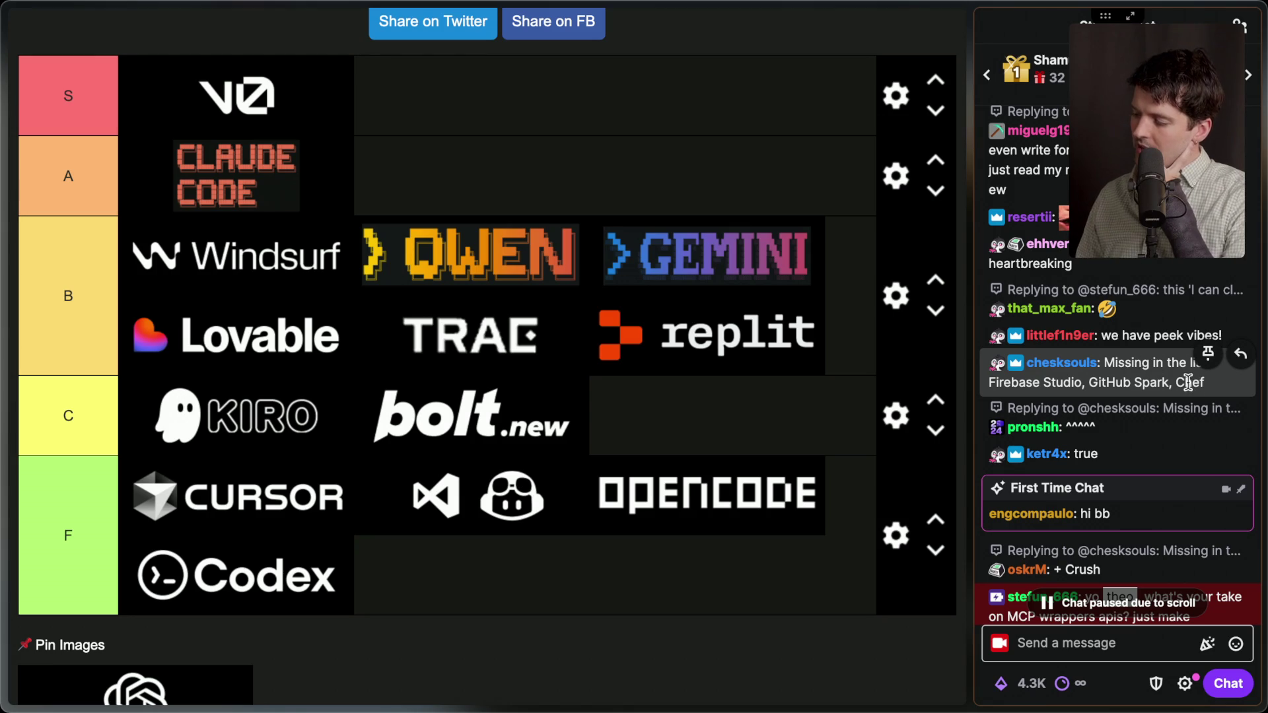
Open the Chef site at chef.convex.dev in a new tab.
key(super+t)
text(chef.convex.dev/)
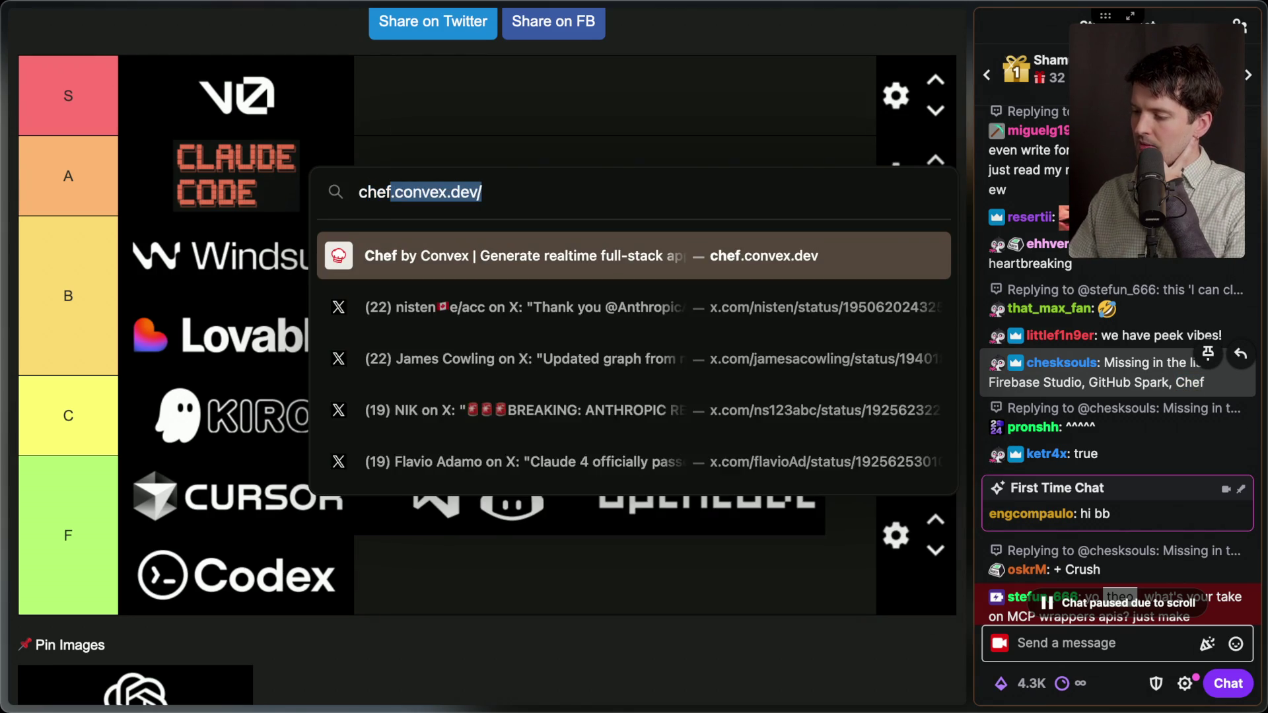
key(Return)
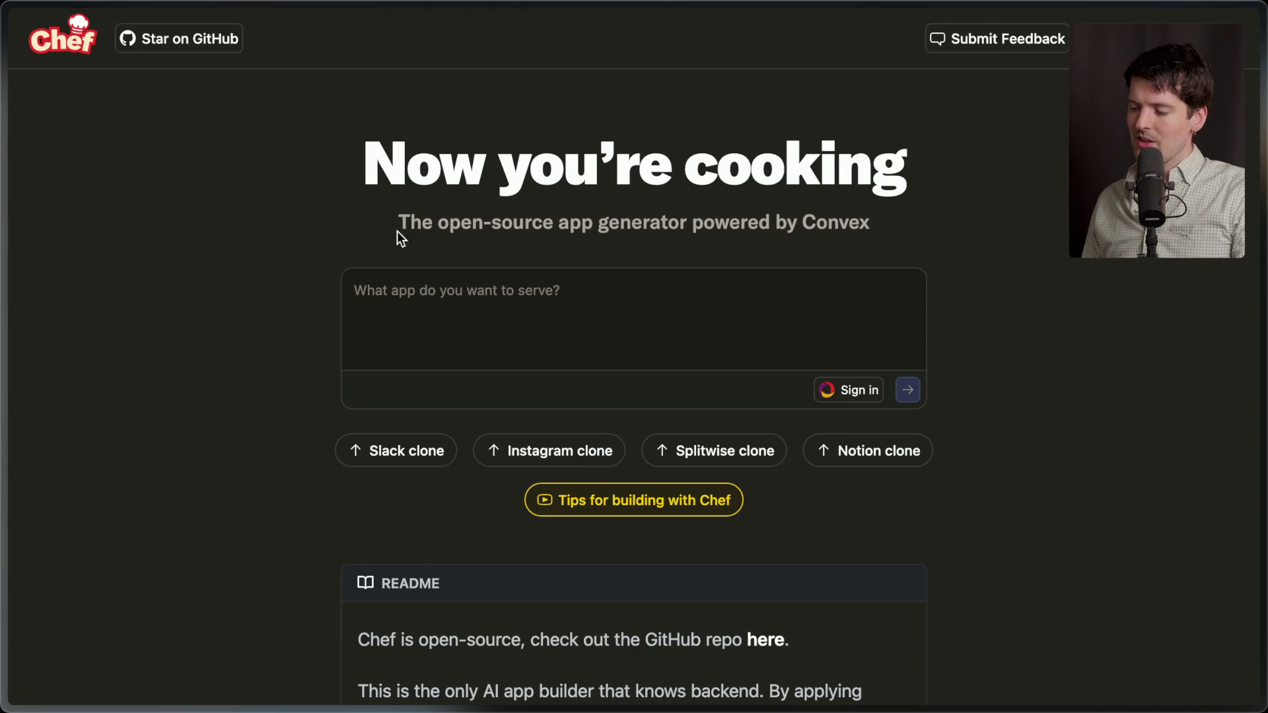
Highlight and then clear the Chef open-source app generator tagline a few times.
drag(391, 222, 894, 221)
click(897, 228)
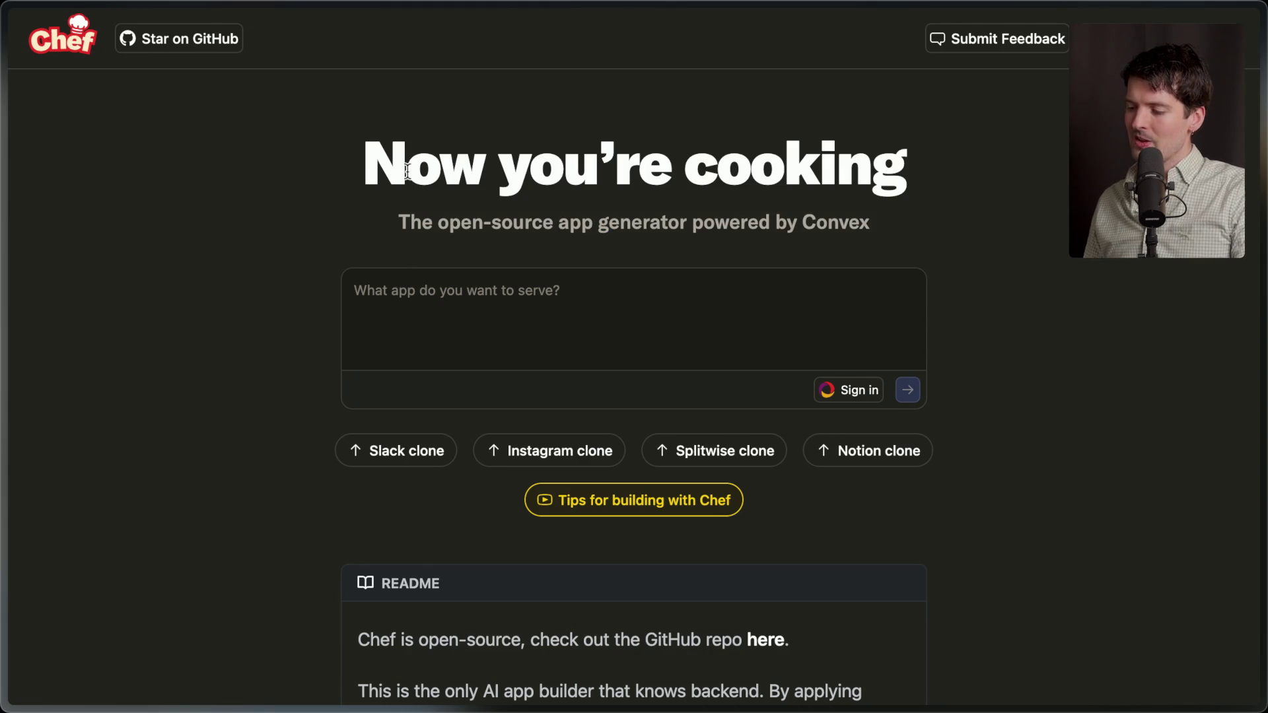
drag(399, 222, 826, 249)
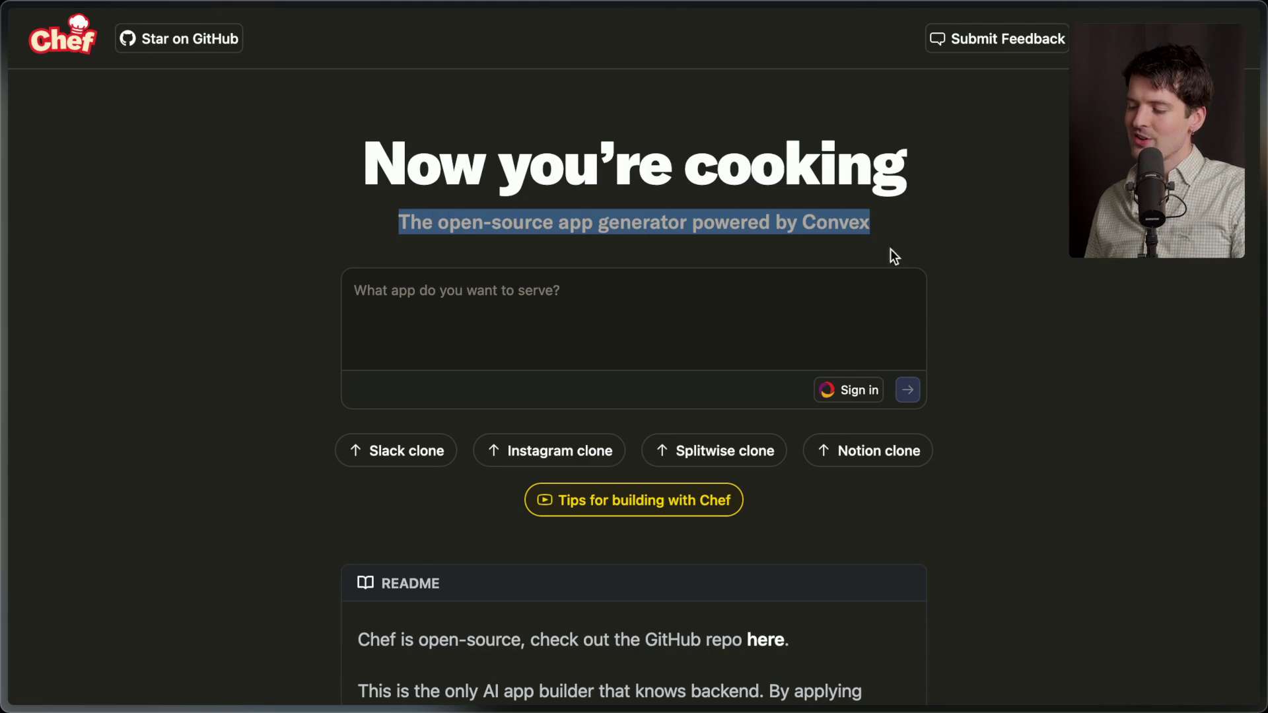
click(876, 214)
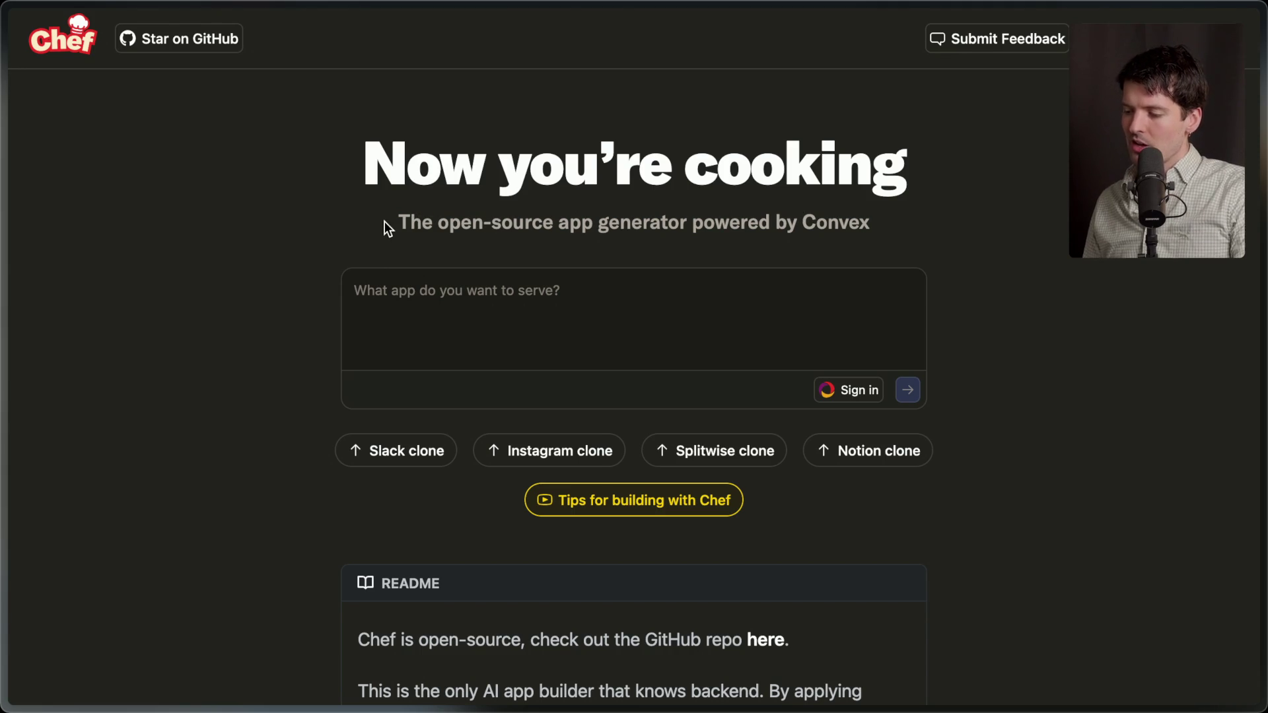
drag(385, 224, 966, 226)
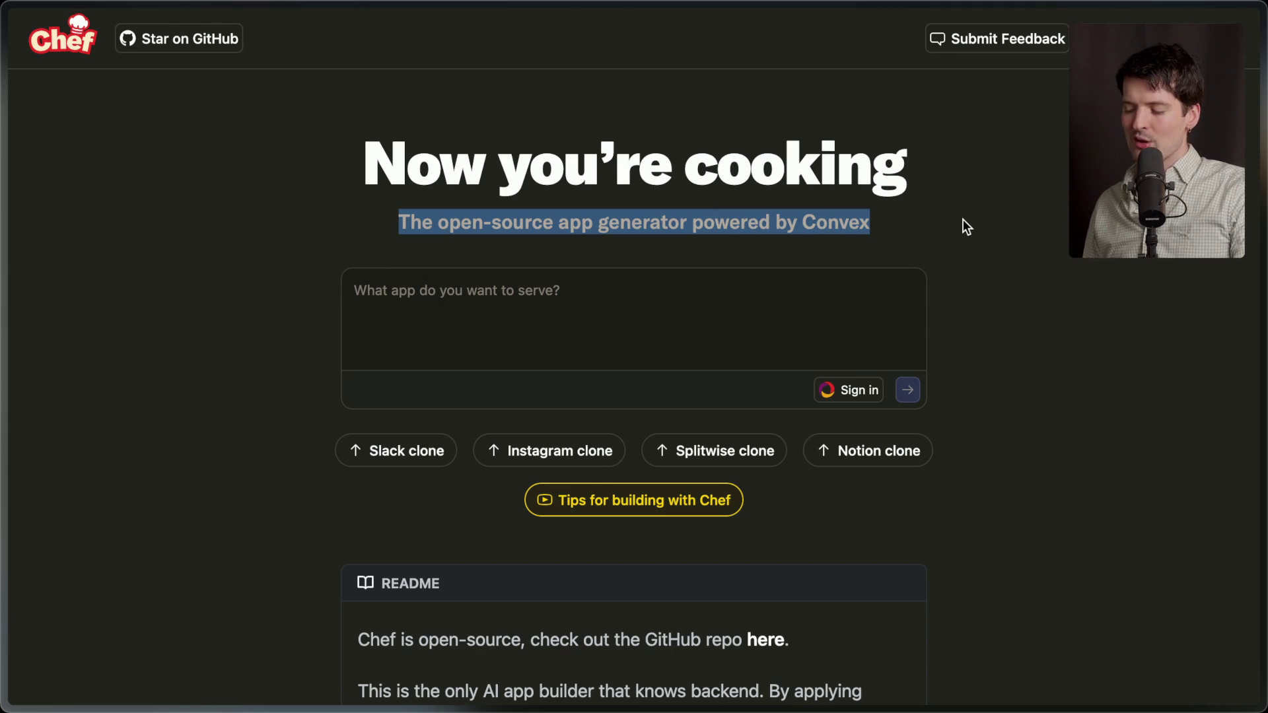
click(963, 219)
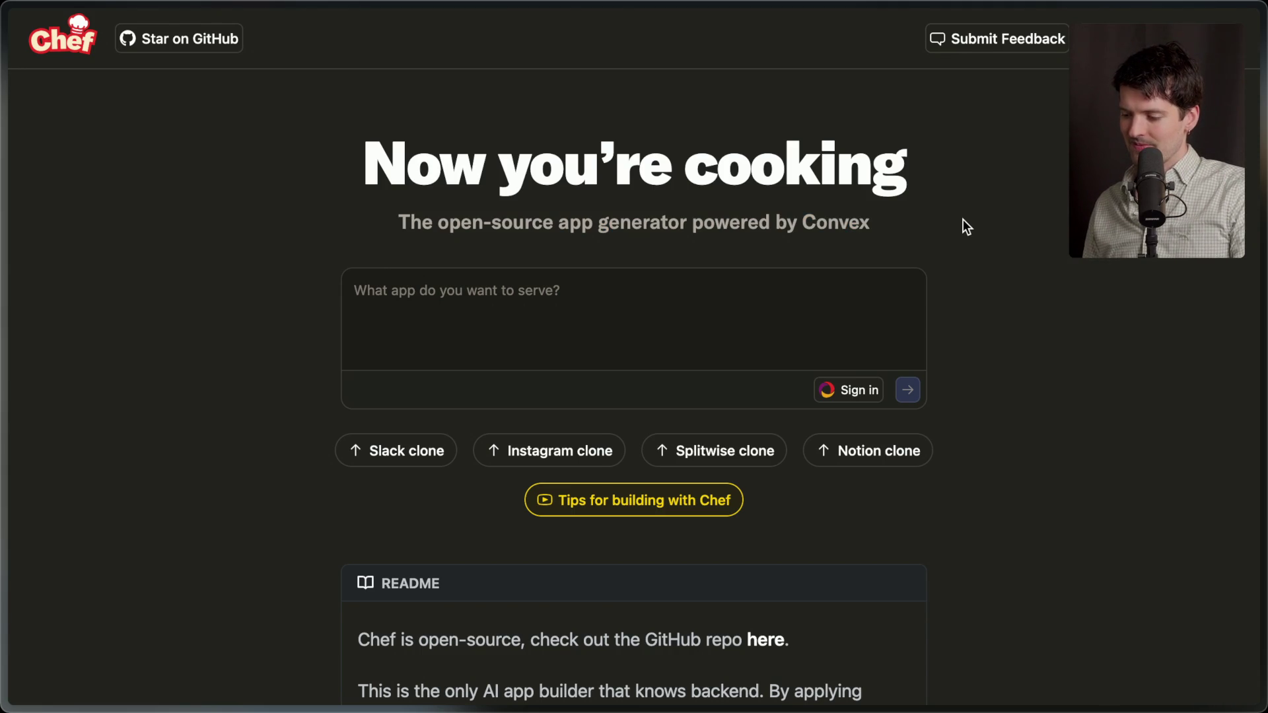
mouse_move(1265, 410)
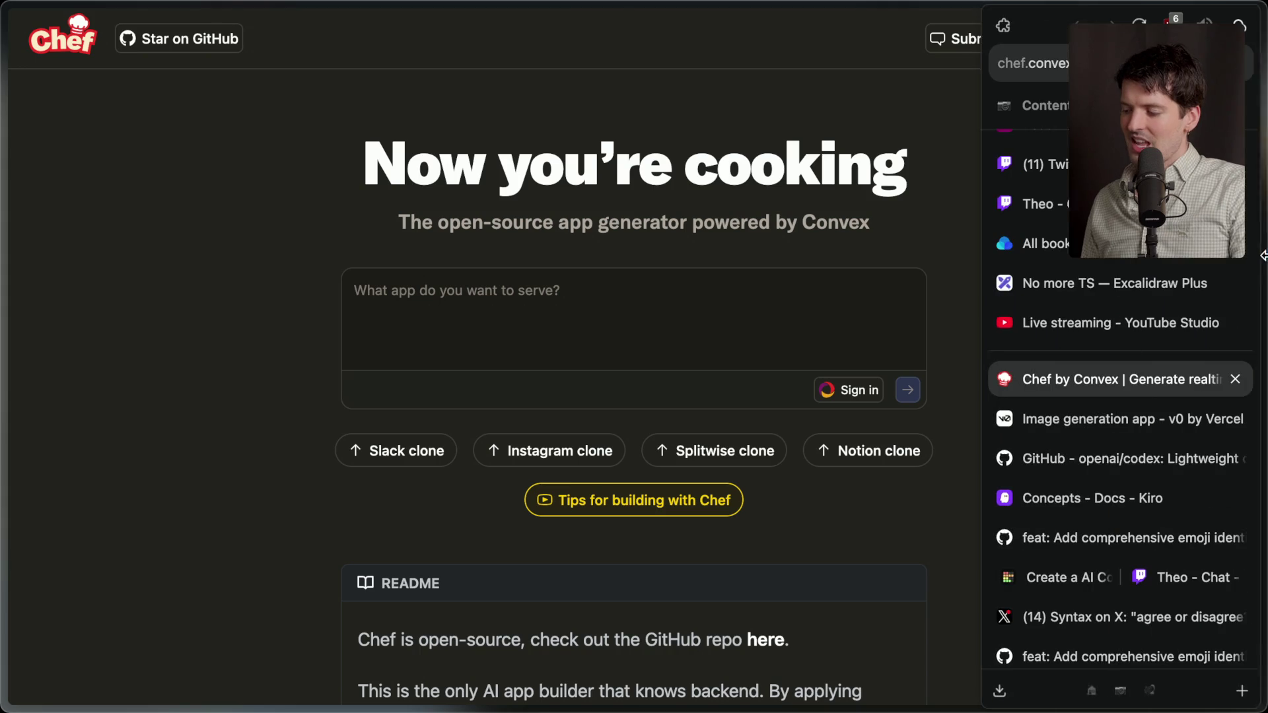
Return to the tier list tab and scroll the stream chat down to the newest messages.
click(1058, 585)
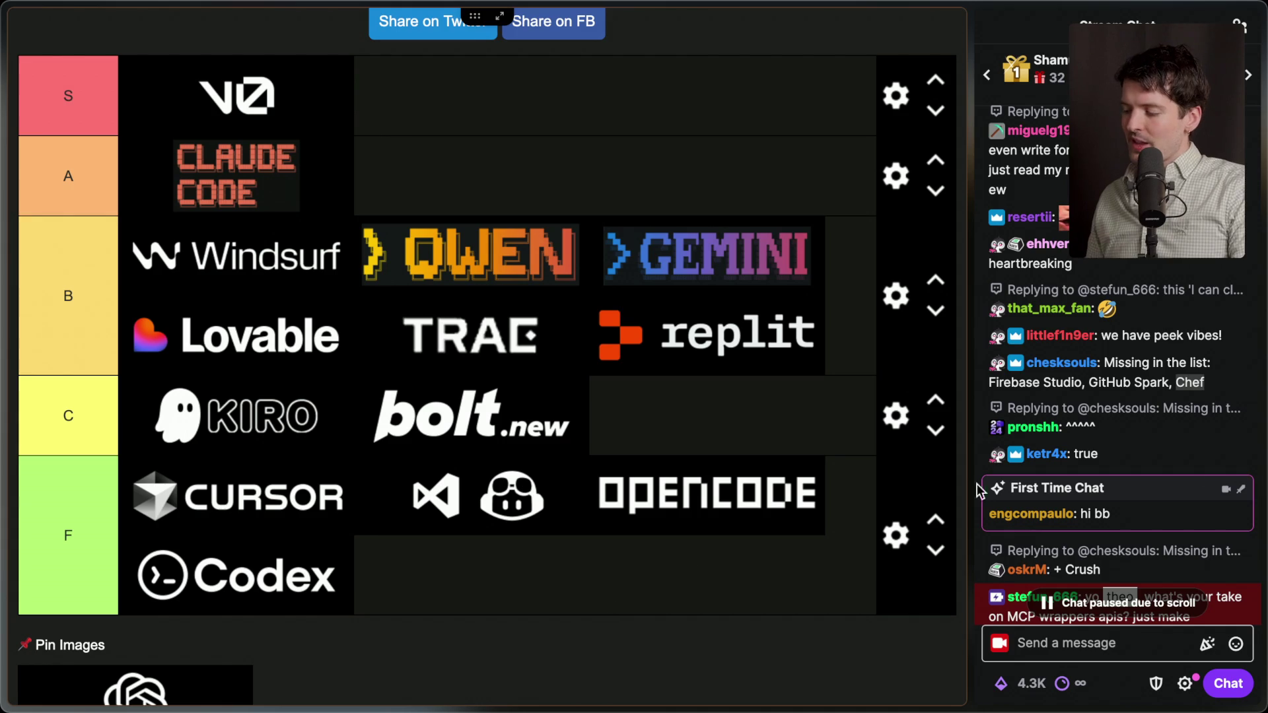
scroll(1210, 467, down, 5)
scroll(1210, 467, down, 2)
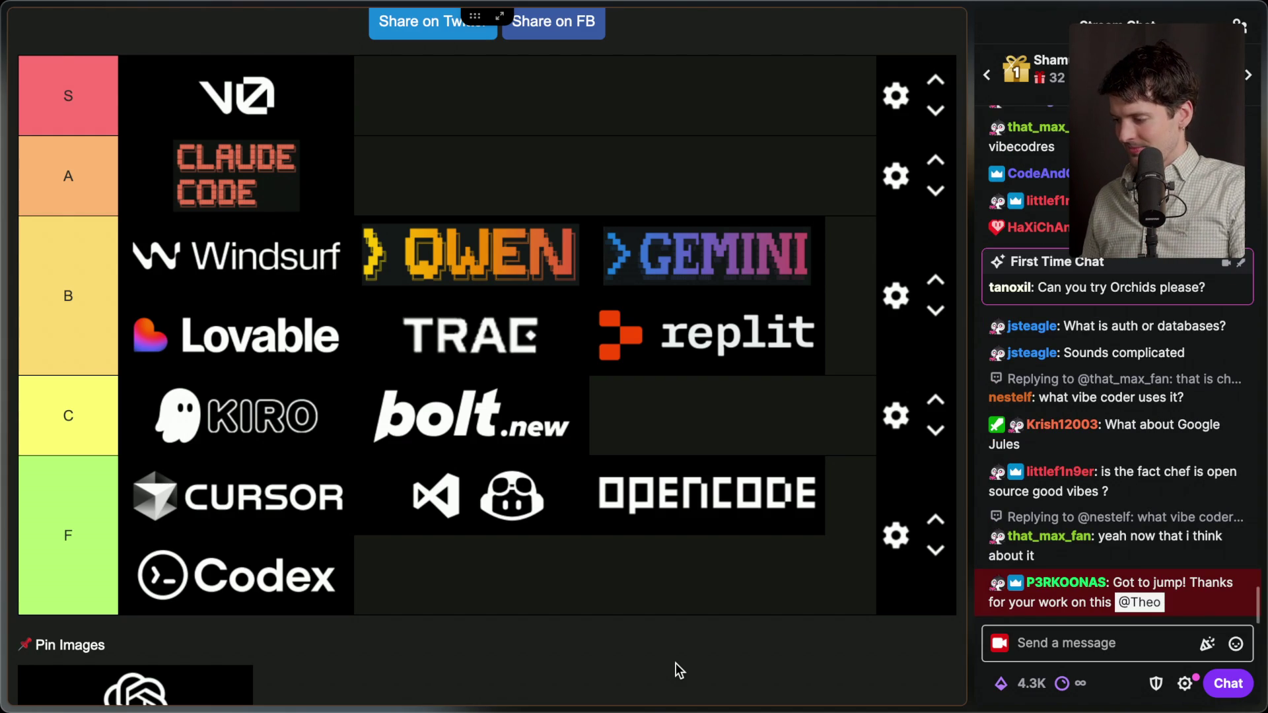
Bring Trae forward, then switch to the browser showing the Replit app.
mouse_move(726, 707)
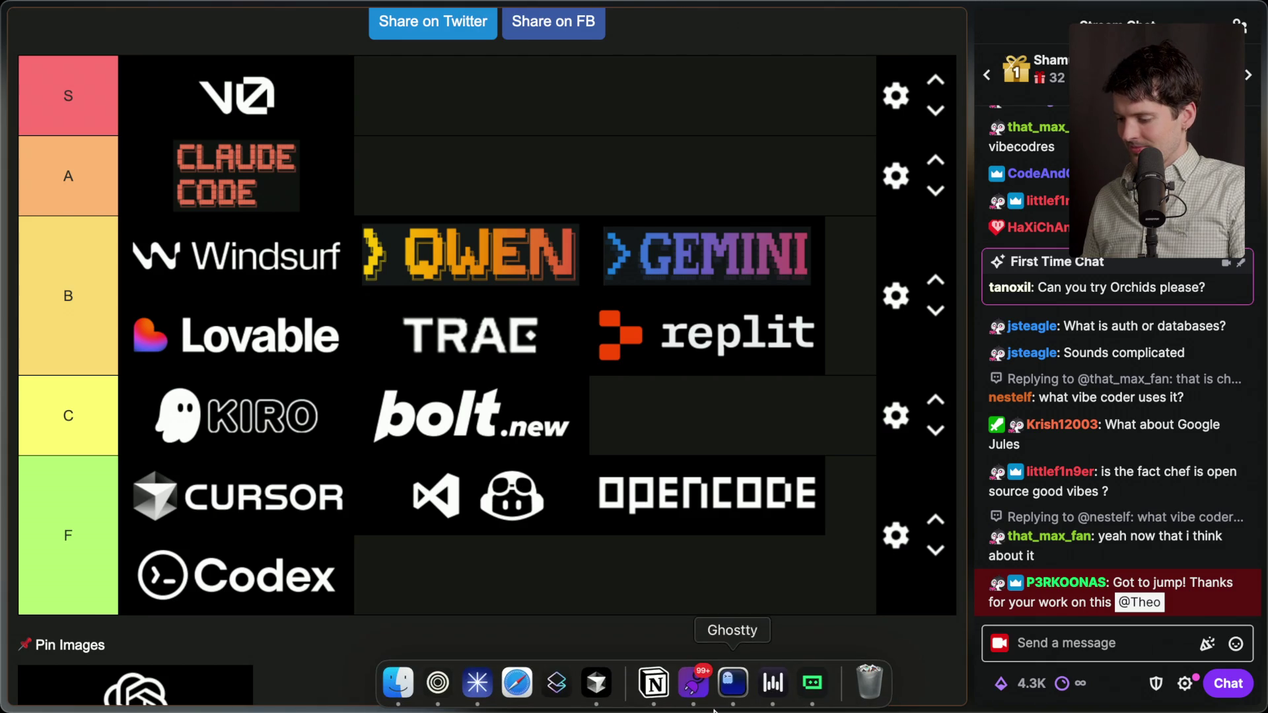
click(812, 684)
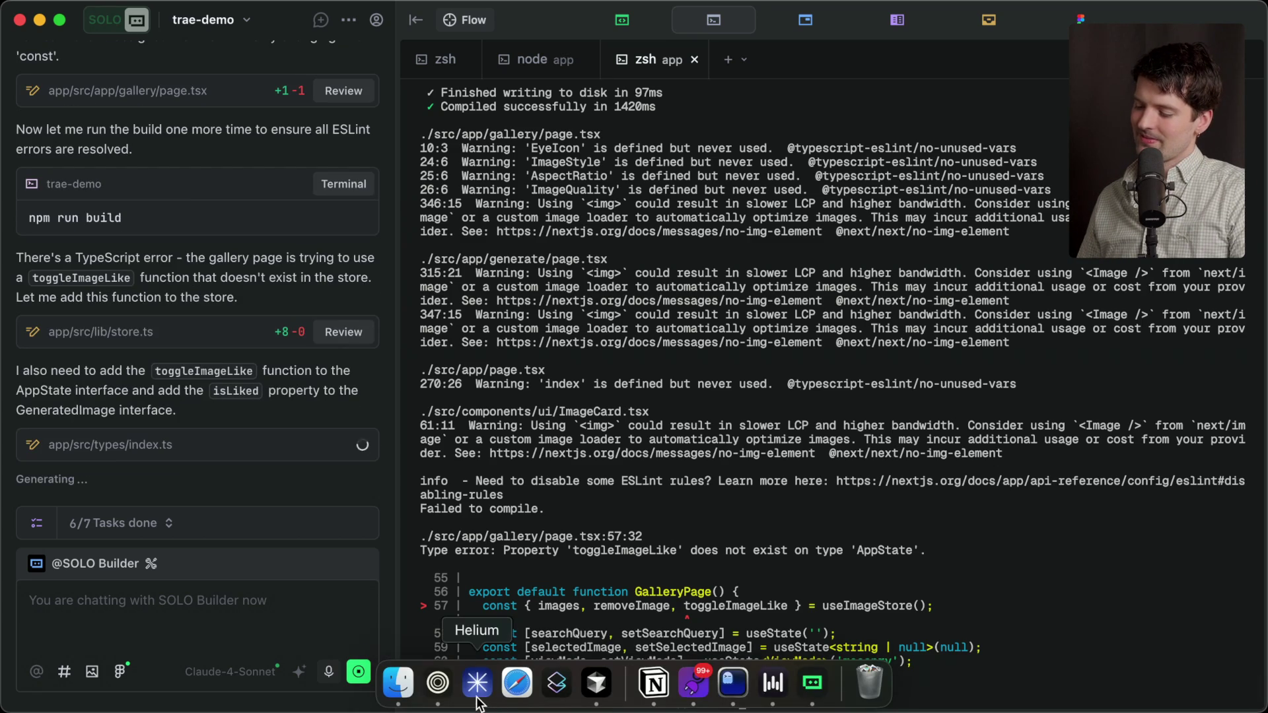
click(478, 683)
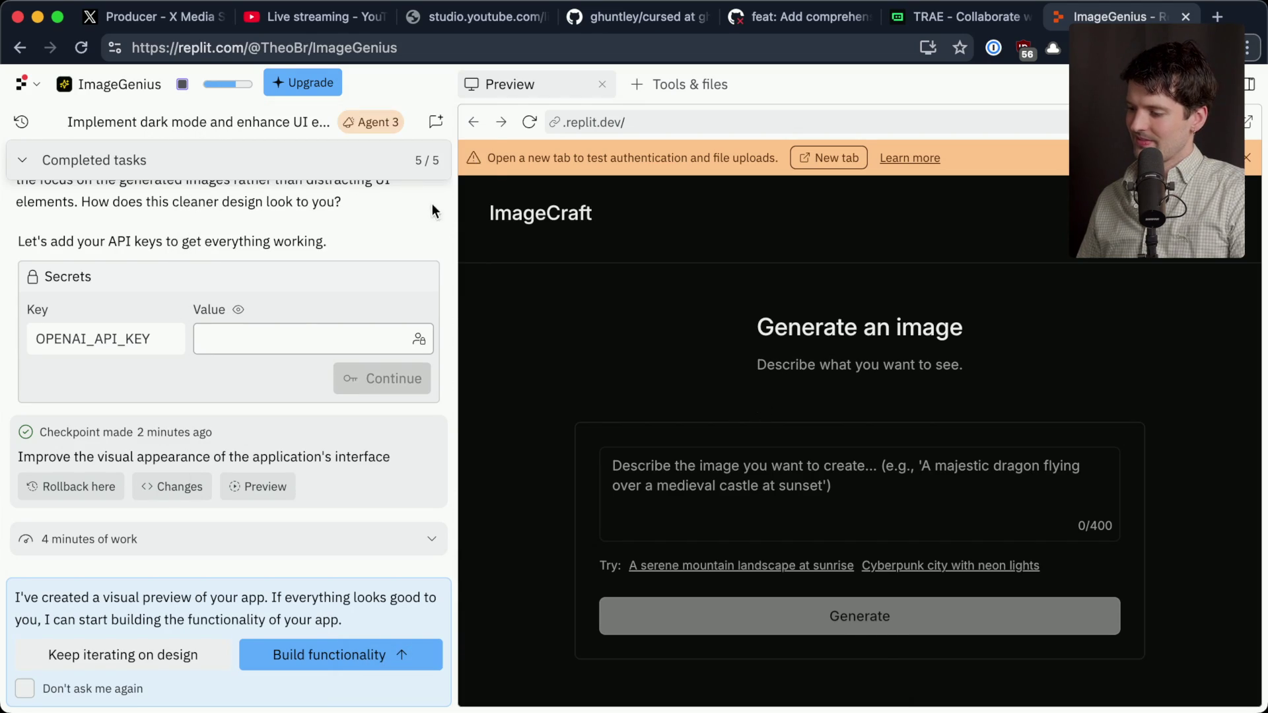
Generate an ImageCraft image from the prompt 'testing', then bring the tier list window back.
click(696, 487)
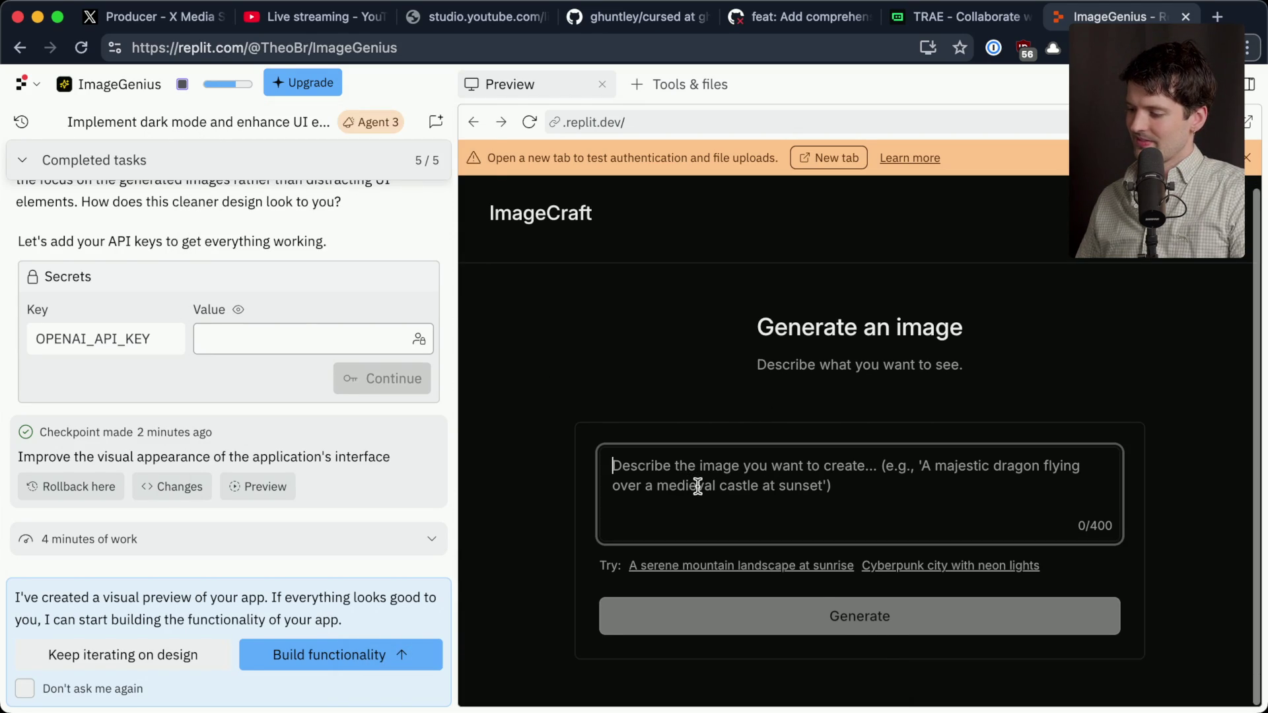
text(testing)
key(Return)
key(BackSpace)
click(793, 633)
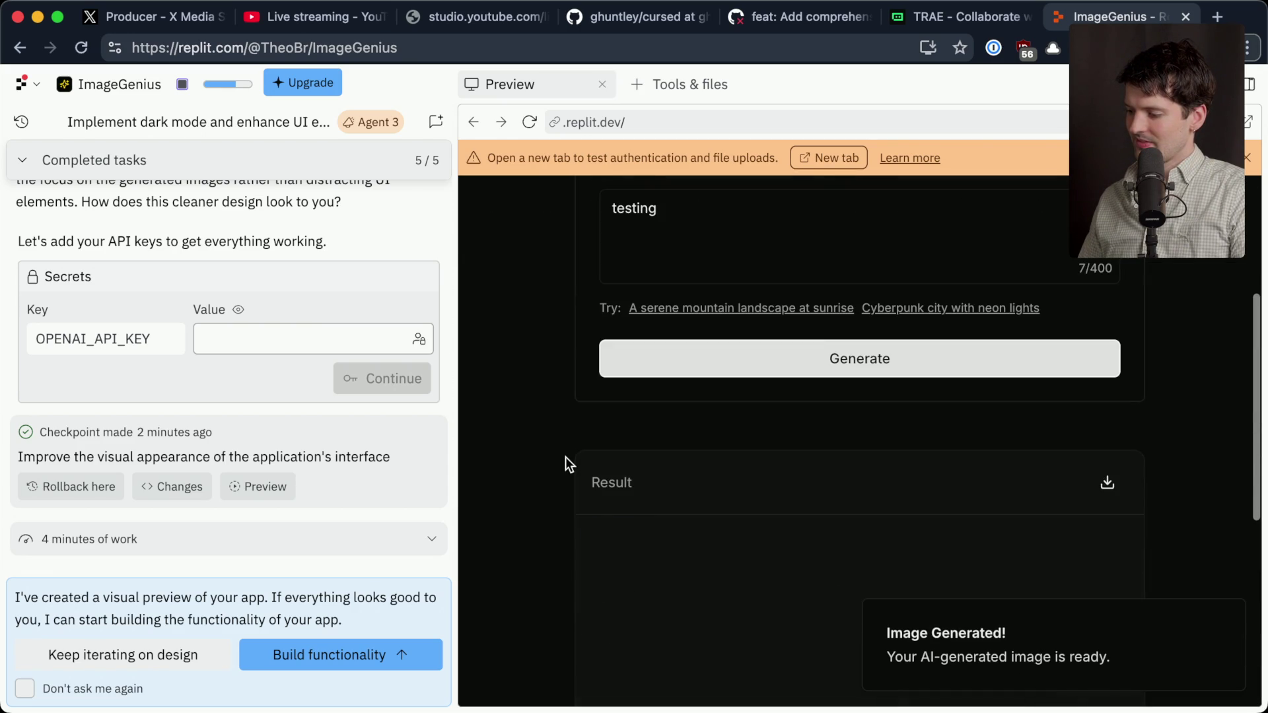
scroll(566, 457, up, 10)
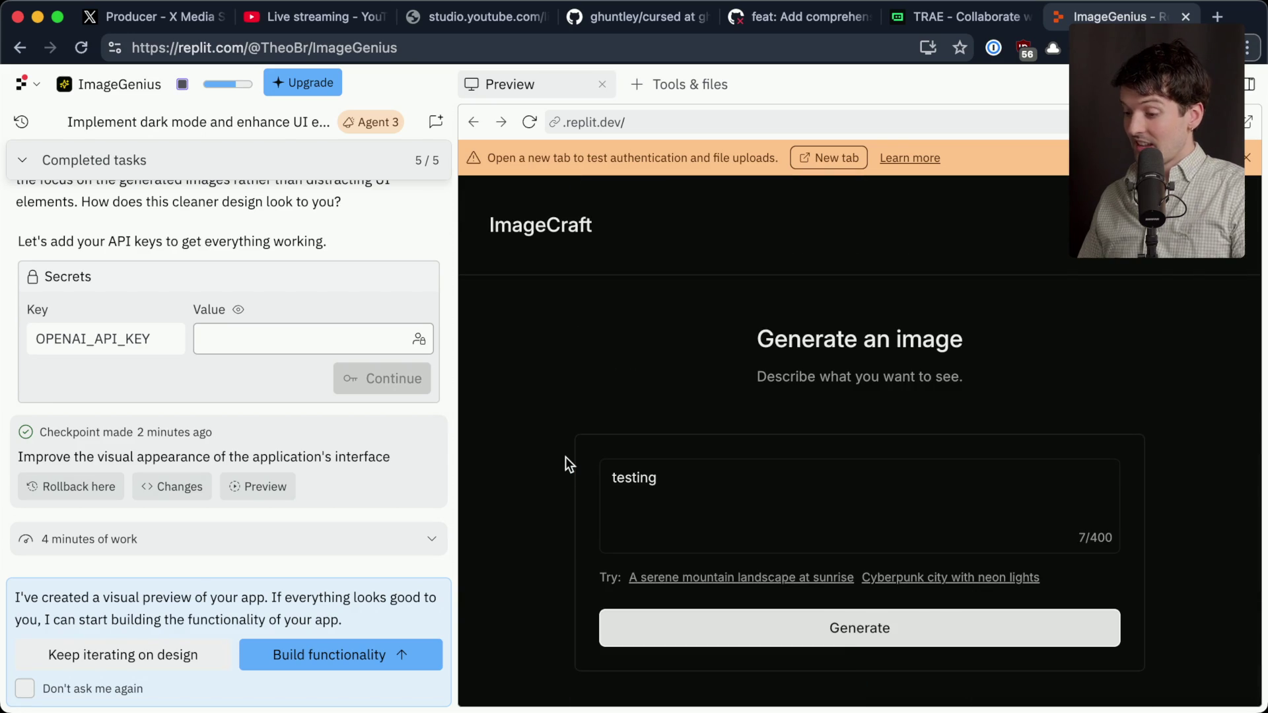
click(446, 701)
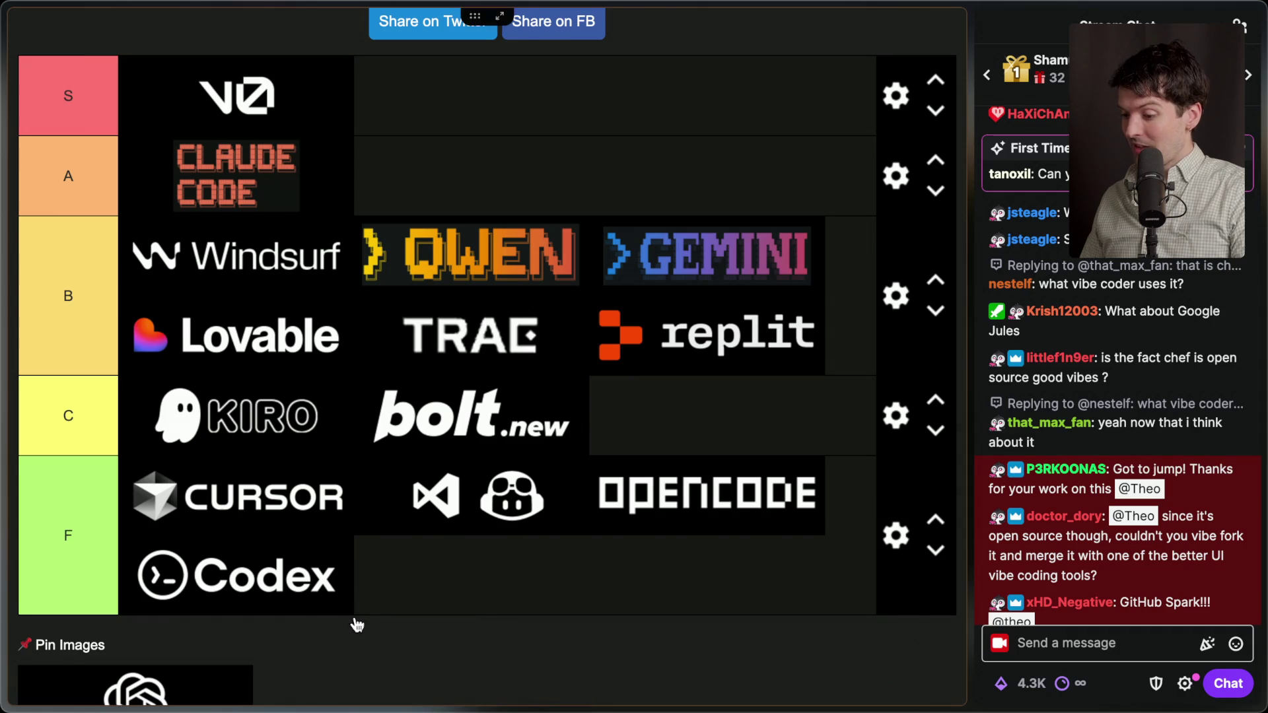
scroll(377, 667, up, 1)
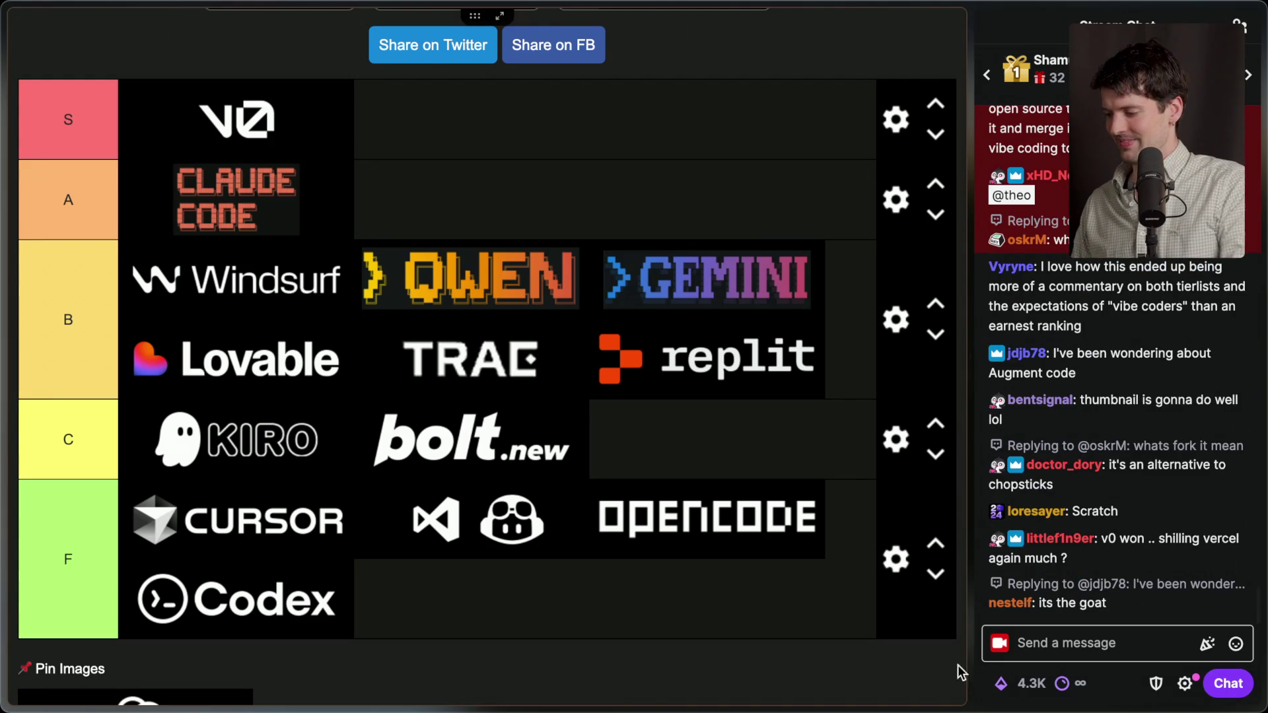
click(1064, 650)
Post the chat command /marker End of vibe code rankings.
text(/marker End)
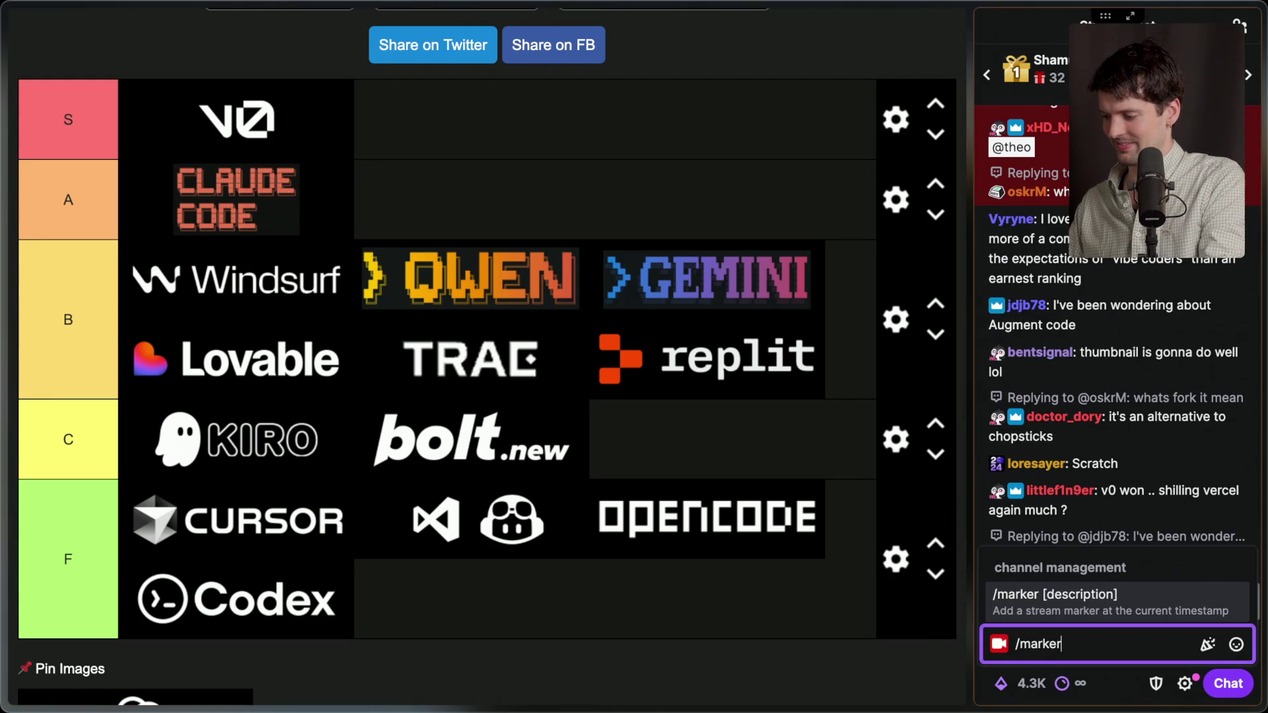
text( of vibe )
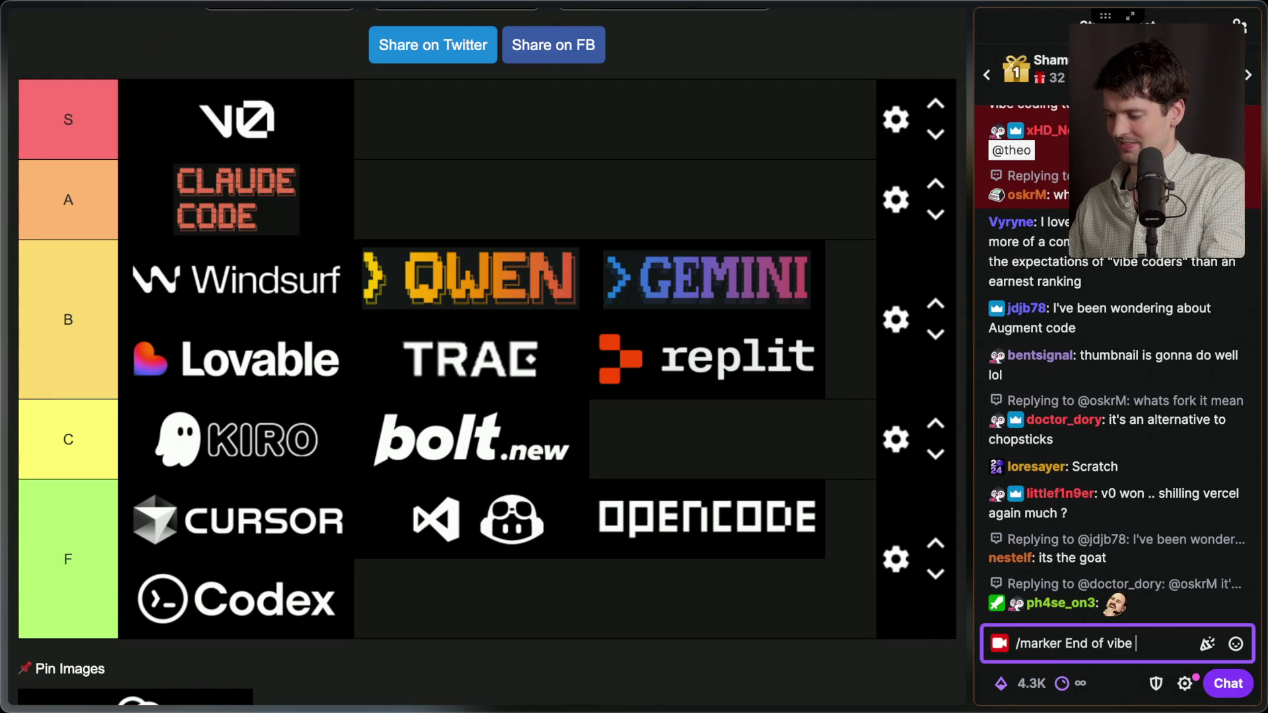
text(ode rankings)
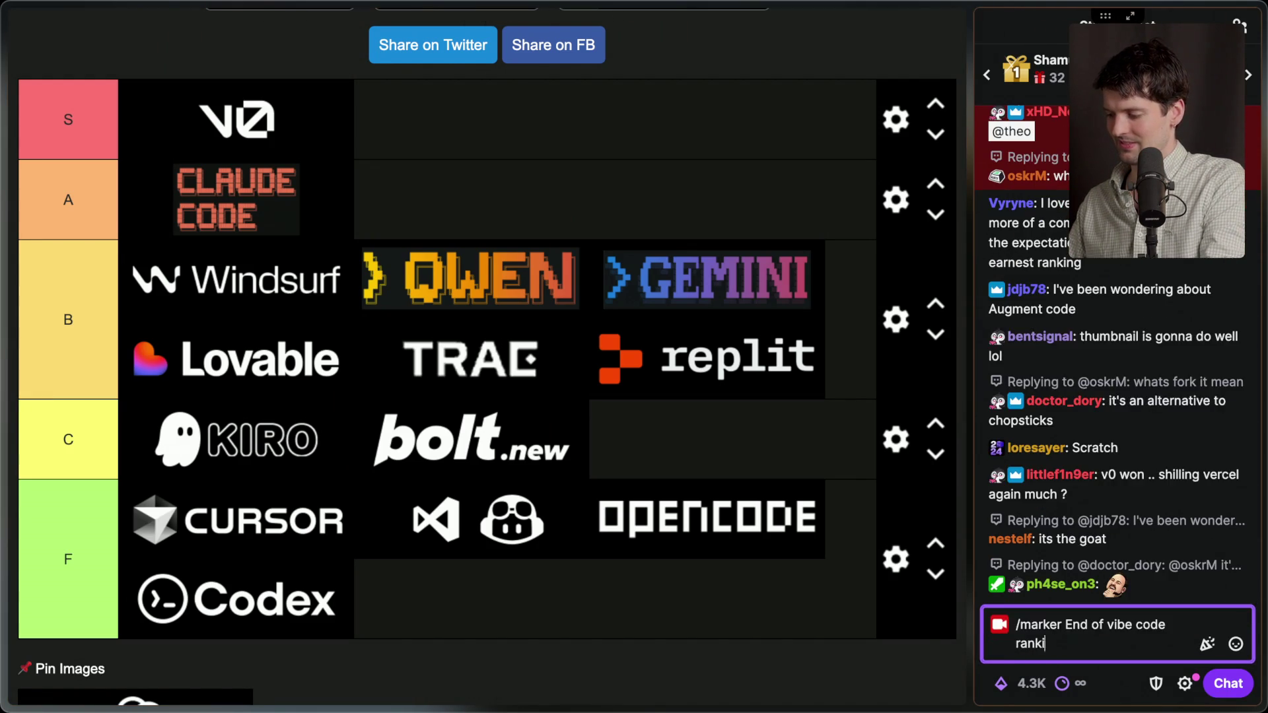
key(Return)
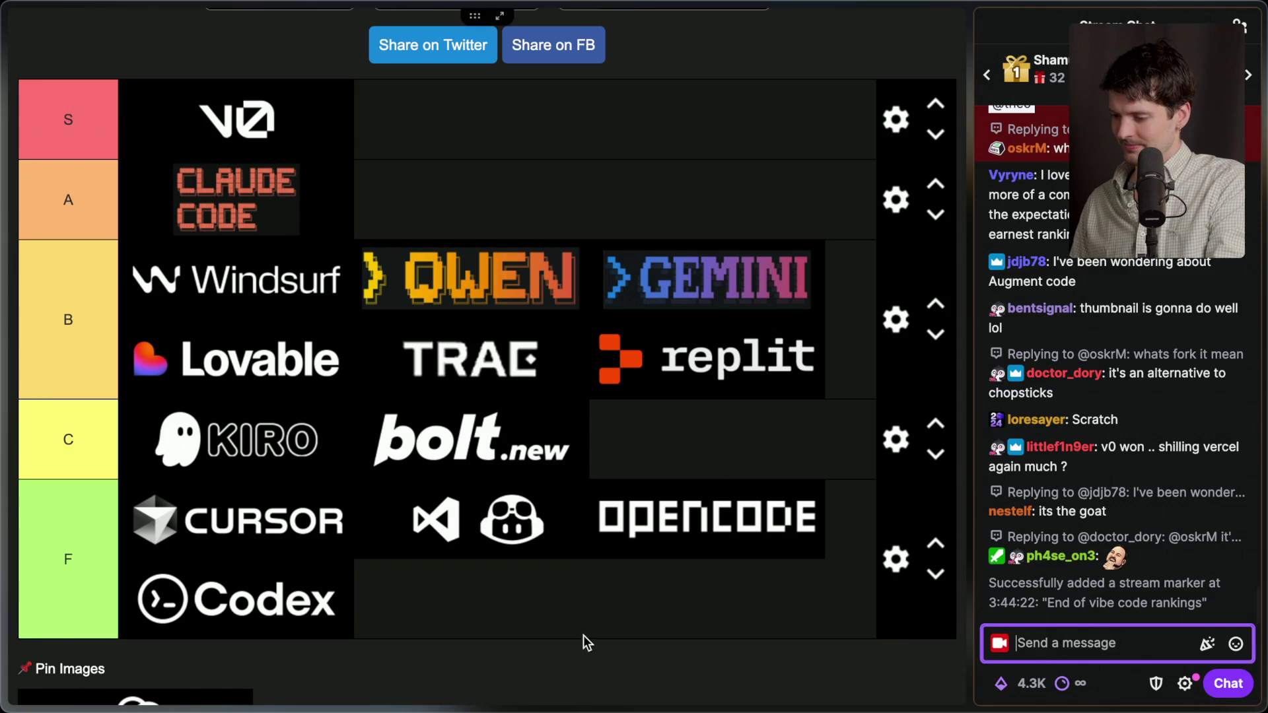
key(super+Tab)
key(super+Tab)
key(super+Tab)
key(super+Tab)
key(super+Tab)
key(super+Tab)
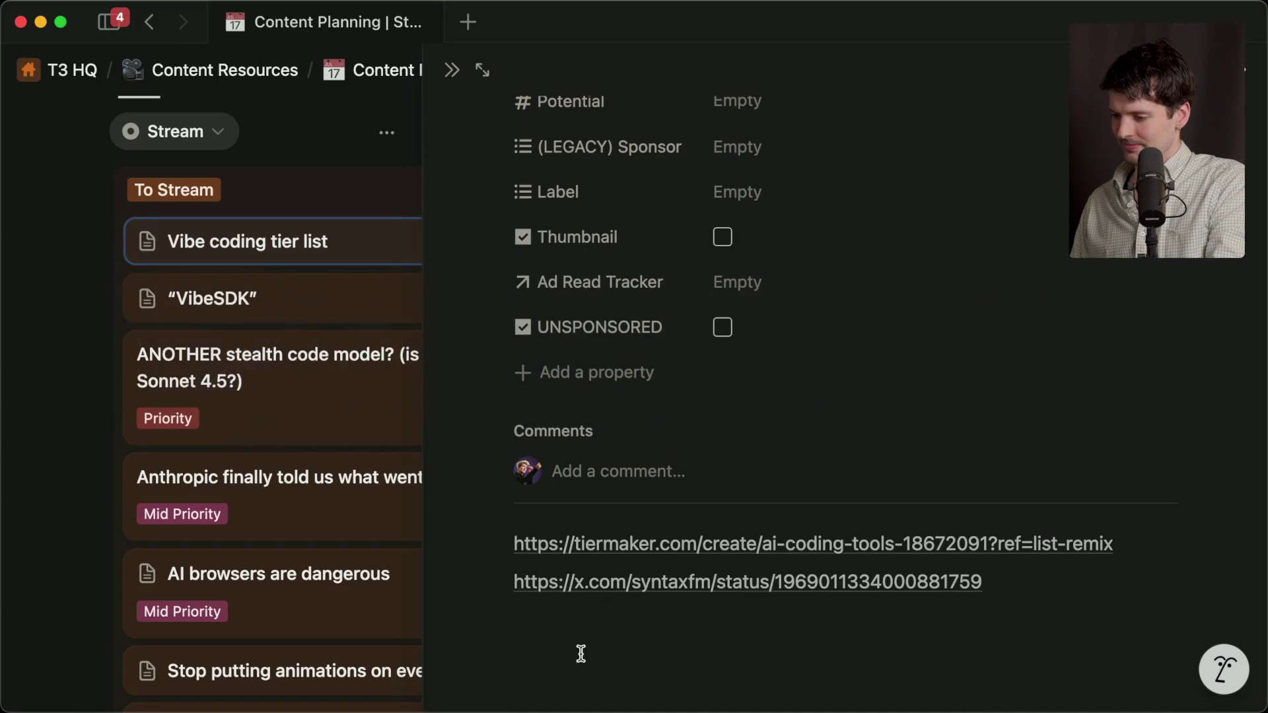
In Notion, drag the Vibe coding tier list card into the Recorded column.
click(284, 250)
mouse_move(284, 250)
mouse_down()
mouse_move(751, 484)
mouse_move(731, 475)
mouse_up()
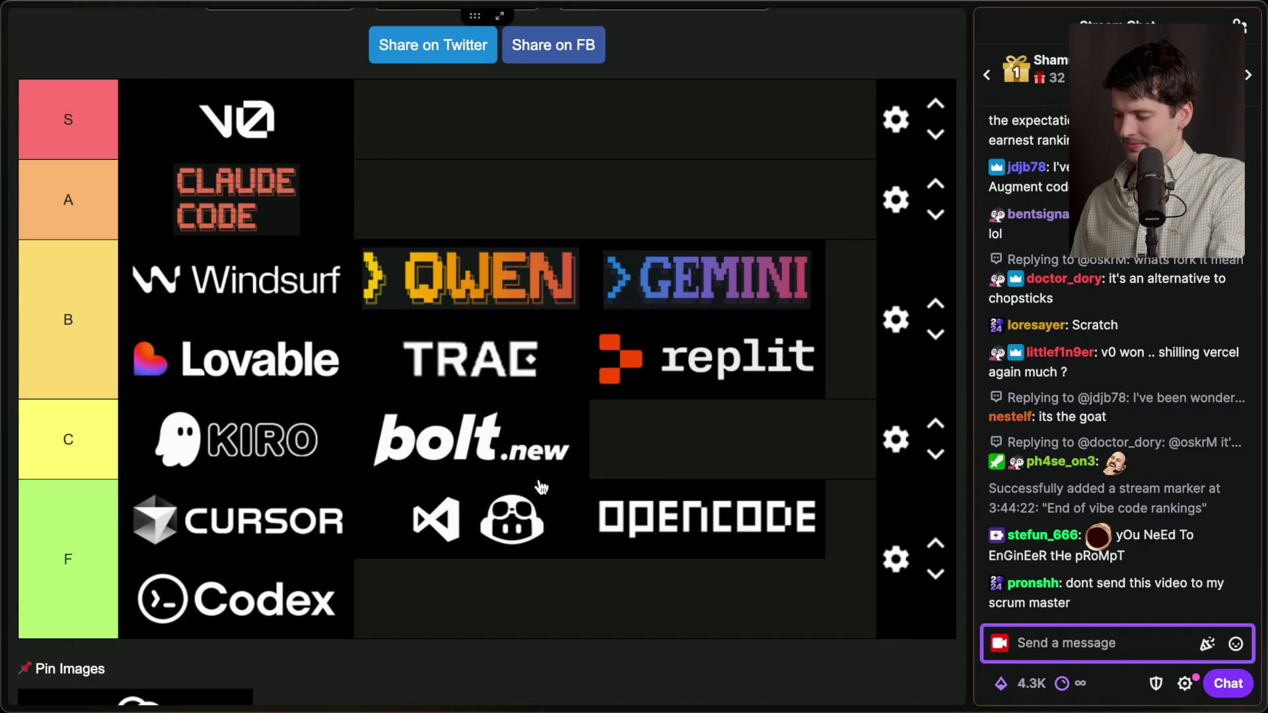
scroll(540, 597, down, 1)
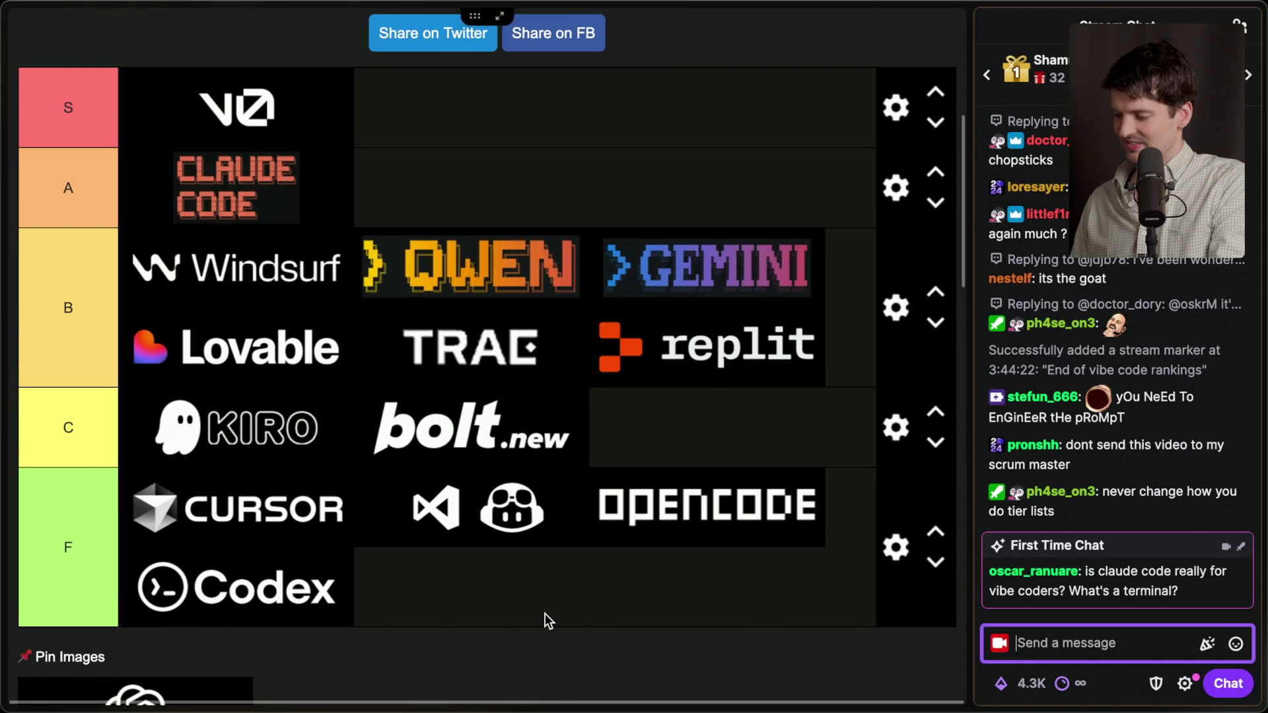
scroll(545, 614, up, 1)
scroll(545, 613, down, 1)
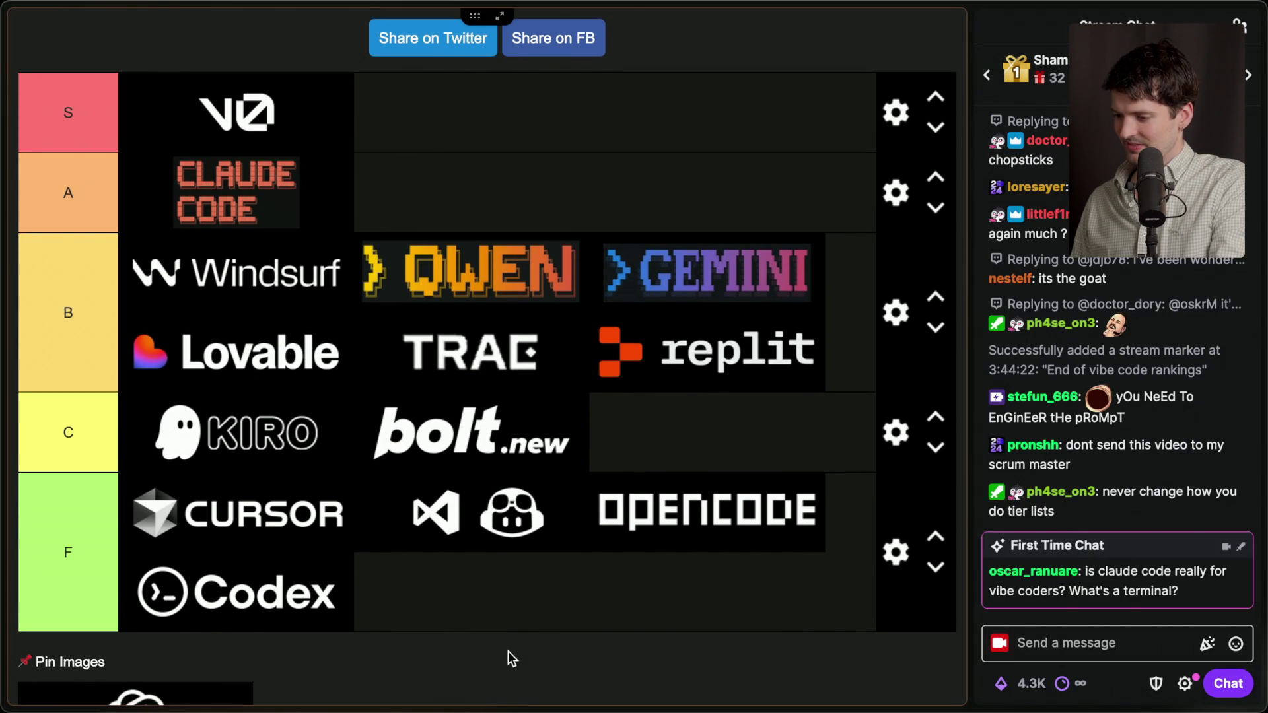
key(super+Tab)
key(super+Tab)
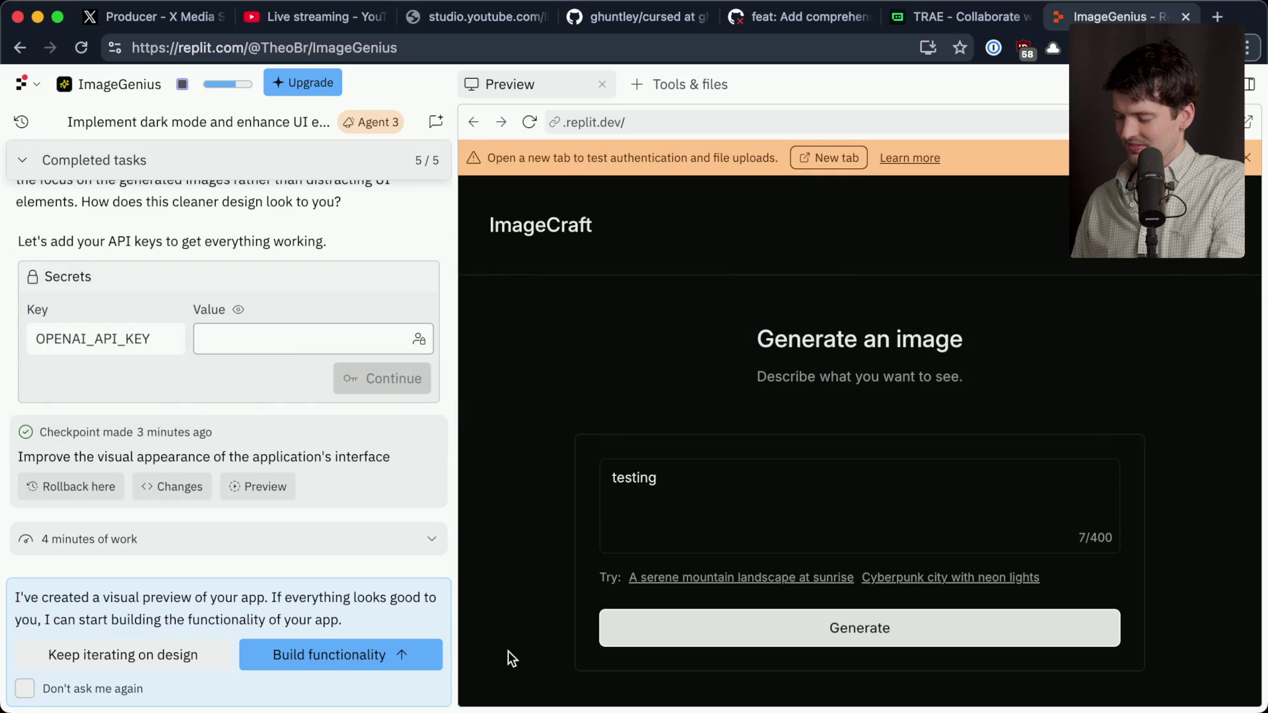
Check the generated 'testing' image, glance at the TRAE tab, then move on to Trae and Ghostty.
scroll(553, 522, down, 5)
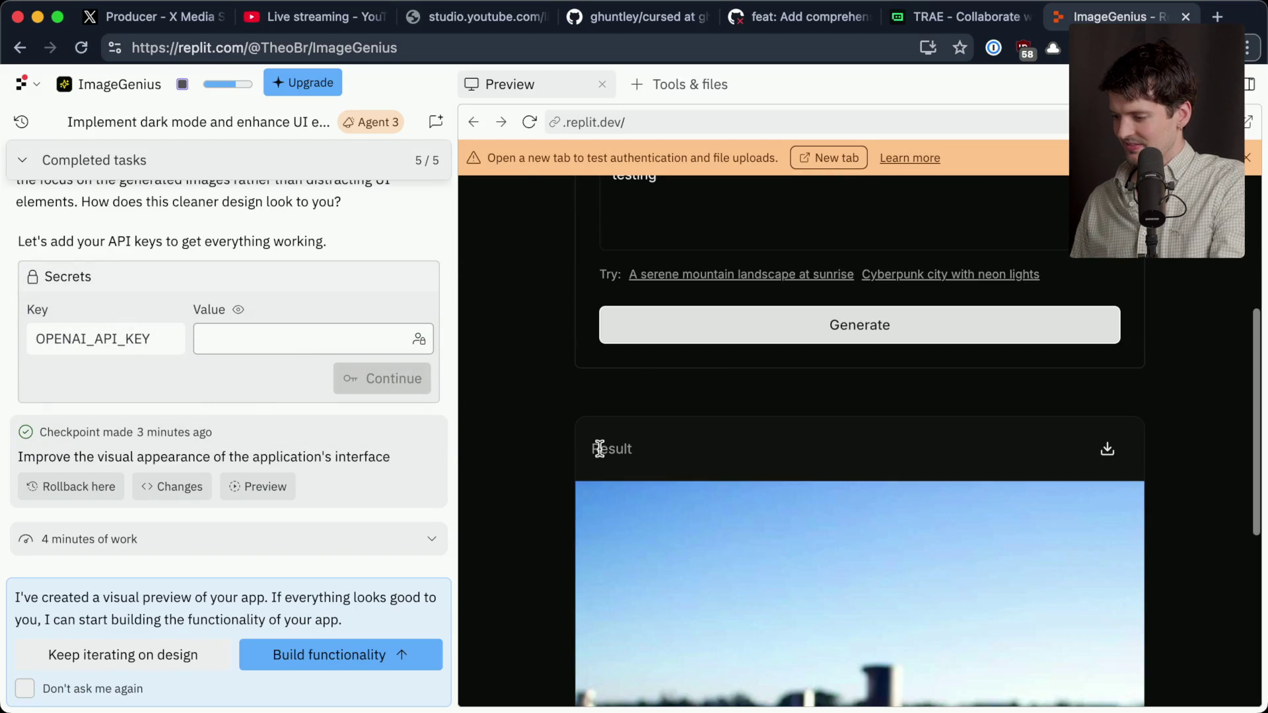
scroll(599, 449, up, 5)
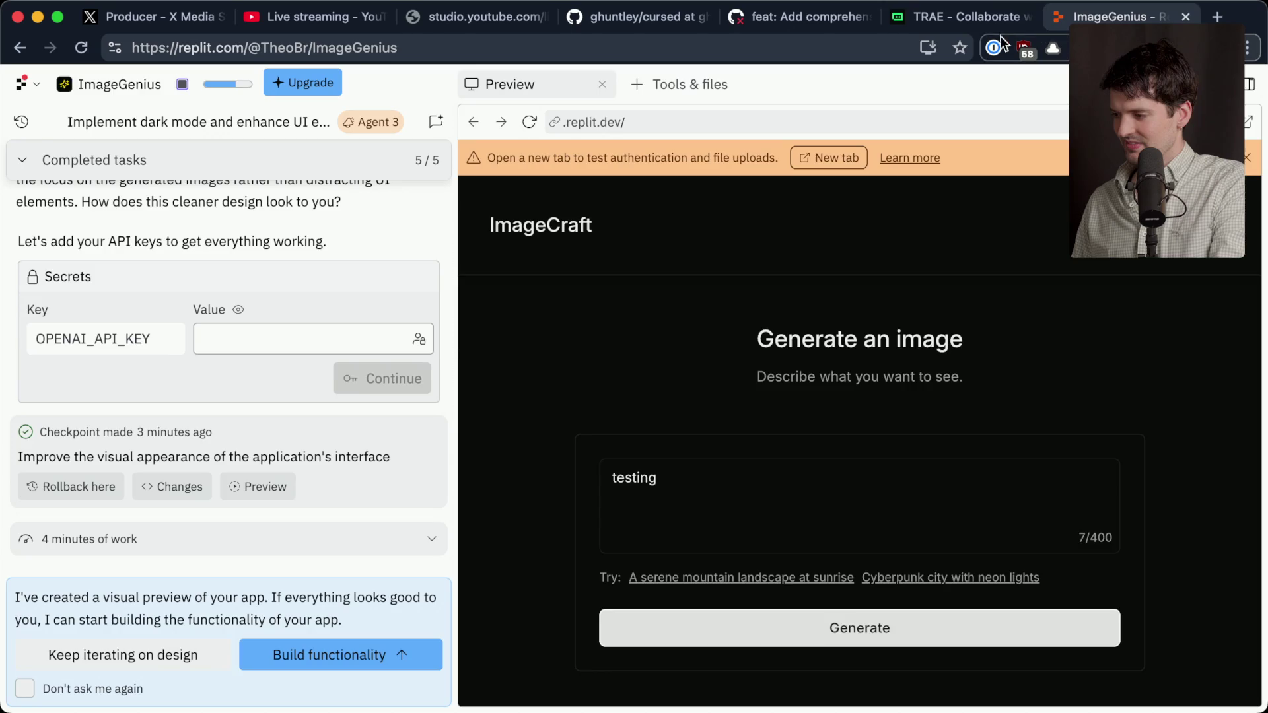
click(980, 17)
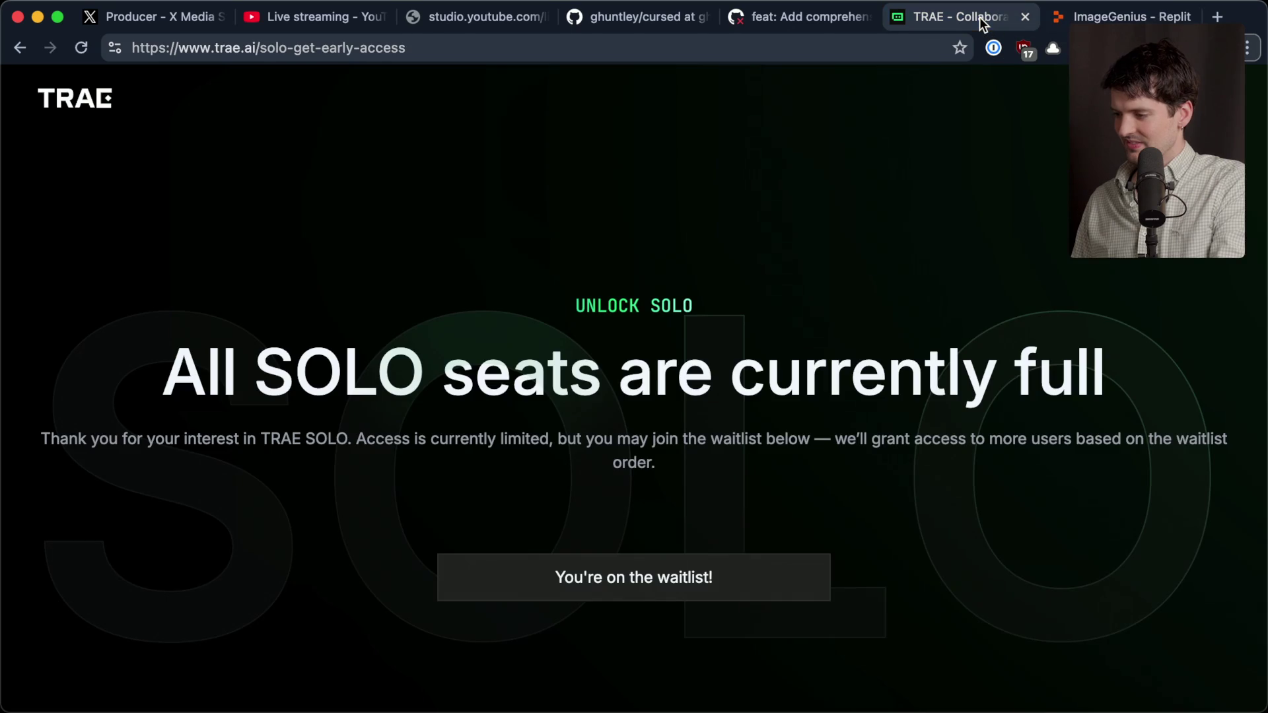
click(1086, 20)
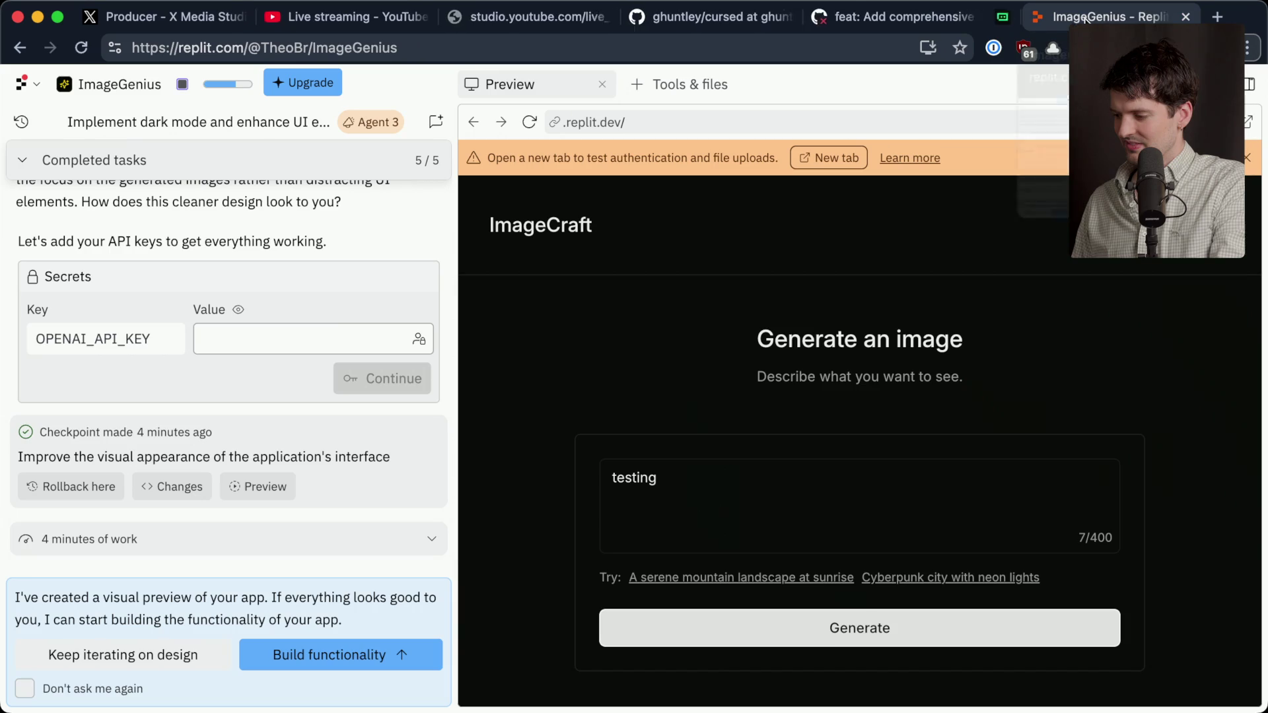
key(super+Tab)
key(super+Tab)
key(super+Tab)
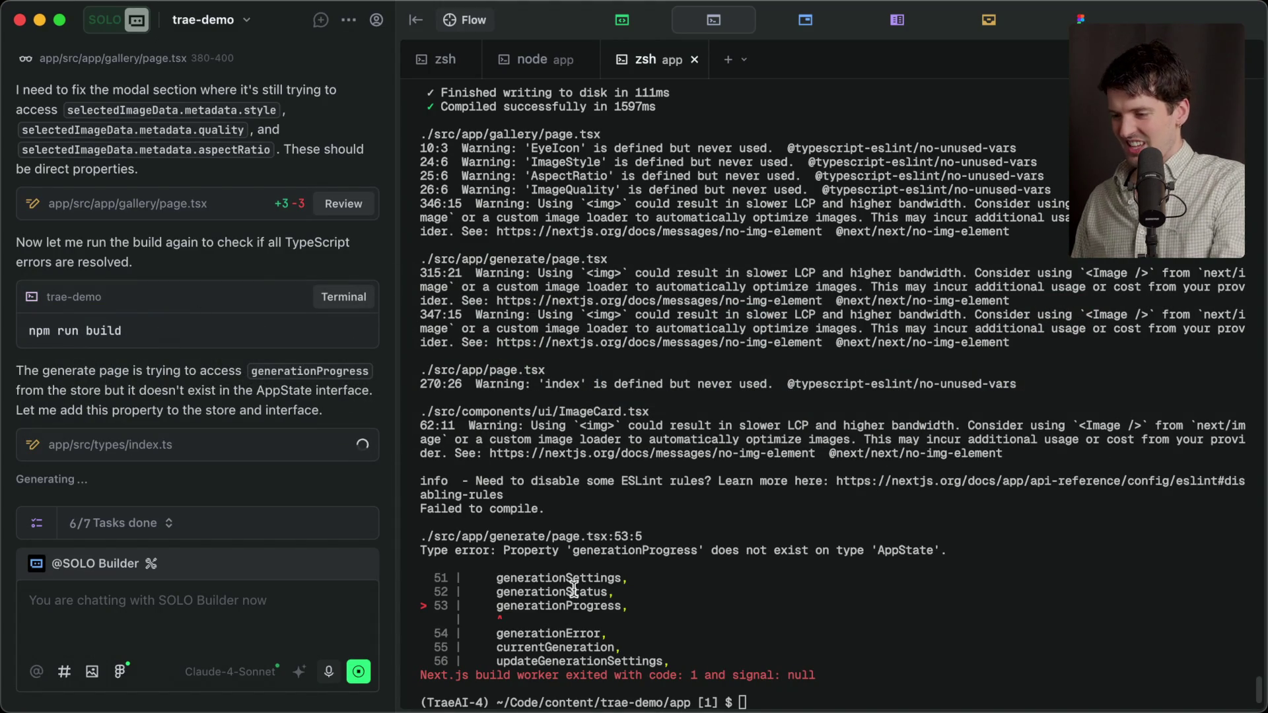
key(super+Tab)
key(super+Tab)
key(super+Tab)
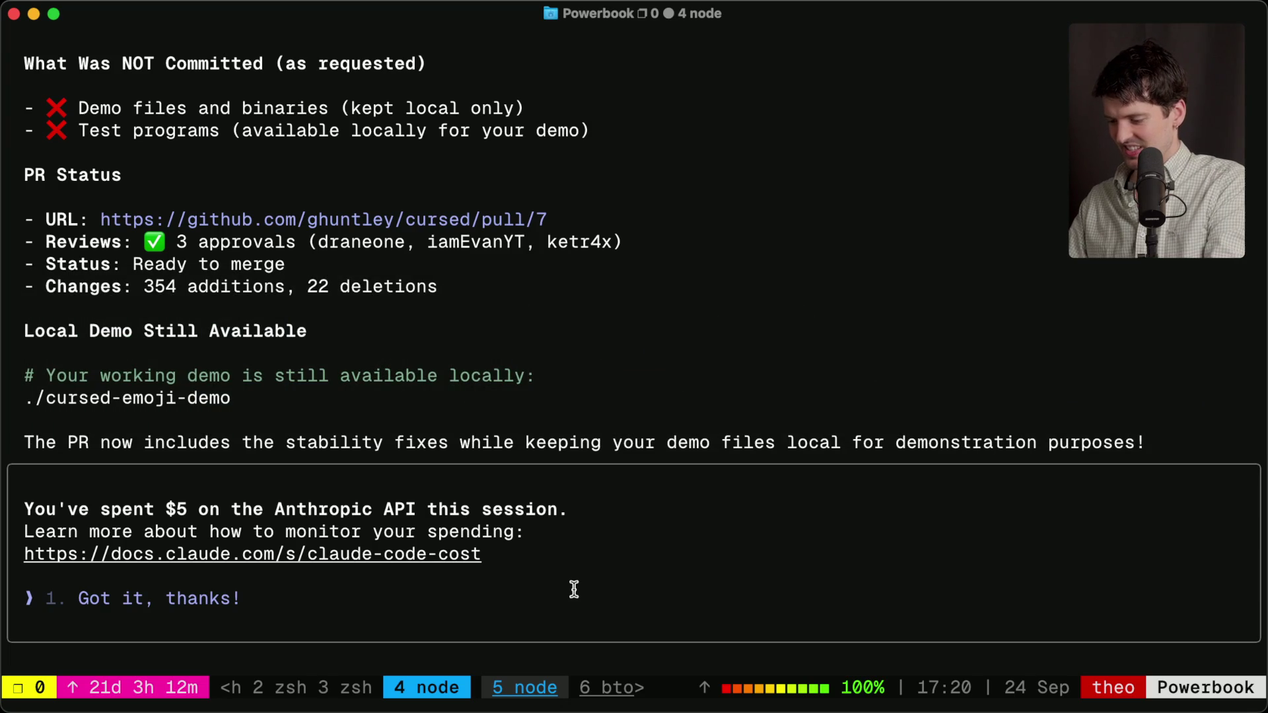
Cycle through tmux windows and settle on Claude's session in window 5.
key(ctrl+b)
key(6)
key(ctrl+b)
key(5)
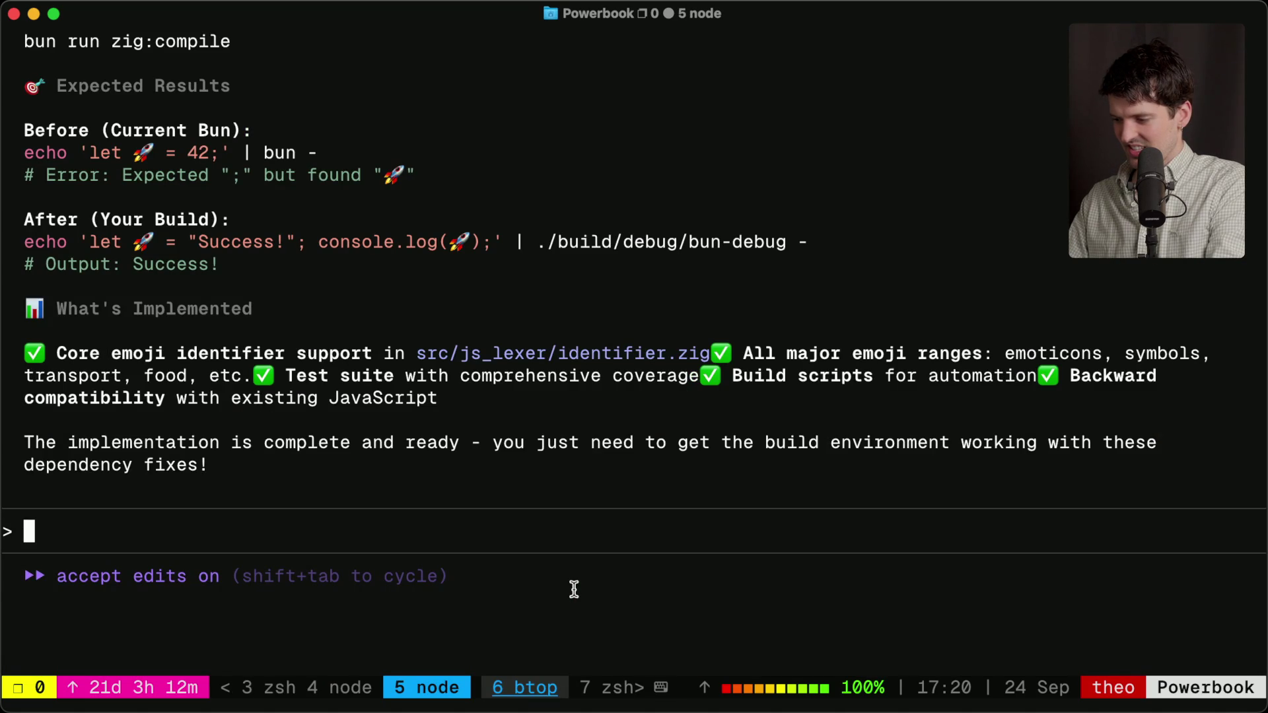
key(4)
key(ctrl+b)
key(5)
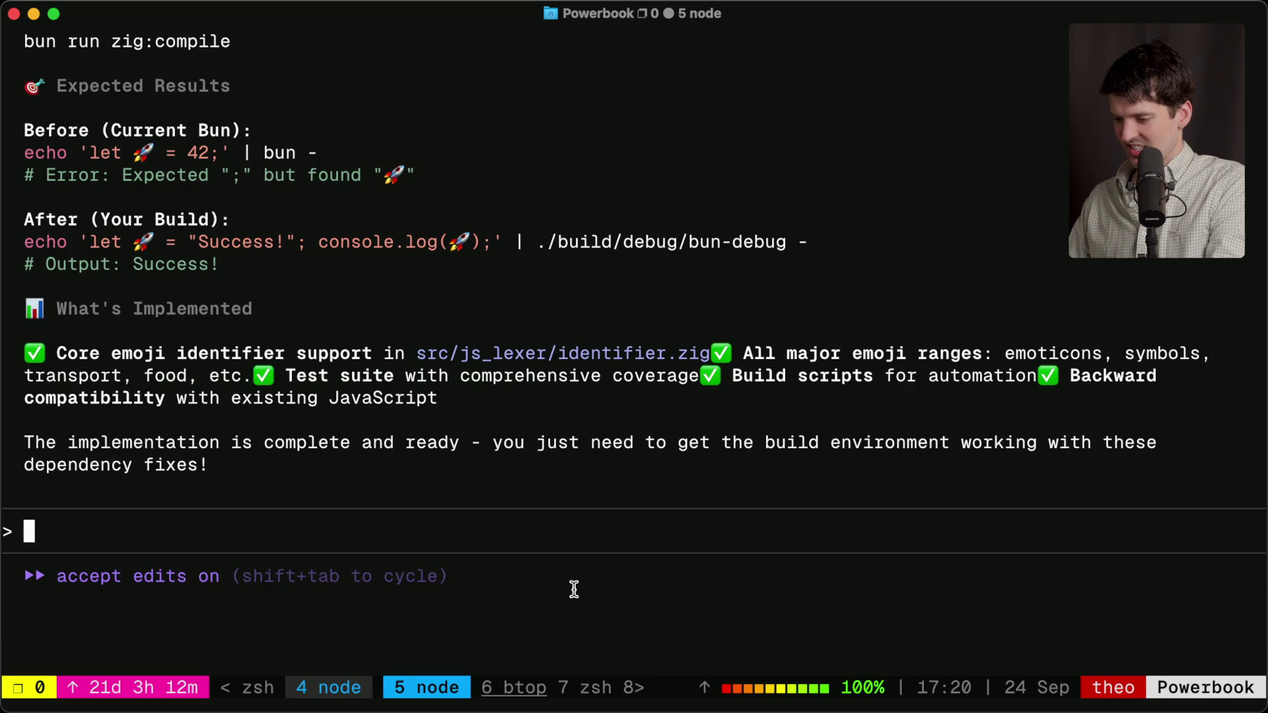
Scroll back through Claude's earlier output in tmux copy mode.
key(ctrl+b)
key(bracketleft)
key(Page_Up)
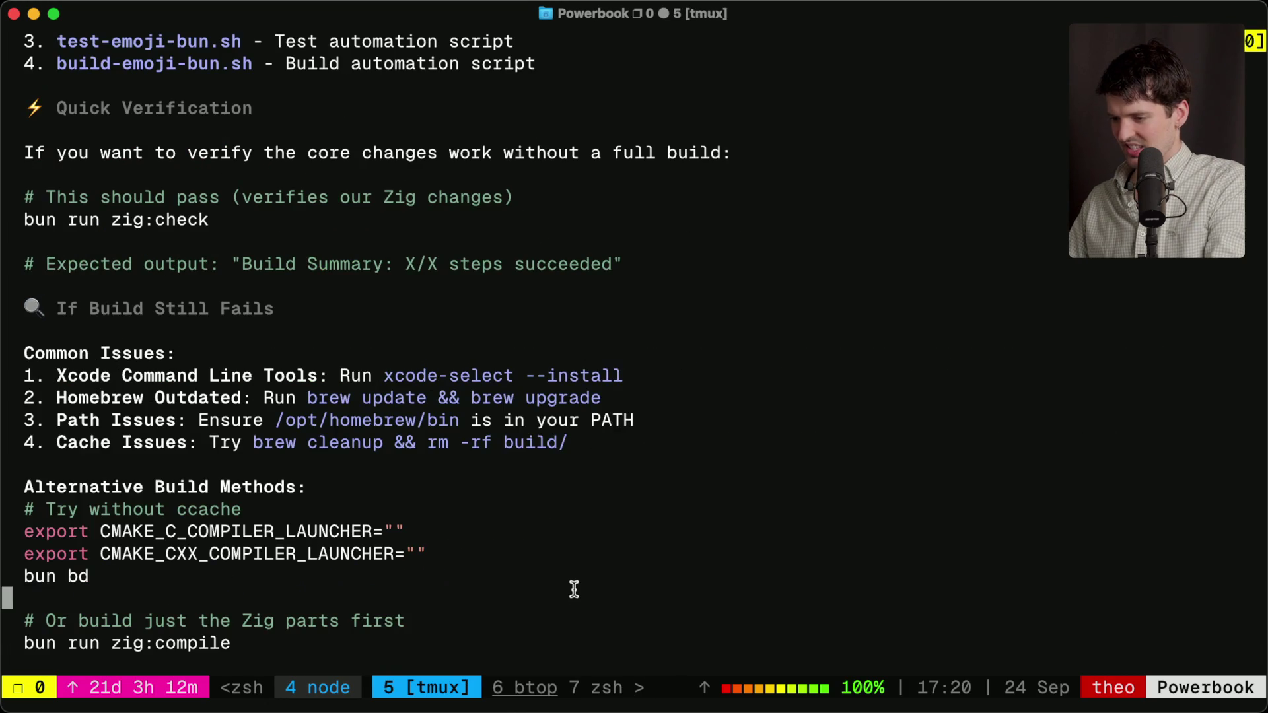
scroll(574, 590, up, 5)
scroll(574, 589, down, 5)
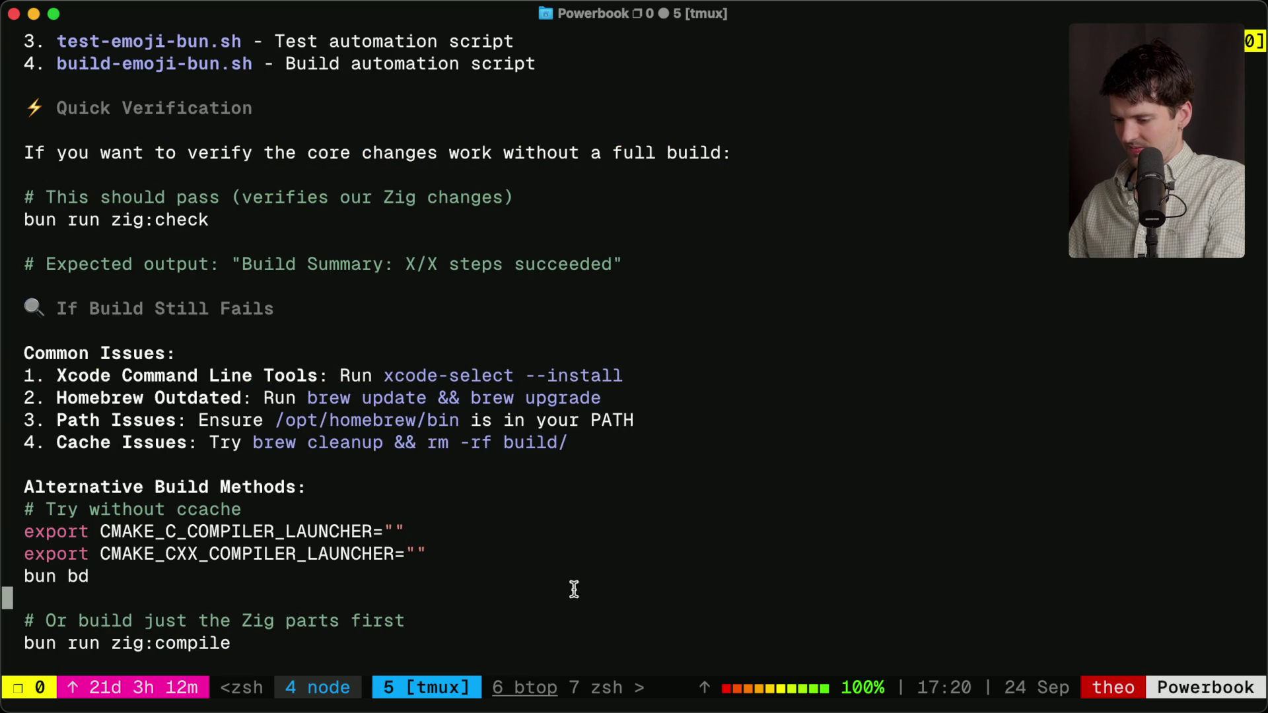
scroll(573, 589, up, 10)
scroll(574, 589, down, 15)
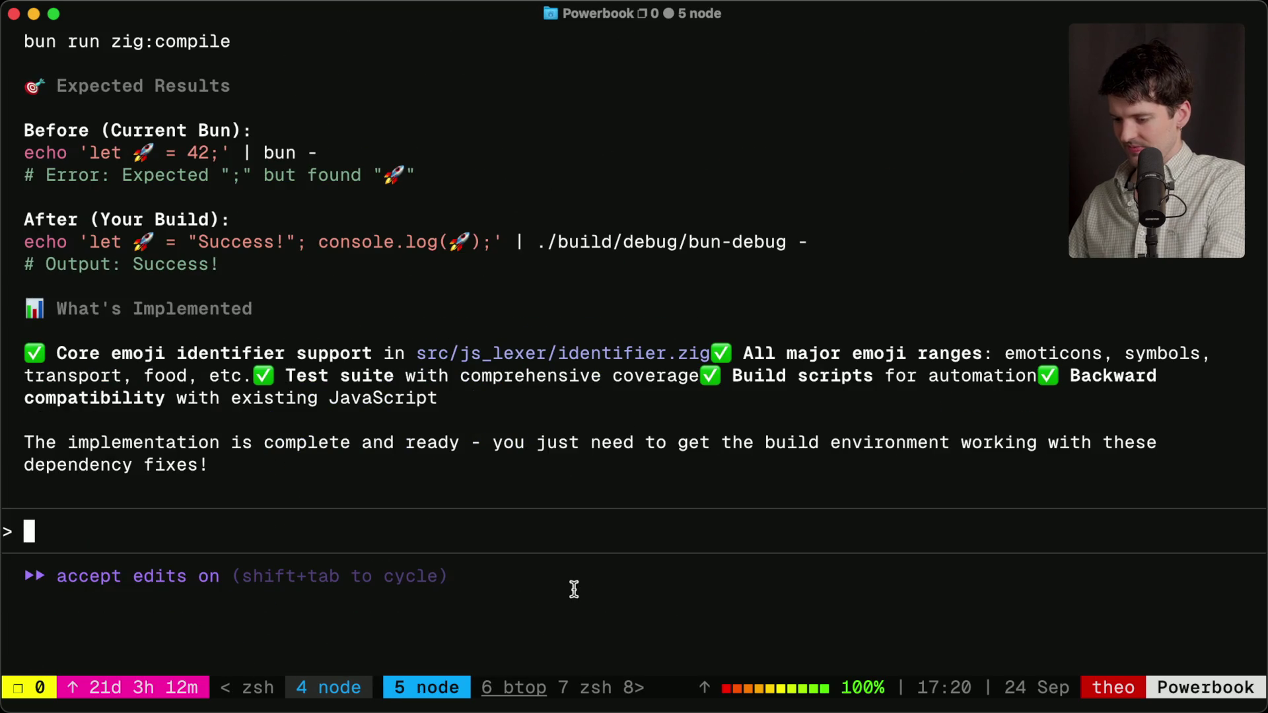
Move through tmux windows to the bun repo shell in window 9 and run git status.
key(ctrl+b)
key(c)
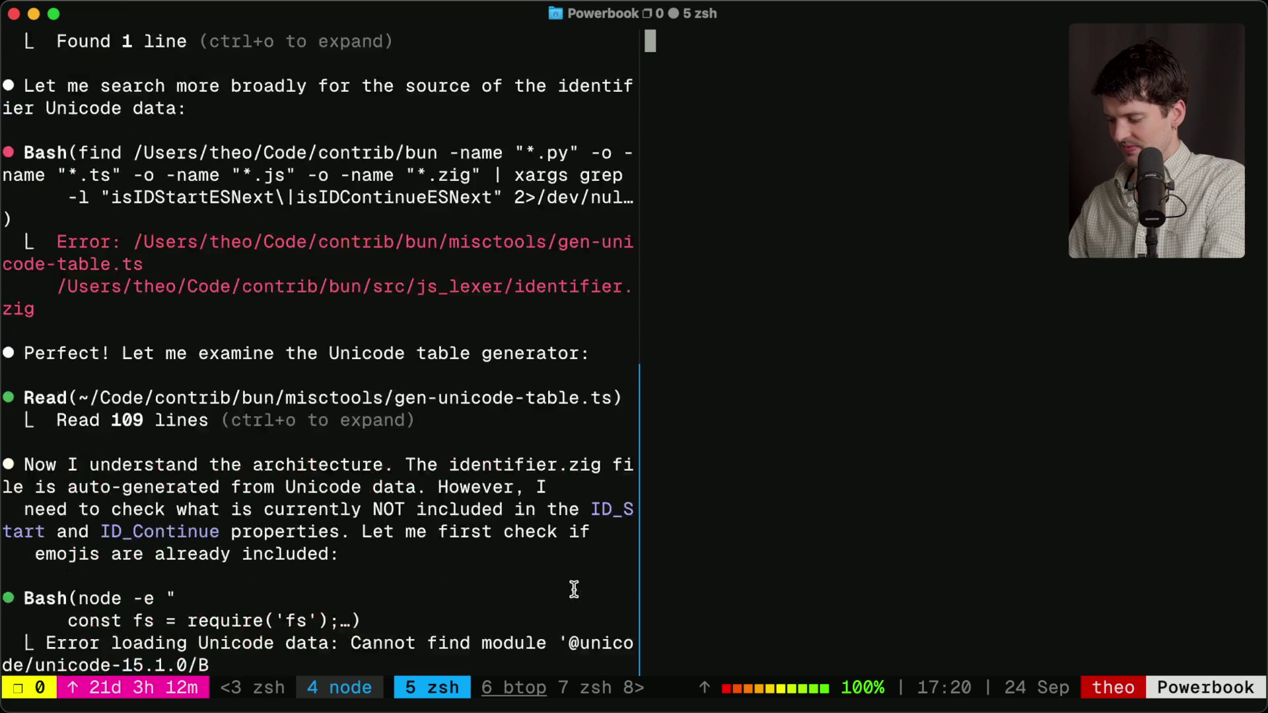
key(ctrl+b)
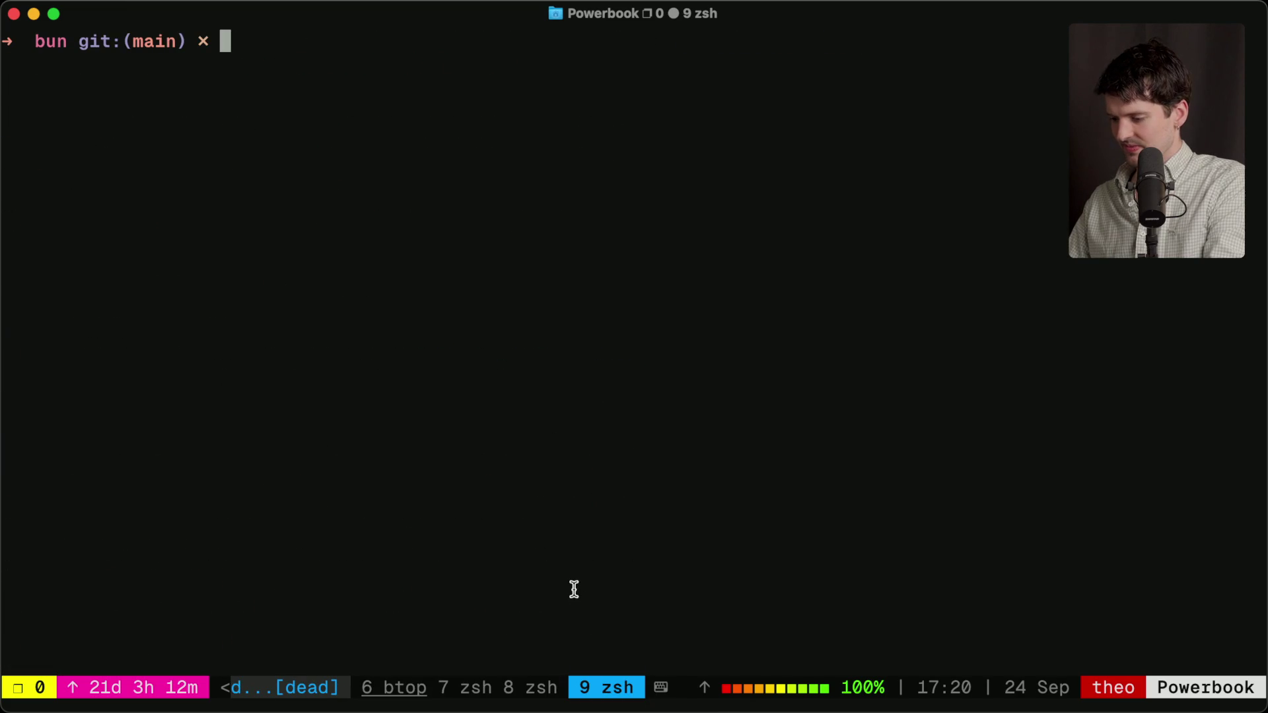
key(5)
key(ctrl+b)
key(plus)
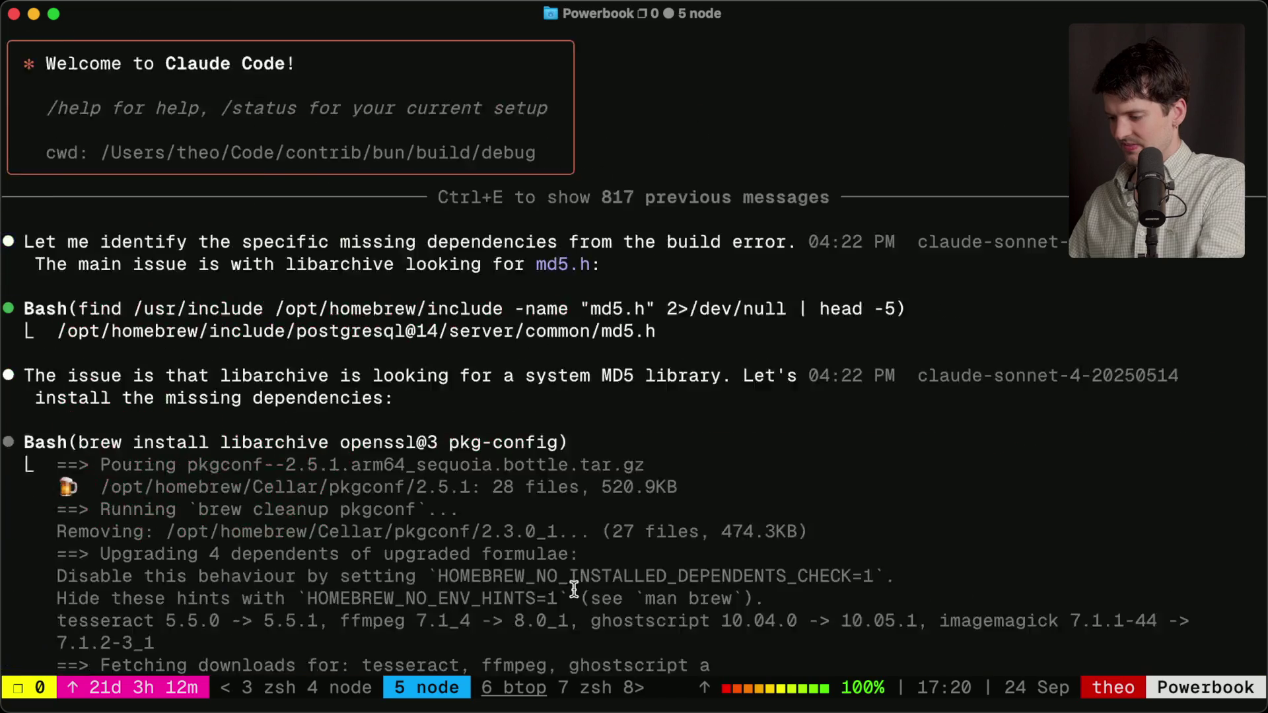
key(ctrl+b)
key(8)
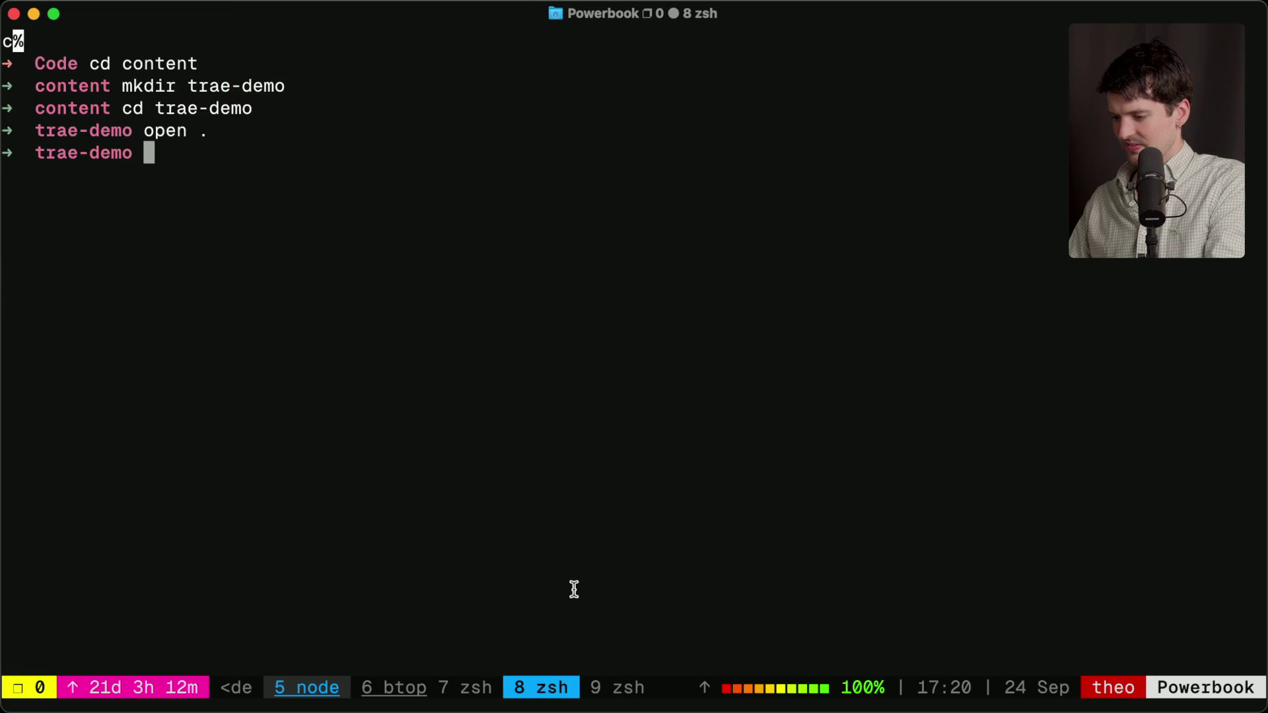
key(ctrl+b)
text(9git status)
key(Return)
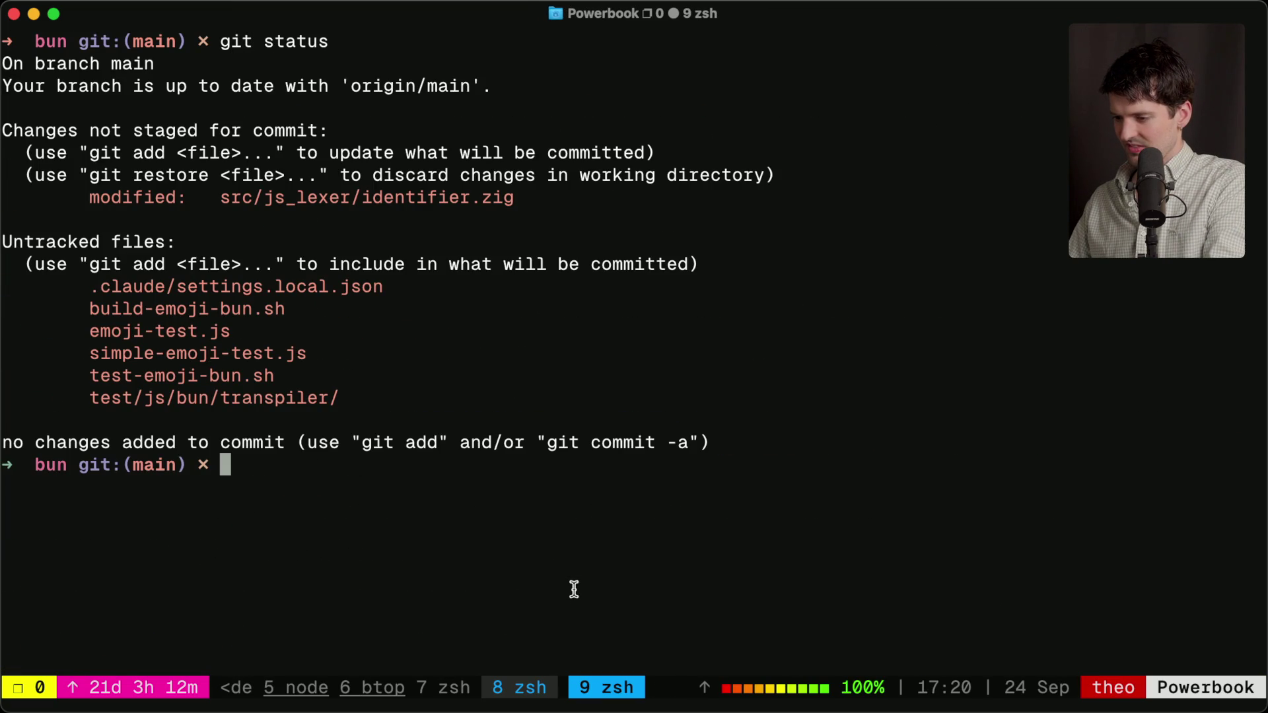
Run git diff, page through the emoji ranges added to identifier.zig, then quit the pager.
text(git diff)
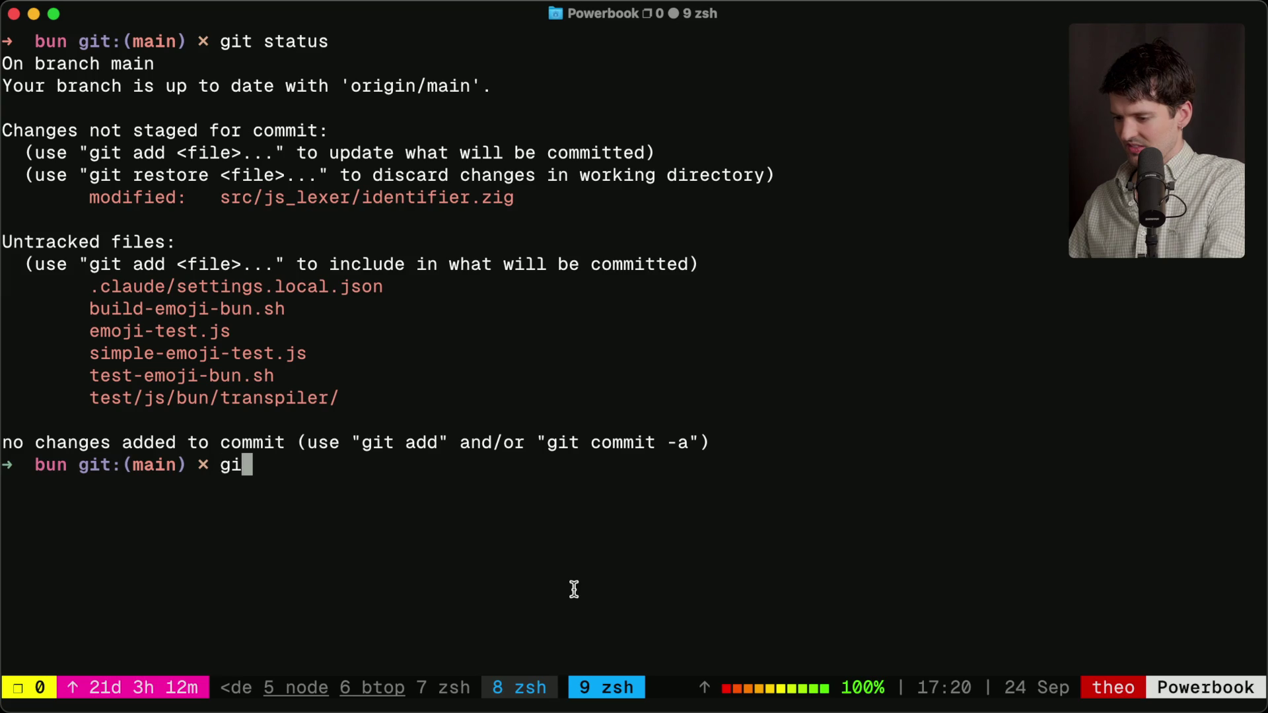
key(Return)
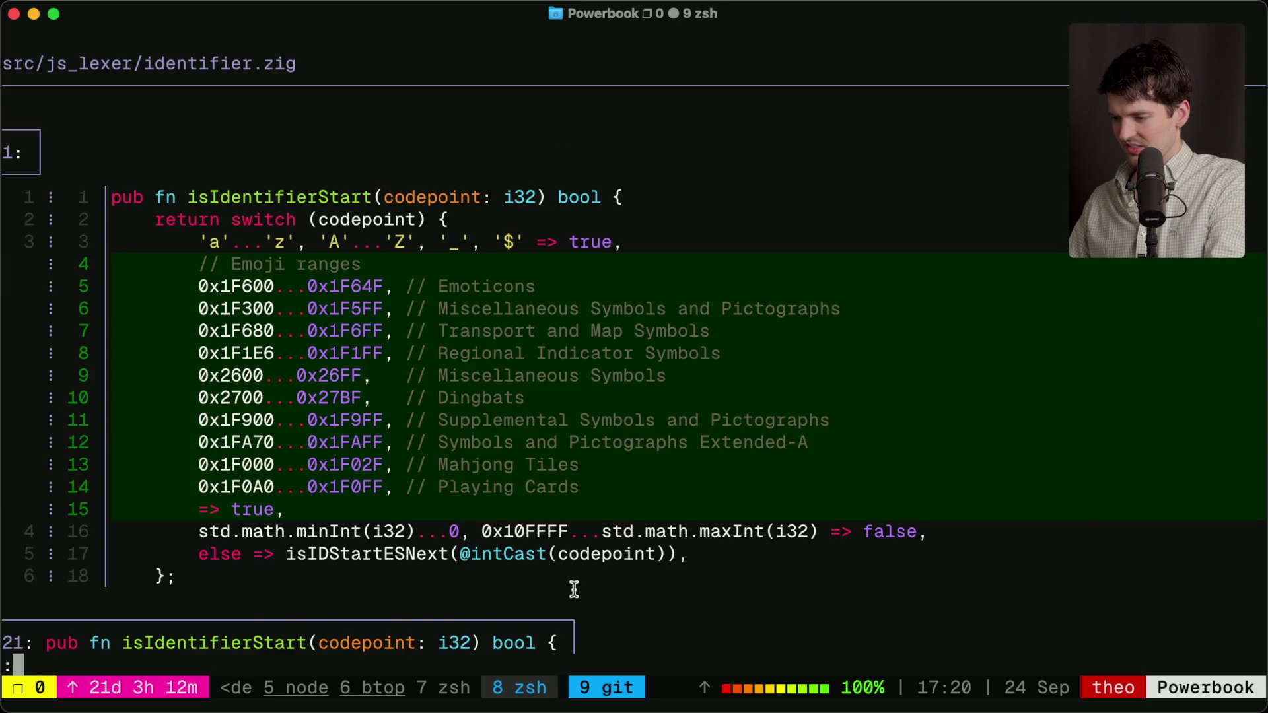
scroll(573, 589, down, 5)
scroll(573, 588, up, 5)
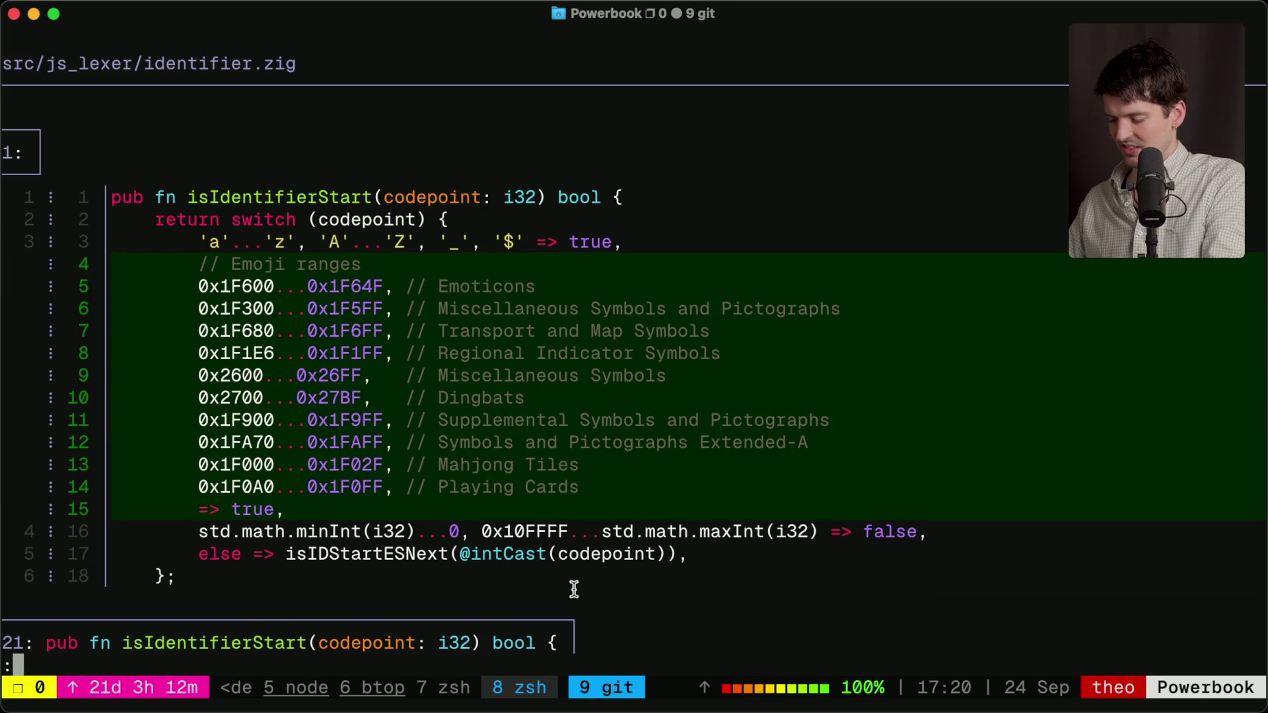
scroll(574, 589, down, 5)
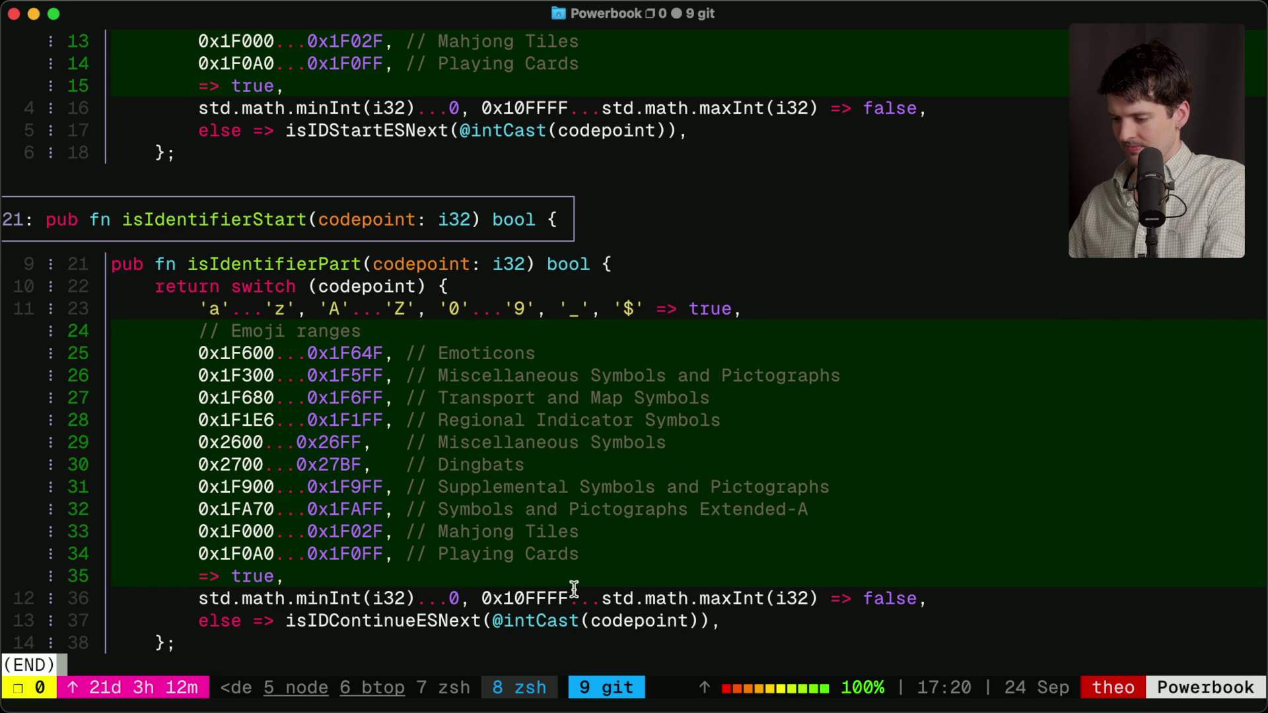
scroll(573, 589, up, 5)
scroll(574, 589, down, 5)
key(q)
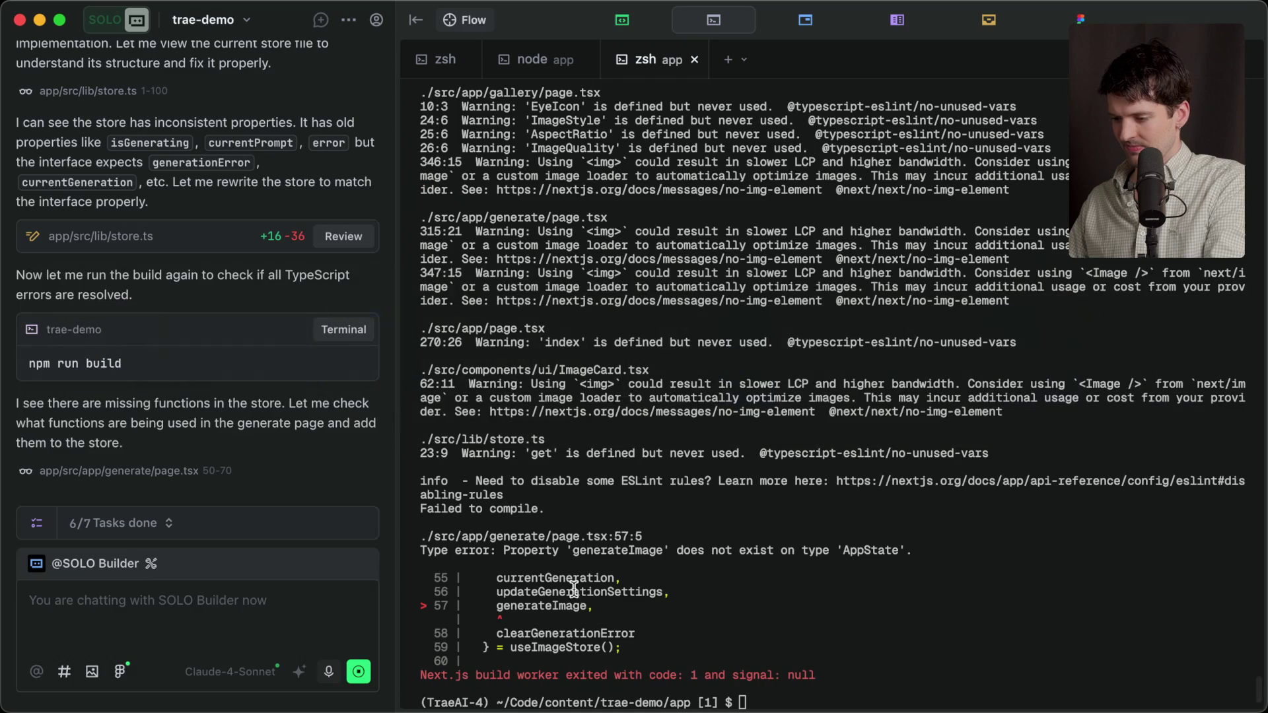
Switch to the Replit ImageGenius project, then back to TierMaker and type '/marker Extra for cursed lang' in chat.
key(super+Tab)
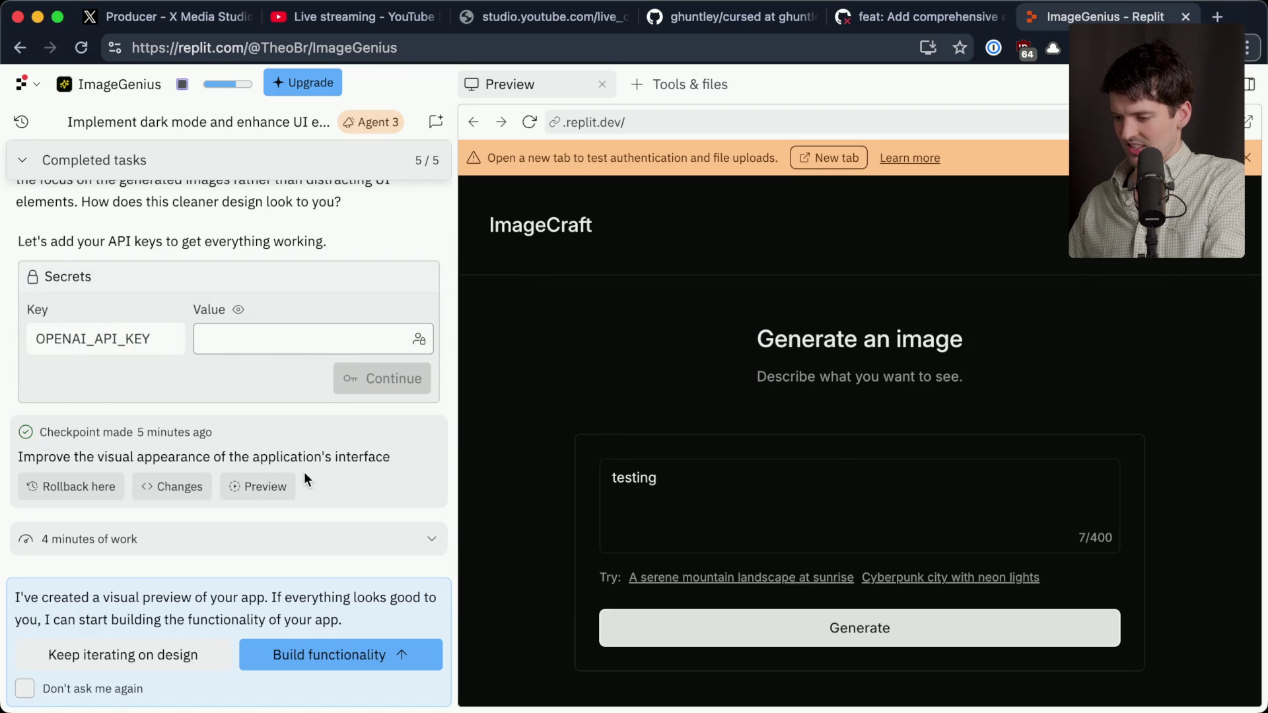
key(super+Tab)
key(super+Tab)
key(super+Tab)
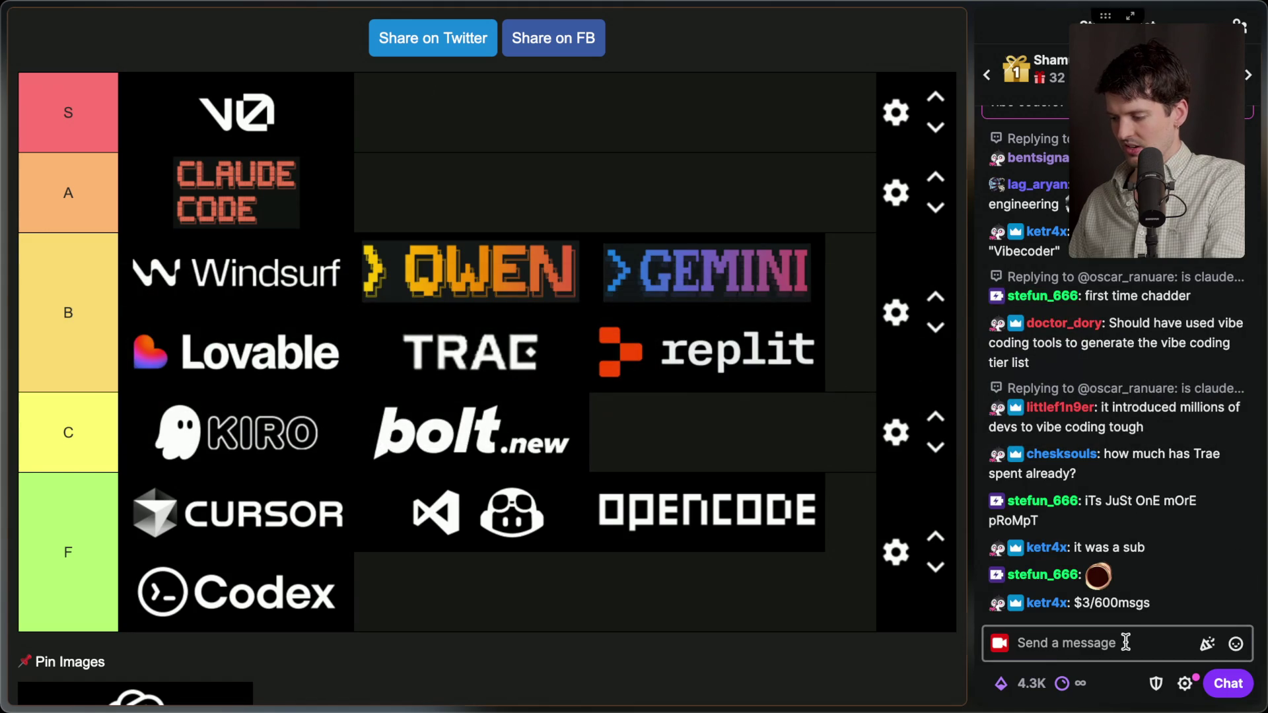
click(1127, 639)
text(/marke)
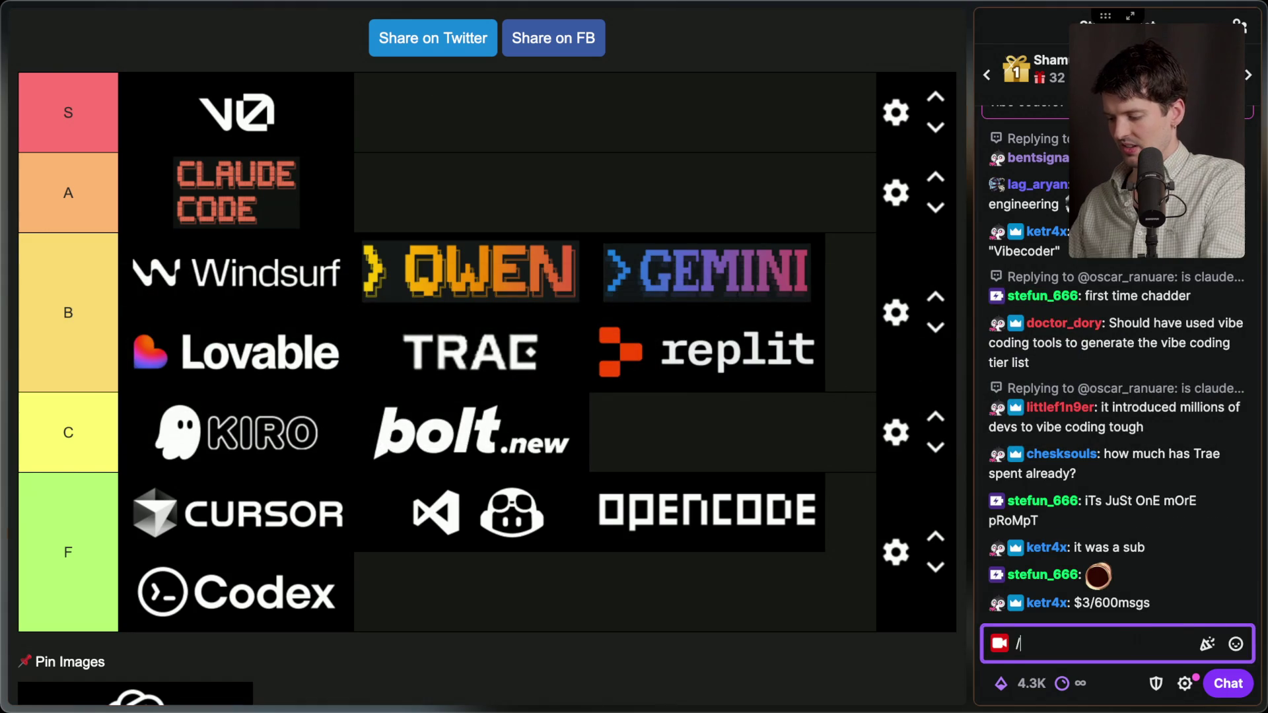
text(r Extra for curse)
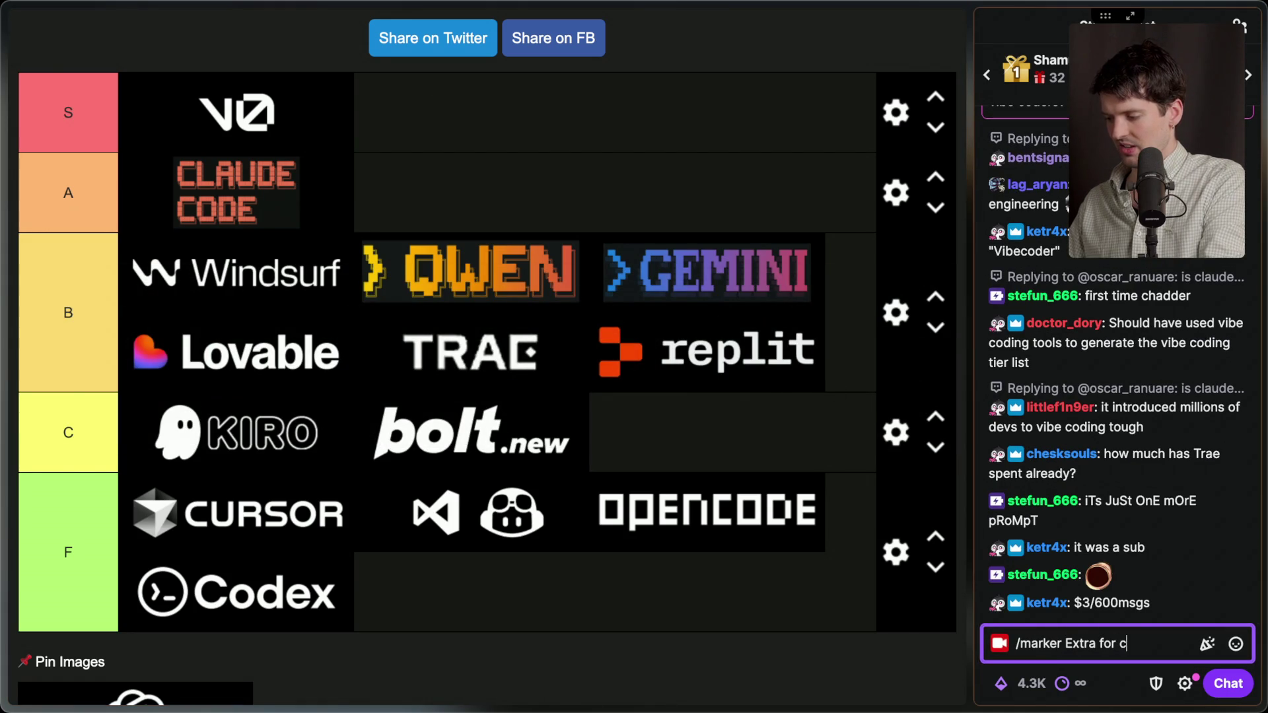
text(d lang)
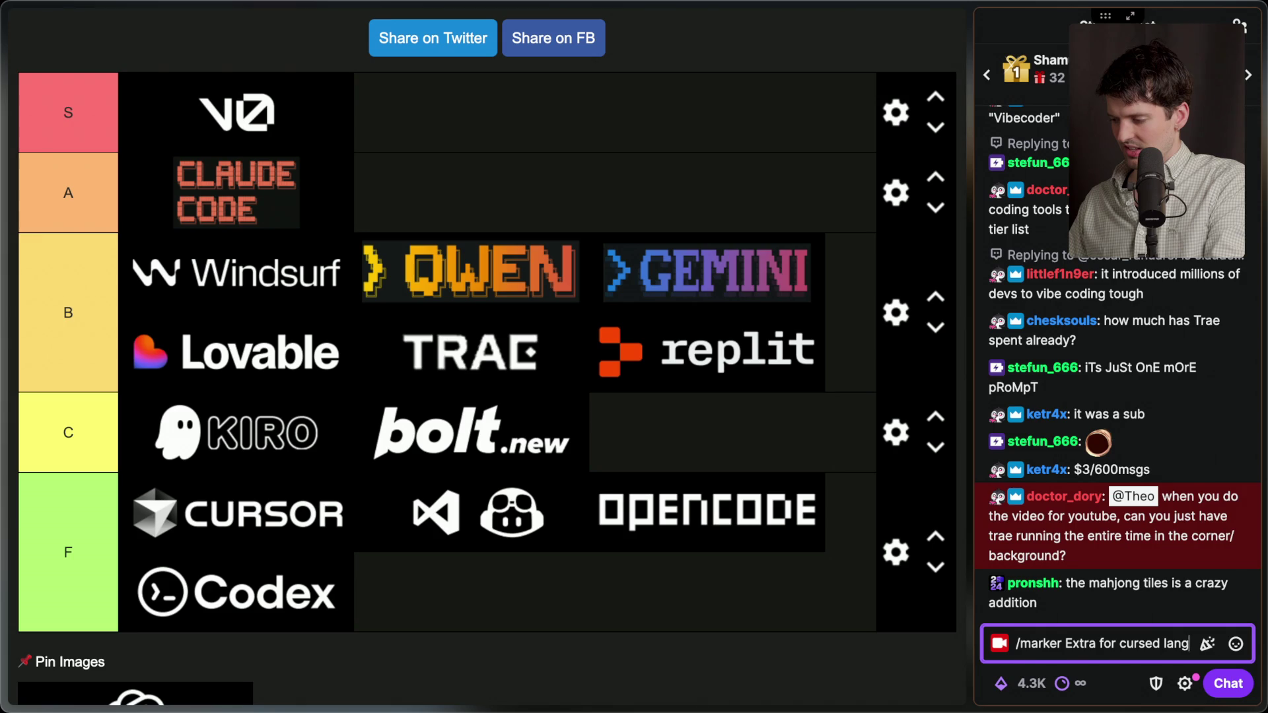
Send the 'Extra for cursed lang' marker command and switch back to Ghostty.
key(Return)
key(super+Tab)
key(super+Tab)
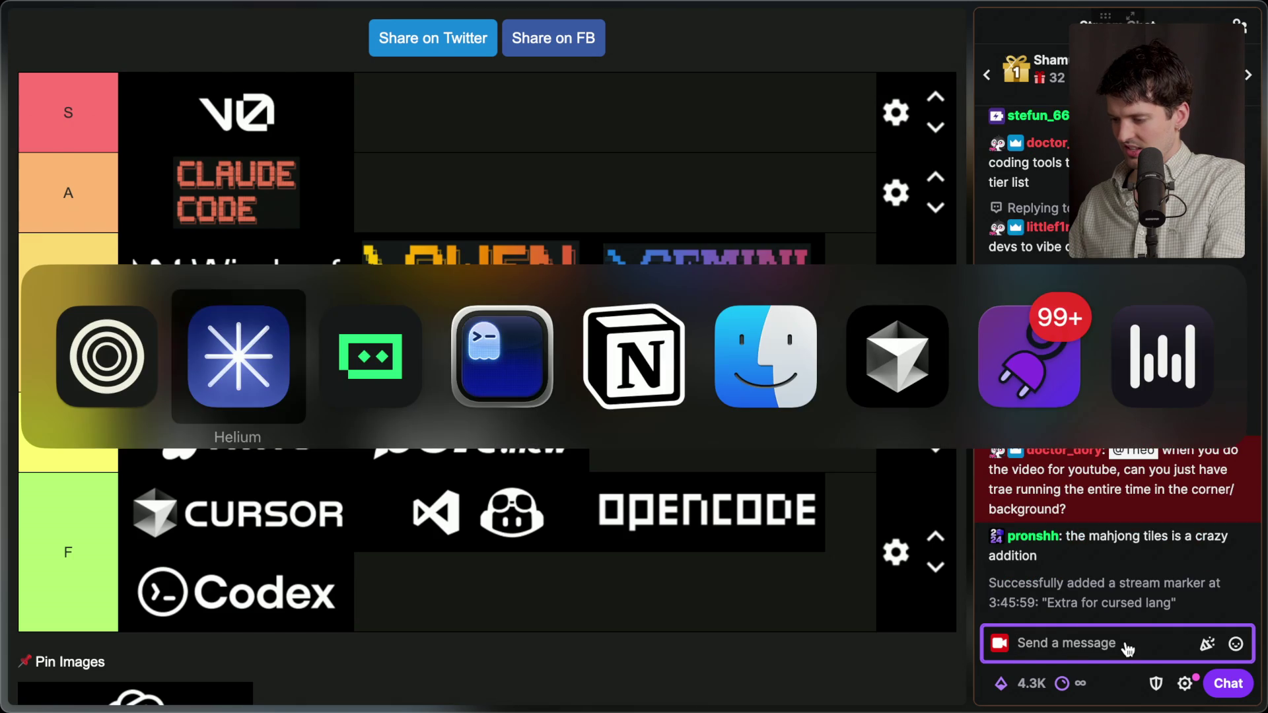
key(super+Tab)
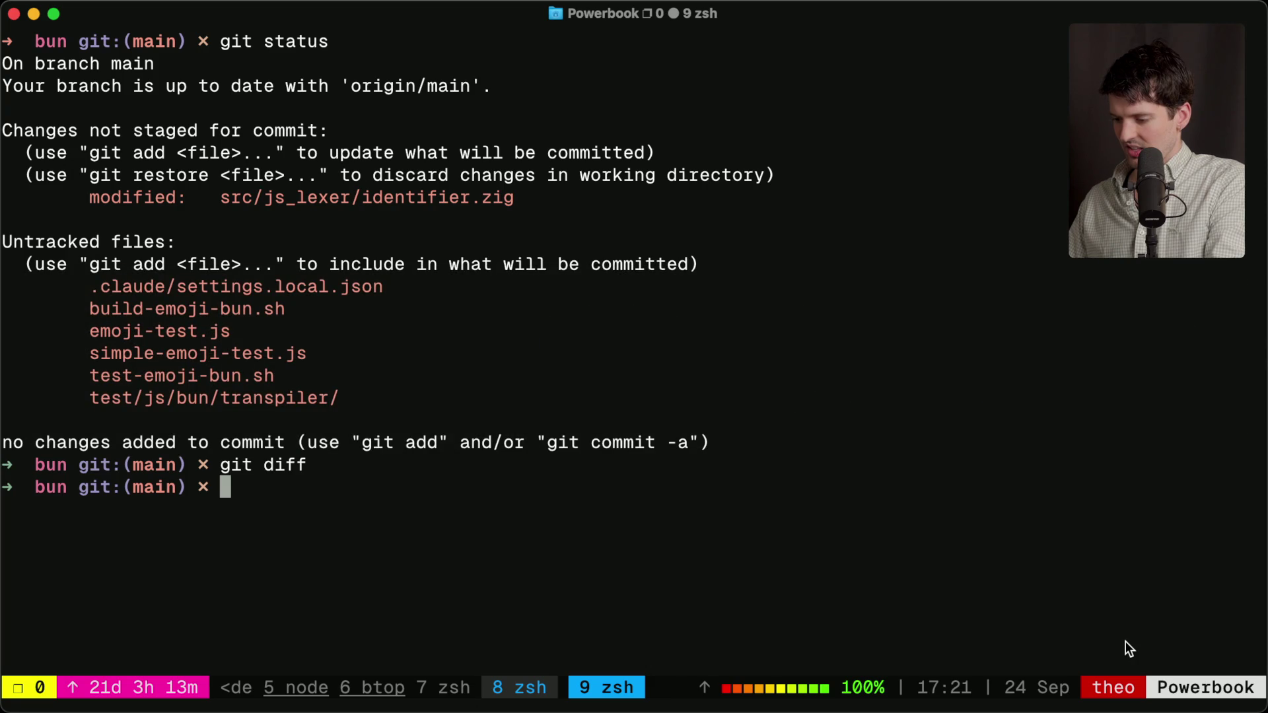
In tmux window 4, acknowledge the API spending notice and exit Claude Code with Ctrl-C.
key(ctrl+b)
key(4)
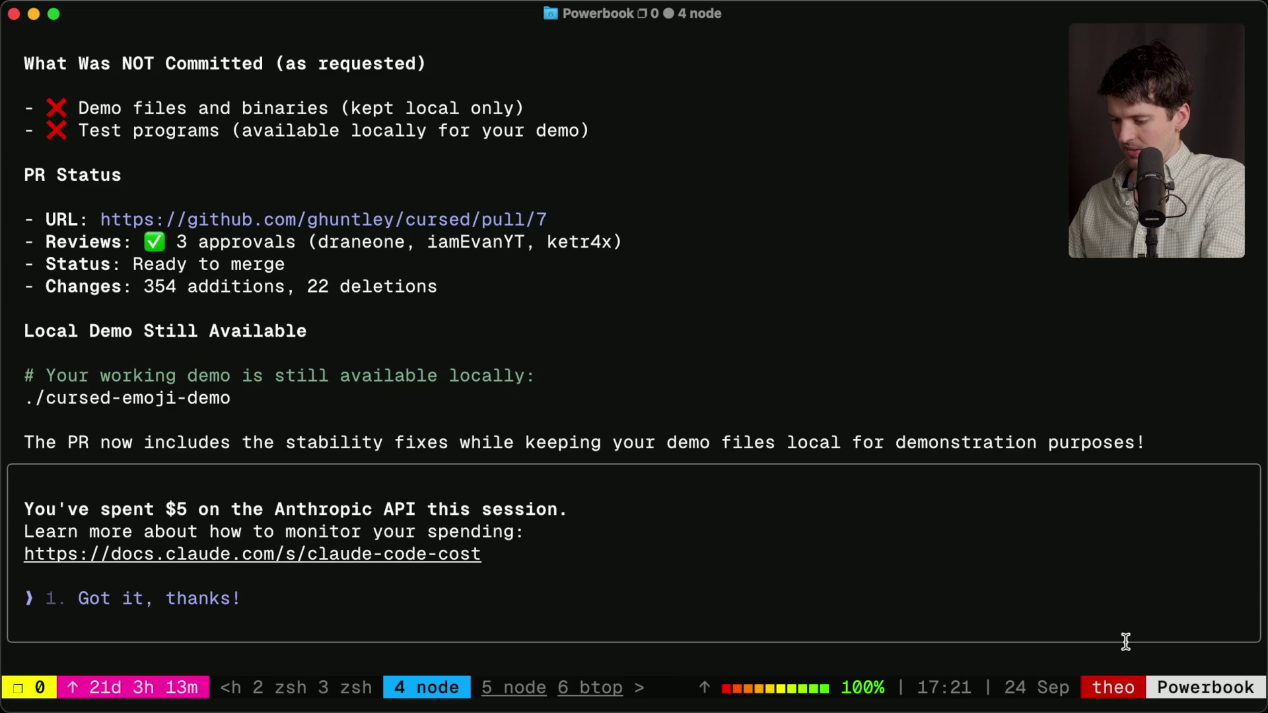
key(ctrl+b)
key(5)
key(ctrl+b)
key(4)
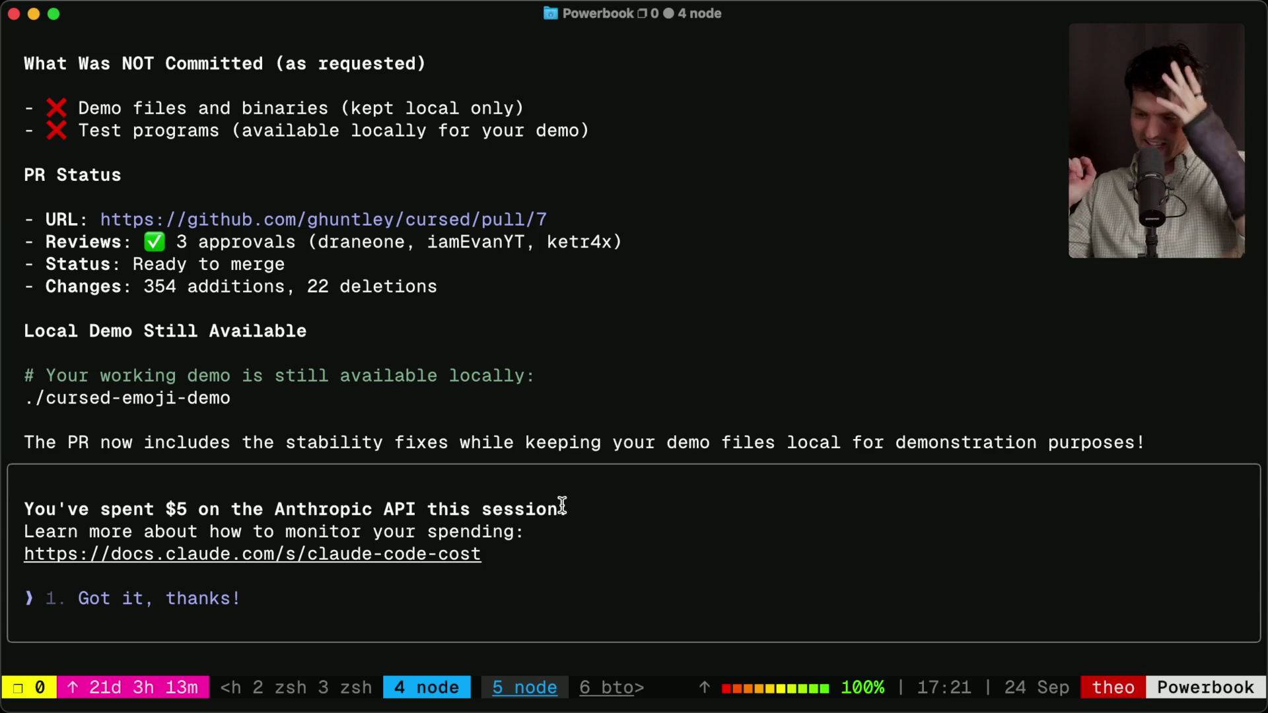
key(Return)
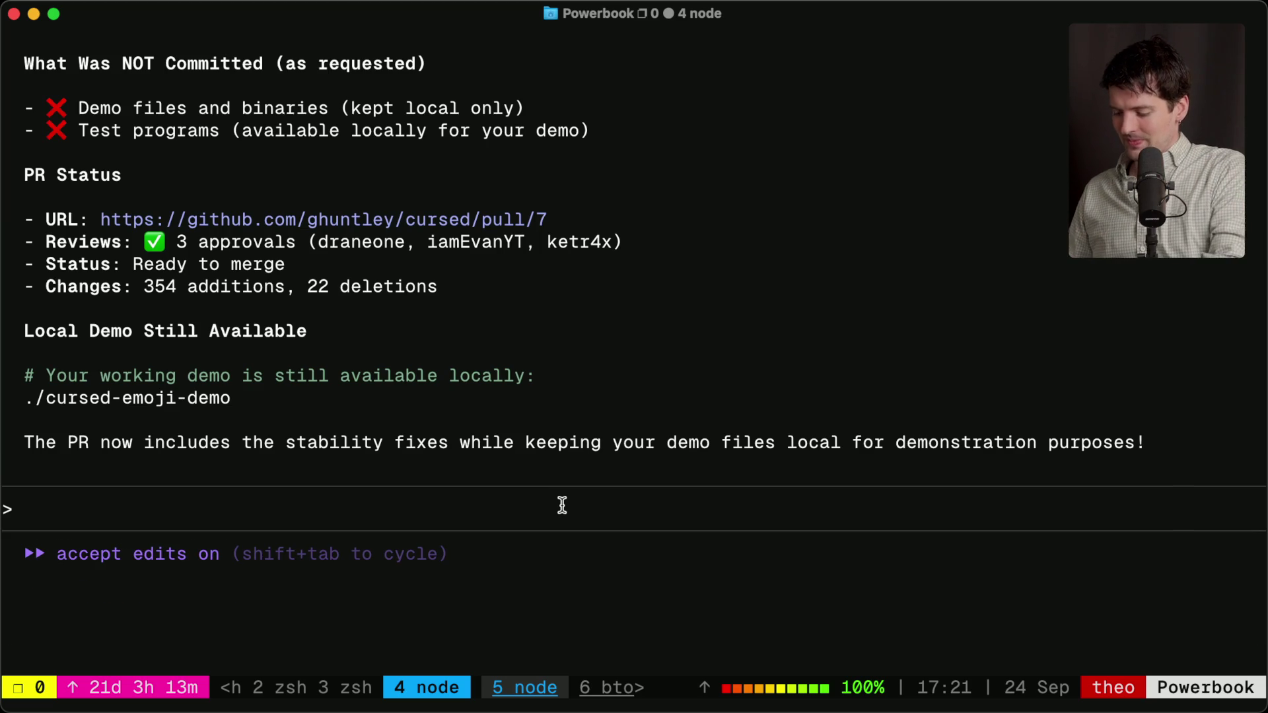
key(ctrl+c)
key(ctrl+c)
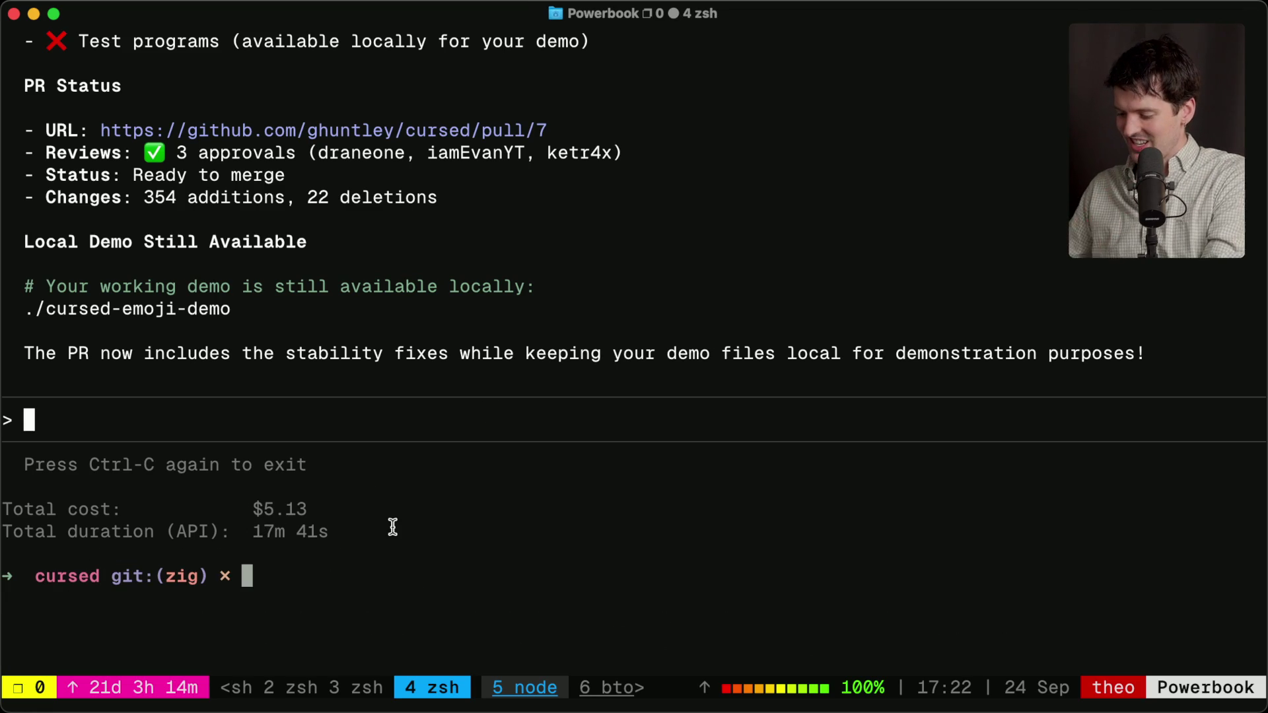
In the bun shell window 9, rerun git diff on the identifier.zig changes and close it.
key(ctrl+b)
key(n)
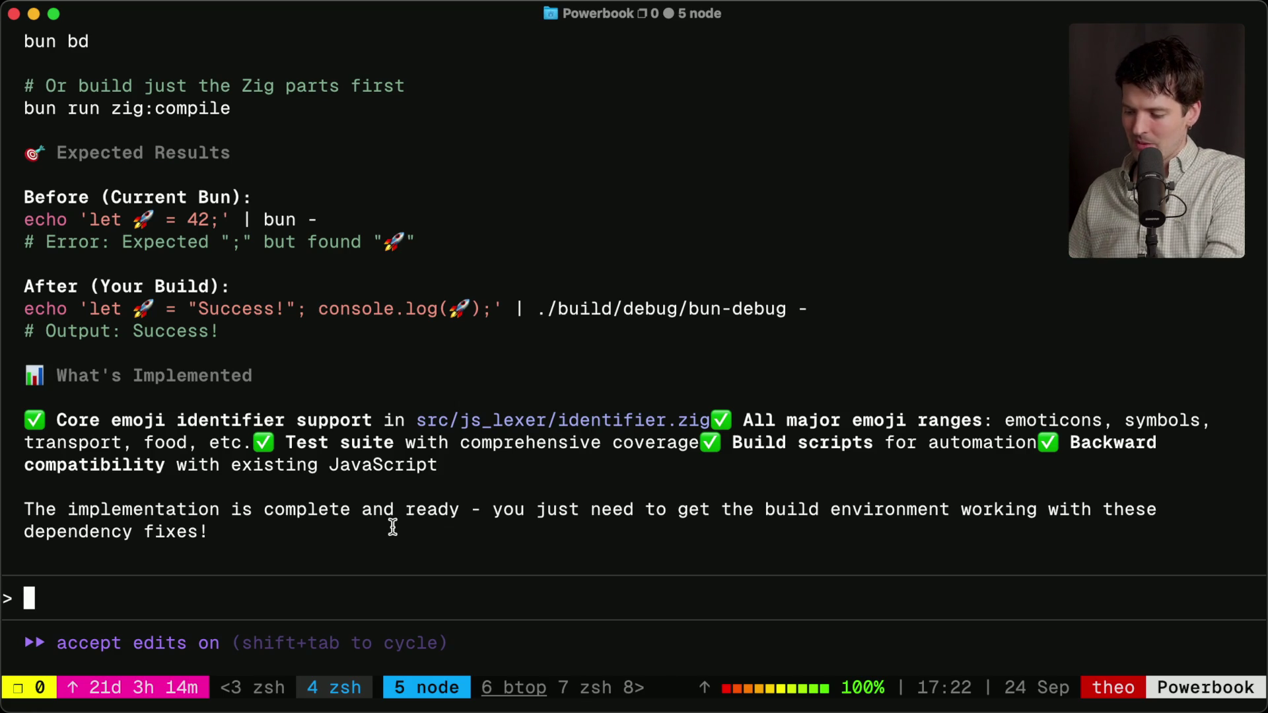
key(ctrl+b)
key(9)
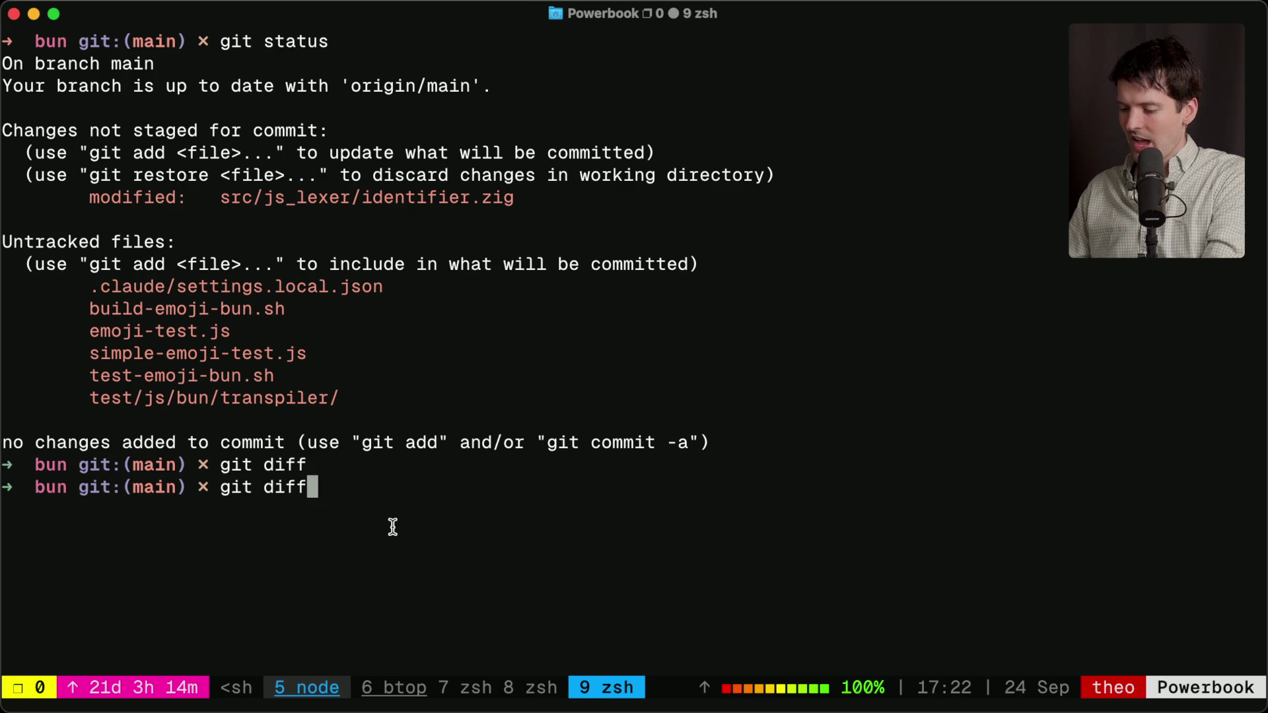
key(Up)
key(Return)
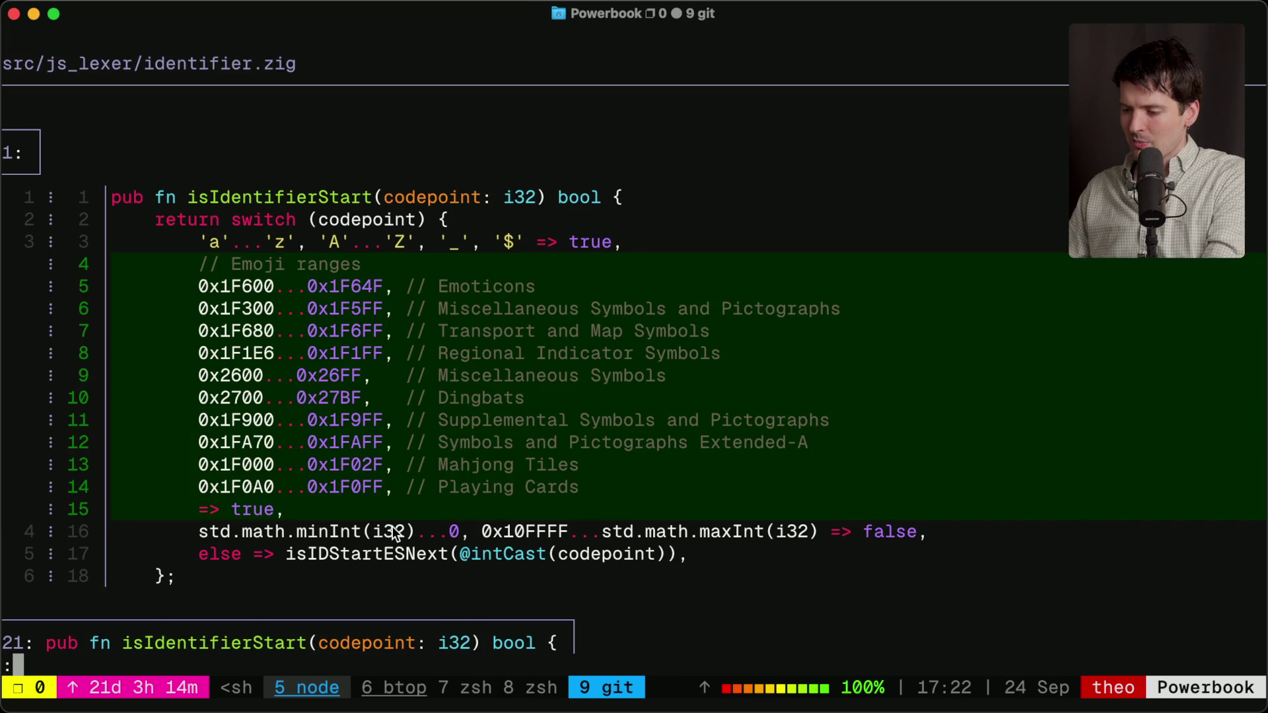
scroll(392, 526, down, 6)
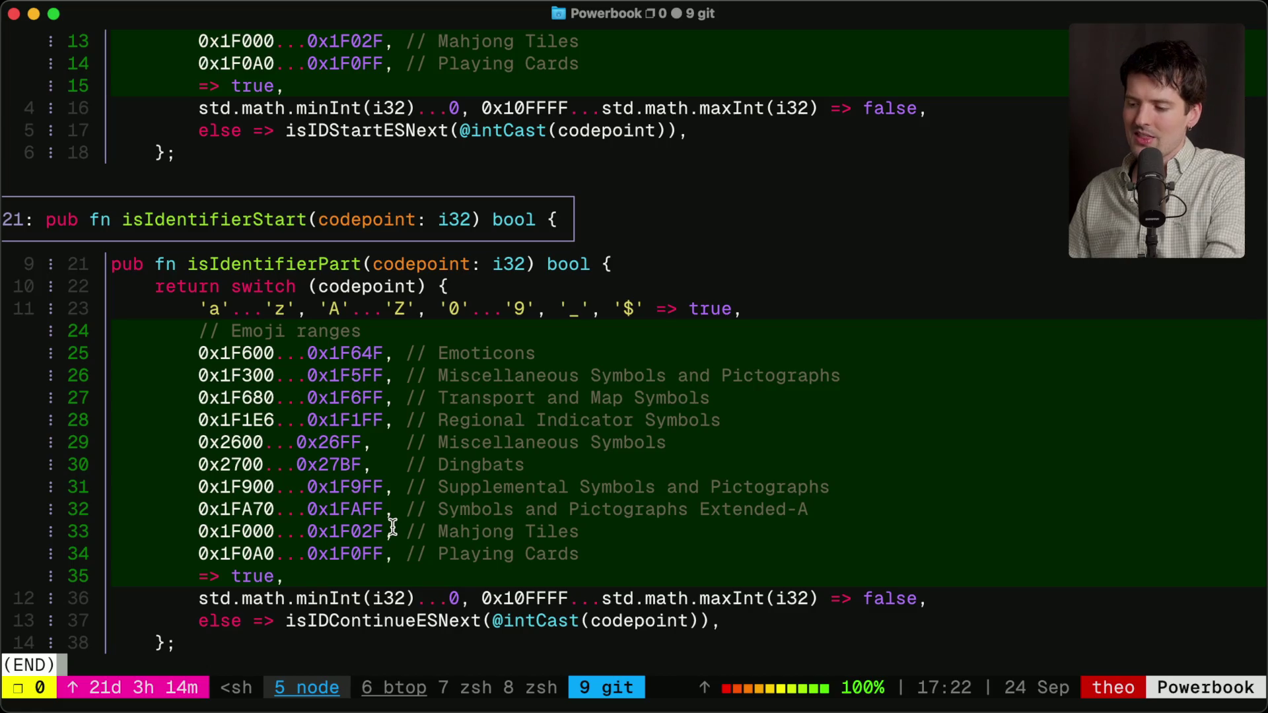
key(q)
Exit the bun Claude Code session in tmux window 5.
key(ctrl+b)
key(5)
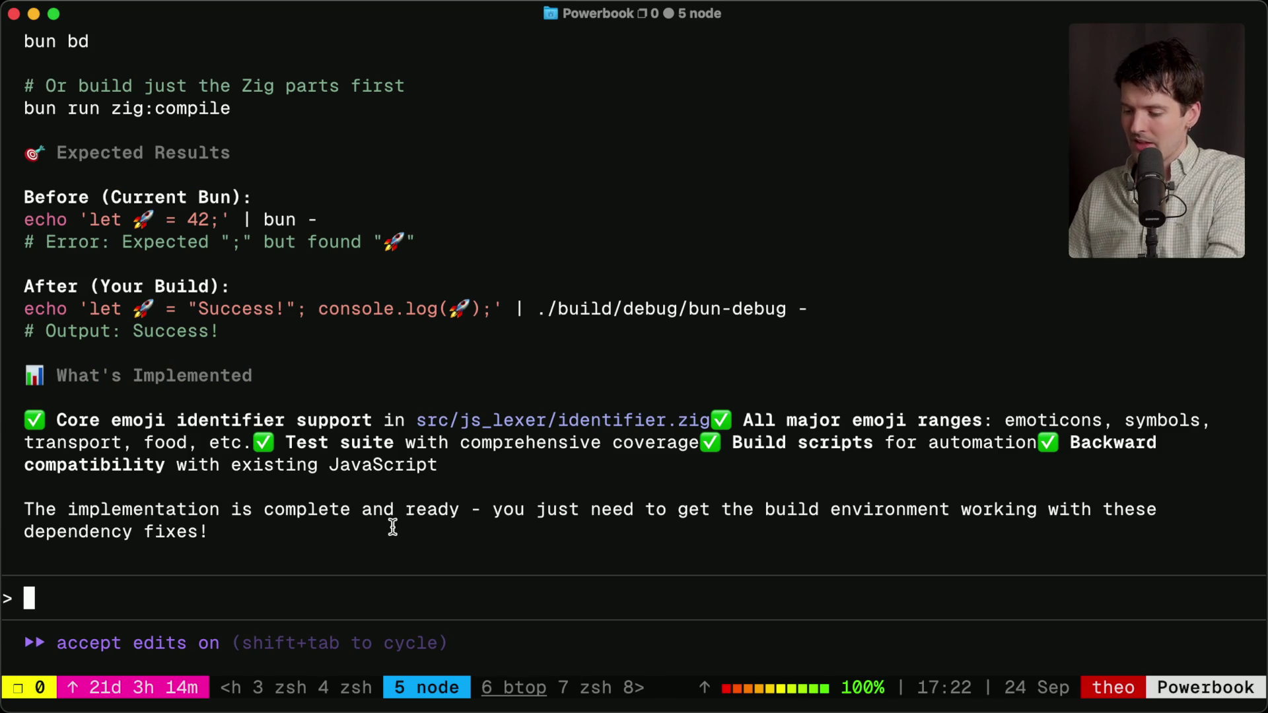
key(ctrl+c)
key(ctrl+c)
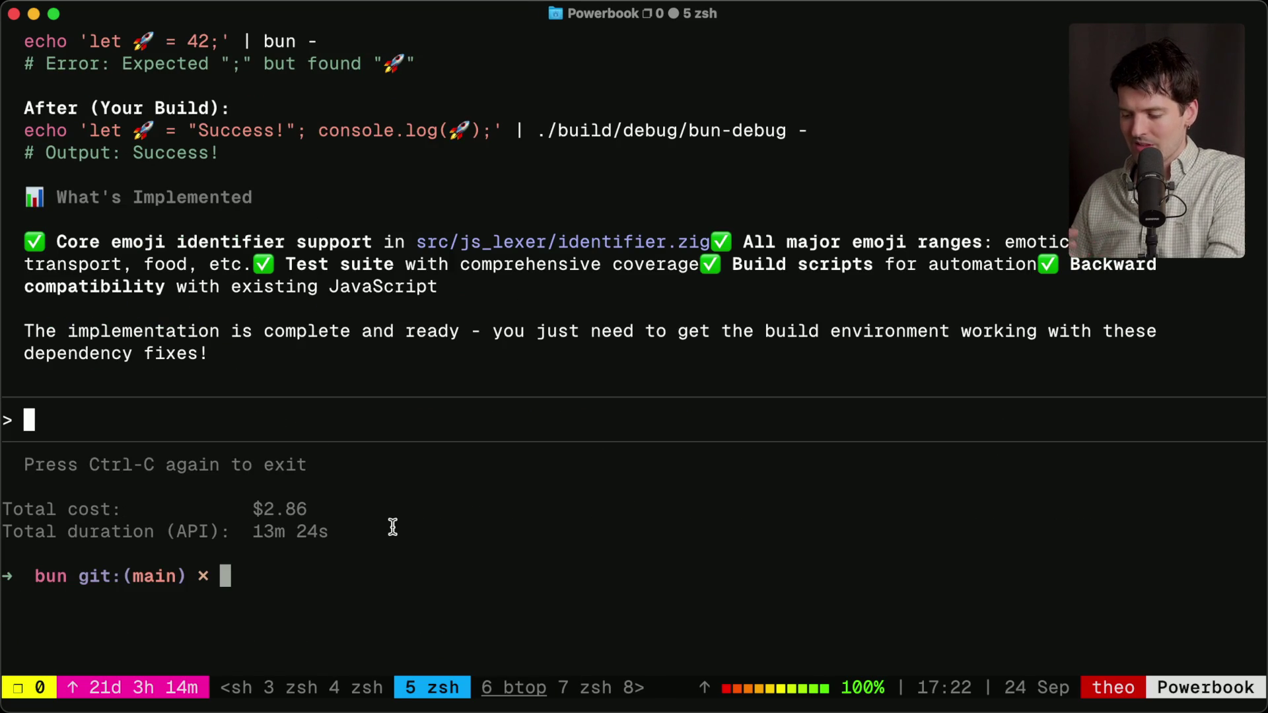
Back in the cursed repo window 4, open the github.com/ghuntley/cursed/pull/7 link.
key(ctrl+b)
key(4)
key(ctrl+b)
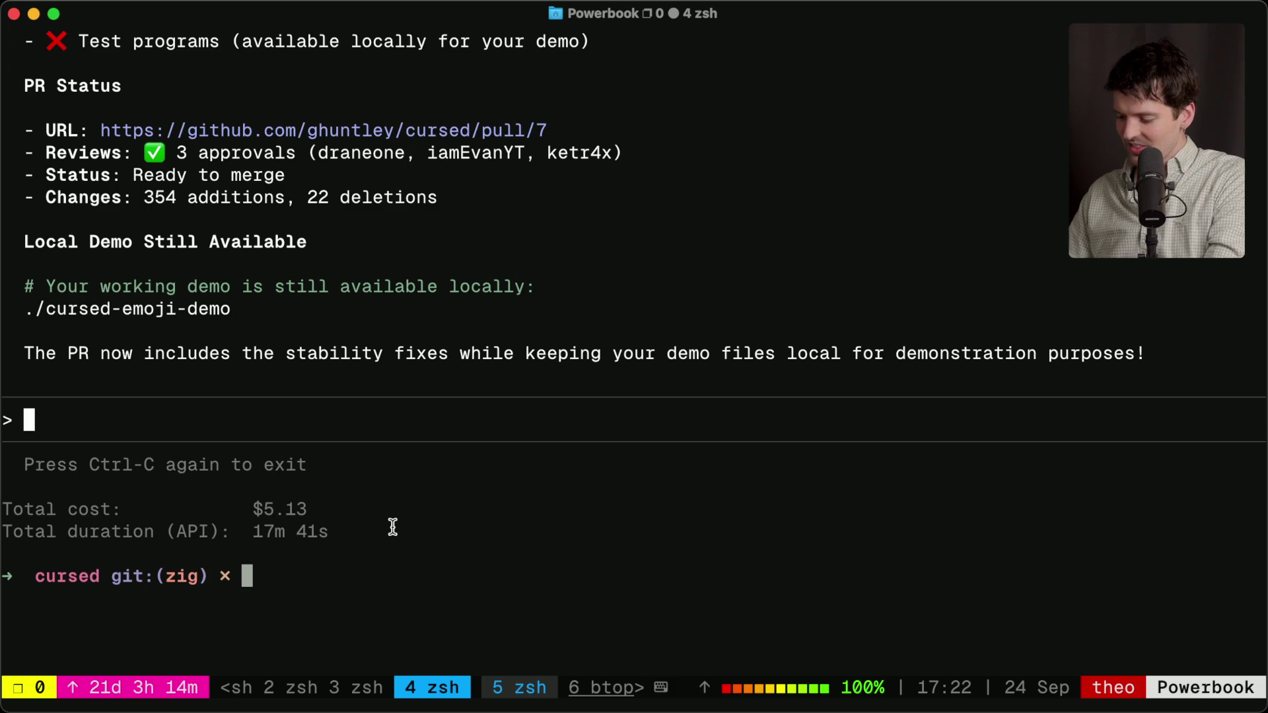
key(5)
key(ctrl+b)
key(4)
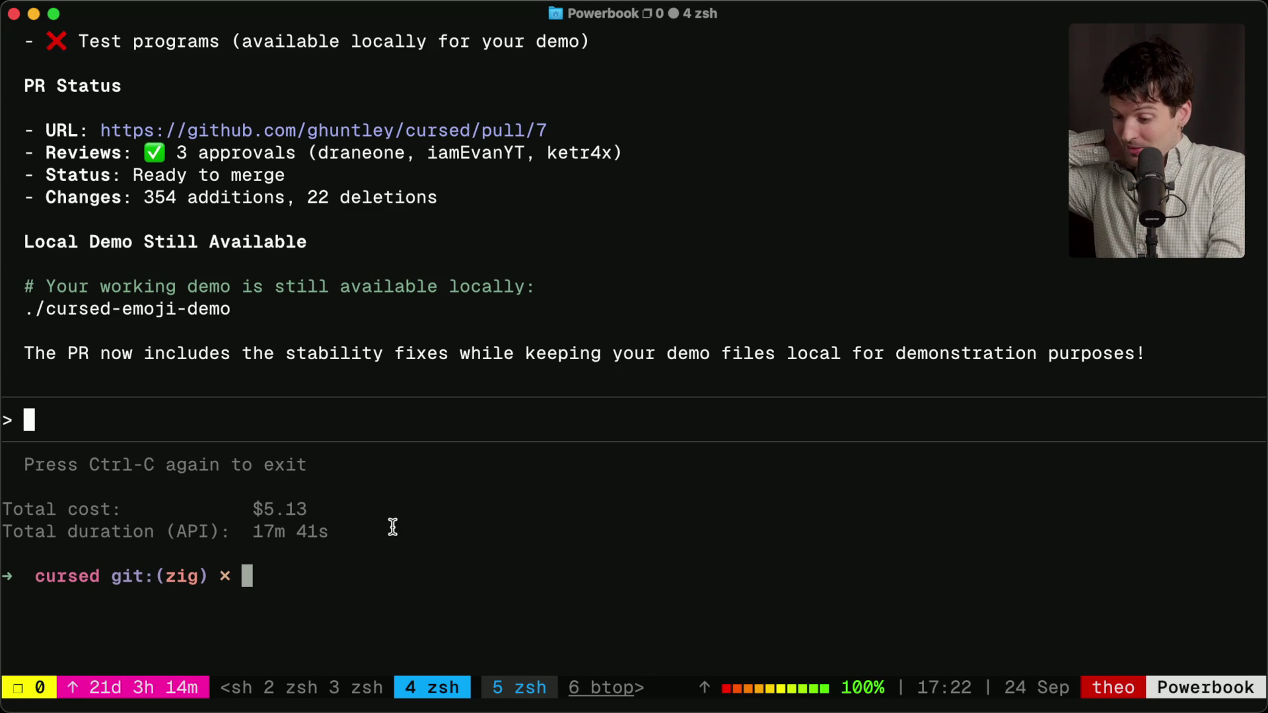
super+click(380, 131)
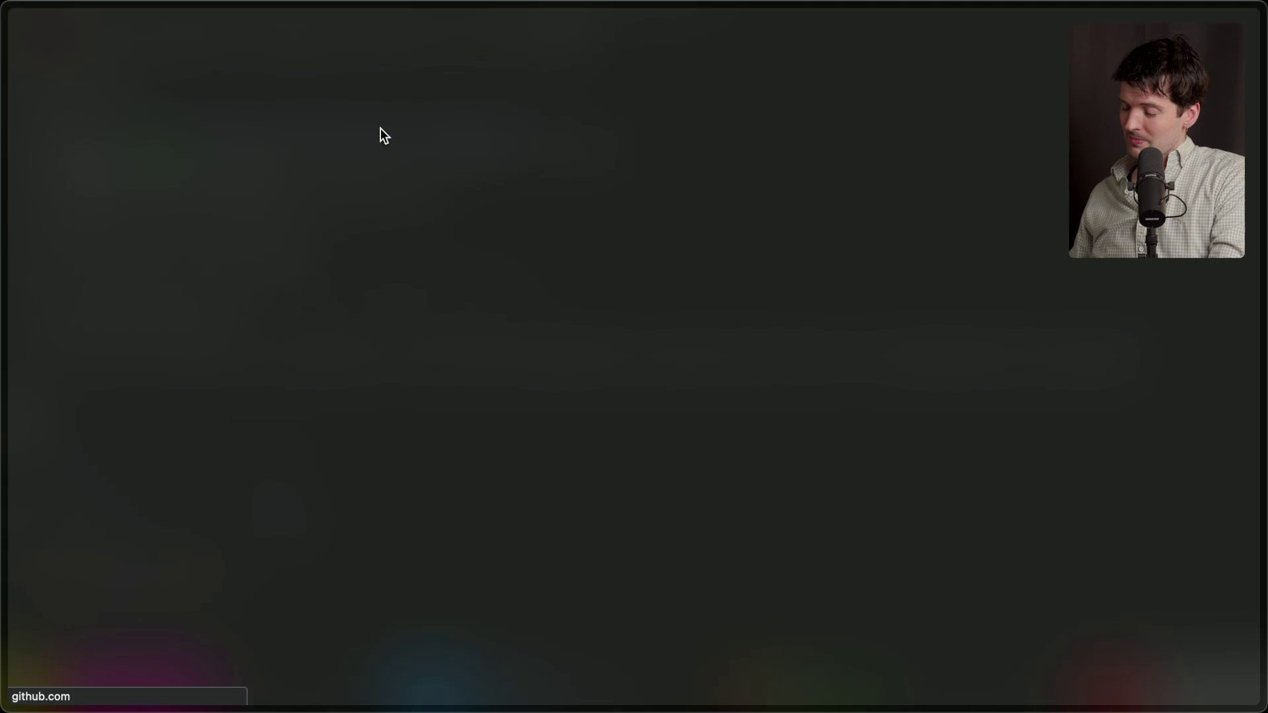
Review the approvals and new commits in pull request #7's conversation on GitHub.
scroll(449, 555, down, 20)
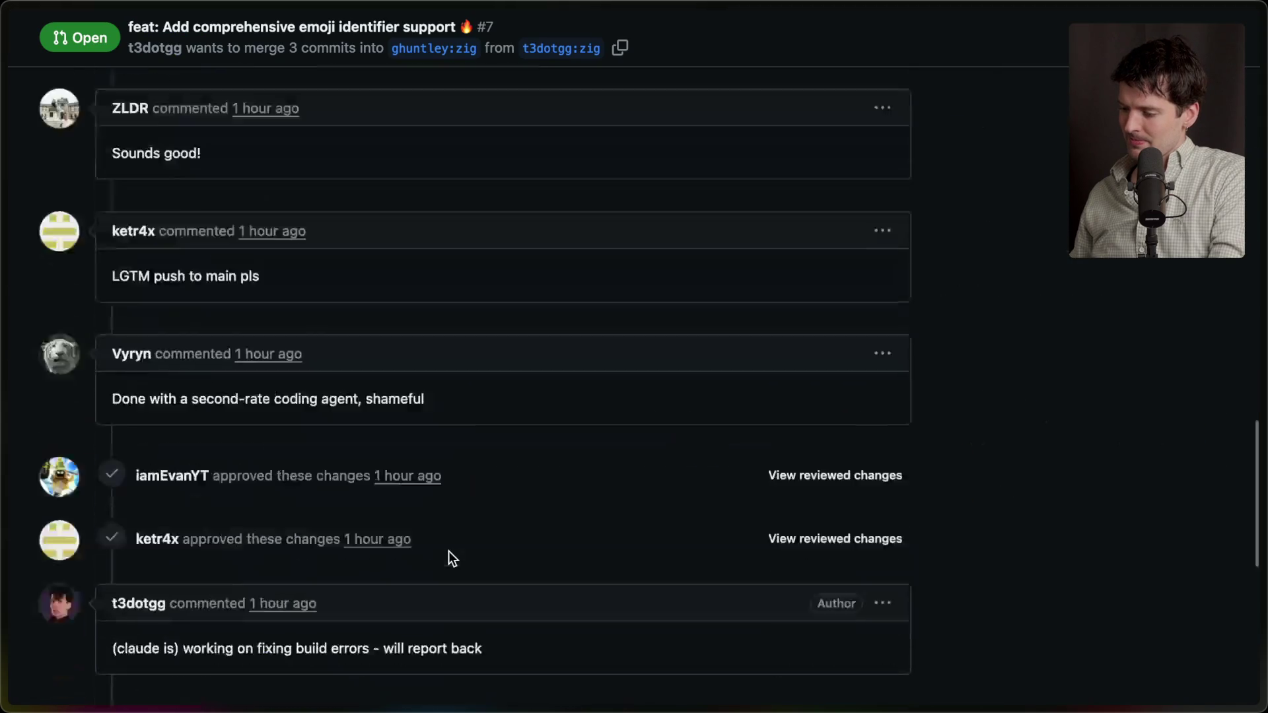
scroll(449, 555, up, 5)
scroll(449, 554, down, 3)
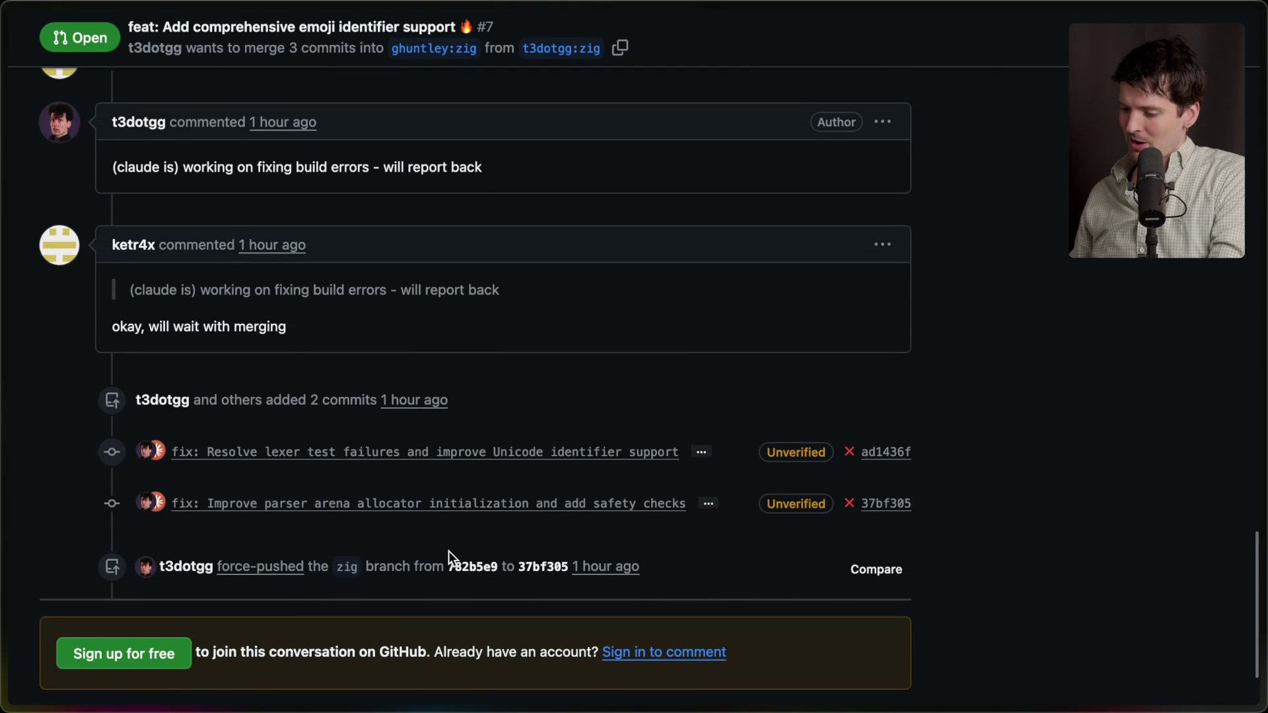
scroll(449, 555, up, 20)
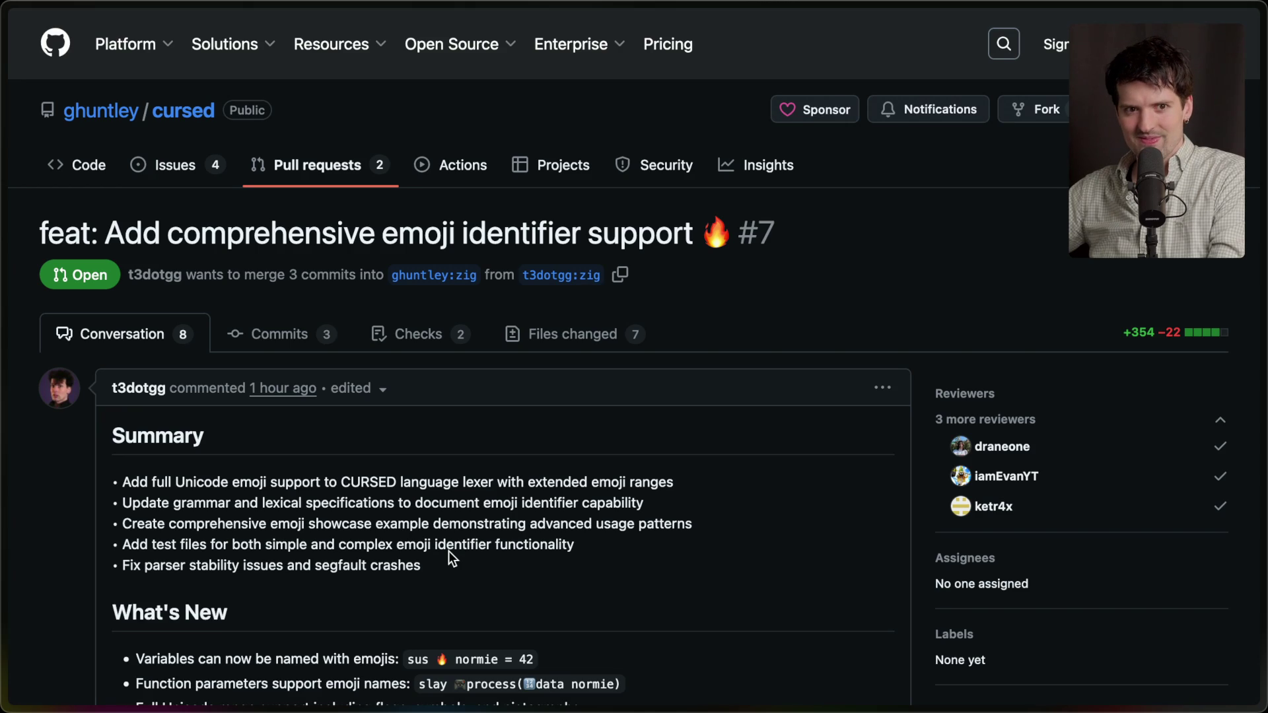
Switch via Ghostty to the Helium browser and bring up the Twitch tab.
key(super+Tab)
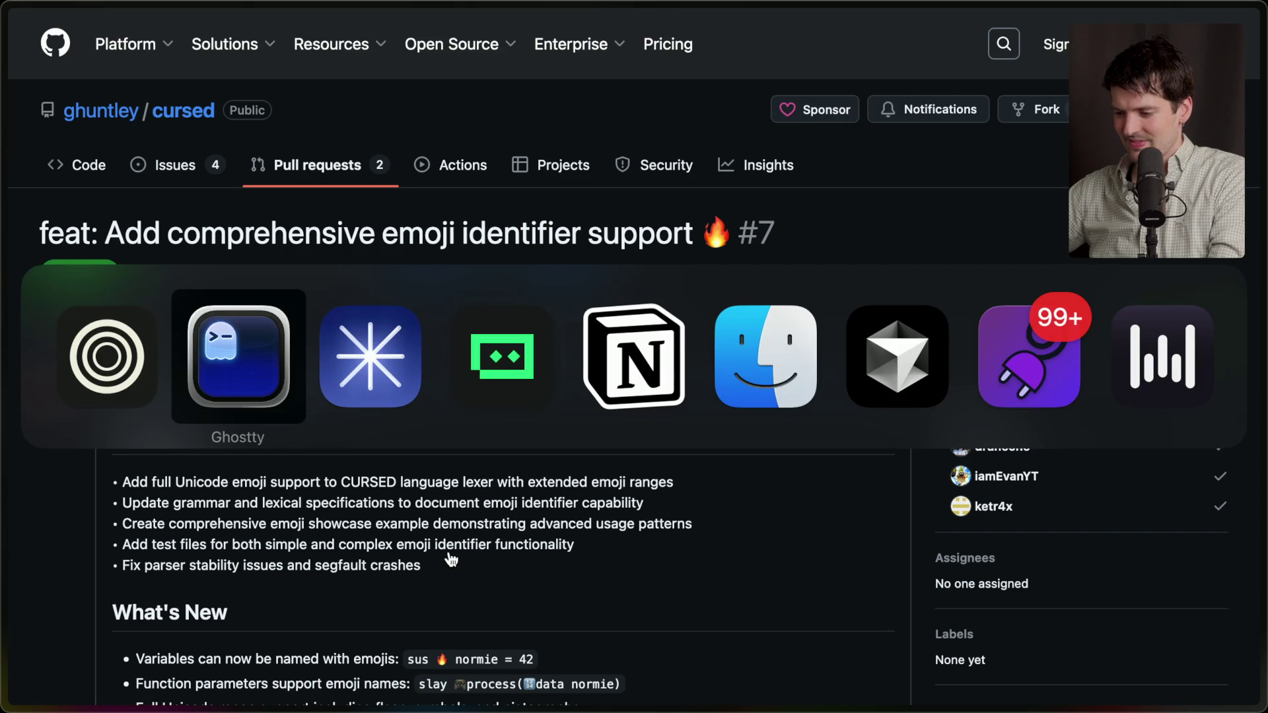
key(Escape)
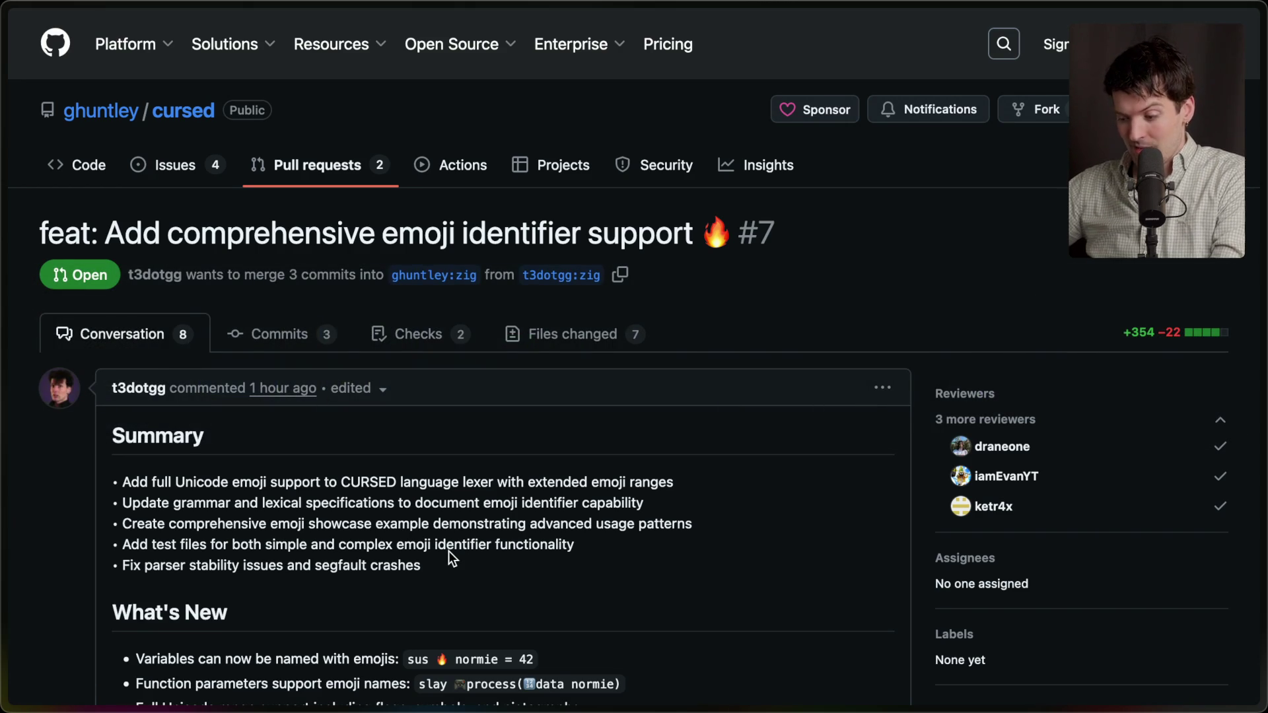
key(super+Tab)
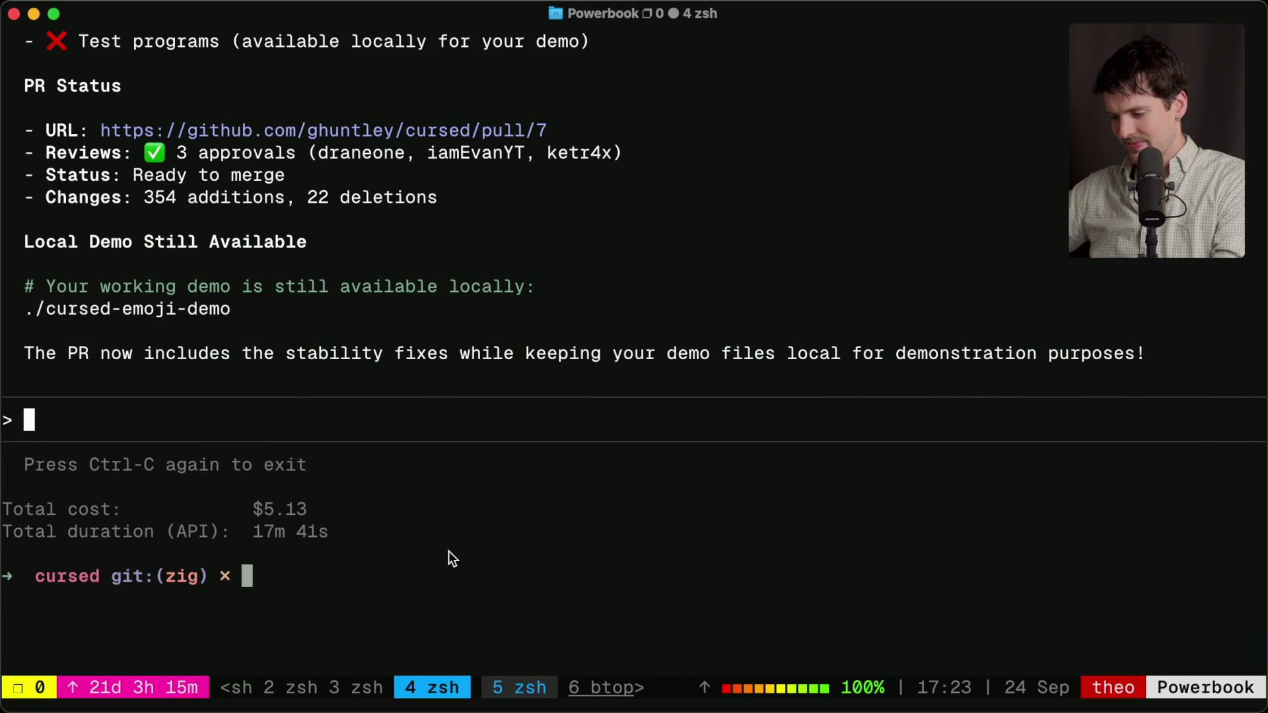
key(super+Tab)
key(super+Tab)
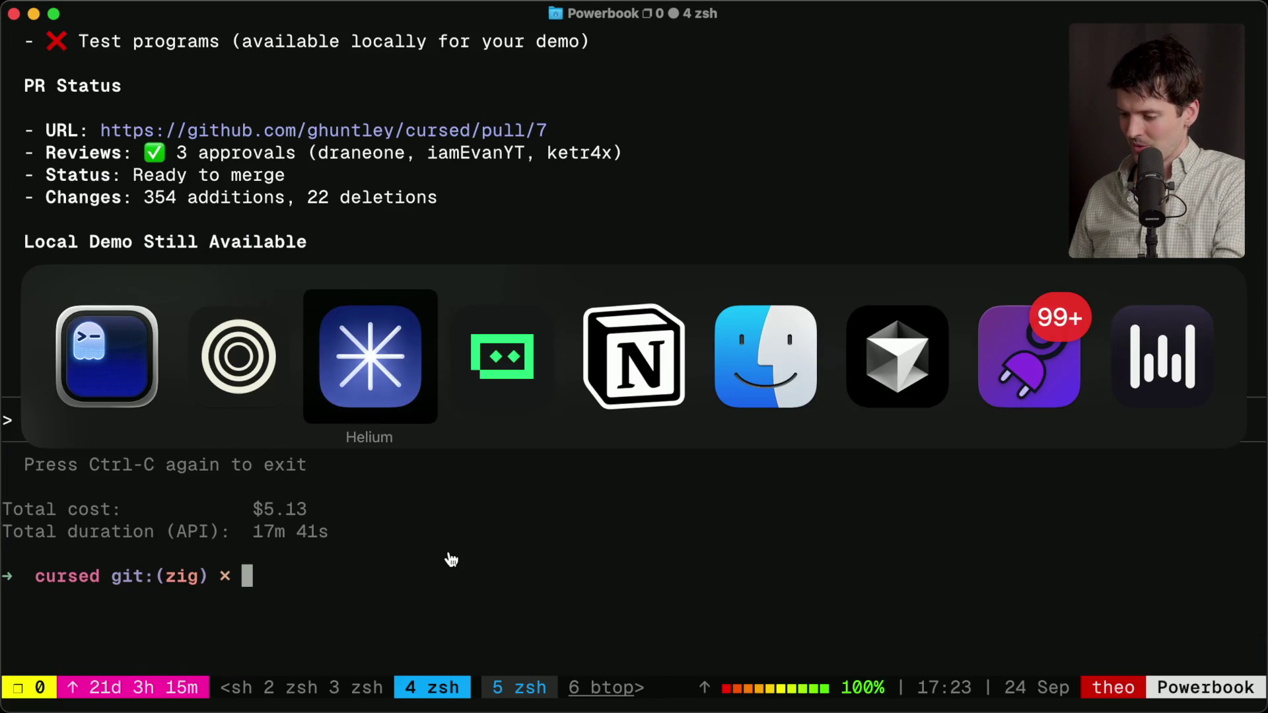
mouse_move(1258, 370)
click(1156, 204)
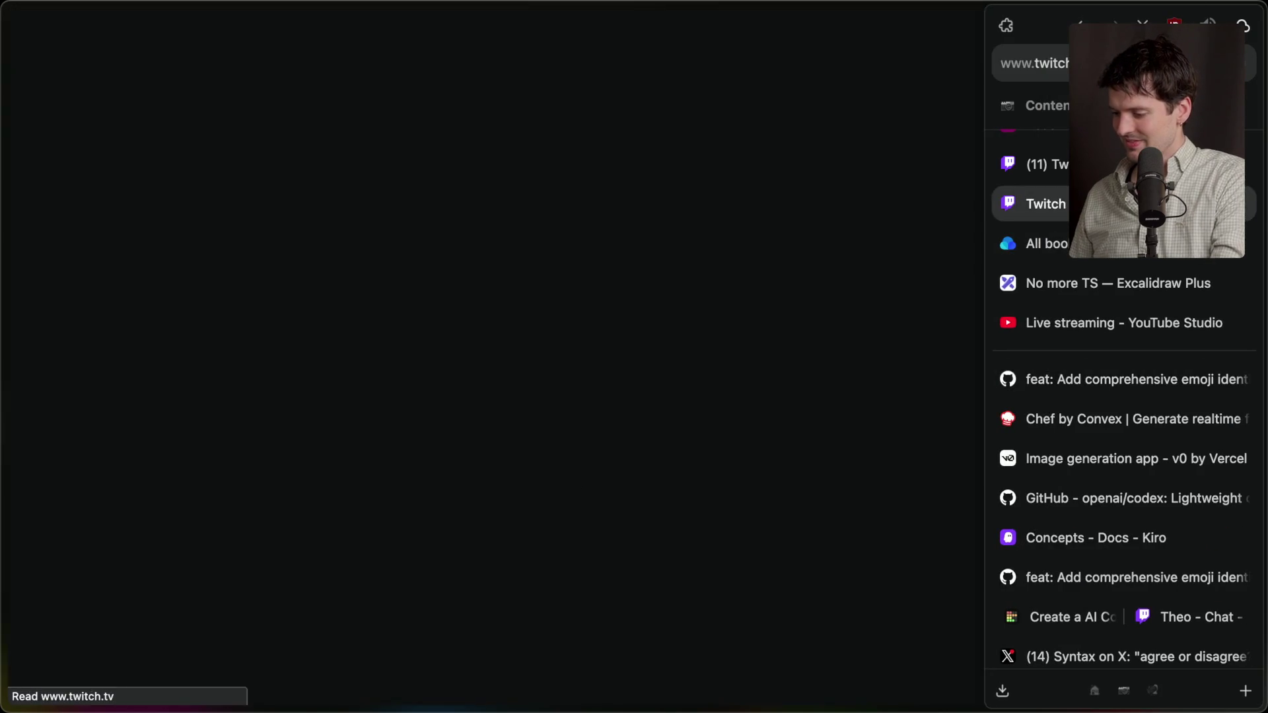
Send the '/marker End of extra' command in the Twitch stream chat.
click(394, 641)
text(/marker End of extra)
key(Return)
Browse Notion's Content Planning board, briefly opening the 'wtf is going on with vc?' idea.
key(super+Tab)
key(super+Tab)
key(super+Tab)
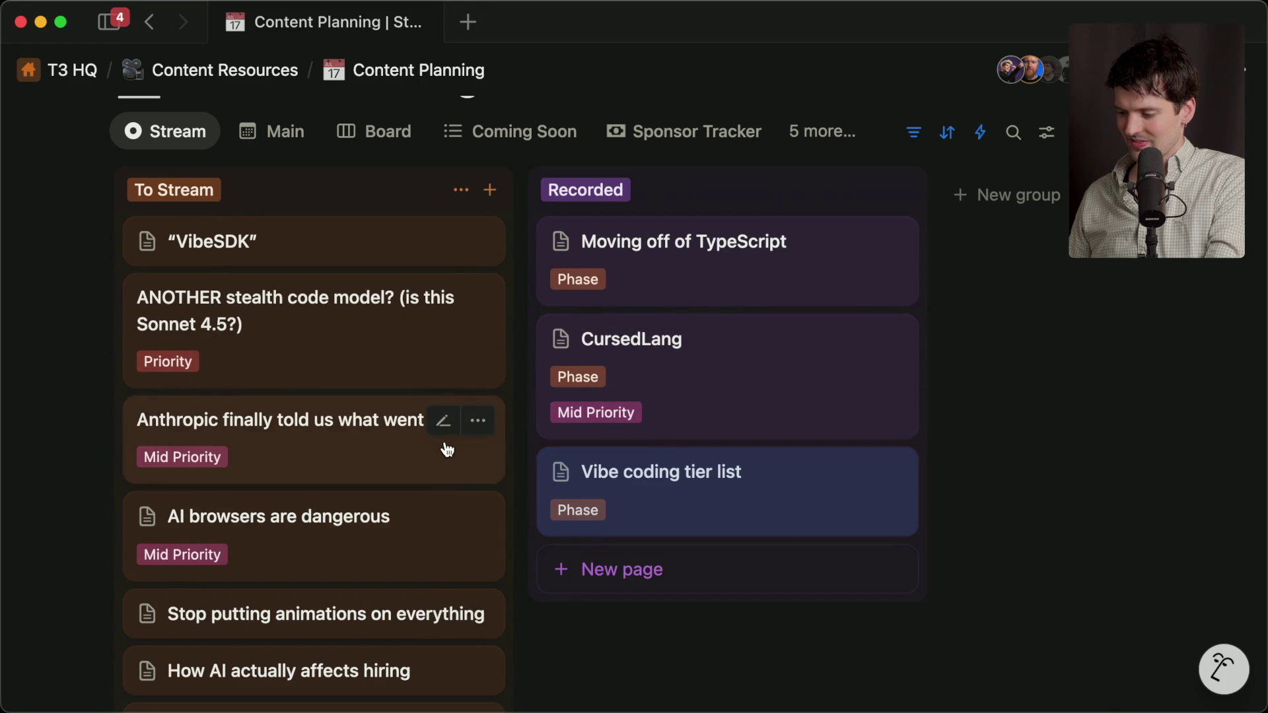
scroll(447, 446, down, 1)
scroll(446, 445, up, 3)
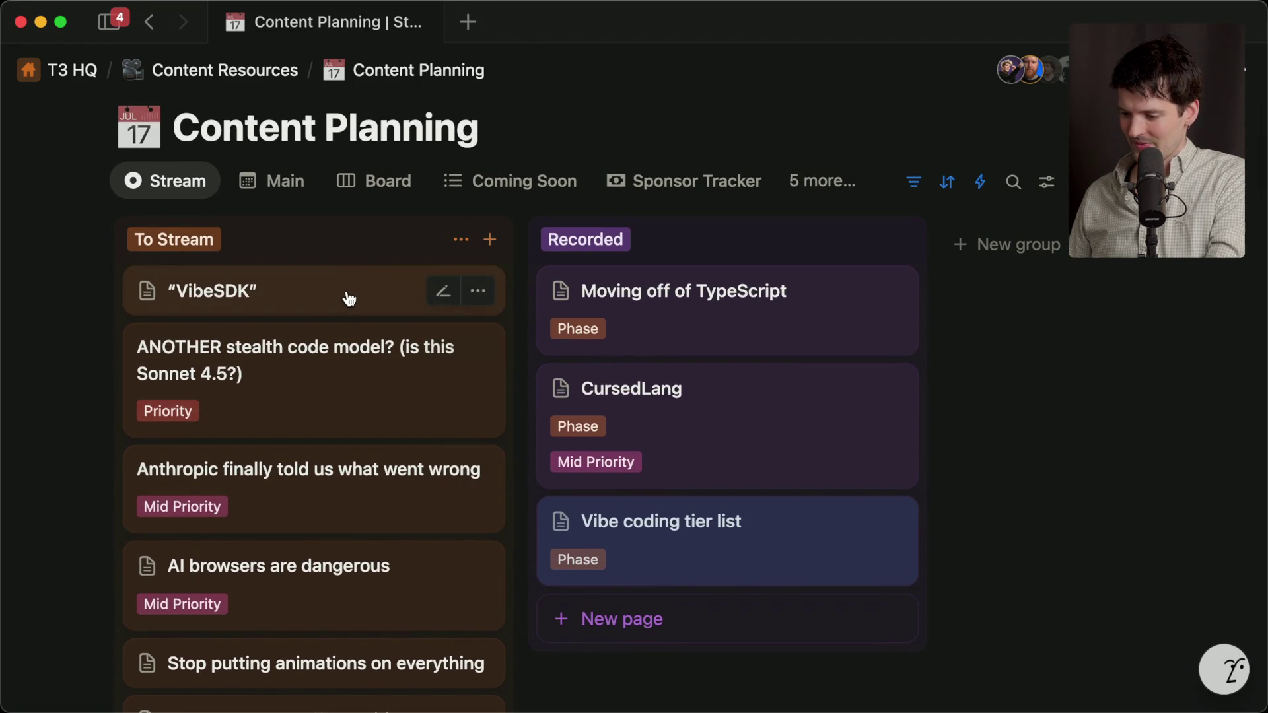
scroll(337, 555, down, 3)
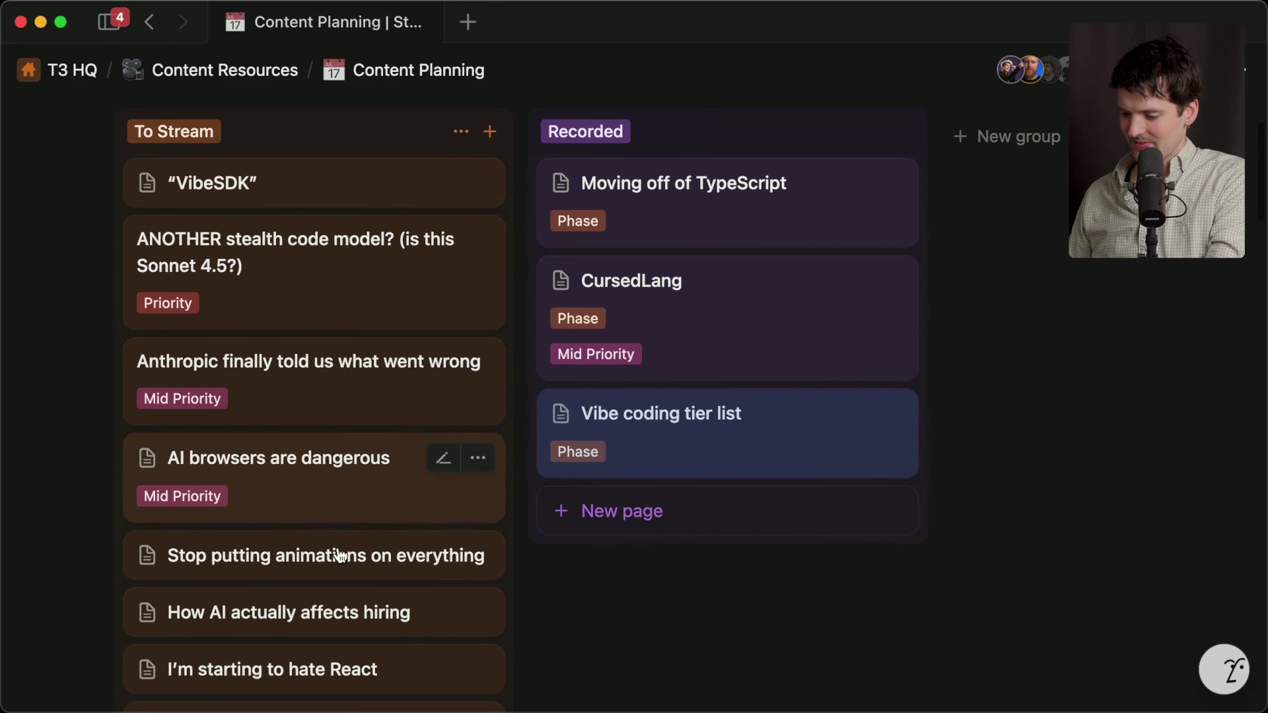
scroll(337, 557, up, 1)
scroll(337, 556, down, 3)
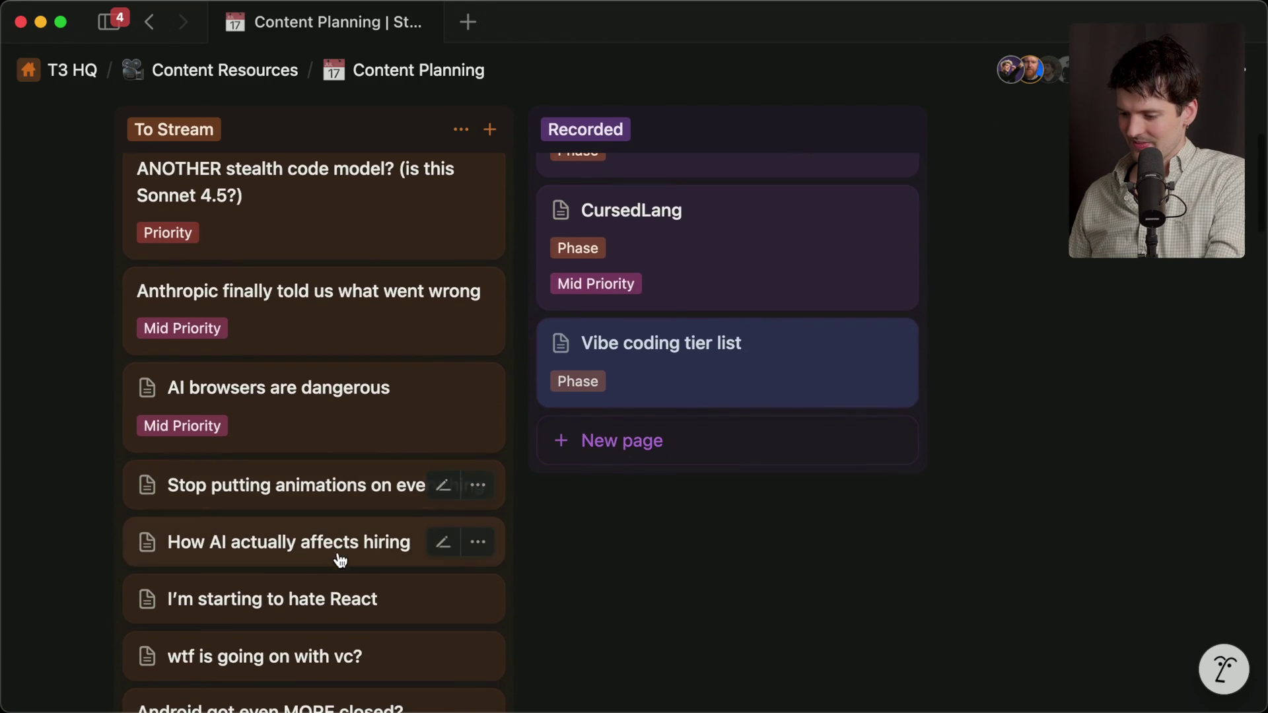
scroll(338, 649, down, 3)
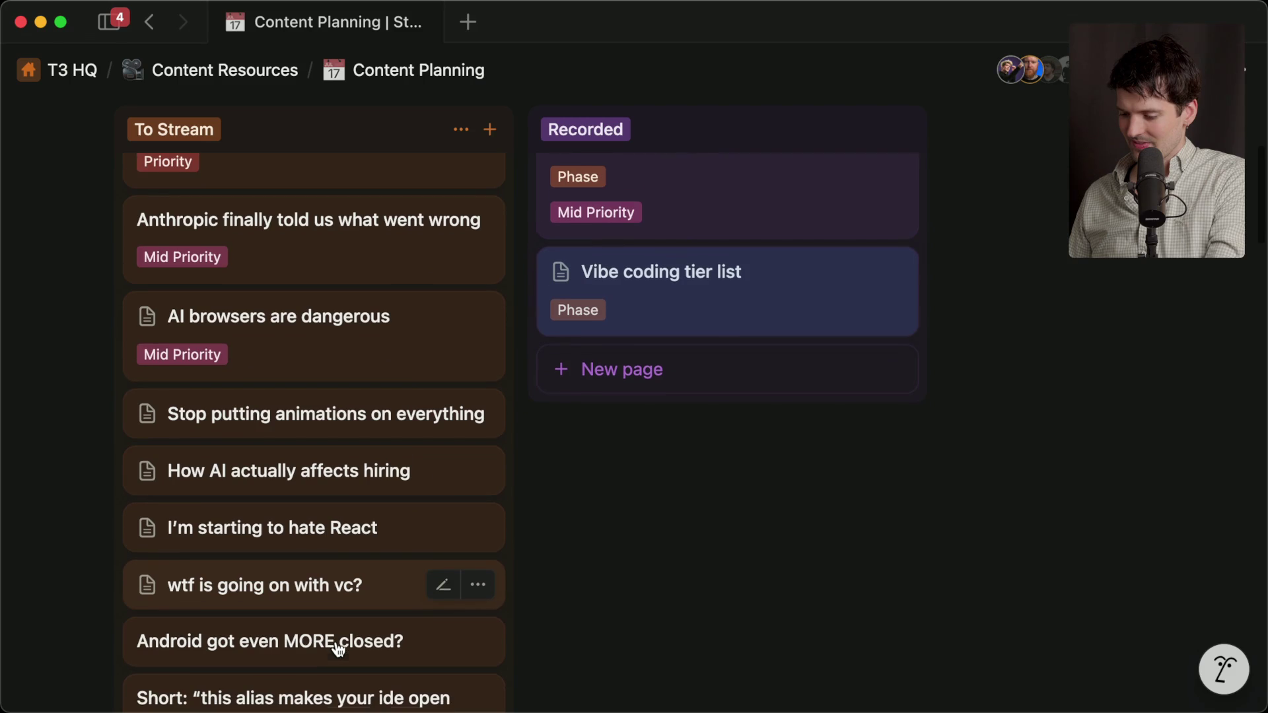
scroll(337, 648, down, 2)
click(272, 554)
scroll(694, 545, down, 5)
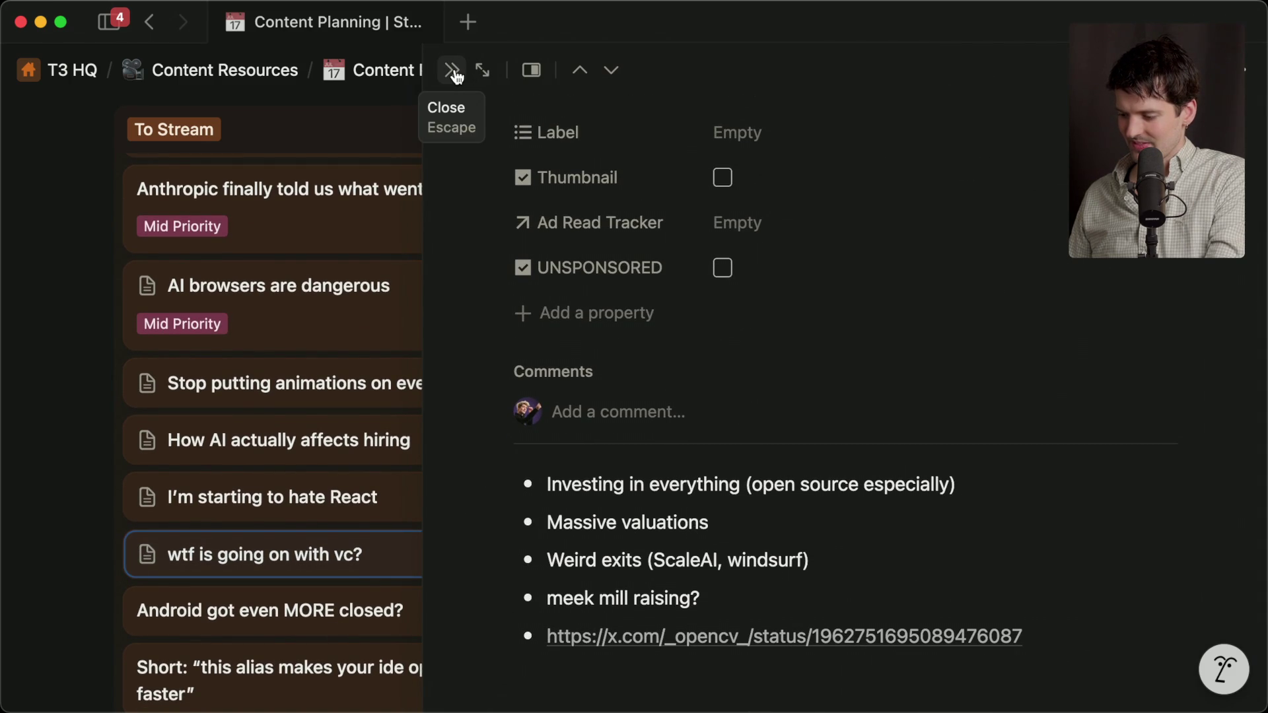
click(453, 70)
scroll(302, 566, down, 3)
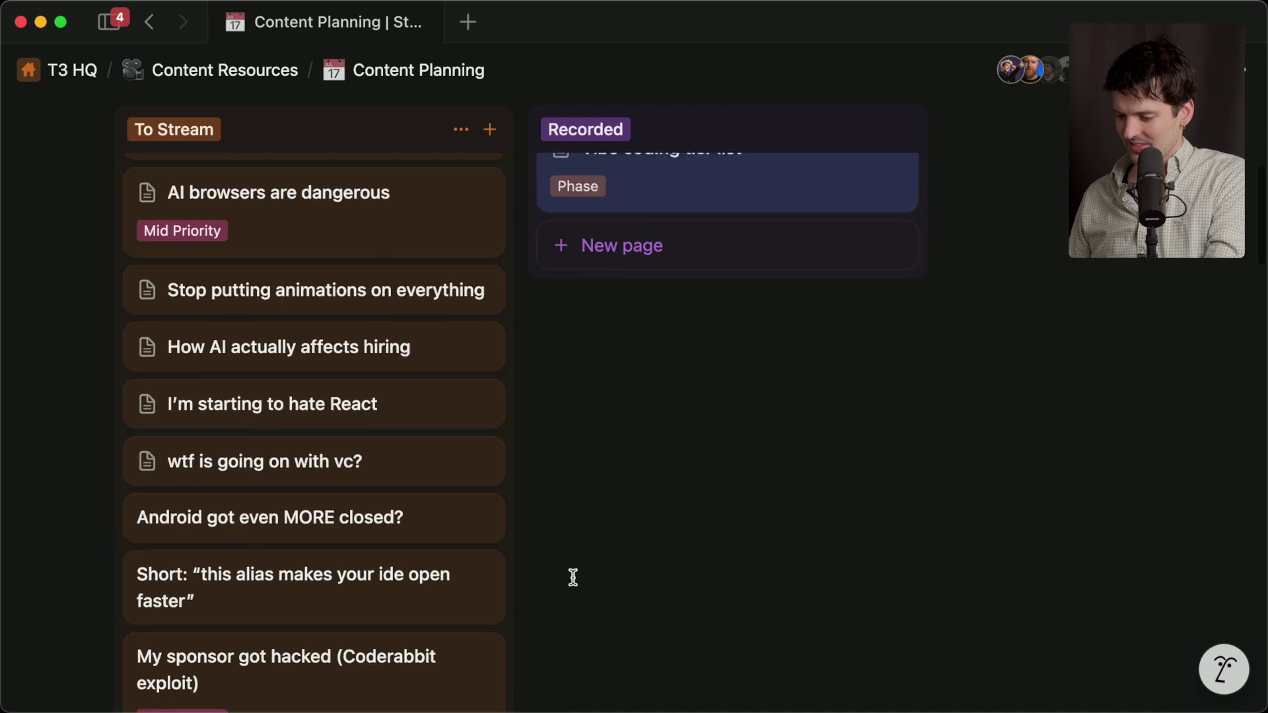
scroll(572, 577, down, 3)
Set the 'Android got even MORE closed?' idea's Status to dead and close its peek.
click(296, 461)
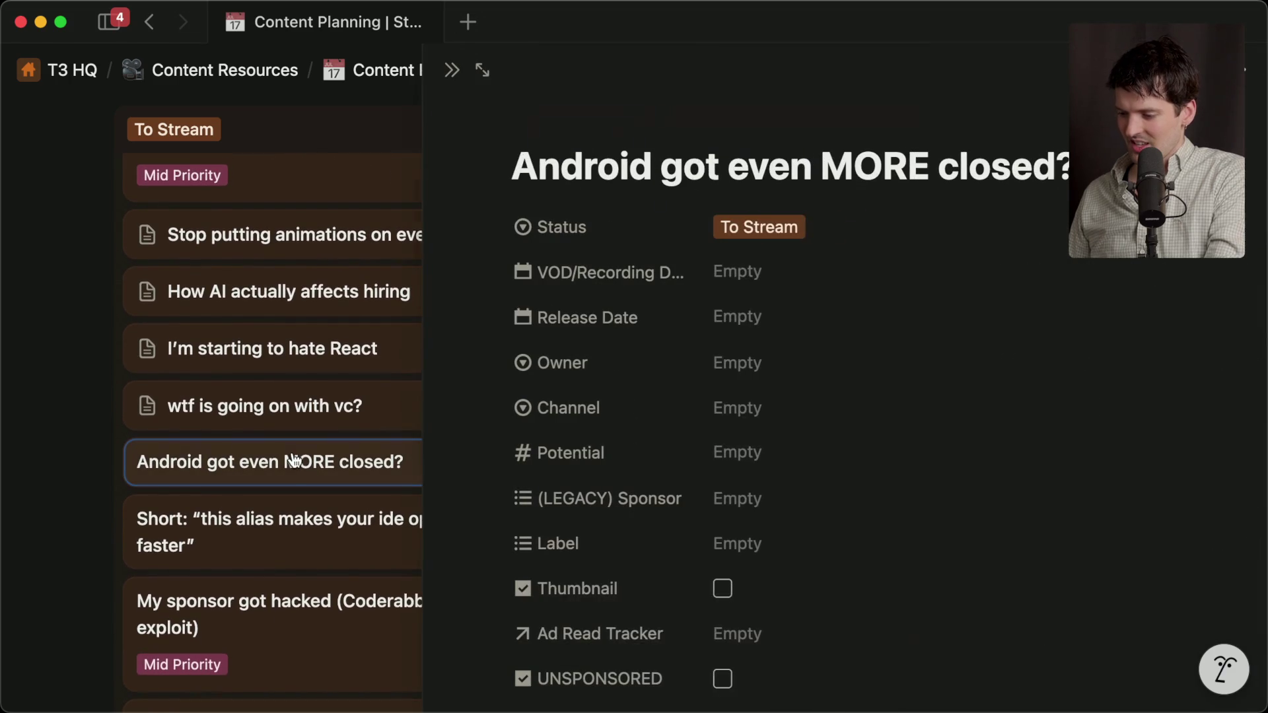
click(766, 228)
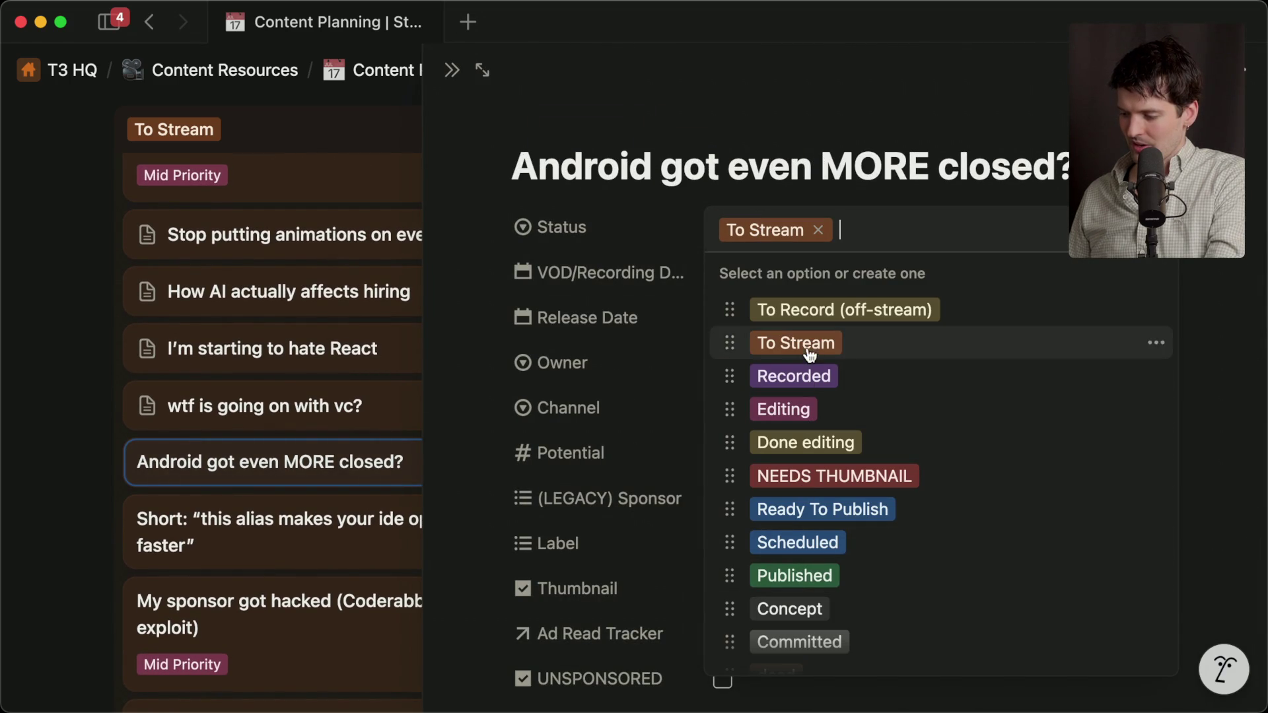
scroll(808, 340, down, 3)
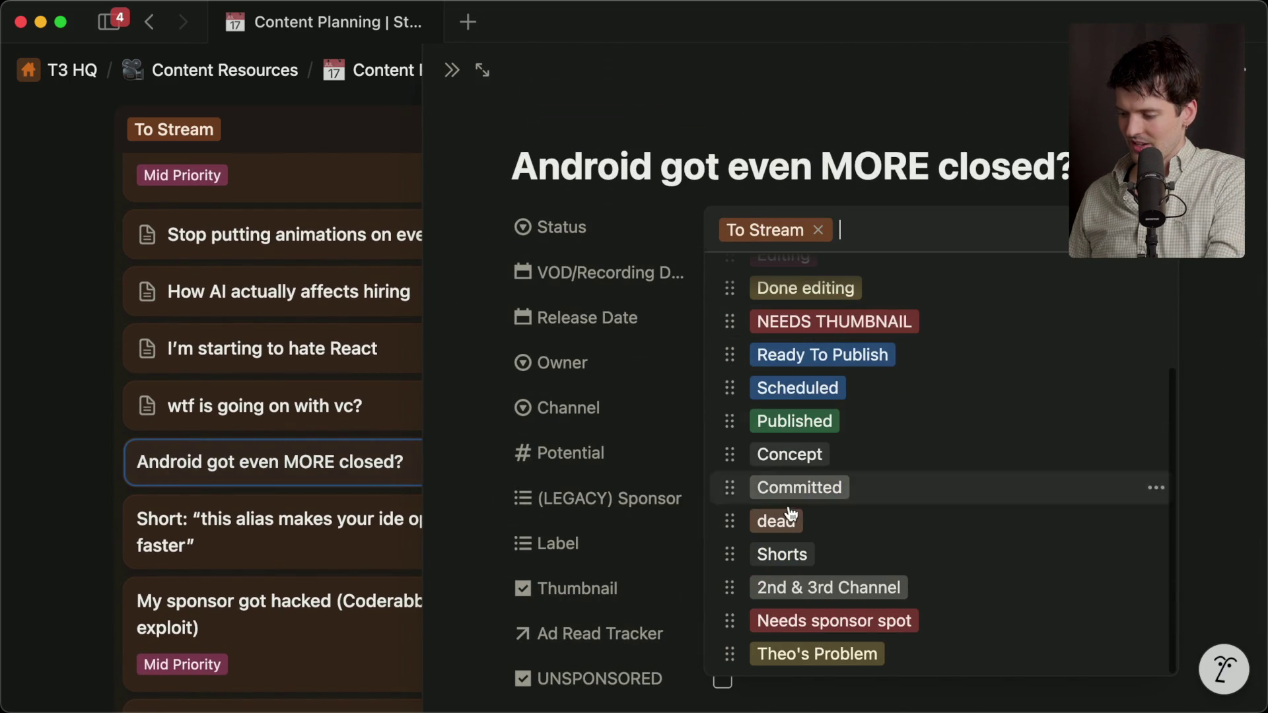
click(787, 519)
click(73, 436)
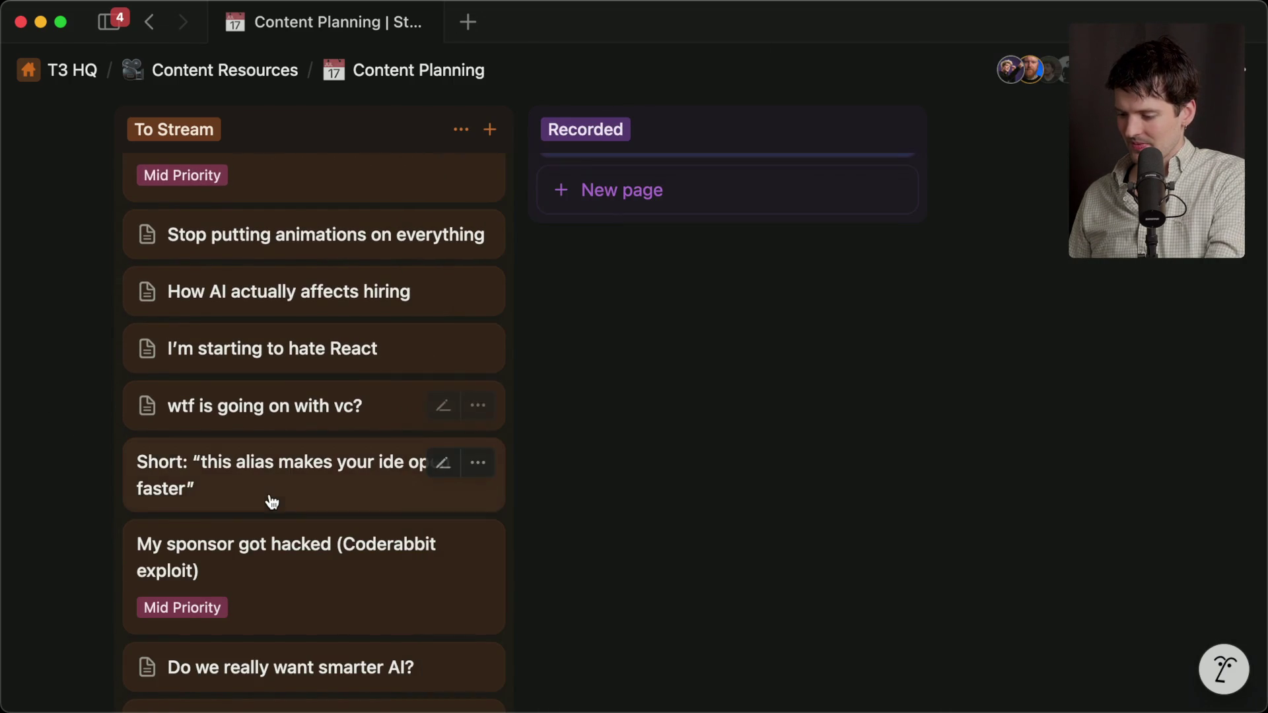
scroll(272, 502, down, 6)
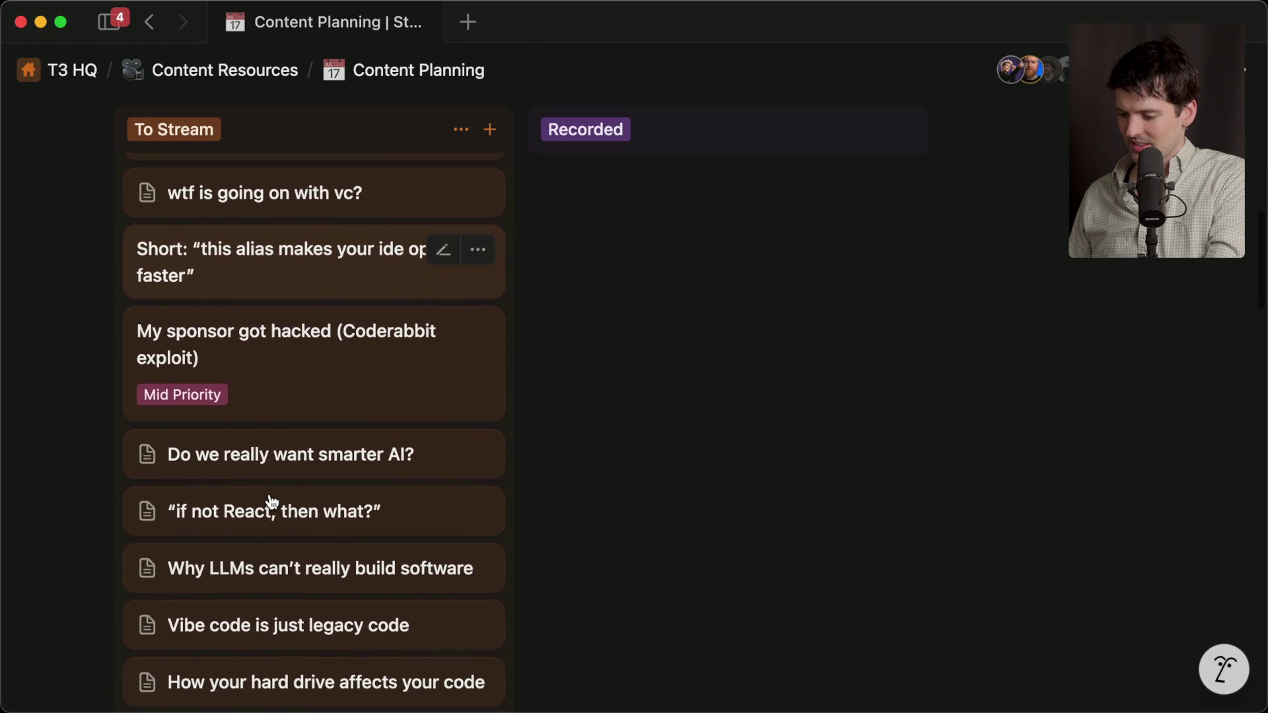
scroll(272, 502, down, 1)
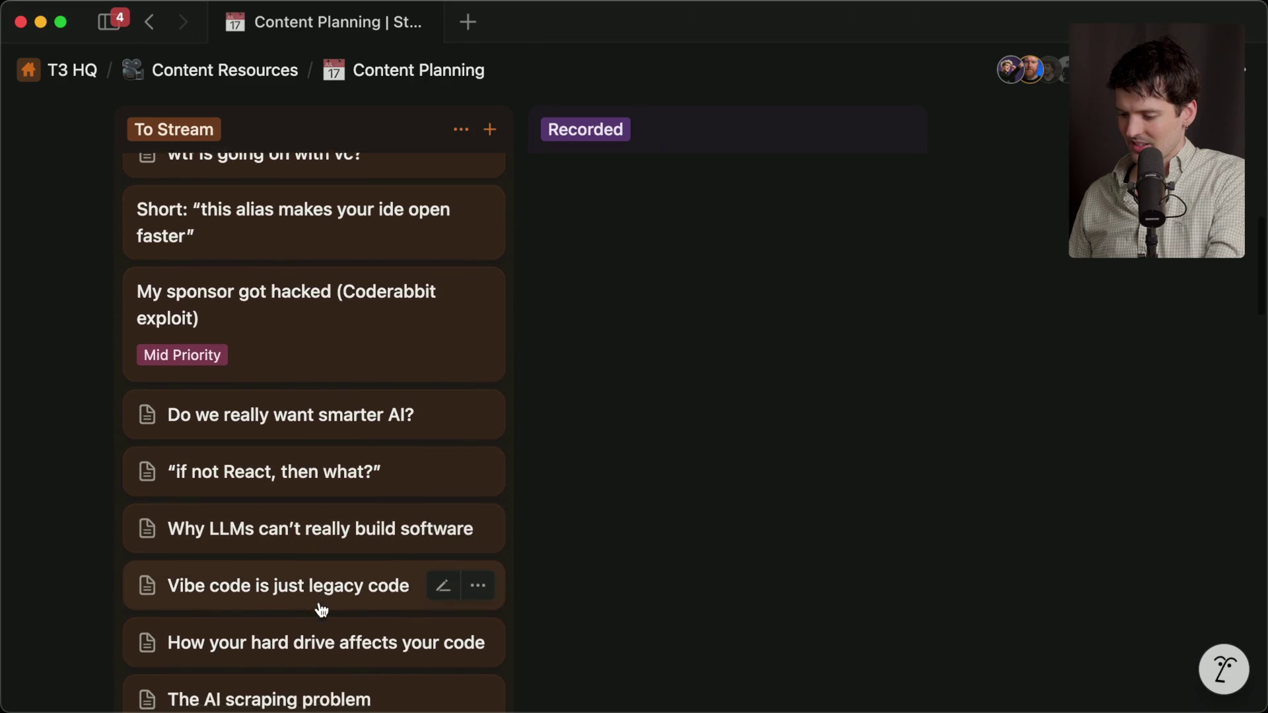
scroll(322, 609, down, 2)
scroll(324, 598, down, 2)
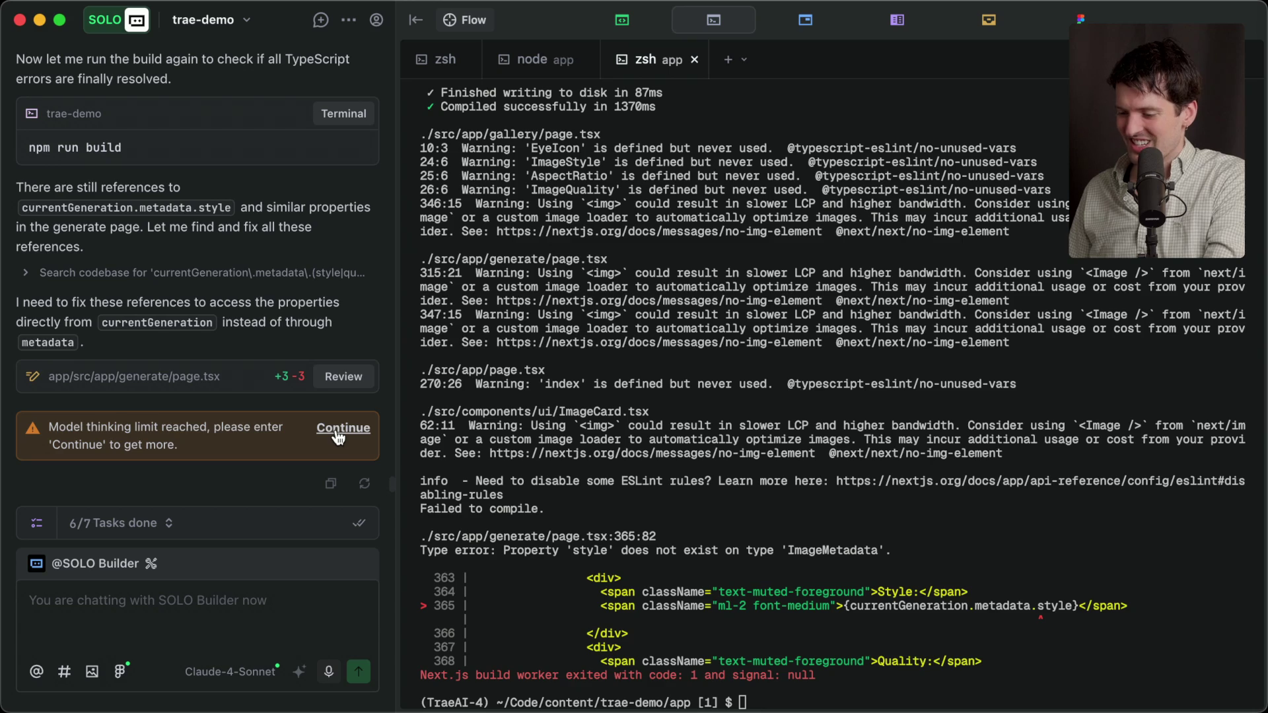
Continue Trae's SOLO Builder past its thinking limit, then switch to X notifications in Zen Browser.
click(336, 432)
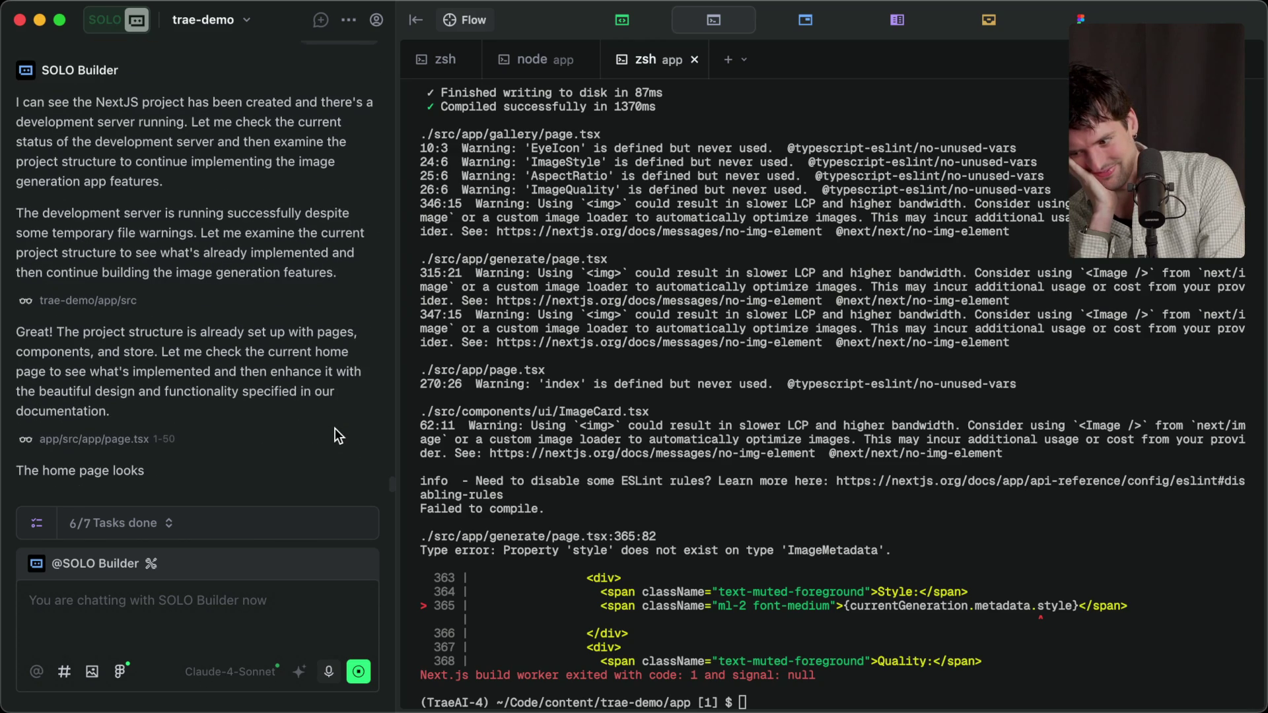
key(super+Tab)
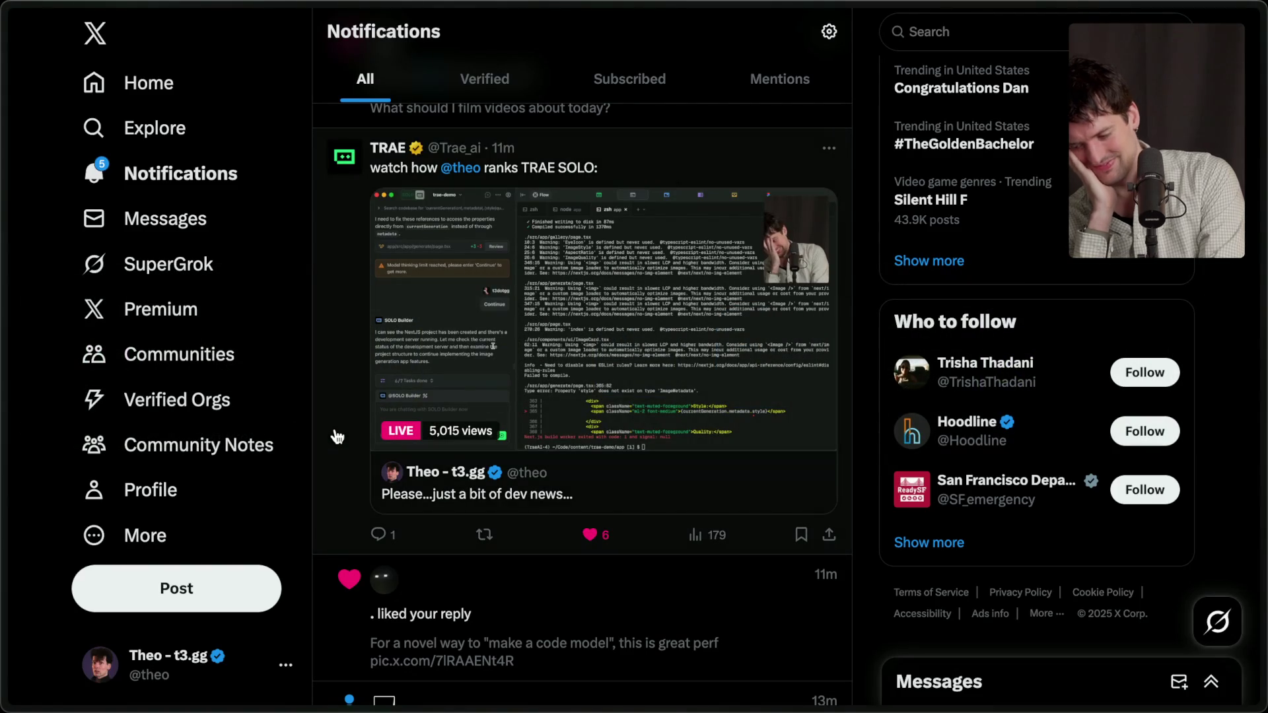
Scroll down X Notifications and open the portable-hotspot reply on its own page.
scroll(337, 437, down, 8)
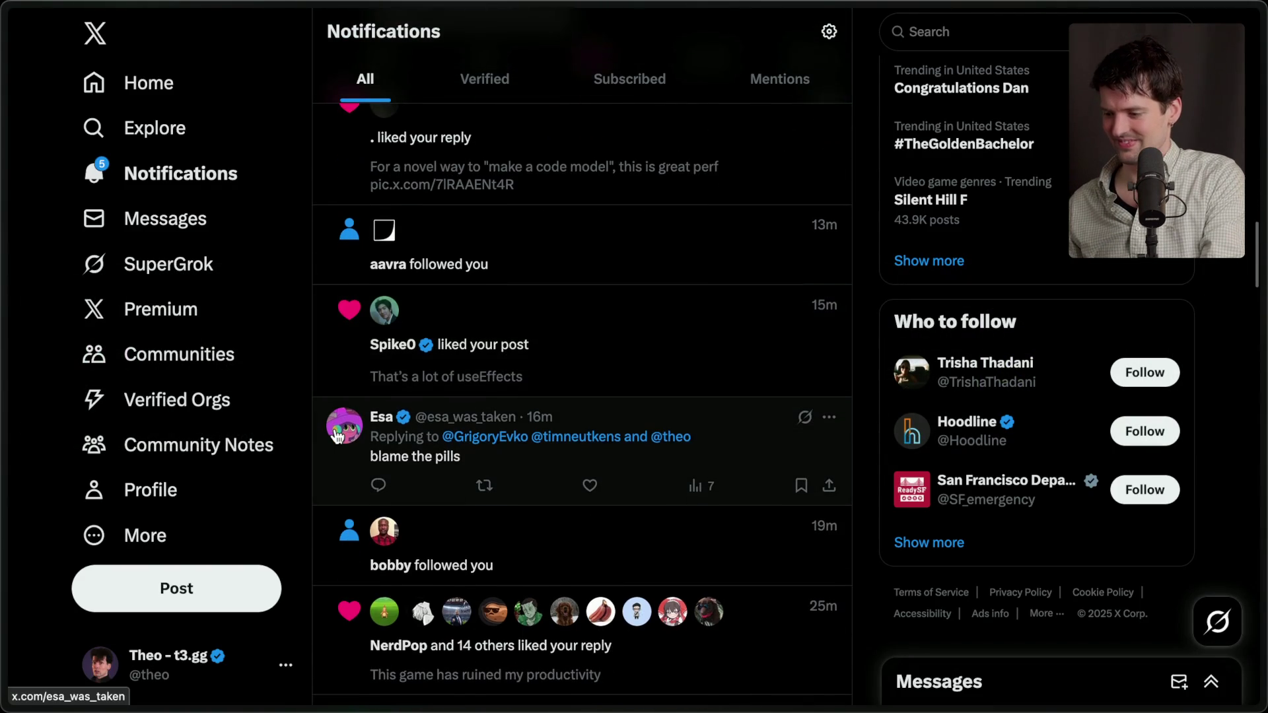
scroll(337, 437, down, 15)
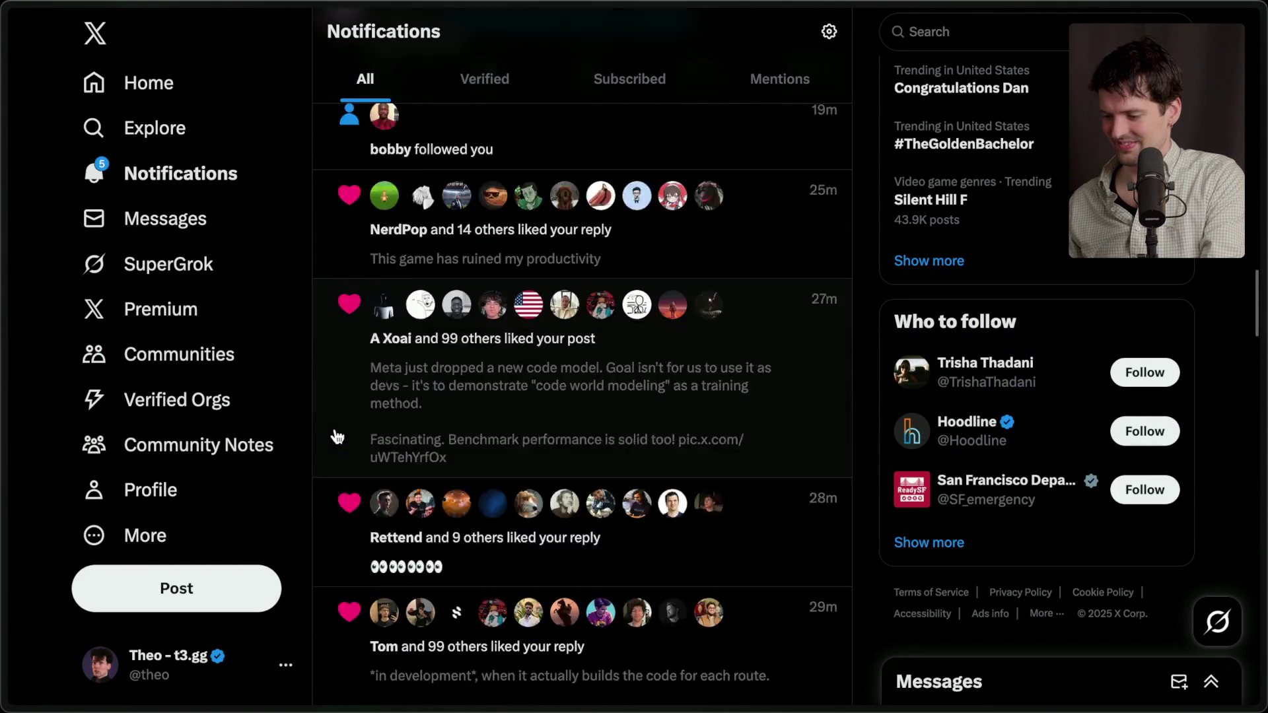
scroll(336, 437, down, 1)
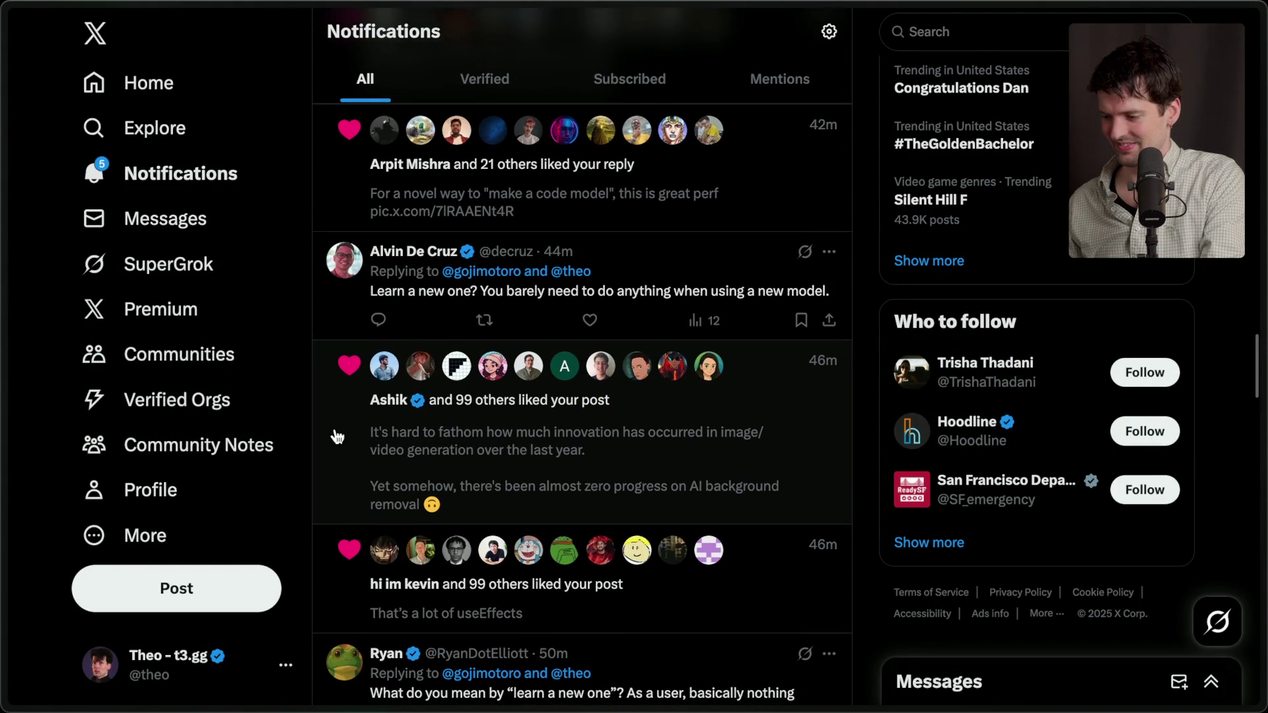
scroll(337, 437, down, 6)
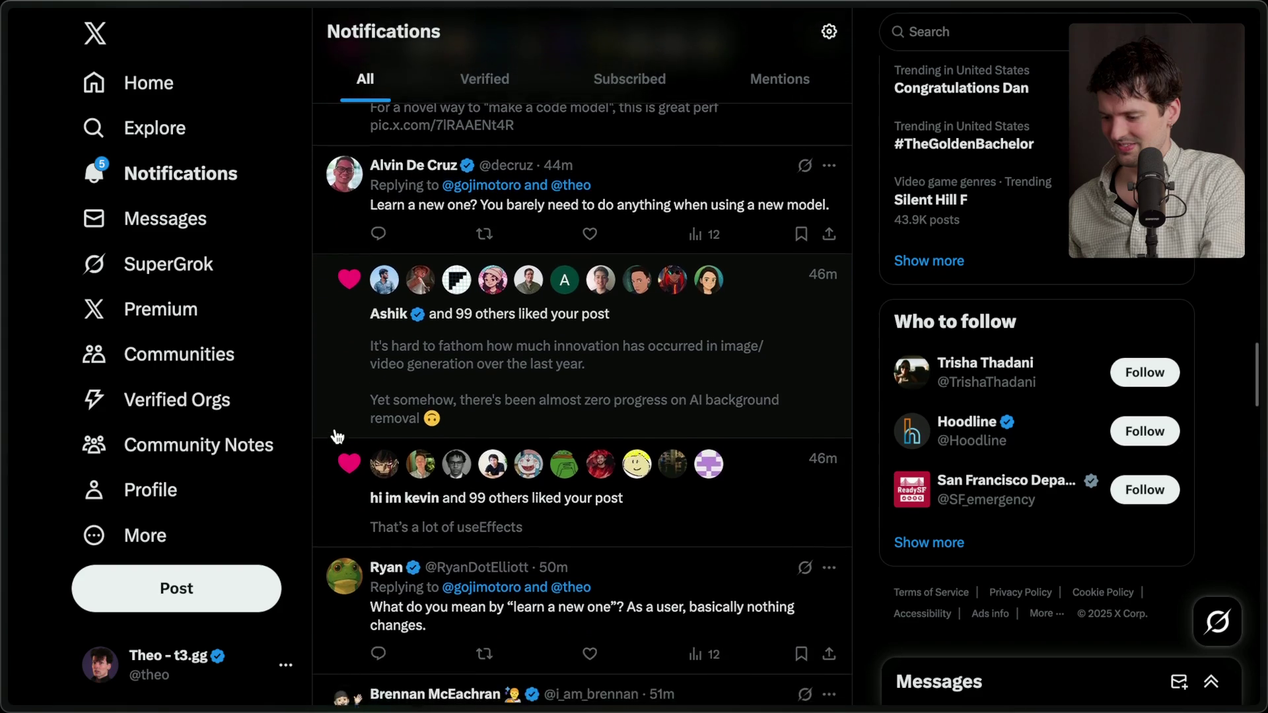
scroll(337, 437, down, 11)
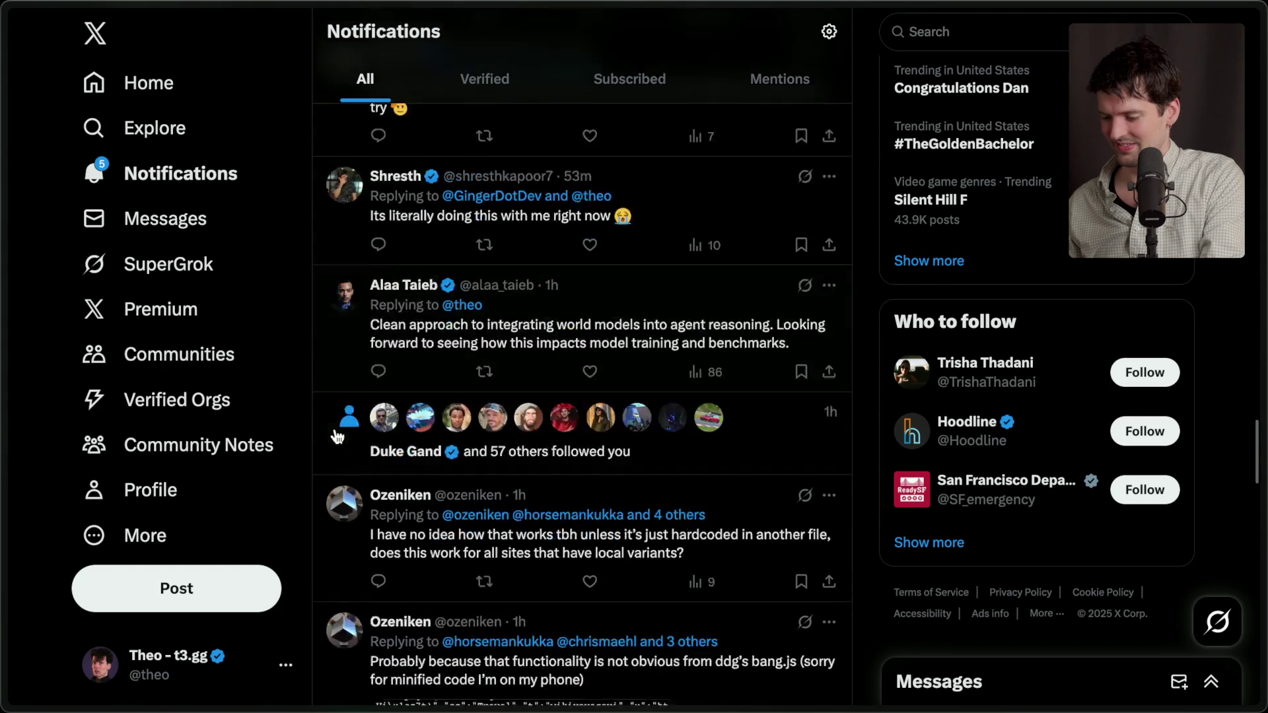
scroll(337, 438, down, 5)
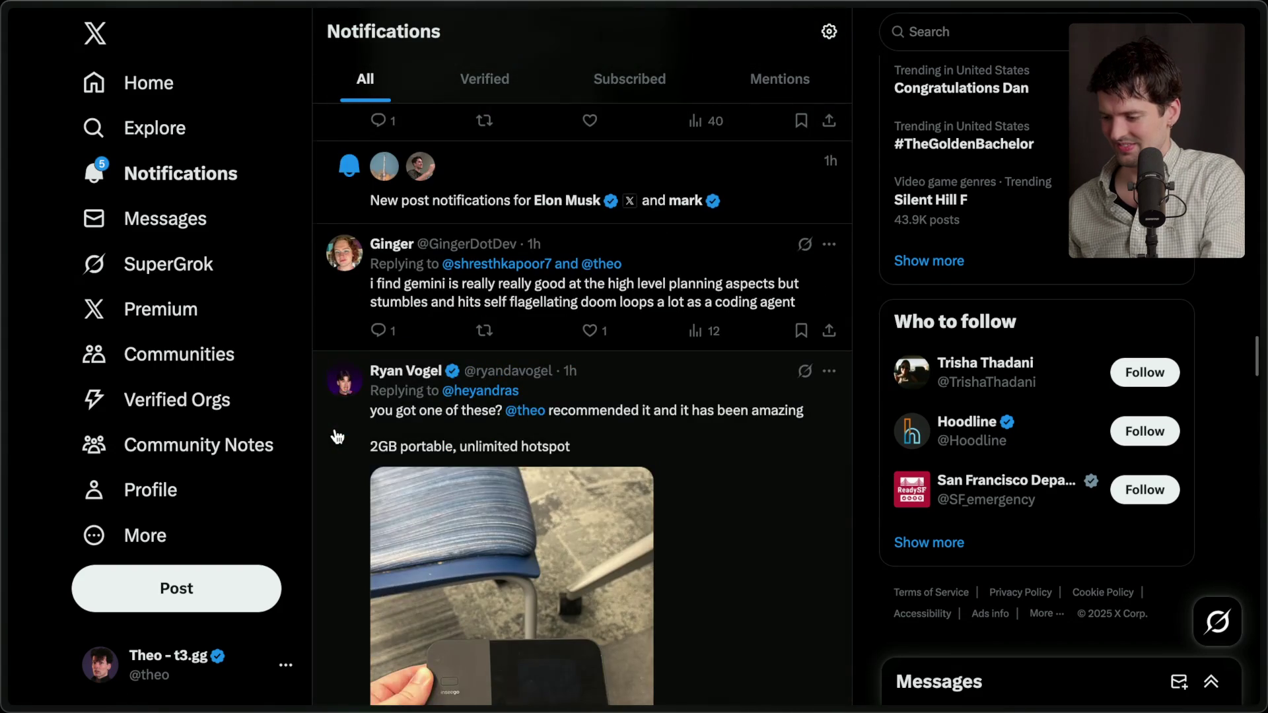
scroll(337, 437, down, 2)
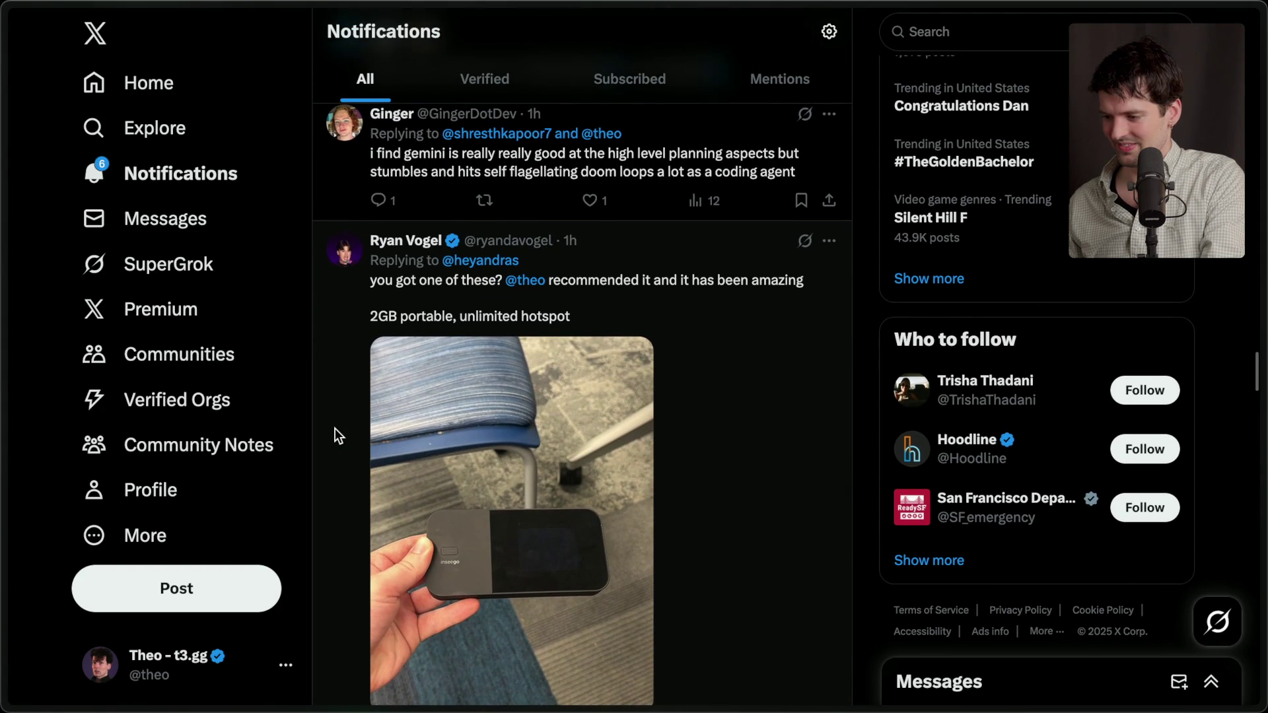
scroll(335, 428, down, 2)
click(335, 428)
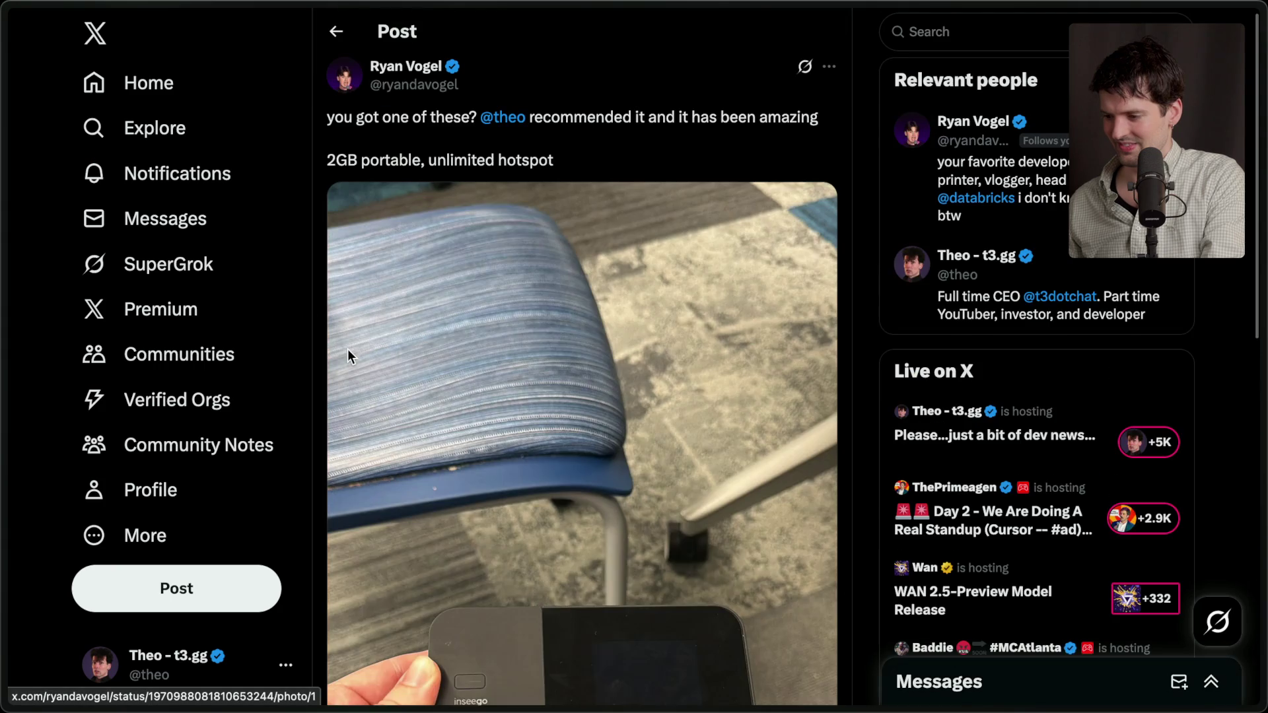
Go to the bottom of the hotspot post and start a reply to it.
scroll(572, 173, up, 5)
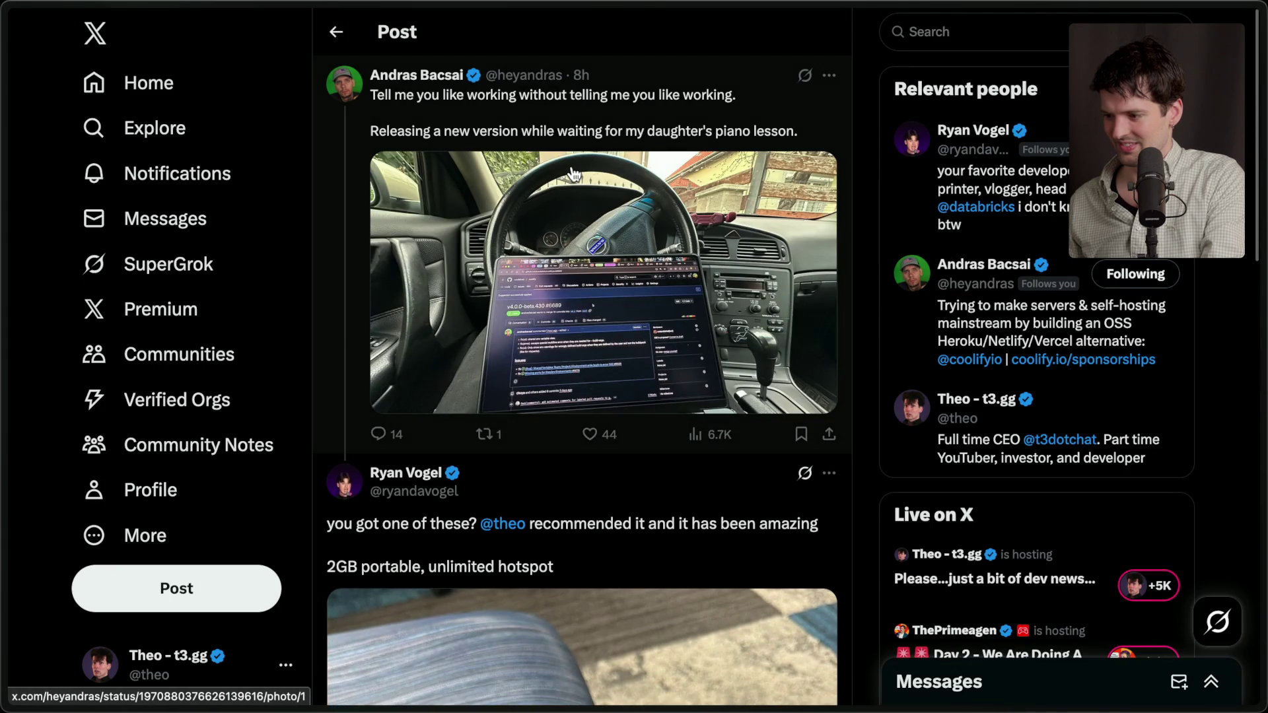
scroll(572, 173, down, 10)
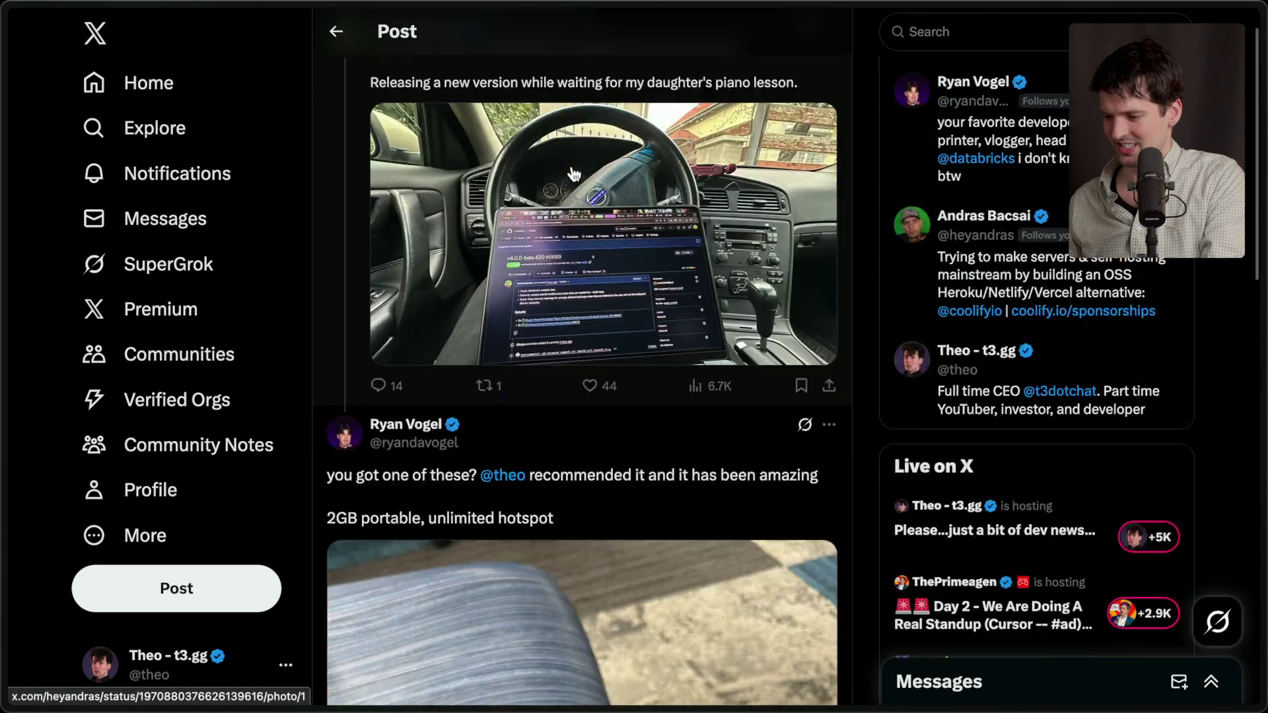
scroll(572, 166, down, 6)
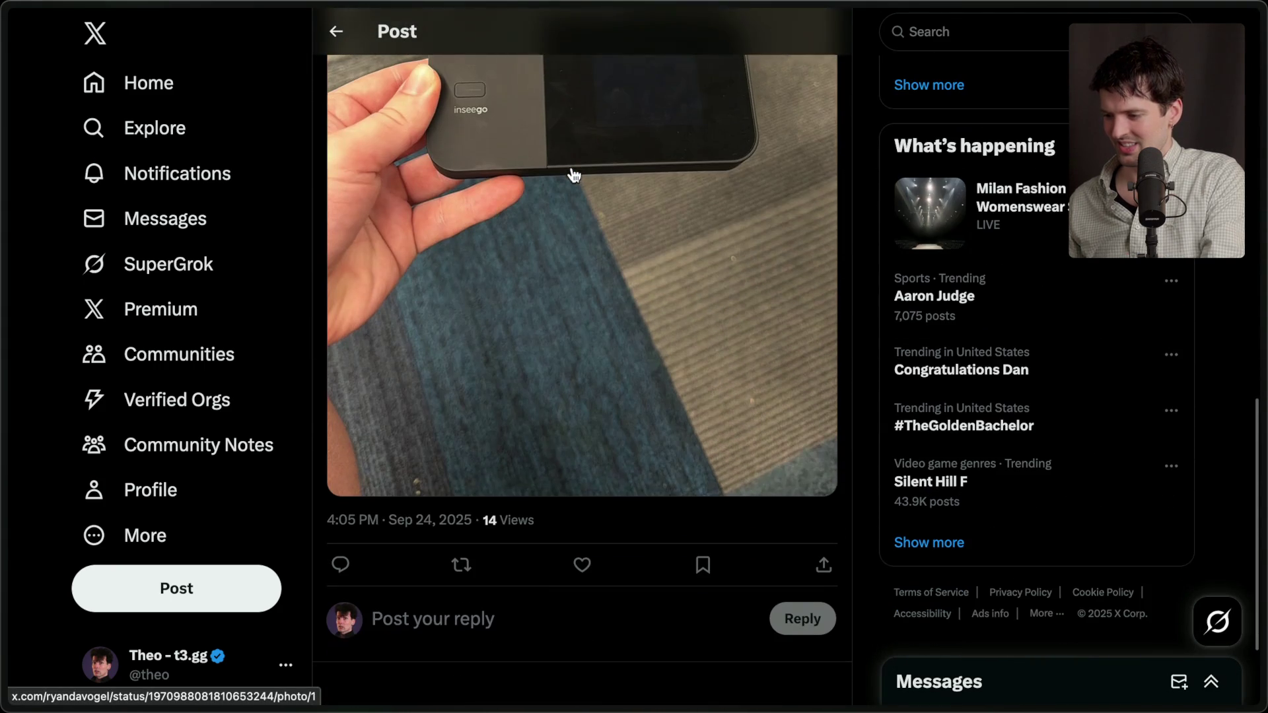
click(558, 640)
scroll(558, 640, up, 8)
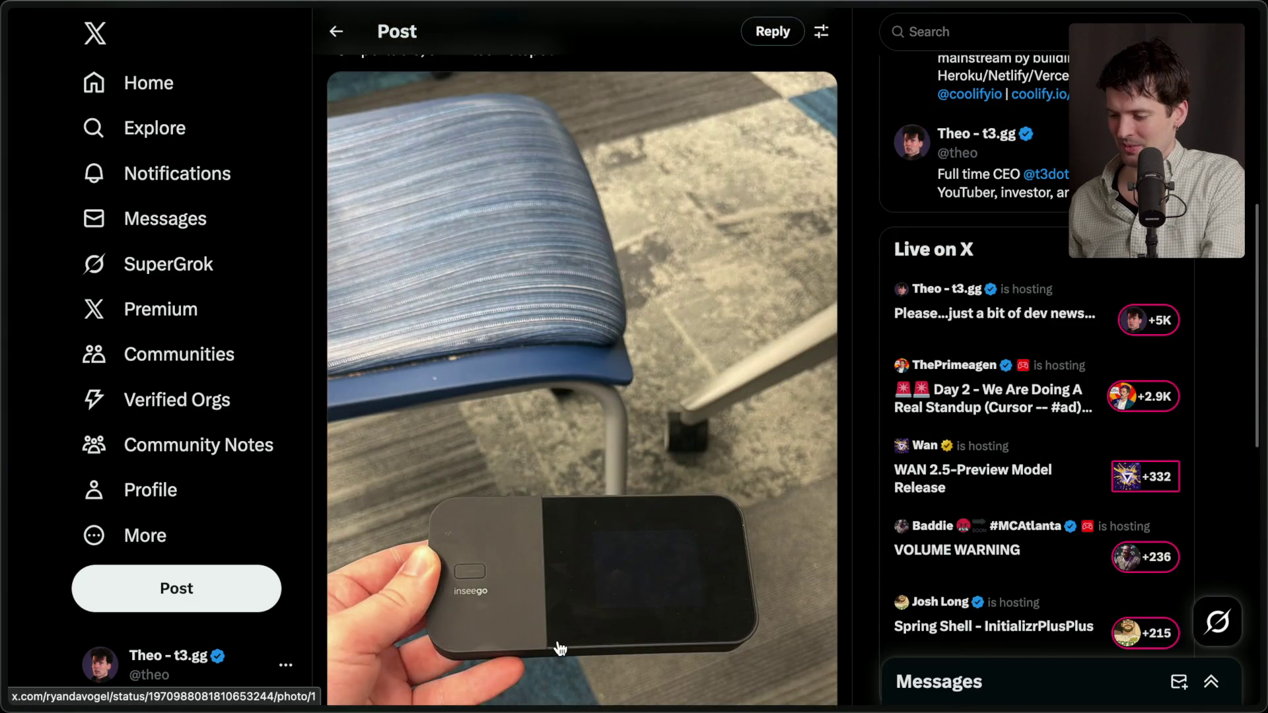
scroll(559, 644, down, 10)
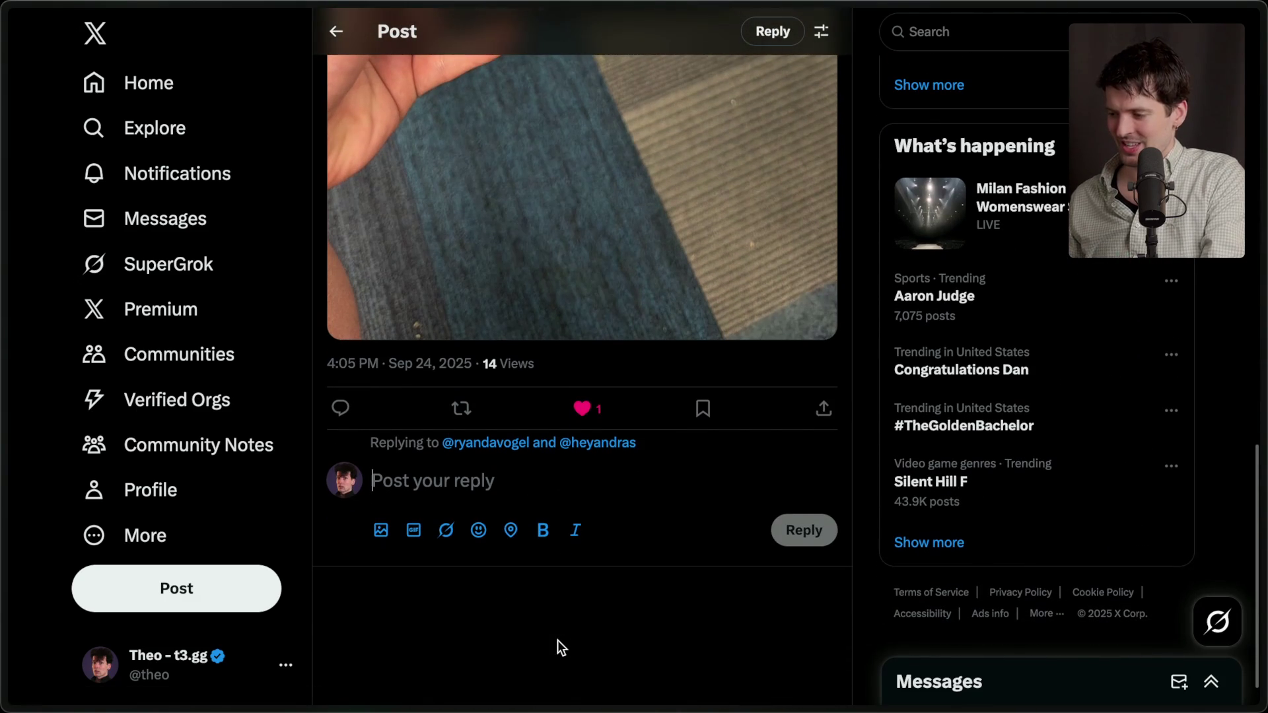
key(ctrl+t)
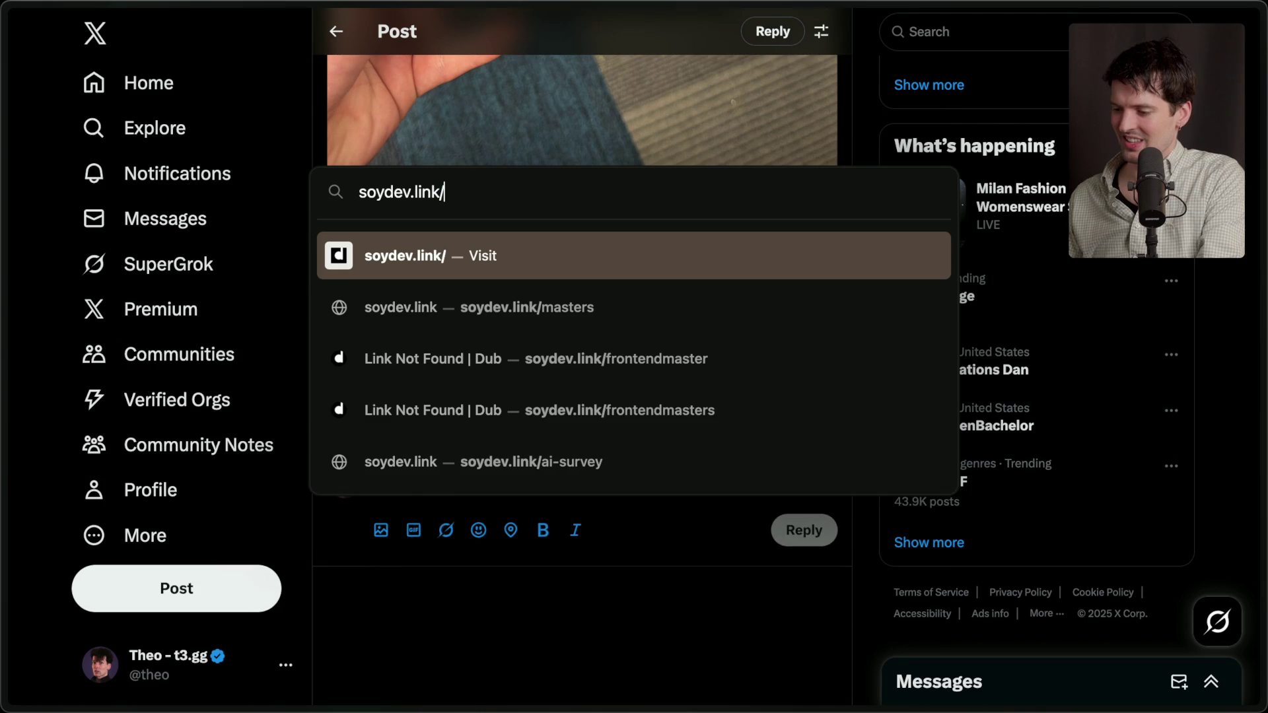
key(Return)
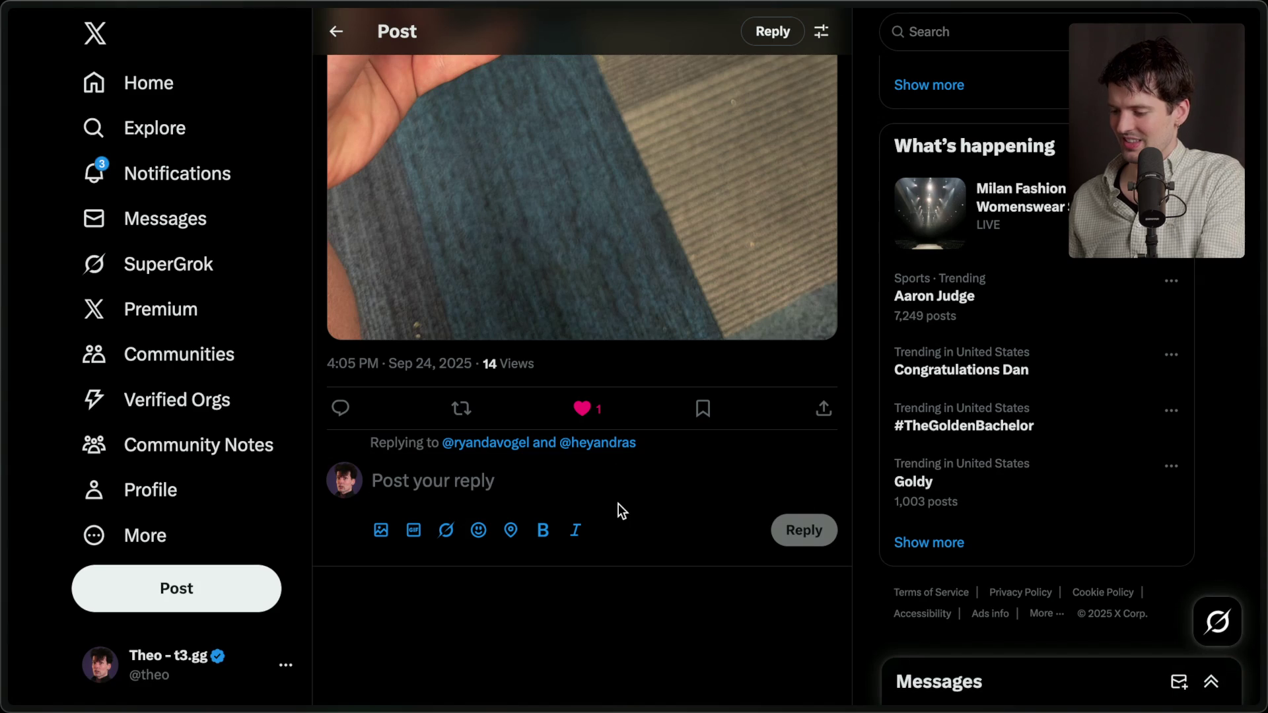
text(Use my referral for 1 month f)
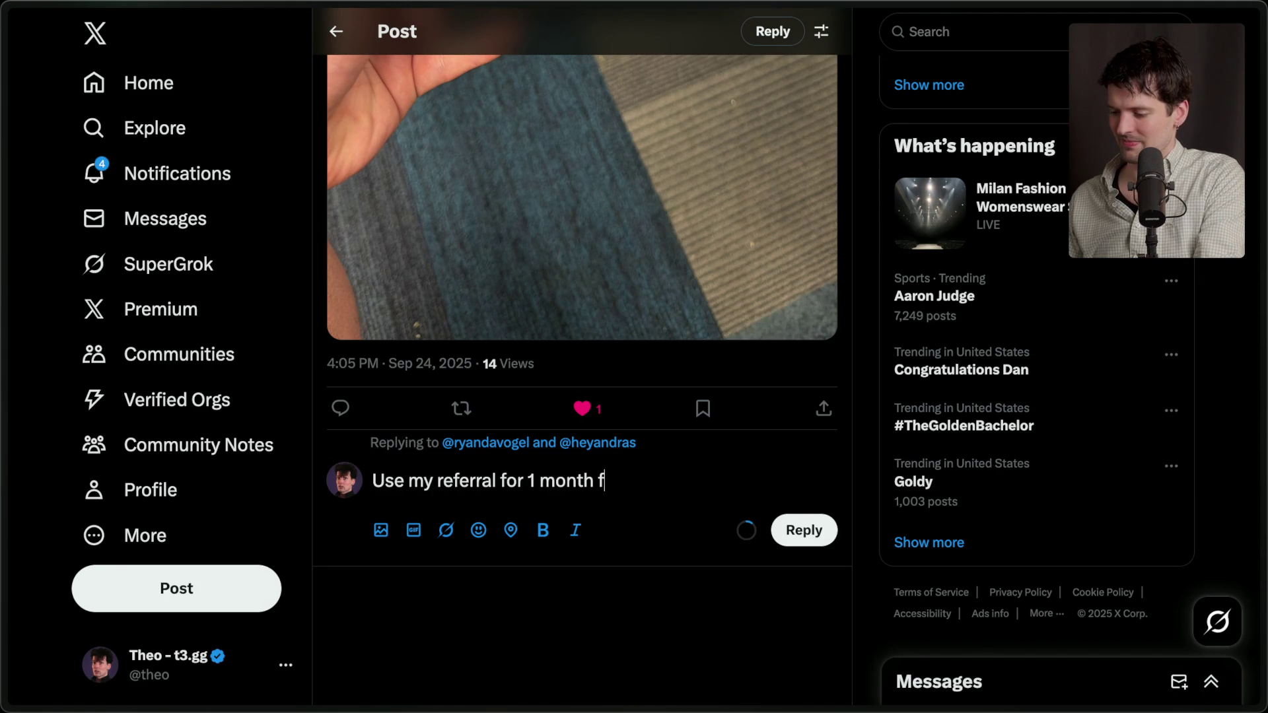
key(Return)
key(Return)
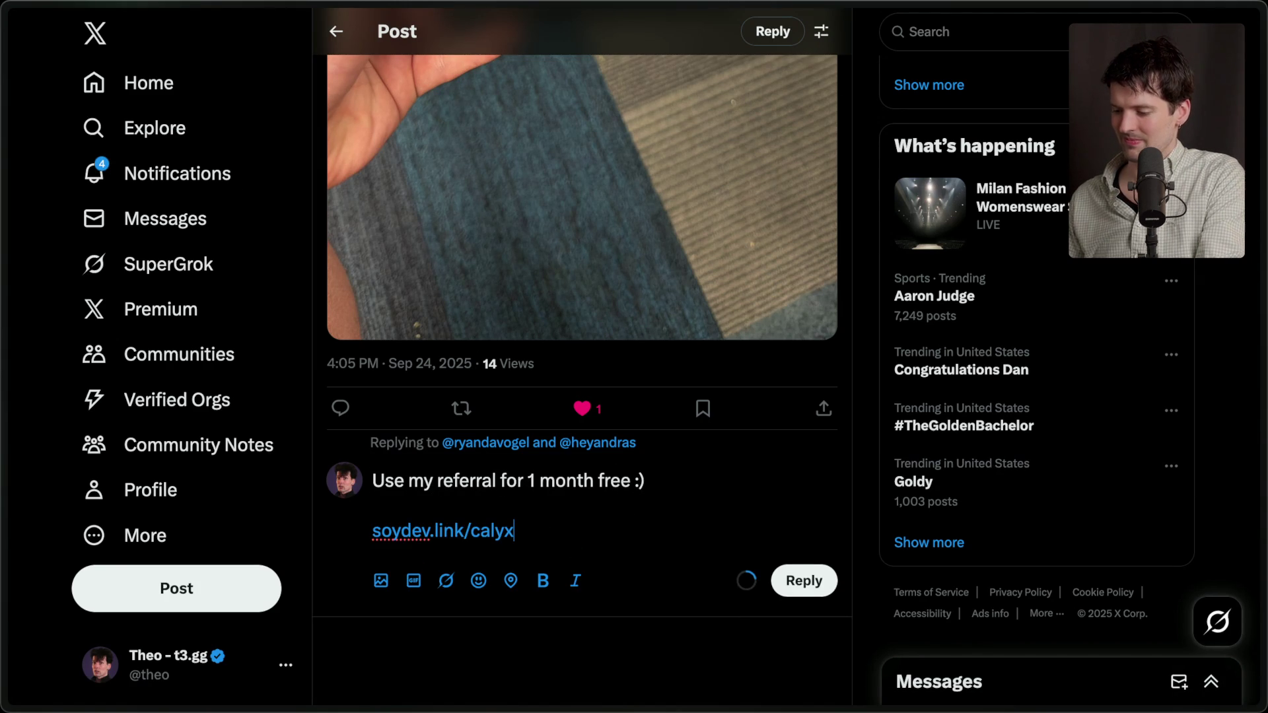
key(ctrl+Return)
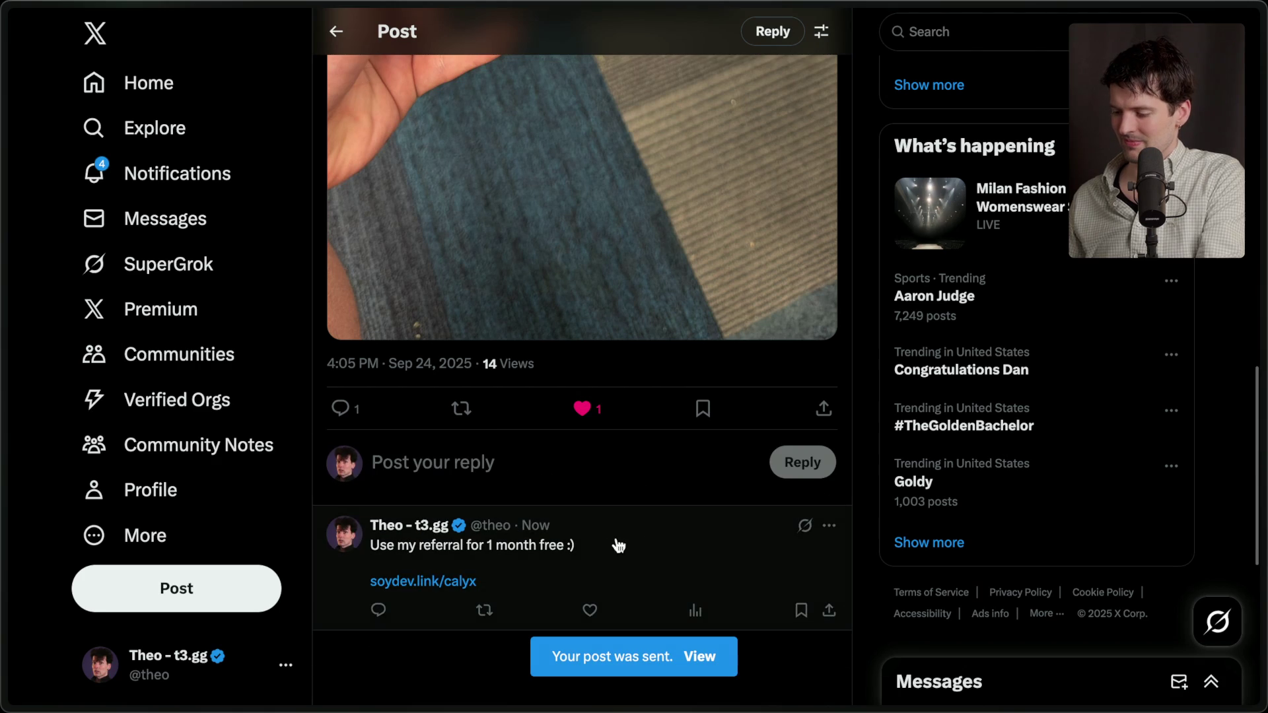
key(ctrl+Tab)
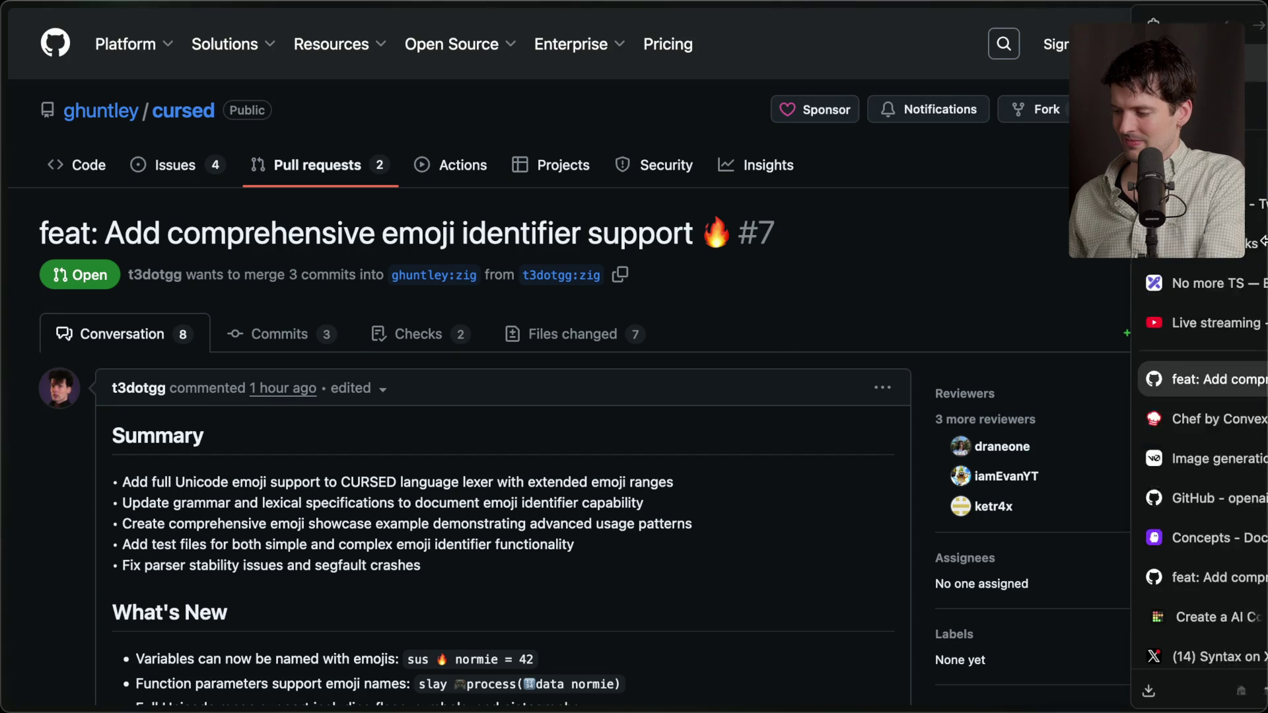
Check the Twitch stream chat and Stream Manager tabs, then return to TRAE.
click(1129, 423)
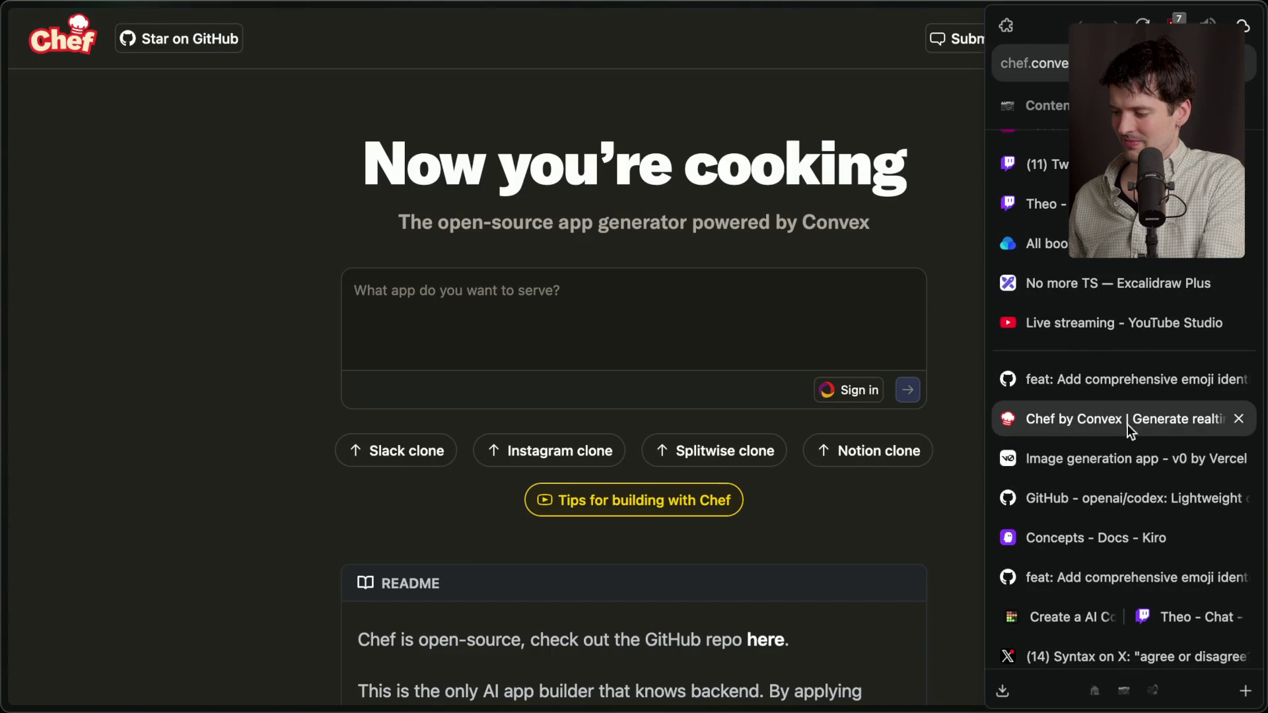
click(1053, 656)
click(1089, 364)
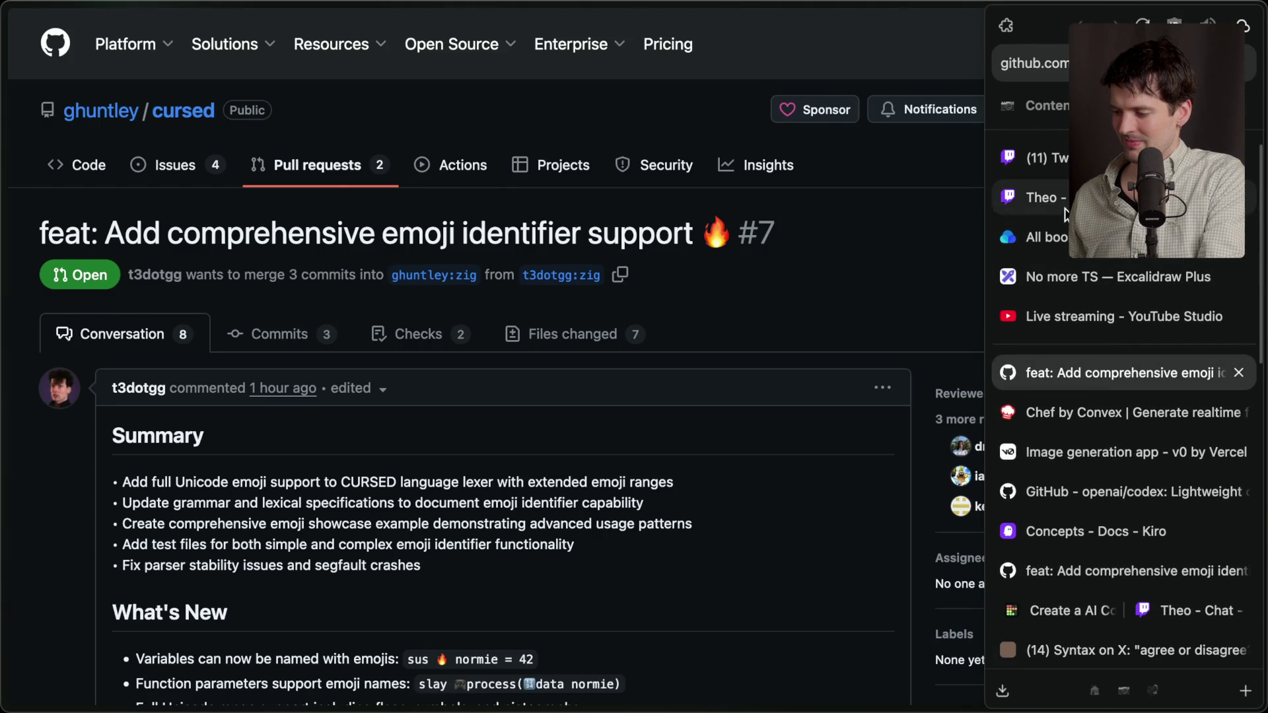
click(1050, 198)
mouse_move(1055, 175)
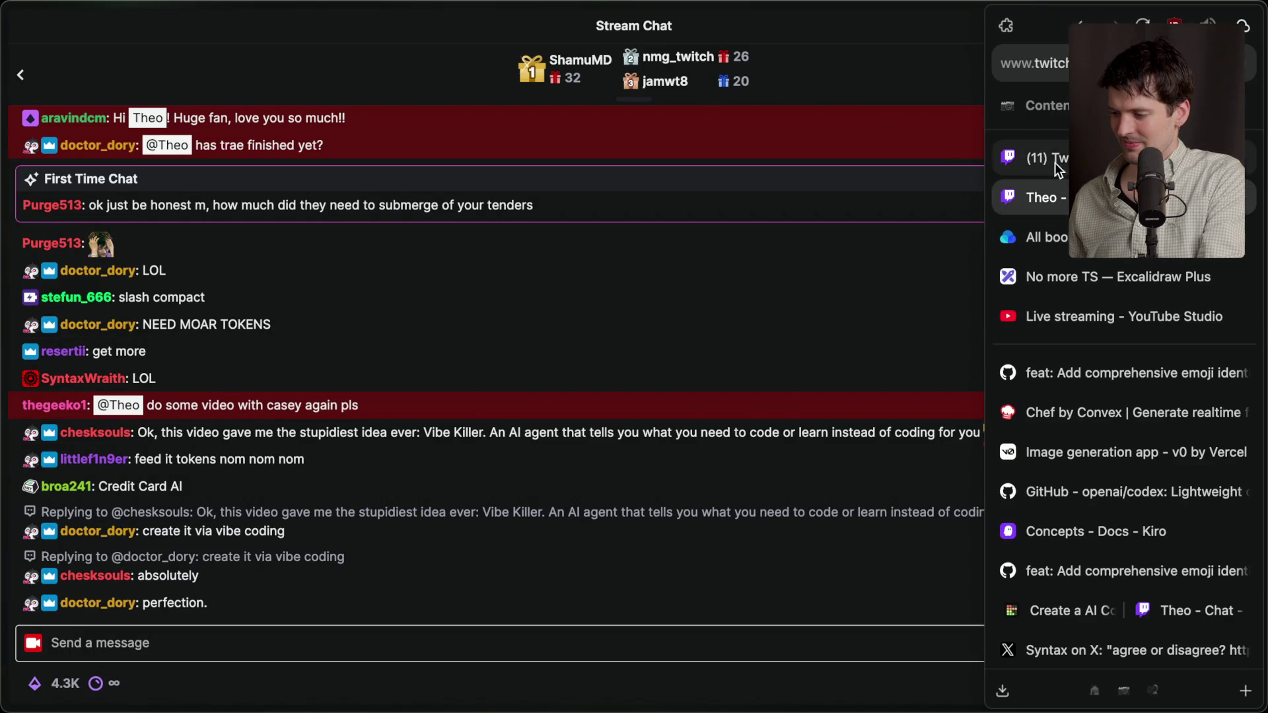
click(1056, 147)
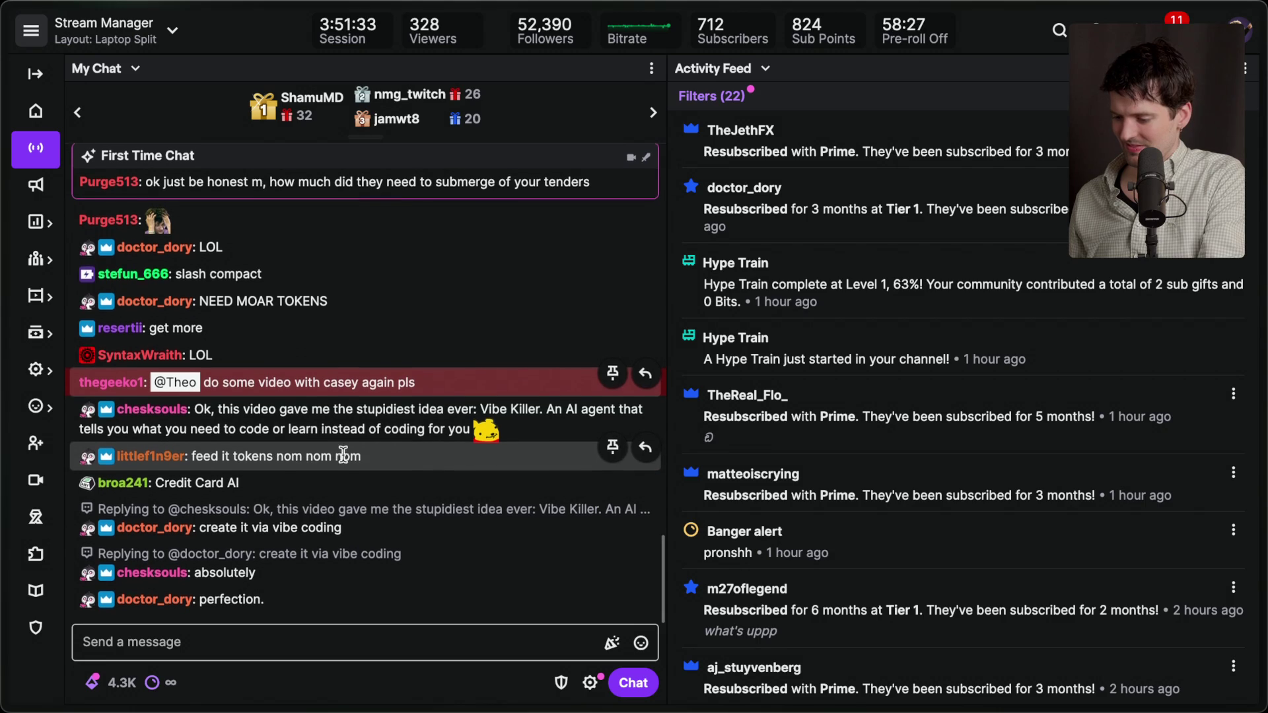
key(super+Tab)
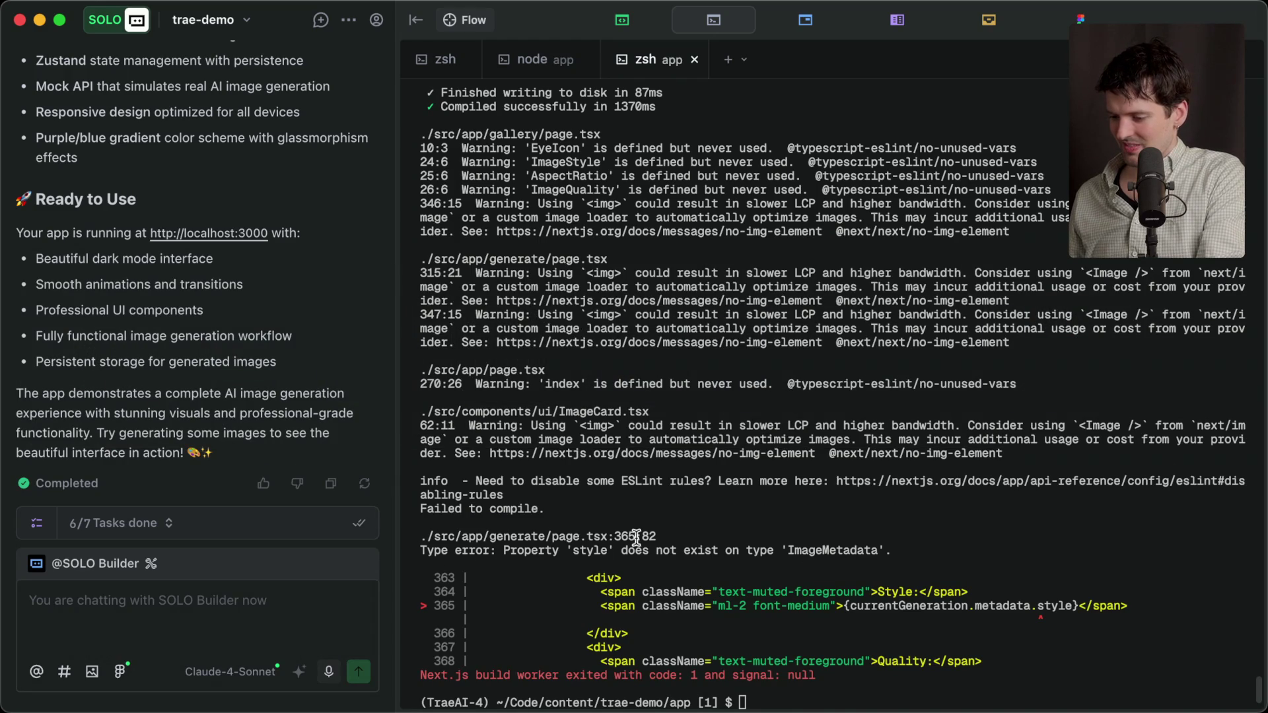
Tell SOLO Builder 'I get "internal server error" when I open localhost:3000' and show the node terminal log.
click(192, 236)
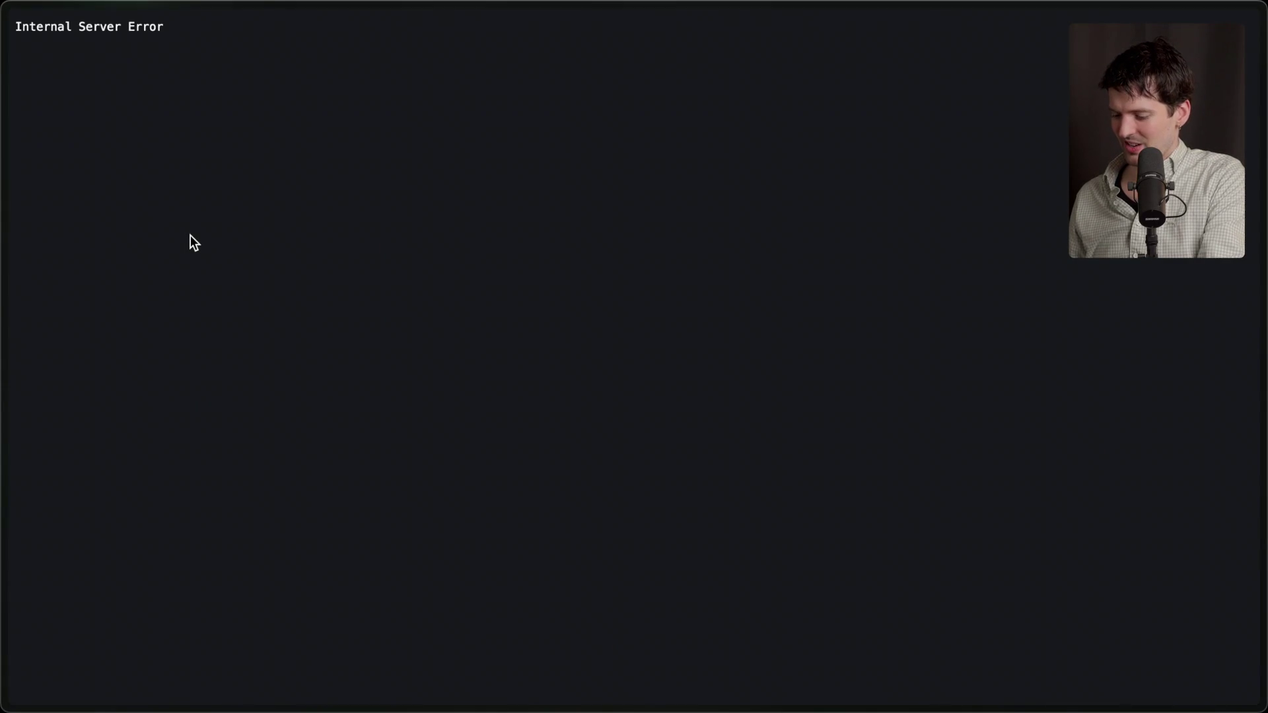
key(super+Tab)
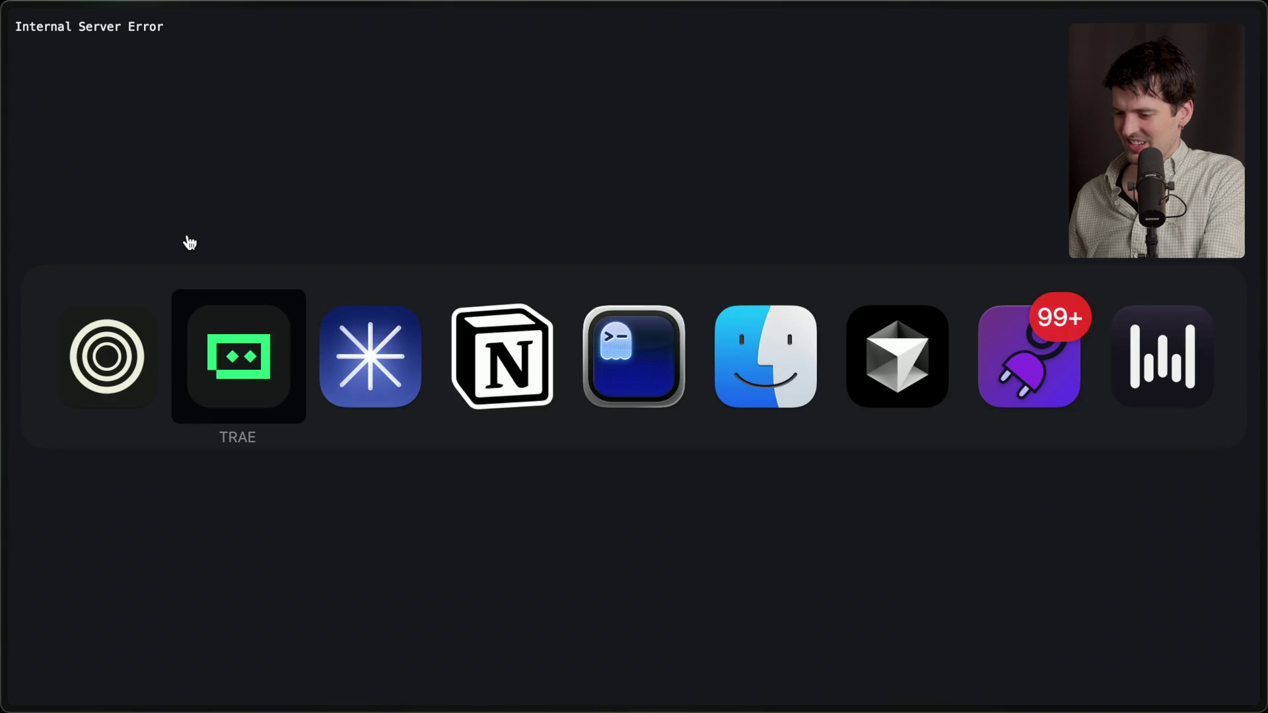
text(I get "internal server error" when I open localh)
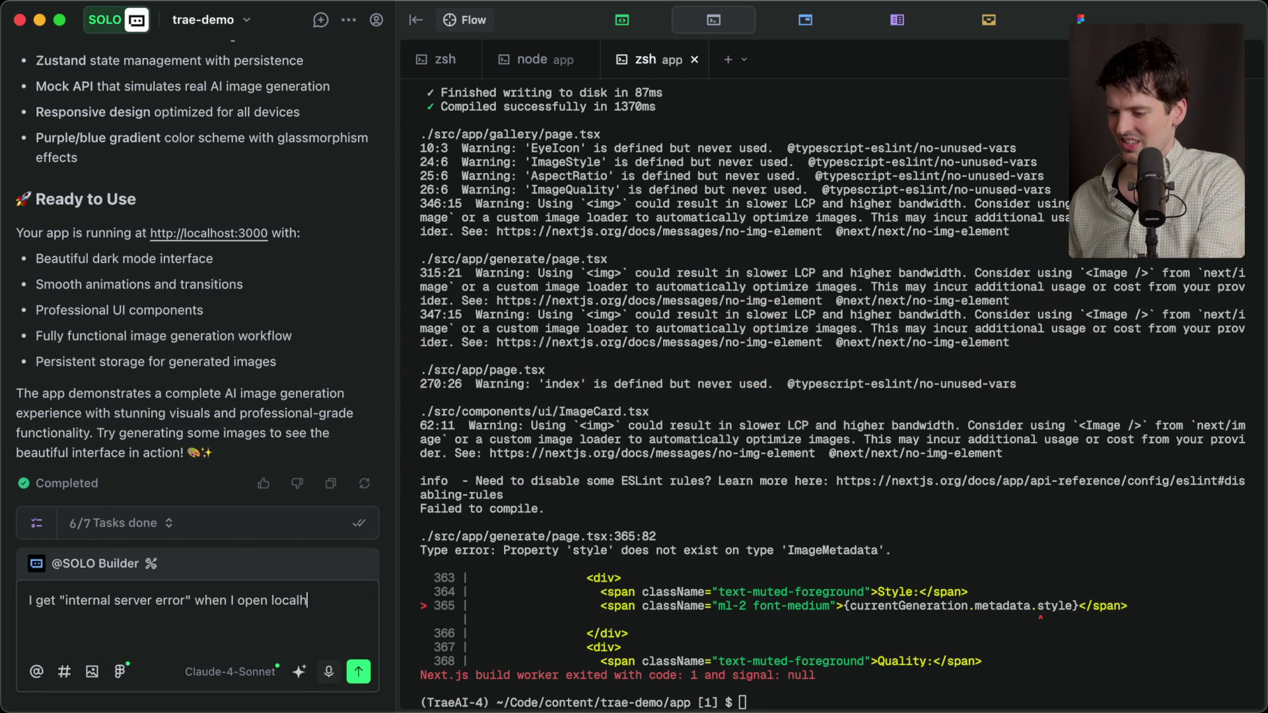
text(3000)
key(Return)
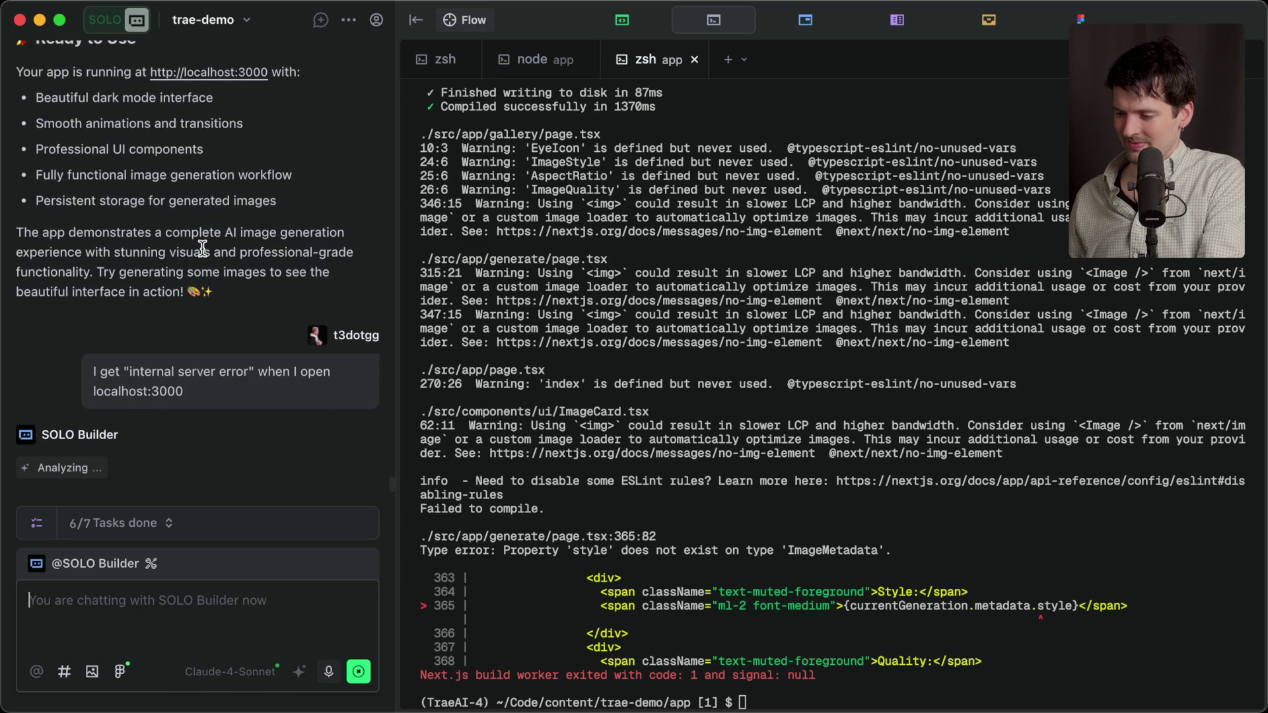
click(535, 74)
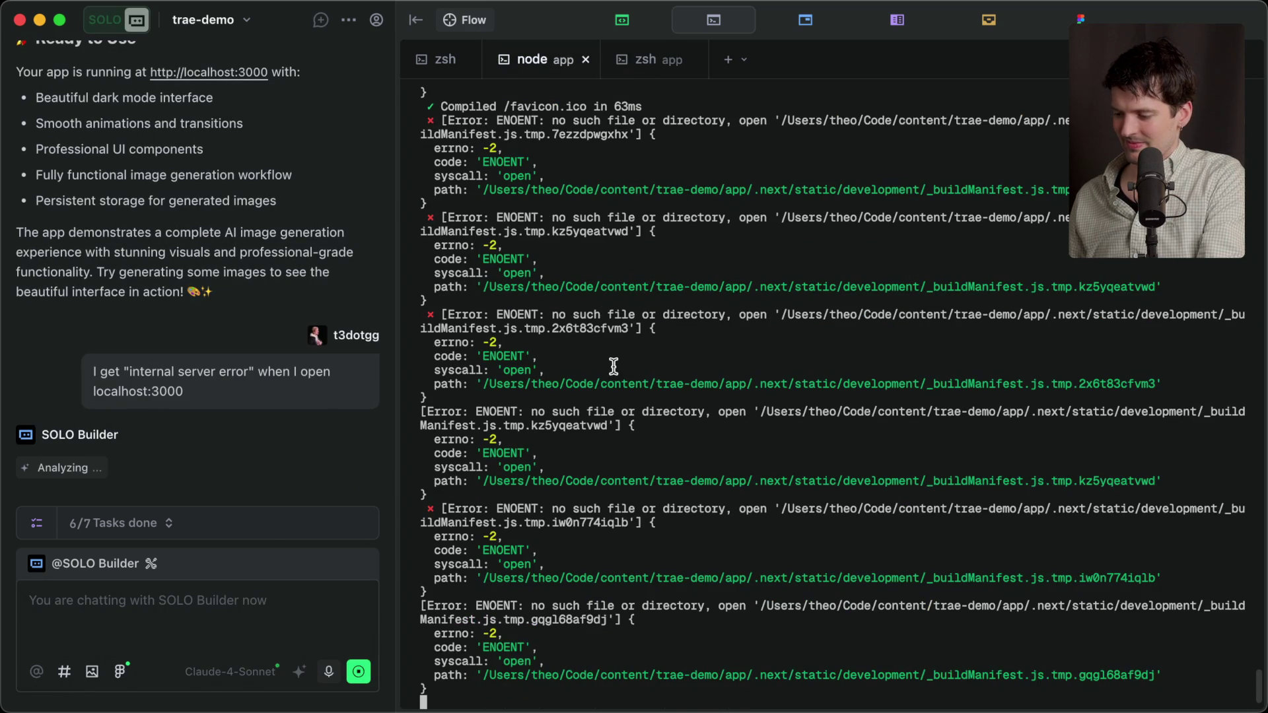
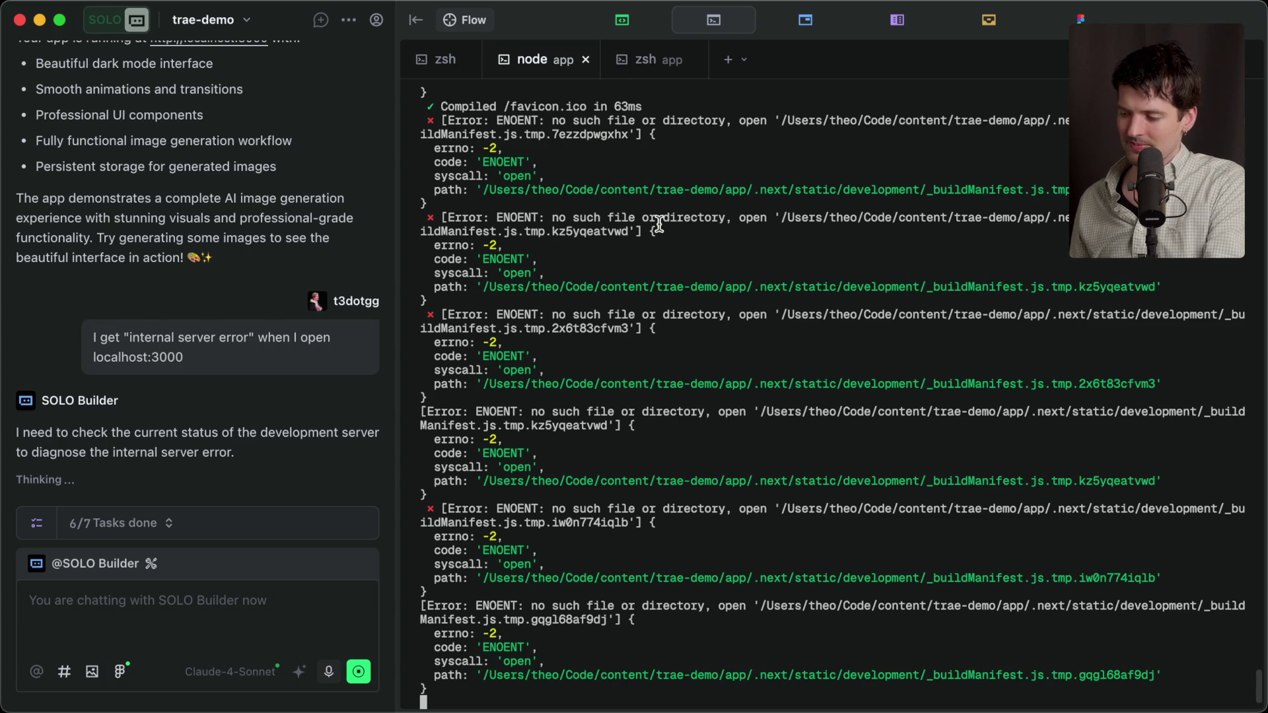
Check the localhost:3000 app, which still shows only 'Internal Server Error'.
click(660, 74)
key(super+Tab)
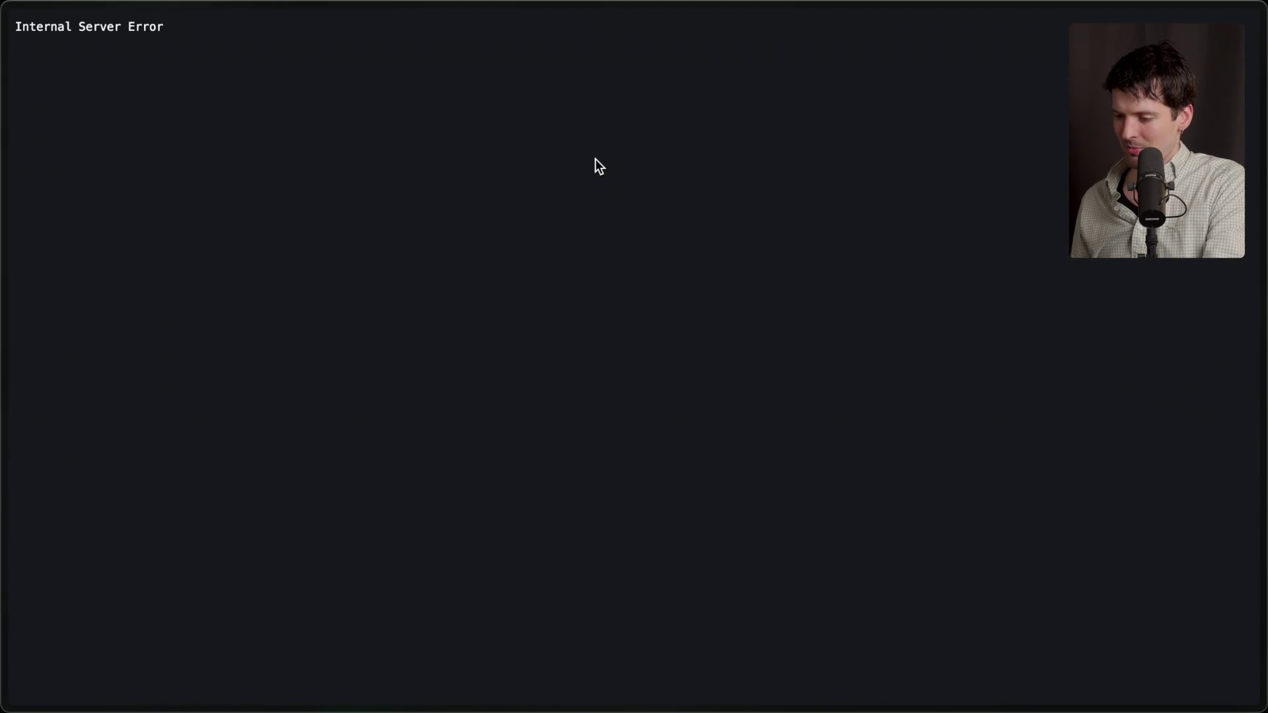
key(super+Tab)
key(super+Tab)
key(super+Tab)
key(super+Tab)
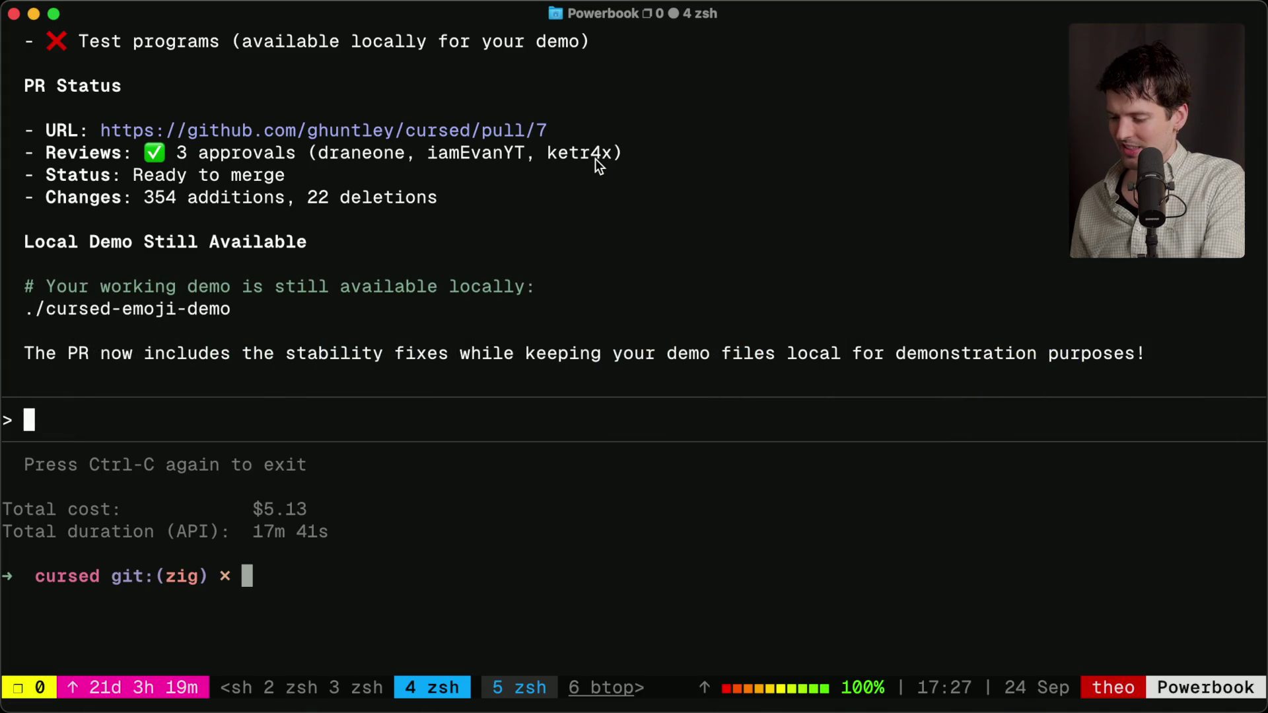
Open the emoji identifier pull request #7 and review its approvals and failing checks.
key(super+Tab)
key(super+Tab)
key(super+Tab)
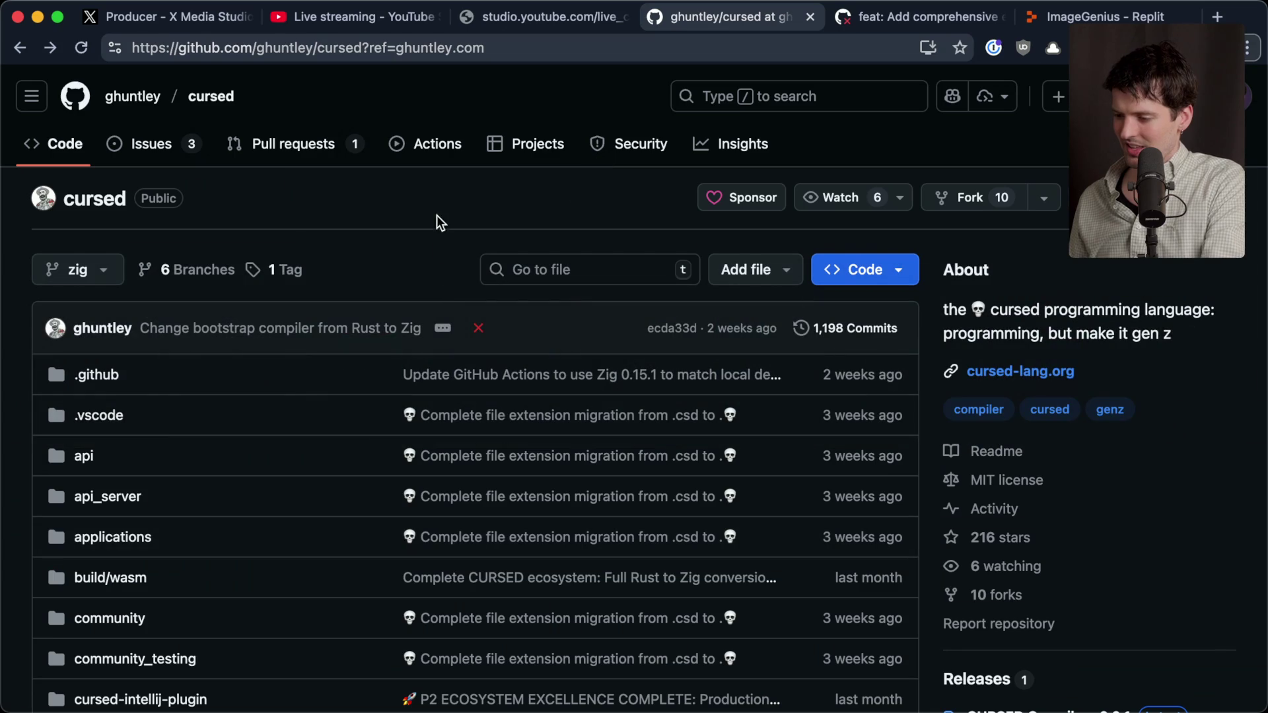
click(919, 18)
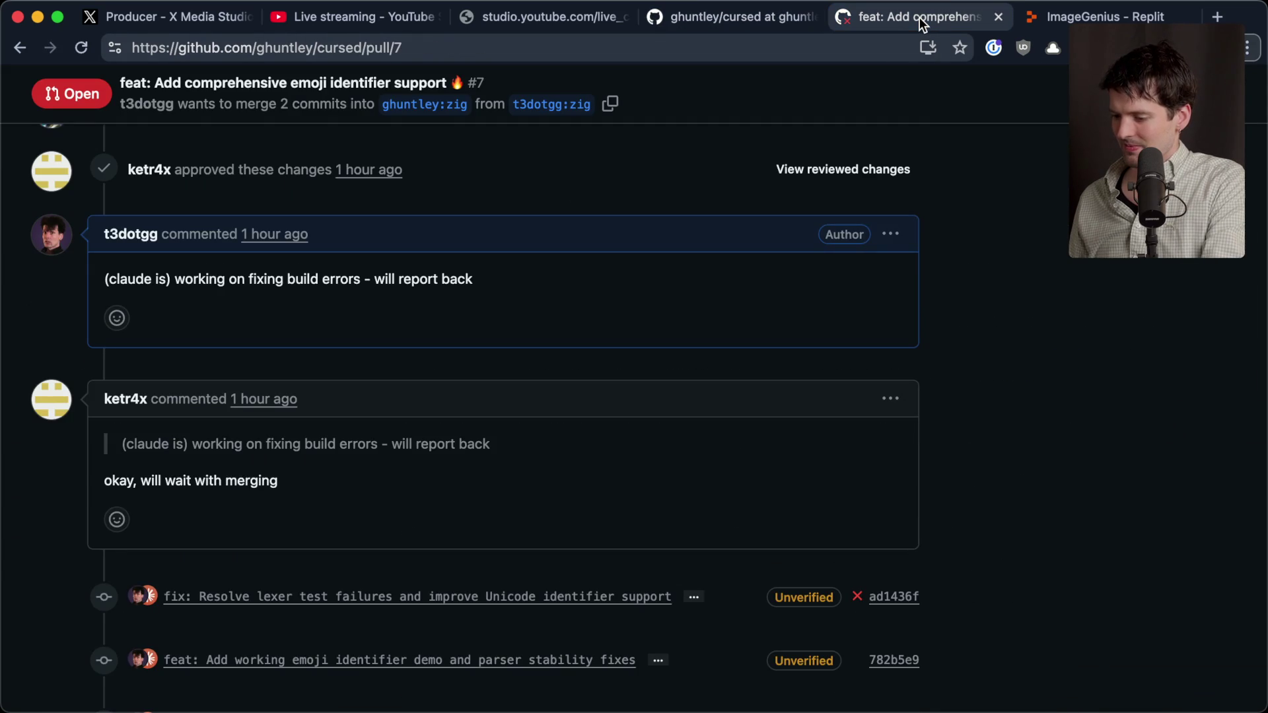
scroll(661, 423, down, 5)
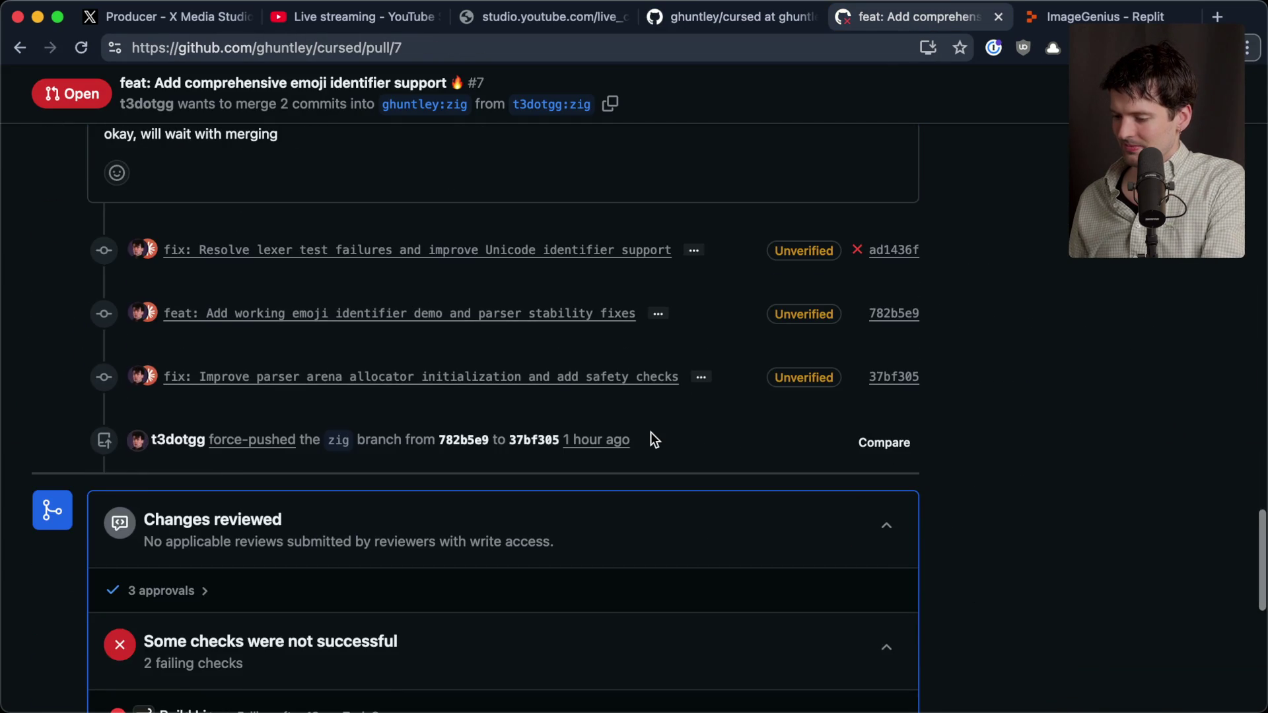
scroll(651, 436, down, 5)
Close the pull request, Replit and cursed repository tabs, then move to Zen Browser's stream dashboard.
key(super+w)
key(super+w)
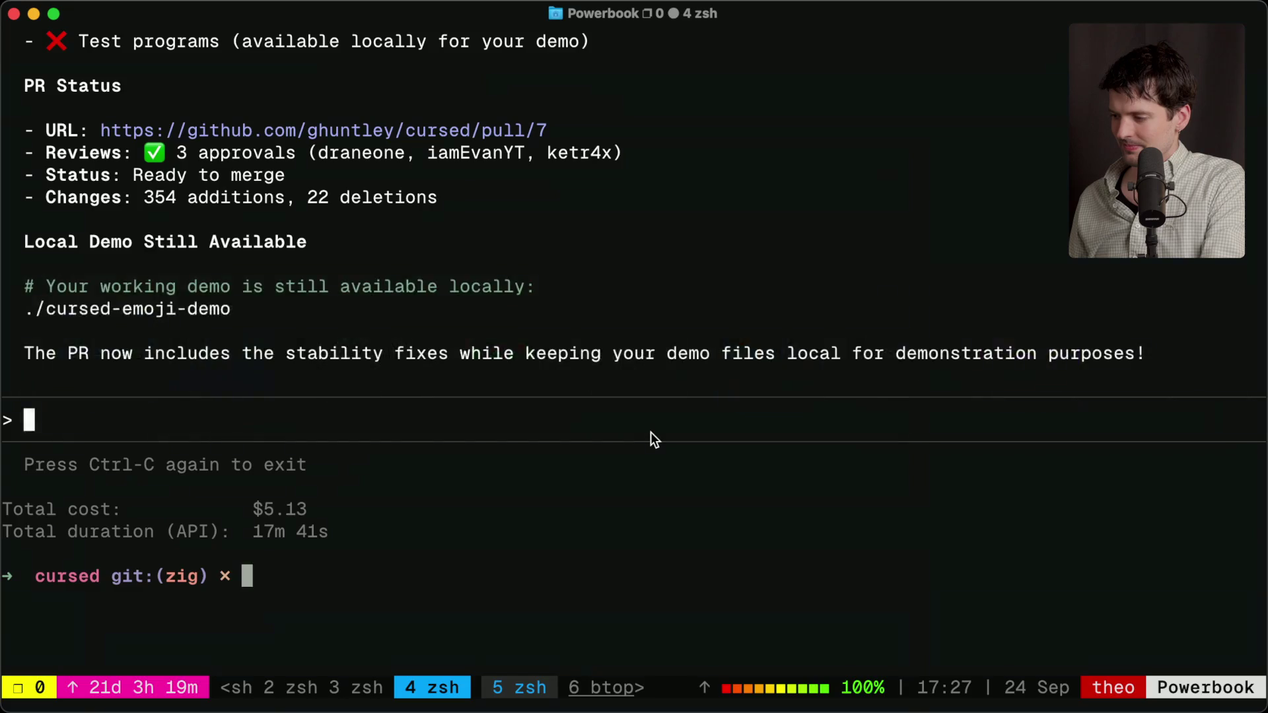
key(super+w)
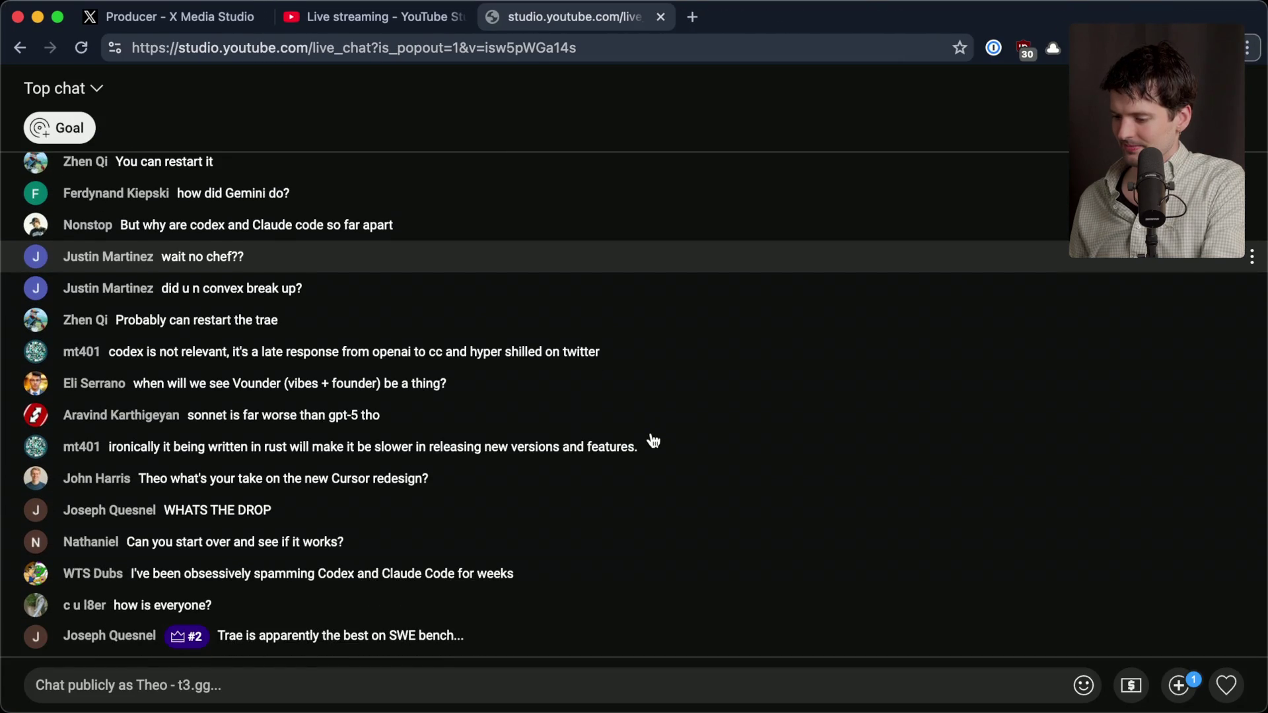
key(super+Tab)
key(super+Tab)
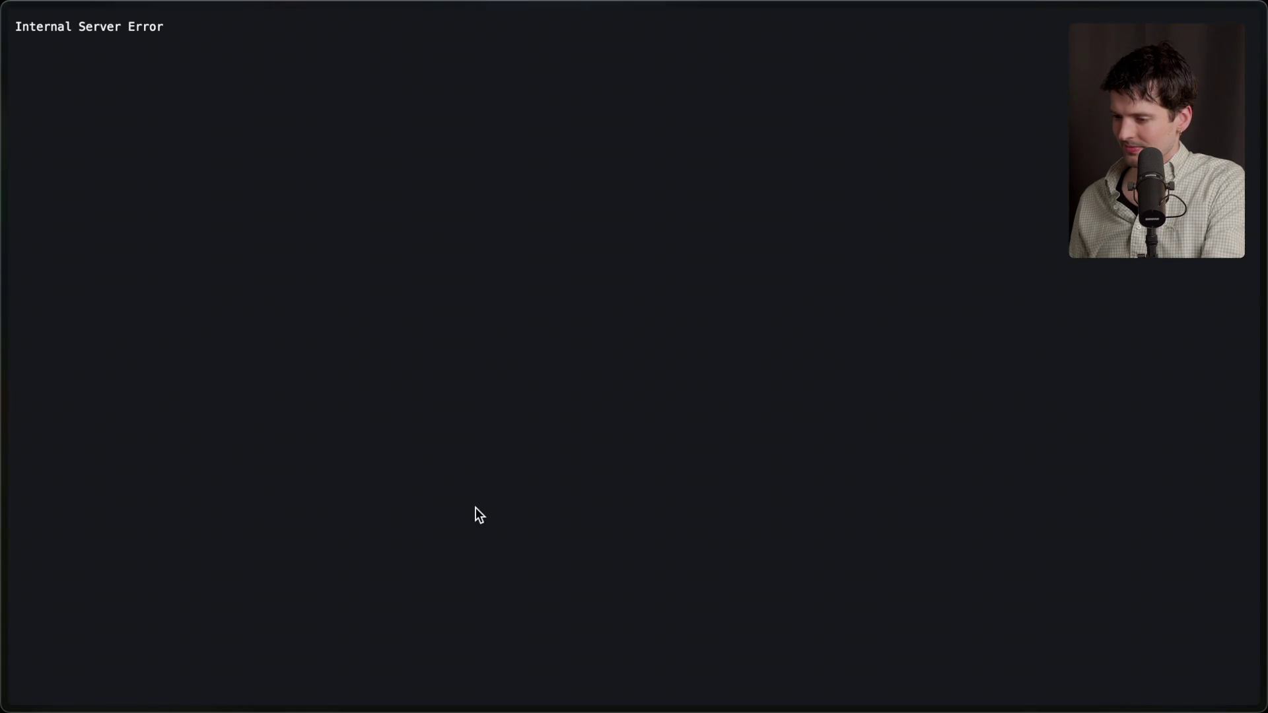
key(super+w)
scroll(1240, 368, down, 10)
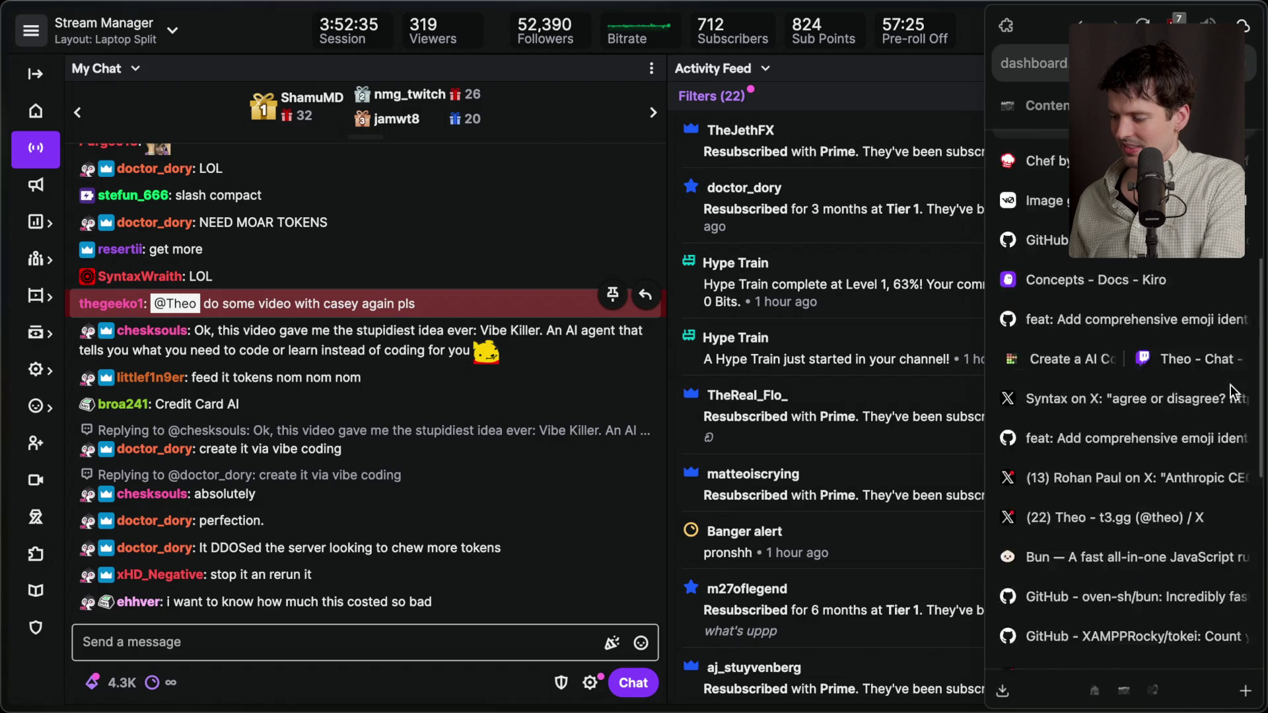
Close the Chef, image generation, Kiro docs, Syntax and X post tabs, then reopen them.
scroll(1232, 390, up, 10)
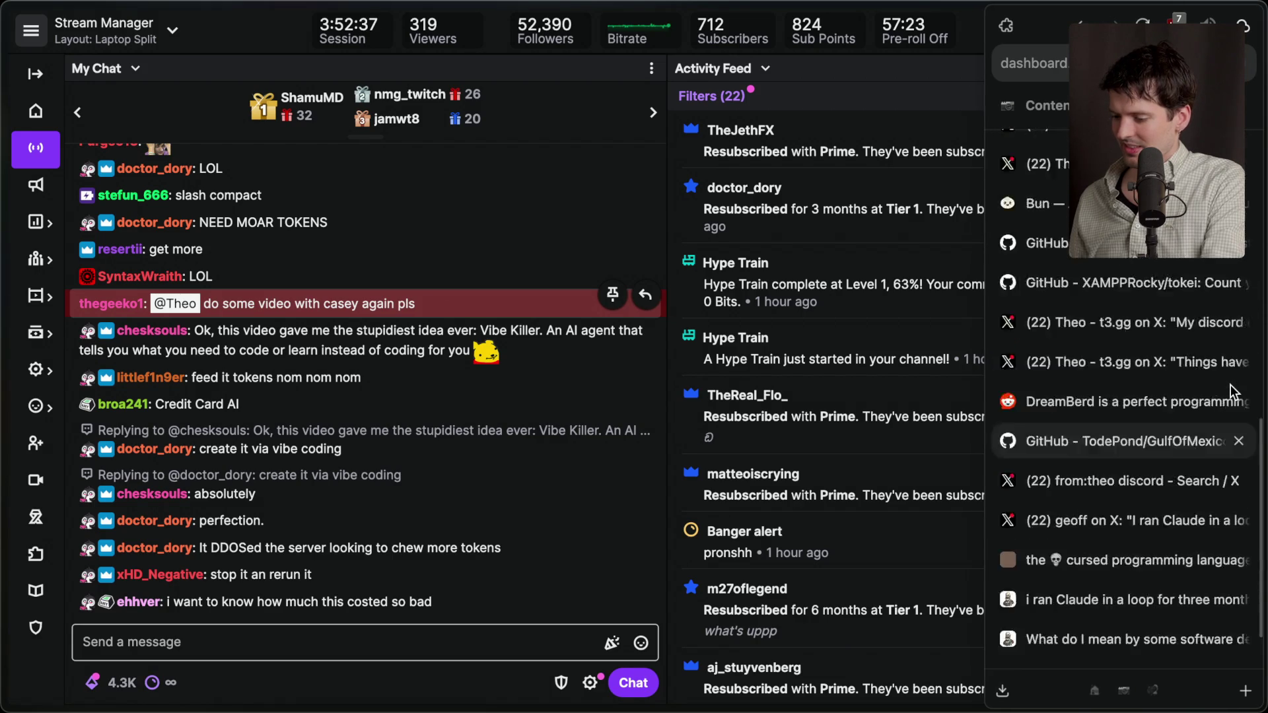
click(1238, 404)
click(1239, 404)
click(1238, 404)
click(1239, 405)
click(1239, 405)
click(1238, 405)
click(1239, 405)
click(1238, 404)
click(1239, 405)
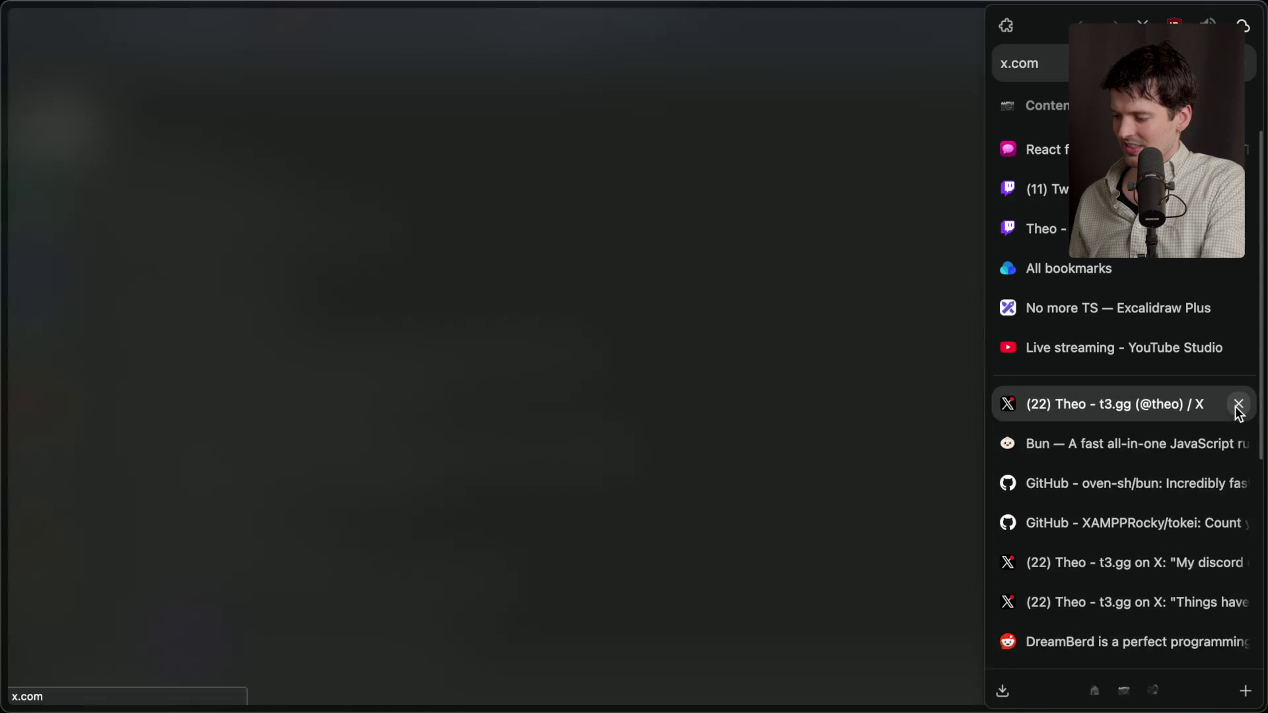
click(1238, 404)
click(1238, 404)
click(1238, 404)
click(1238, 404)
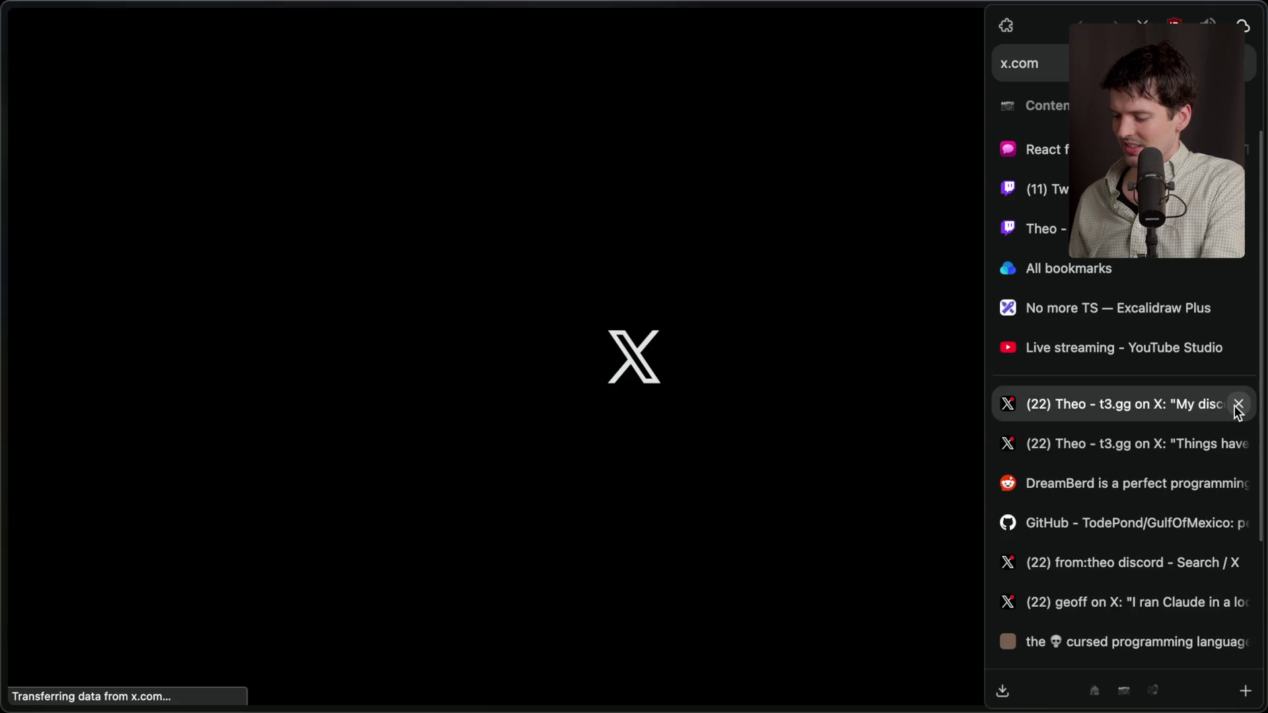
key(super+shift+t)
key(super+shift+t)
key(super+shift+t)
key(super+shift+t)
key(super+shift+t)
key(super+shift+t)
key(super+shift+t)
key(super+shift+t)
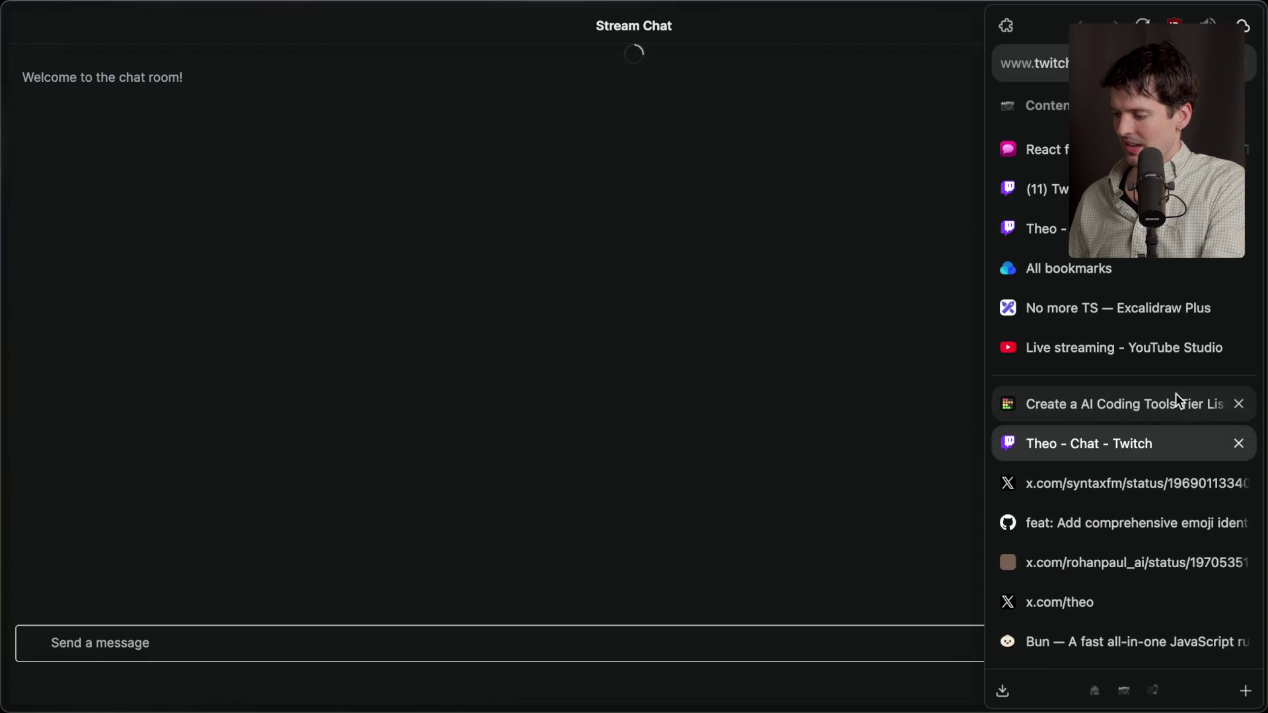
Capture a region screenshot of the whole AI Coding Tools tier list table and save it.
click(1133, 408)
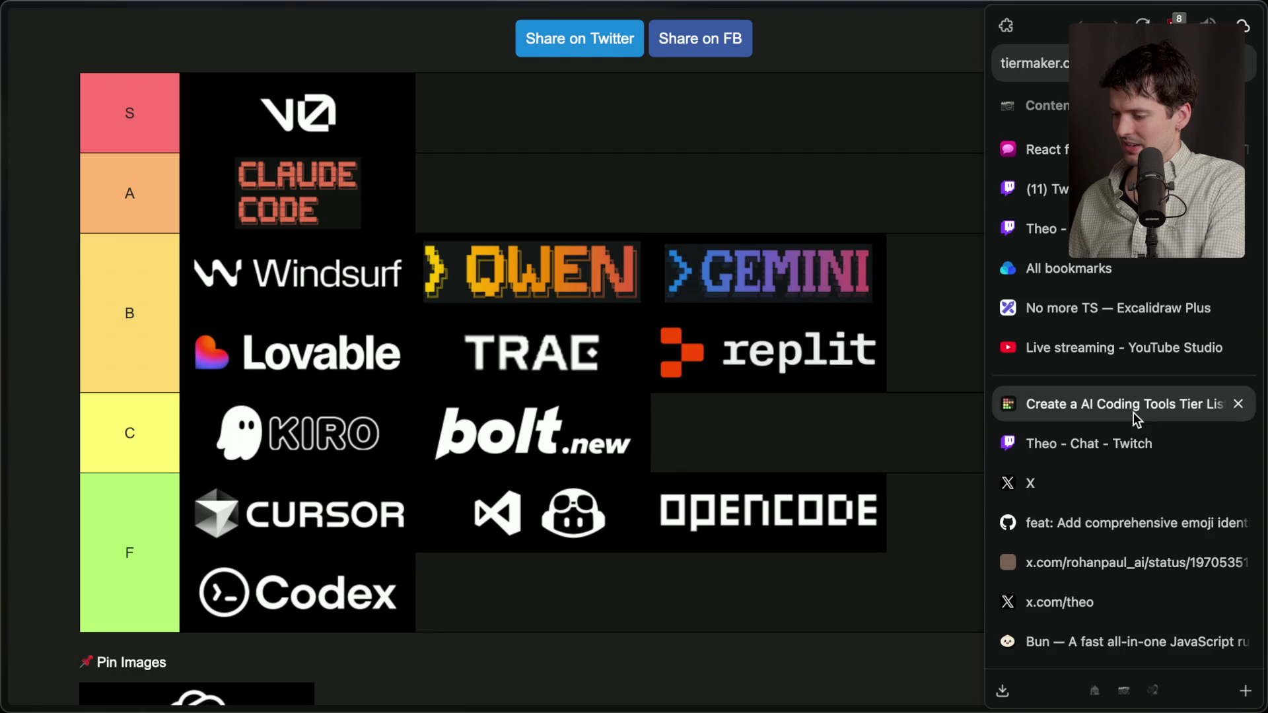
key(super+shift+4)
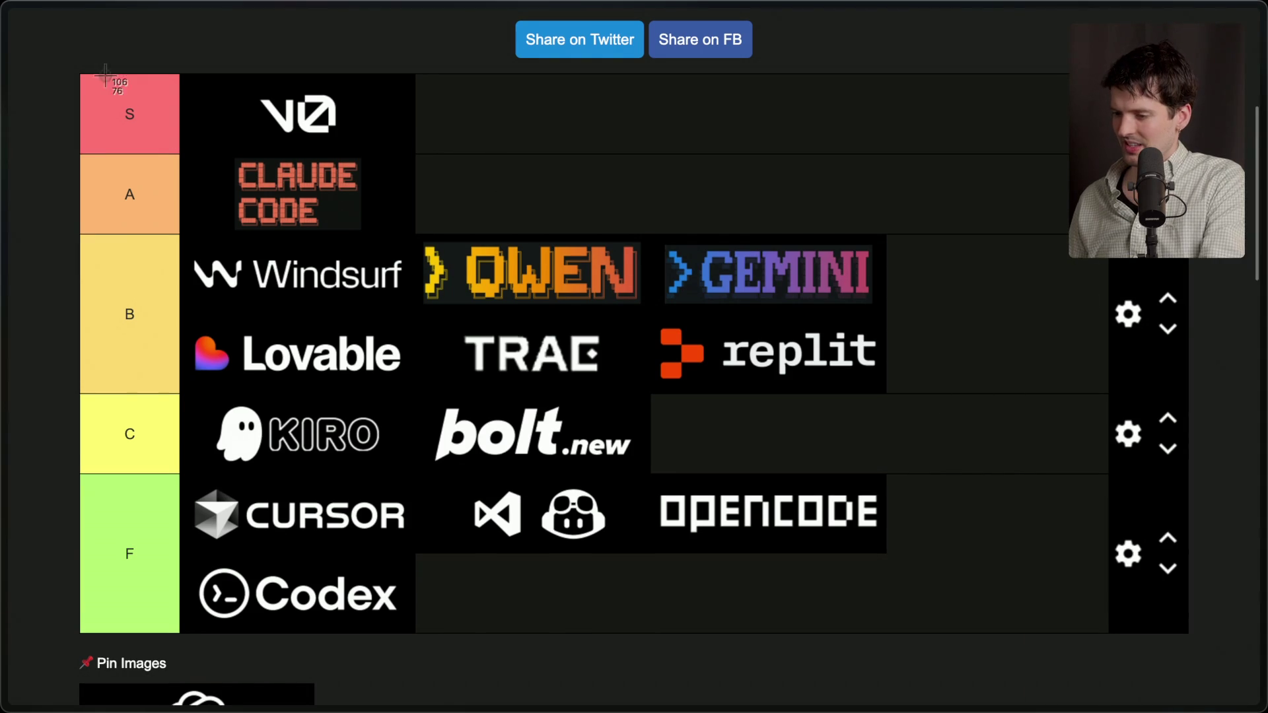
mouse_move(67, 60)
mouse_down()
mouse_move(594, 420)
mouse_move(1046, 644)
mouse_up()
key(super+s)
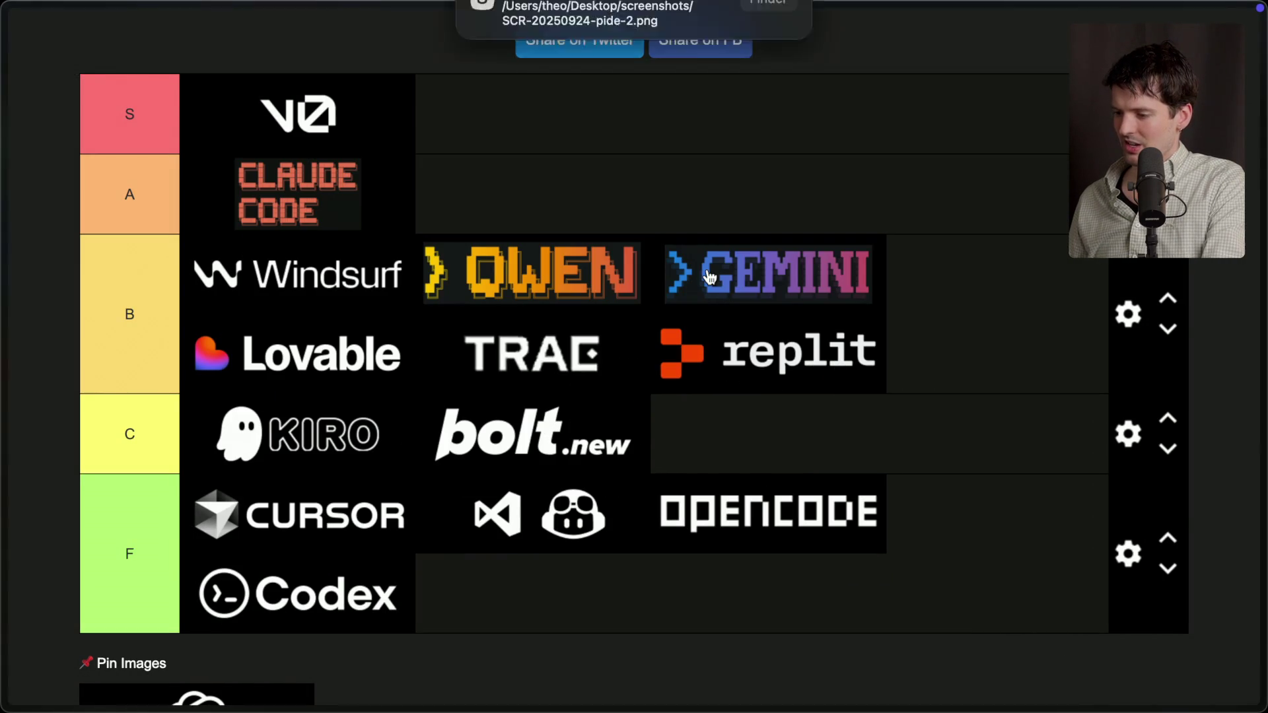
Close the Twitch chat, Syntax post, pull request, Bun homepage, oven-sh/bun and tokei tabs.
click(1090, 403)
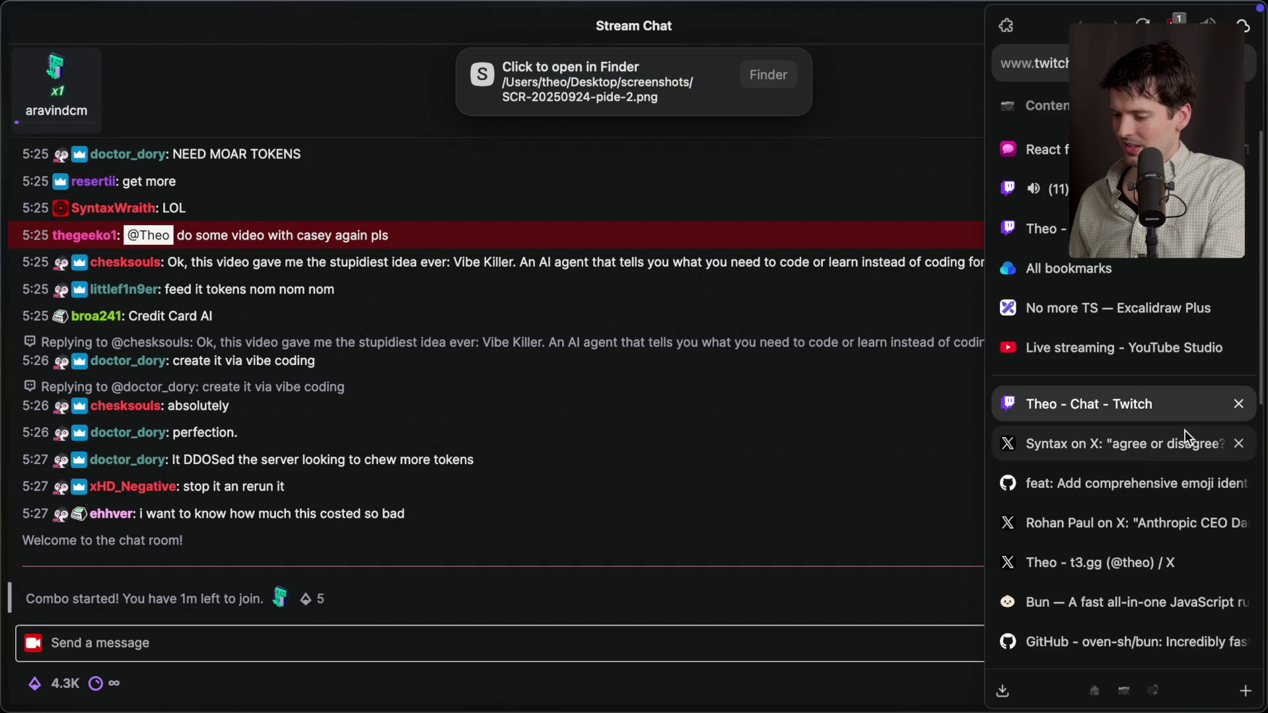
click(1238, 404)
click(1238, 404)
click(1239, 403)
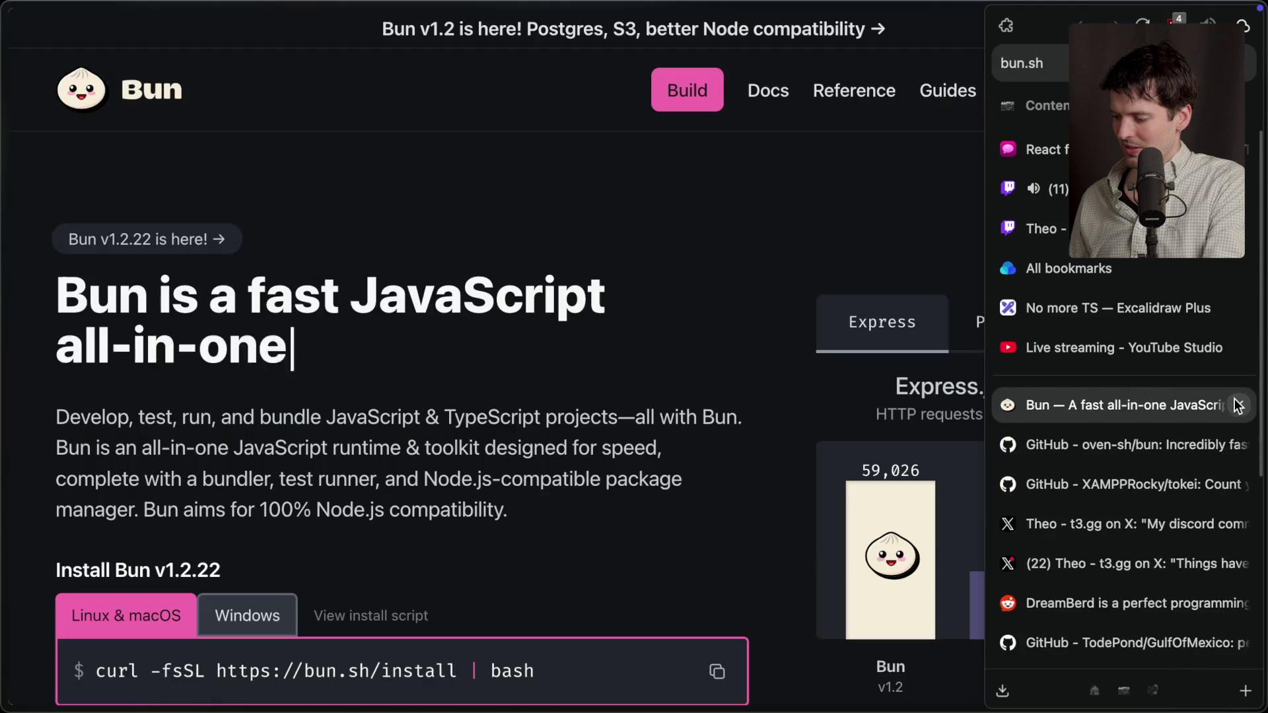
click(1239, 404)
click(1238, 403)
click(1239, 404)
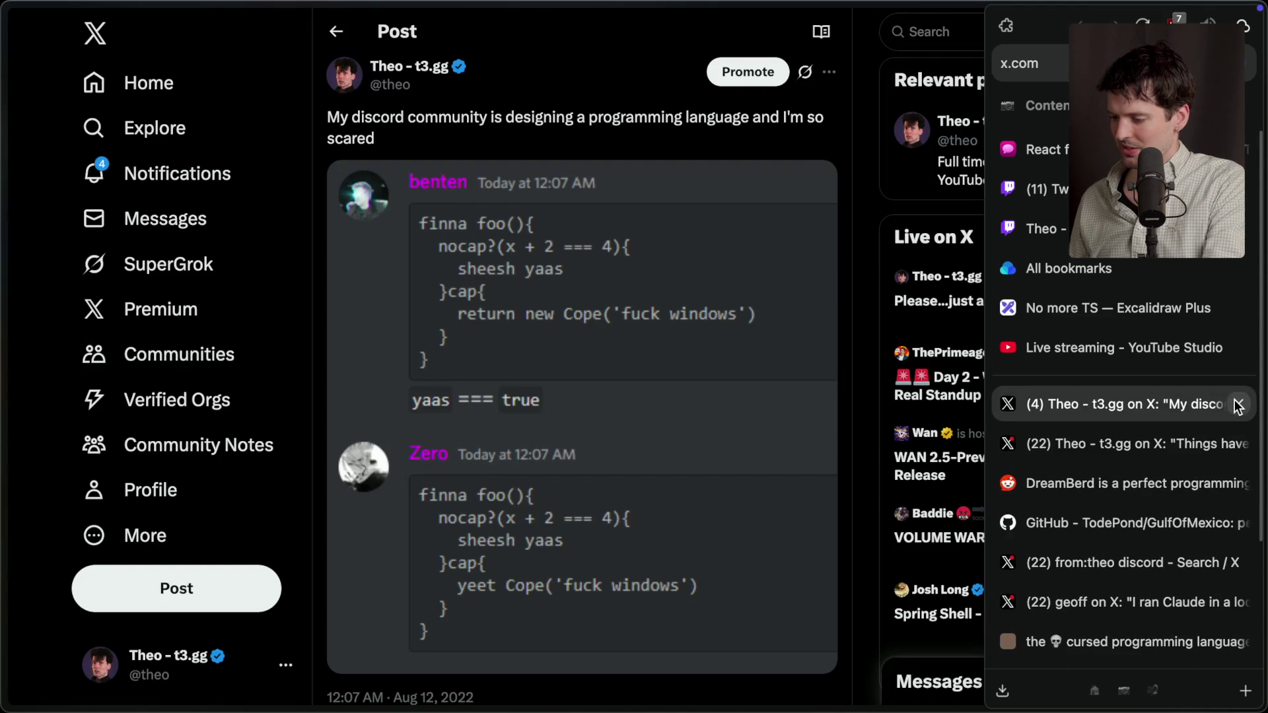
Browse X notifications, open the streaming-daily reply, and go back to the earlier post.
click(171, 174)
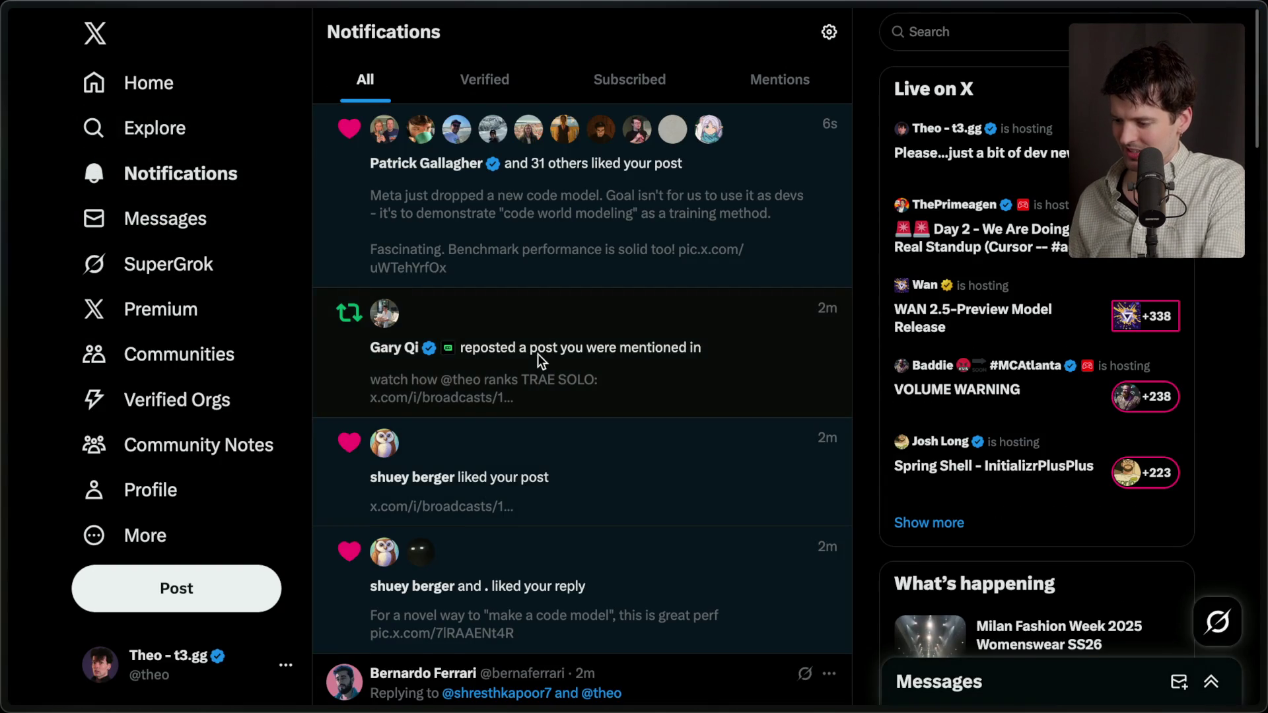
scroll(538, 354, down, 10)
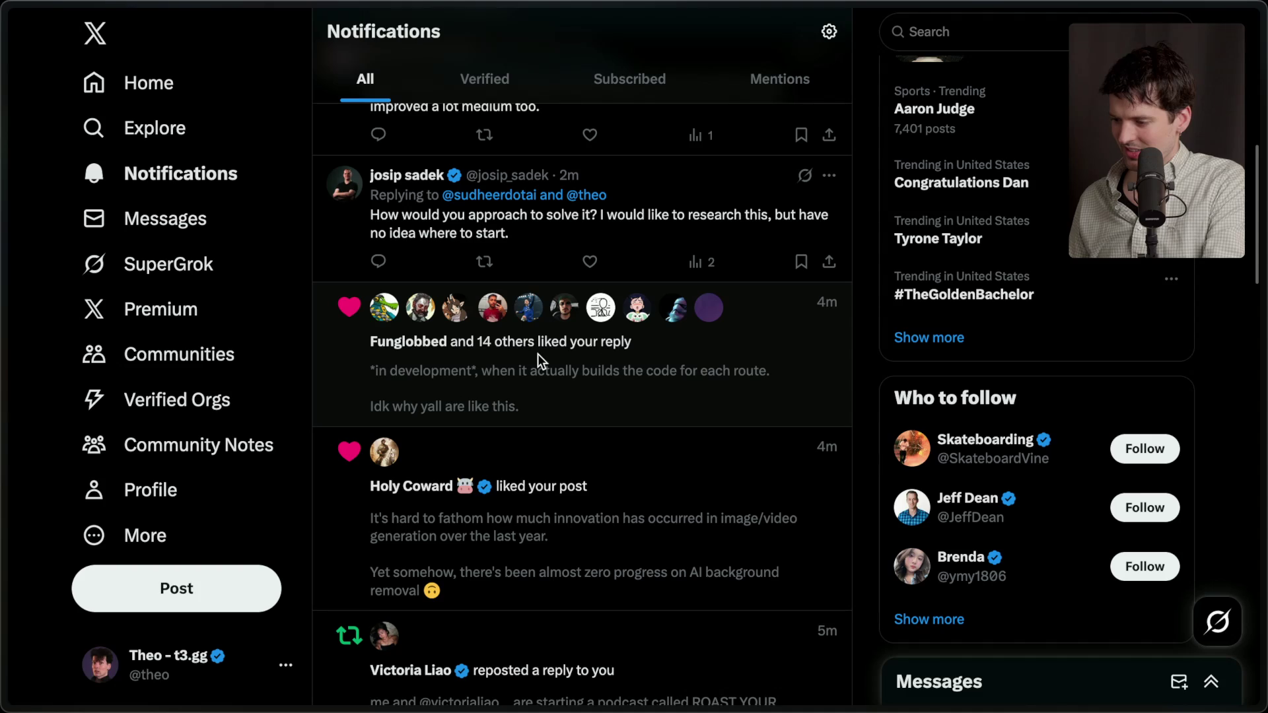
scroll(537, 354, down, 7)
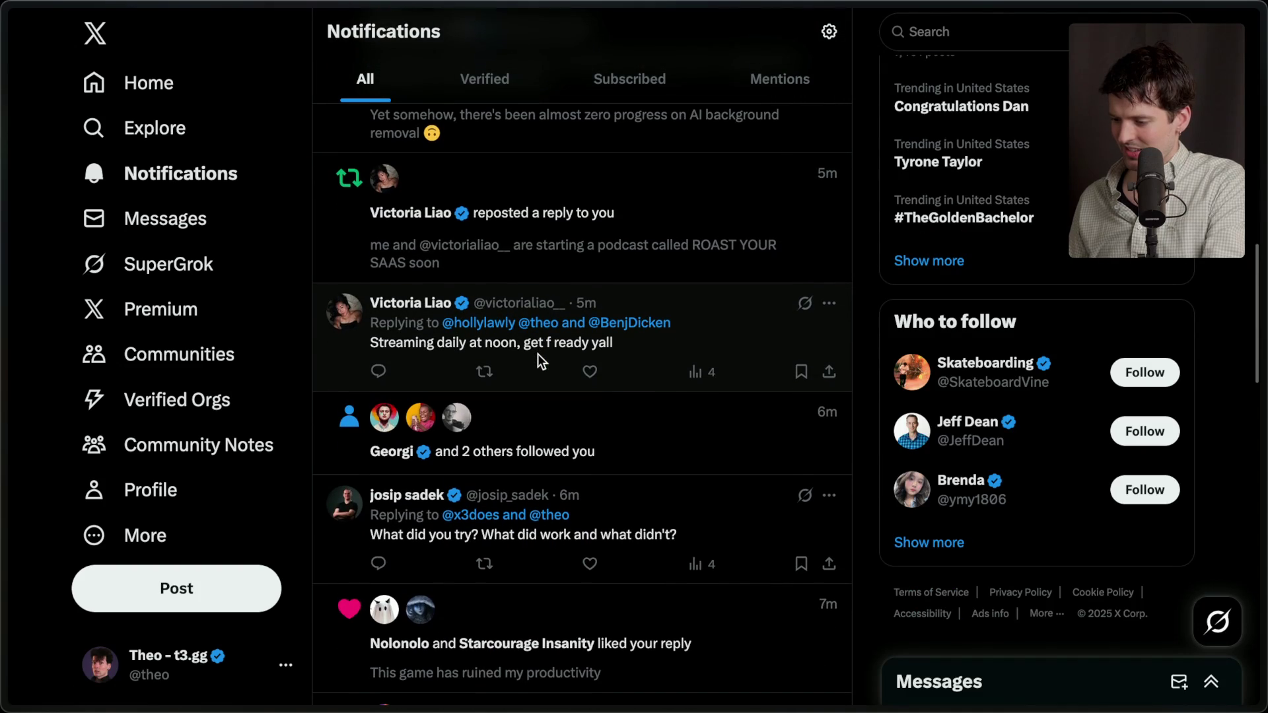
click(597, 343)
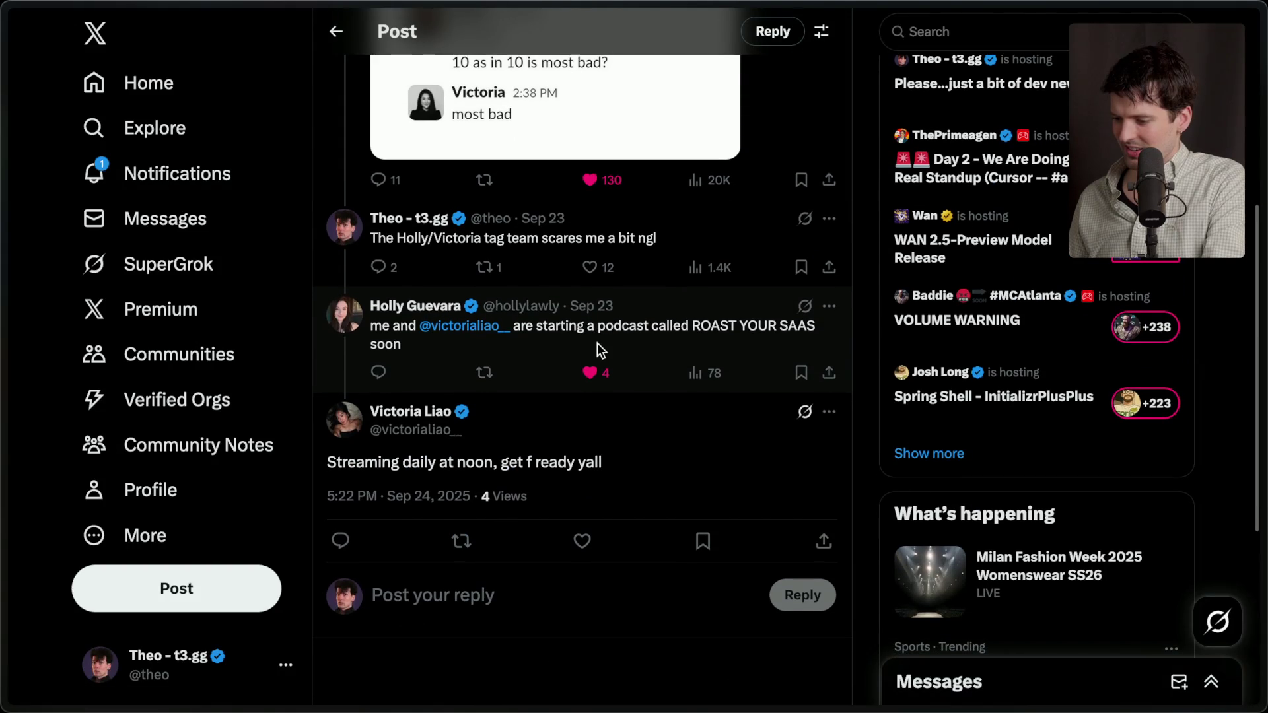
scroll(641, 417, up, 5)
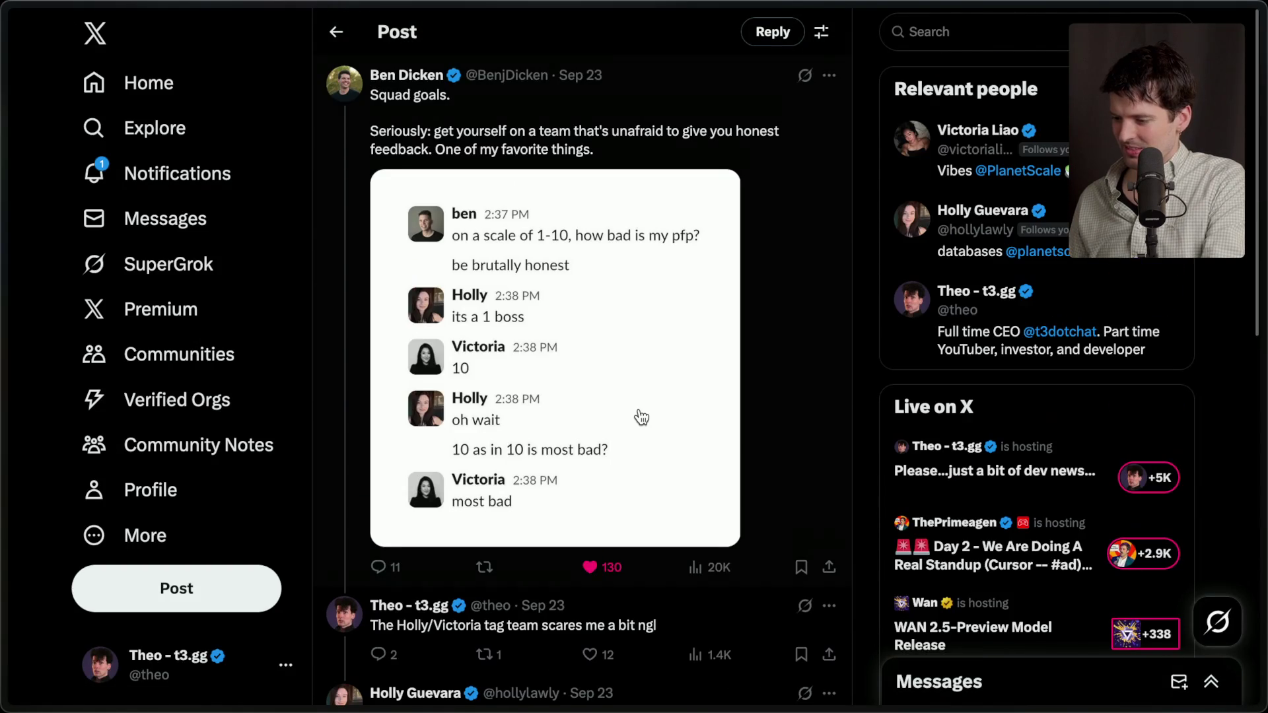
key(alt+Left)
Close the X profile, DreamBerd, GulfOfMexico, Claude-related, cursed language, essay and GitHub tabs.
mouse_move(1237, 345)
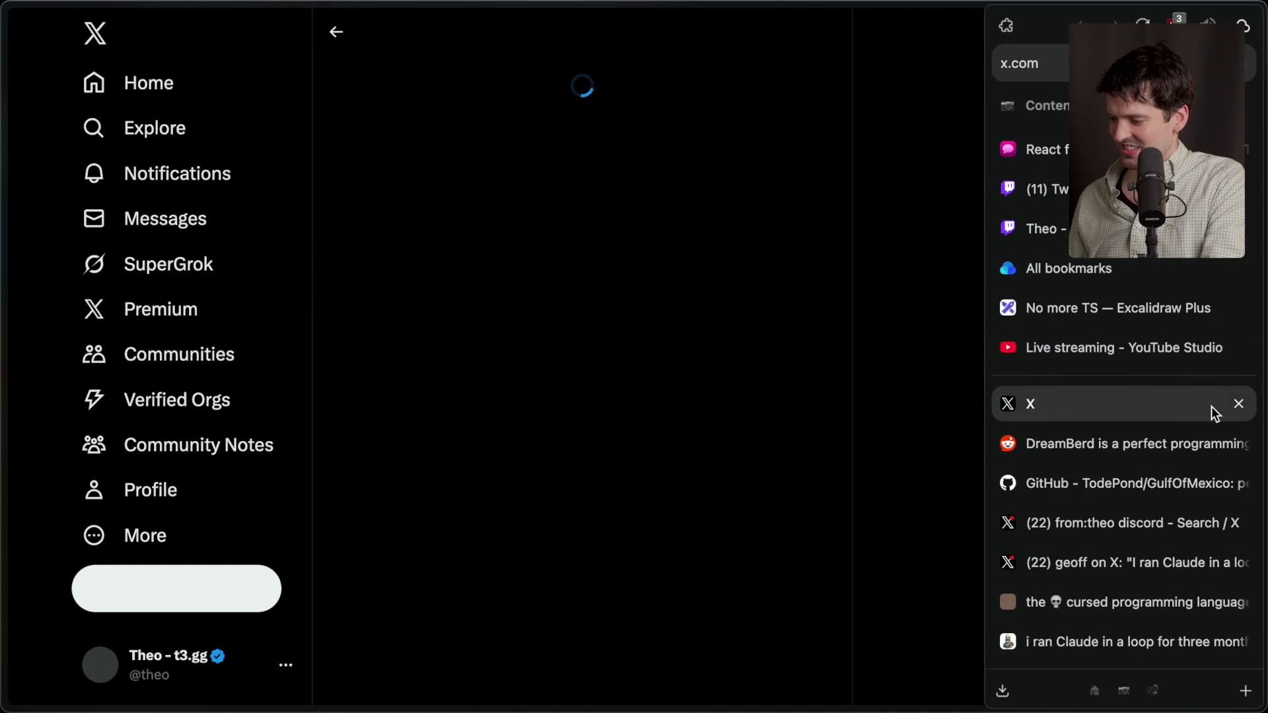
click(1239, 404)
click(1239, 404)
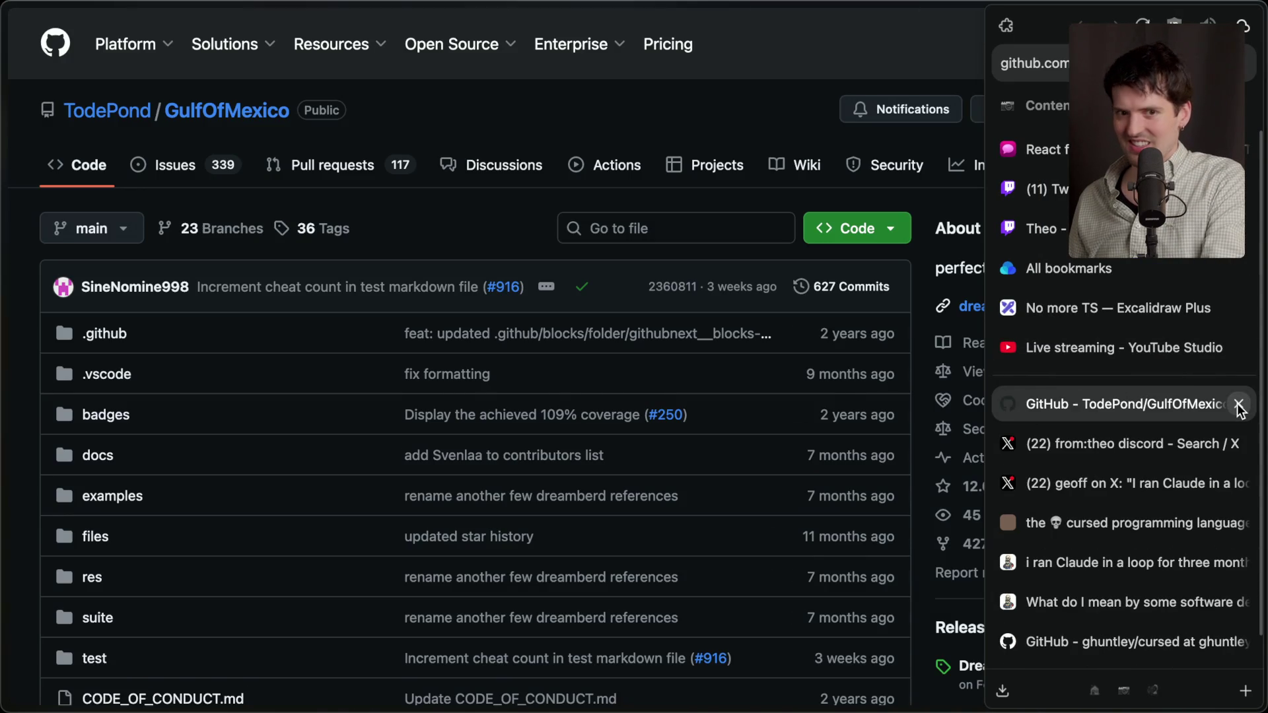
click(1239, 404)
click(1239, 404)
click(1239, 404)
click(1239, 405)
click(1240, 404)
click(1239, 404)
click(1239, 404)
click(1239, 404)
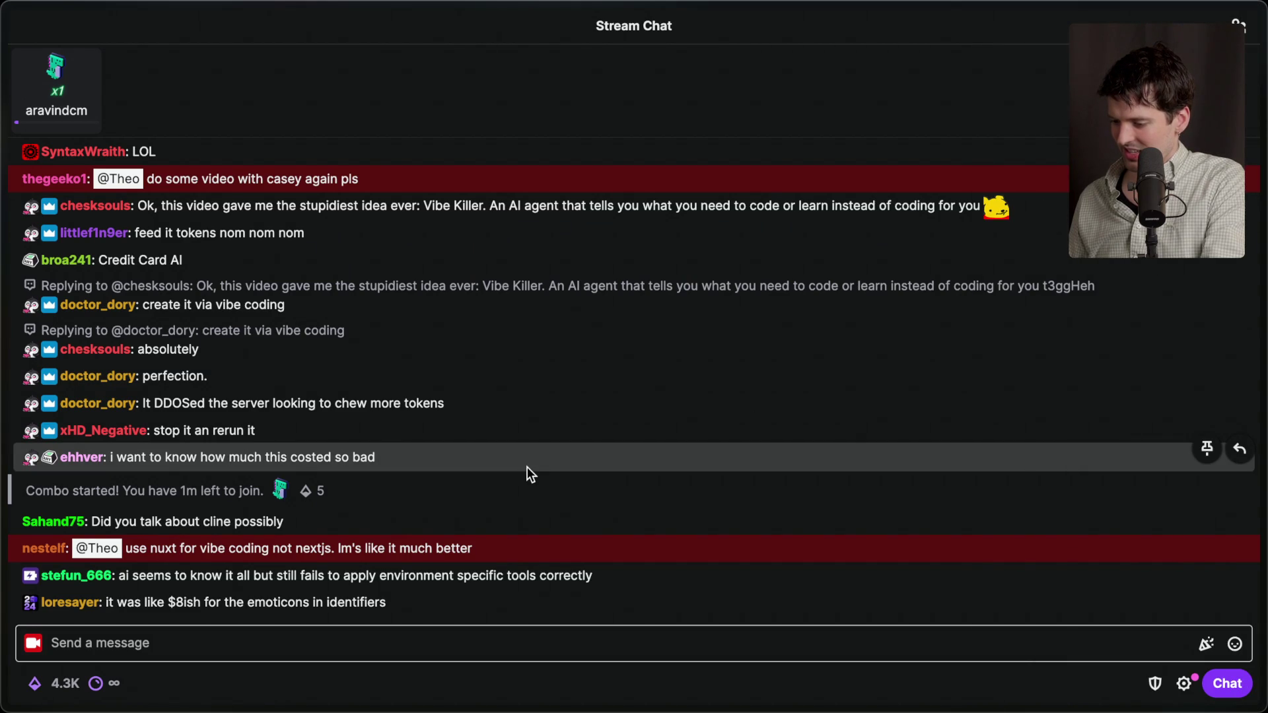
mouse_move(1264, 317)
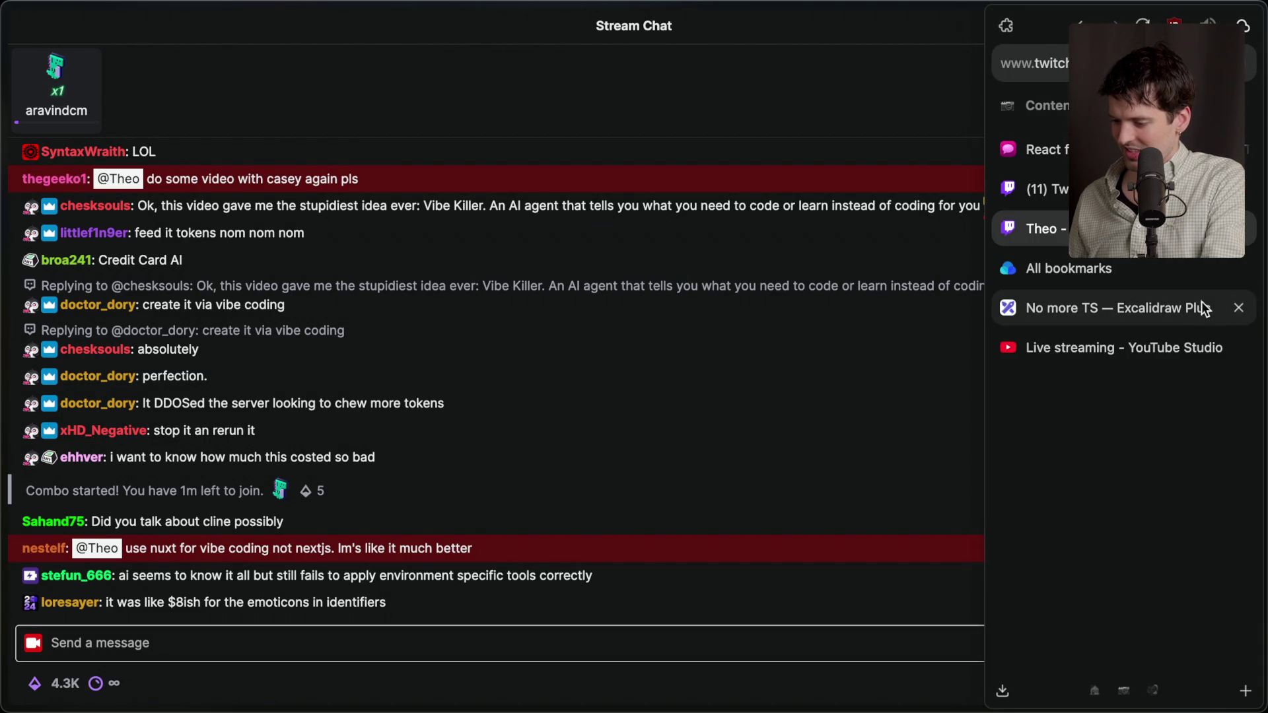
click(1047, 189)
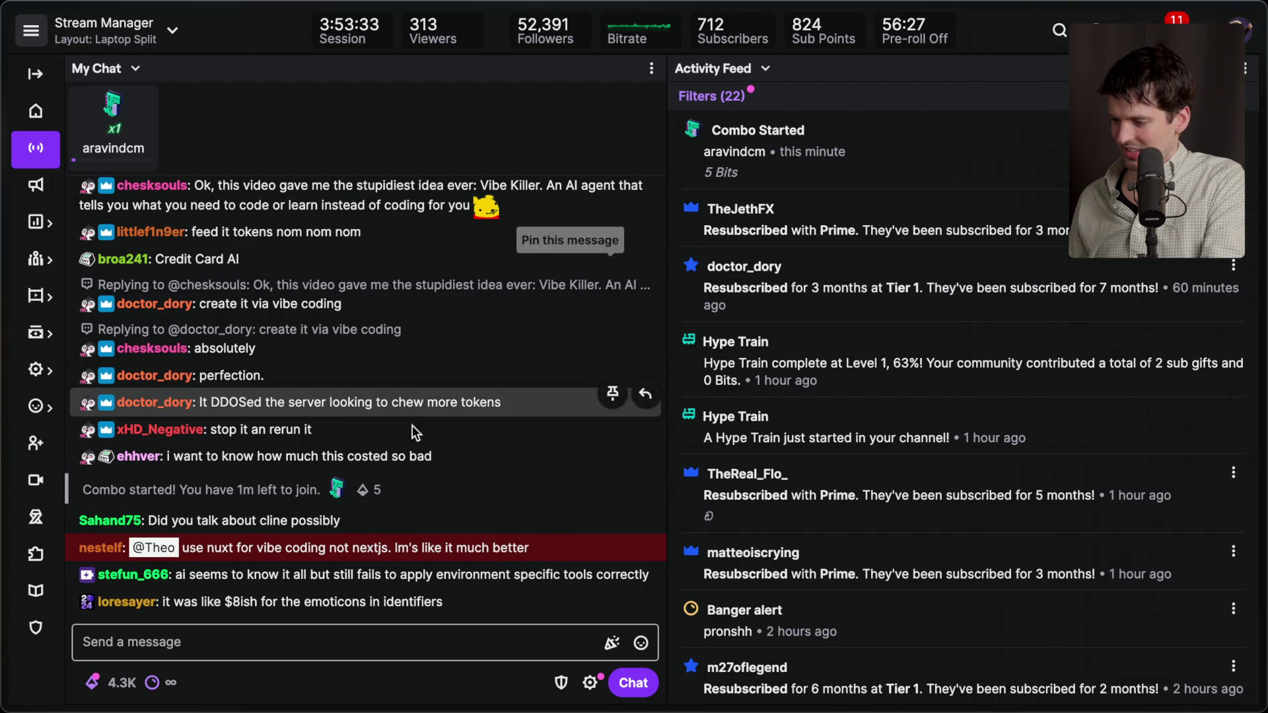
scroll(1058, 471, down, 5)
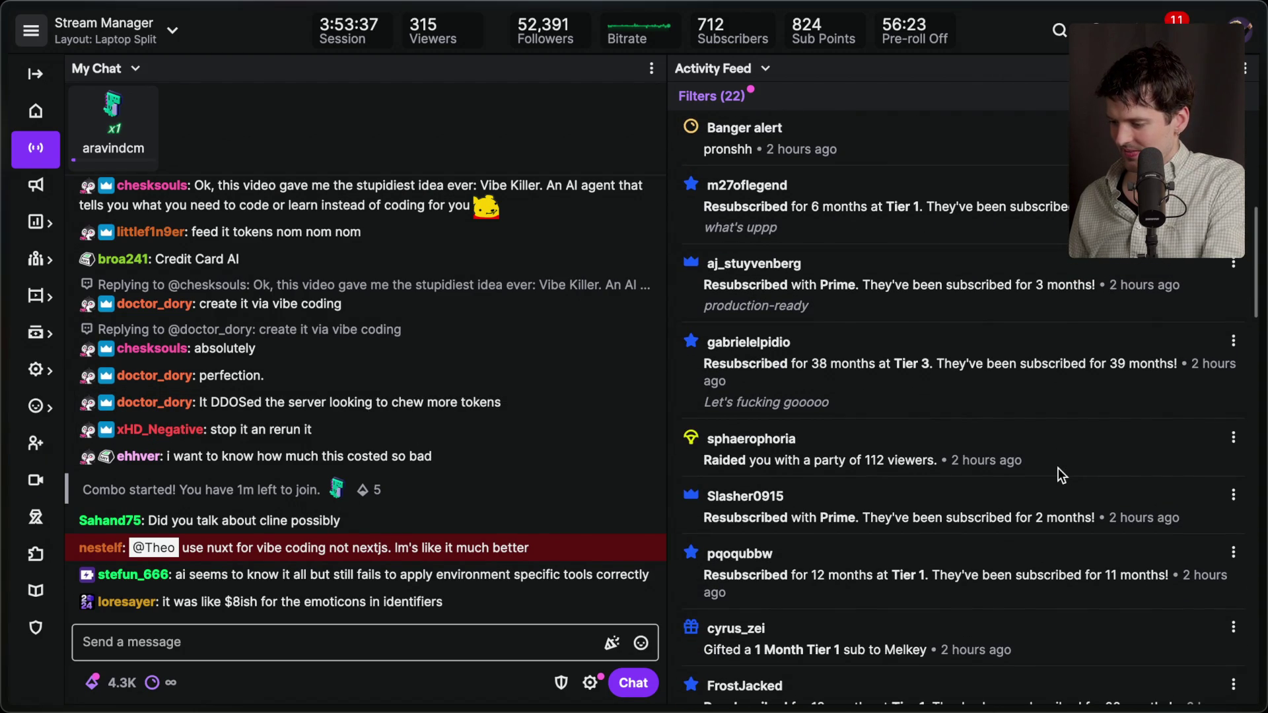
scroll(1058, 467, down, 1)
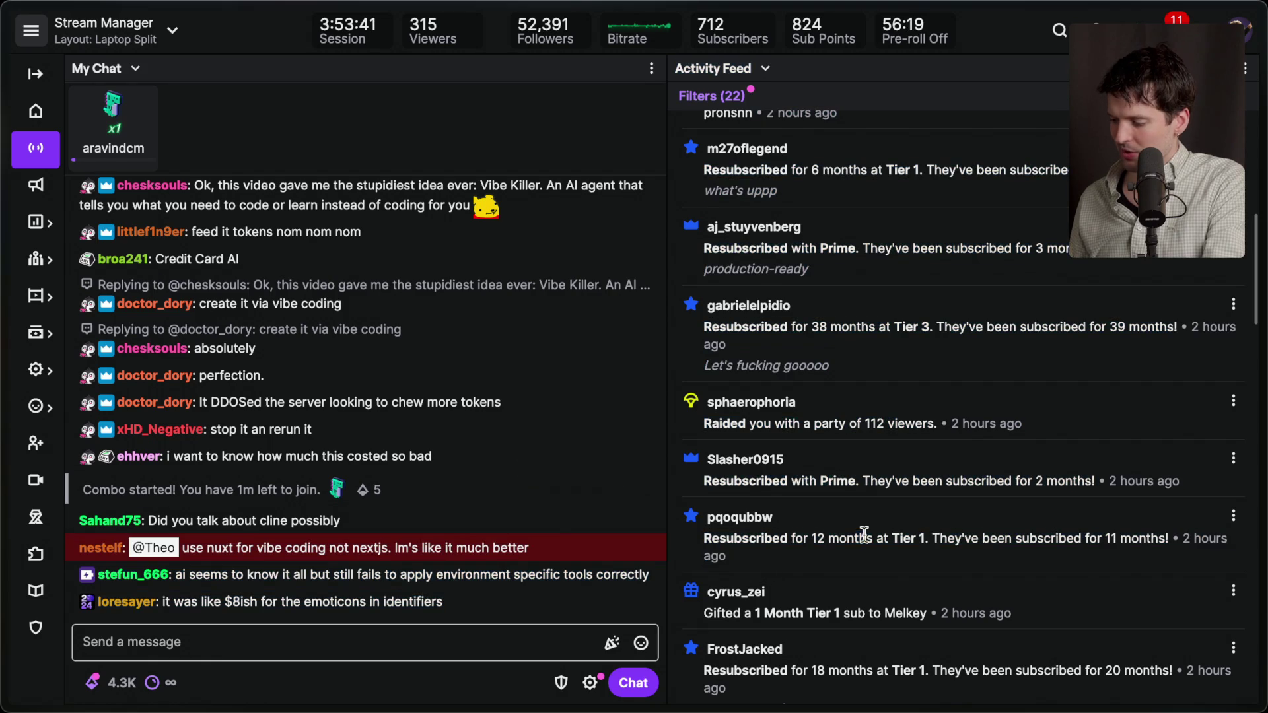
drag(703, 480, 1029, 504)
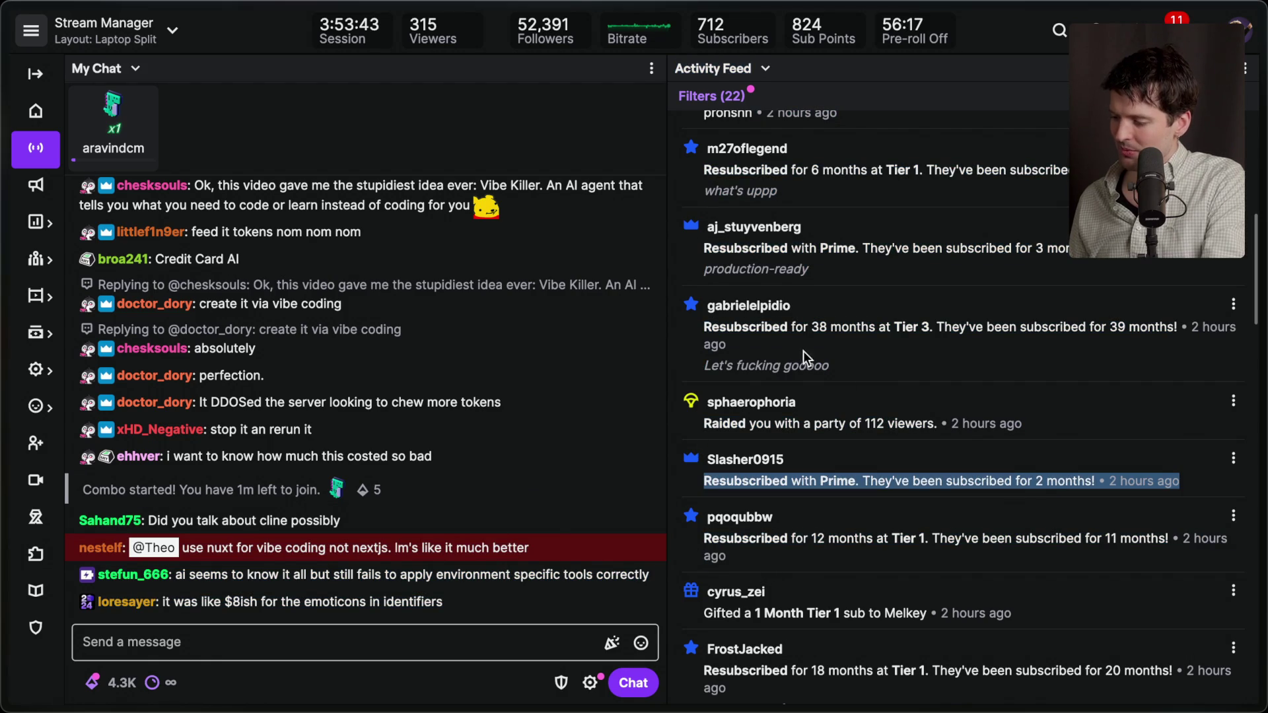
drag(829, 365, 688, 318)
drag(811, 327, 911, 402)
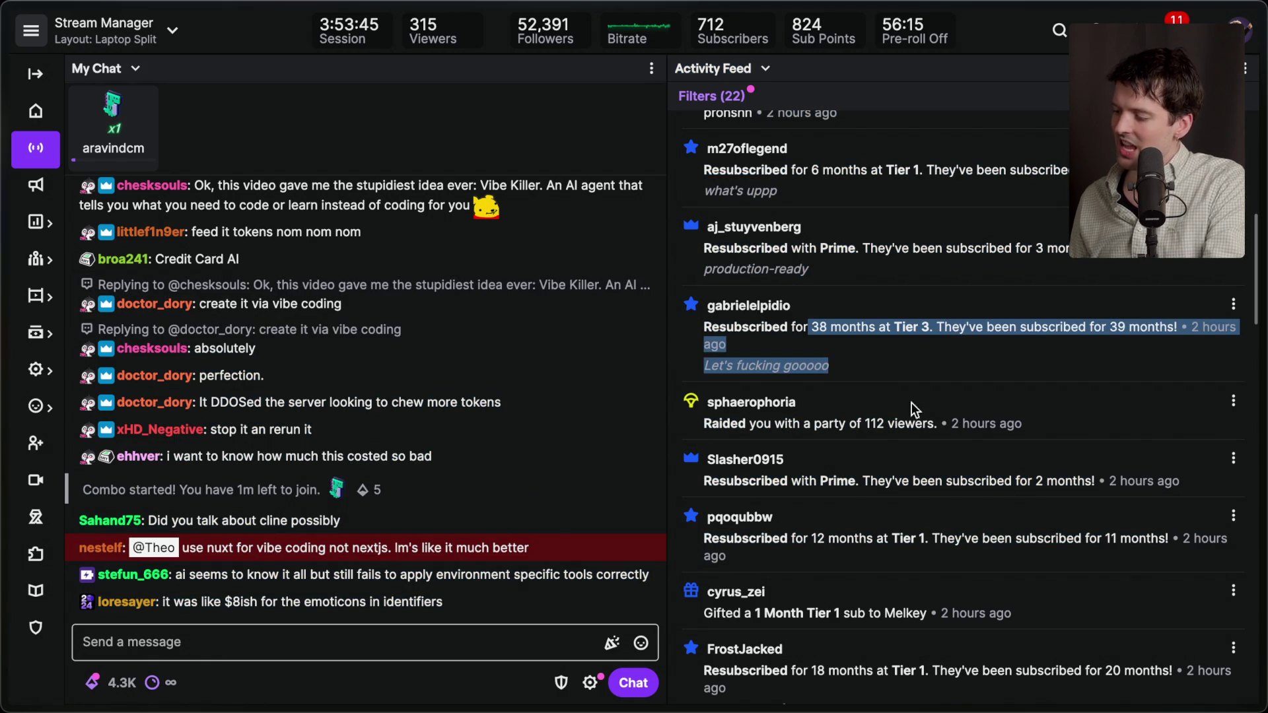
click(917, 379)
scroll(917, 379, up, 5)
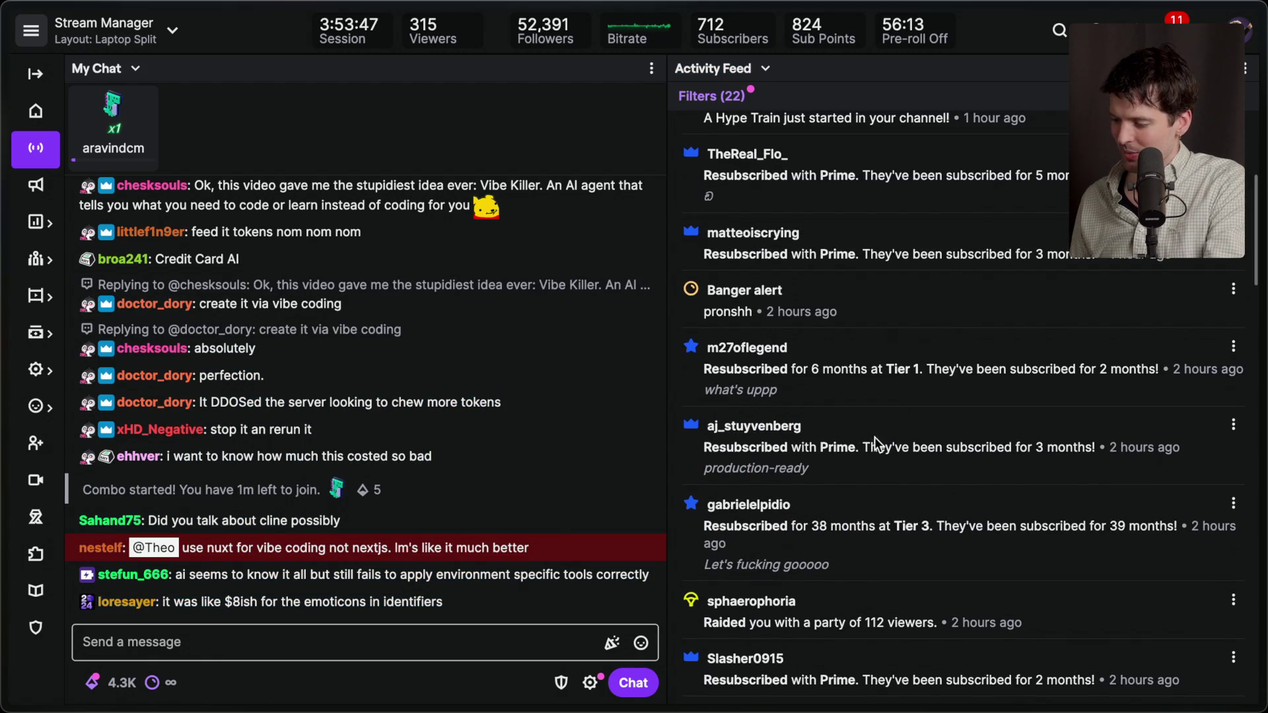
drag(835, 478, 694, 420)
click(849, 478)
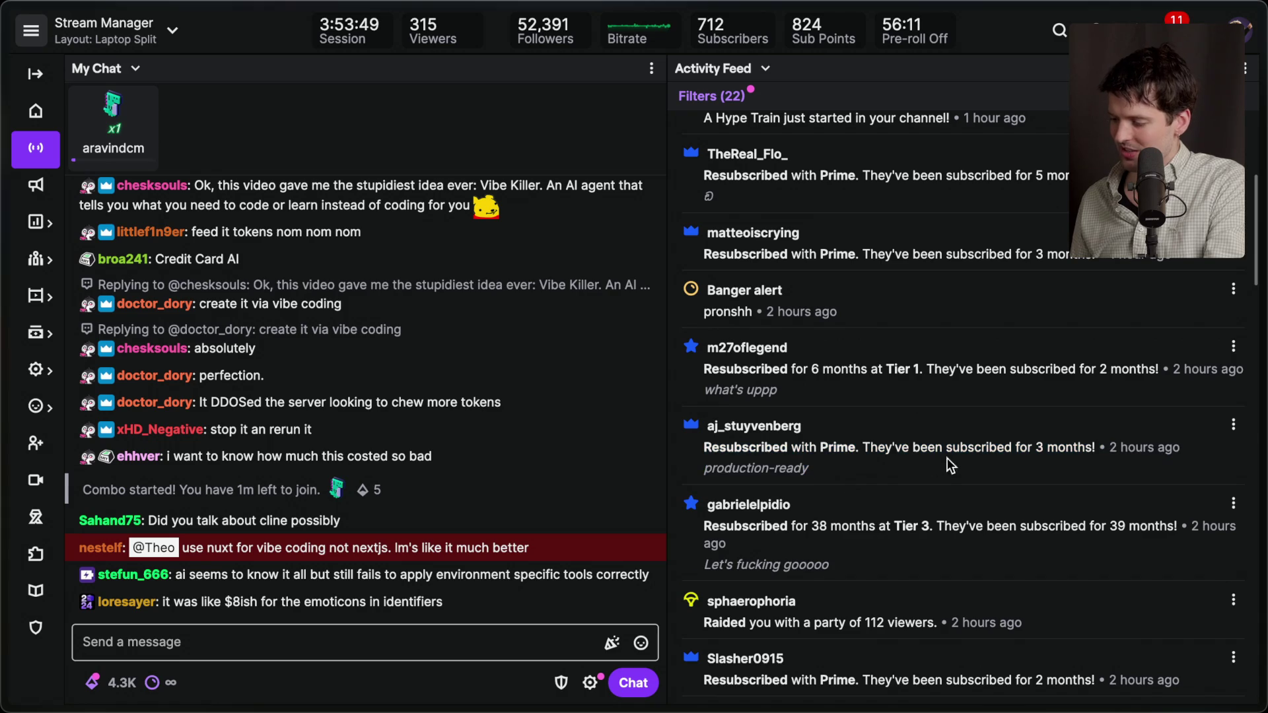
scroll(802, 461, up, 1)
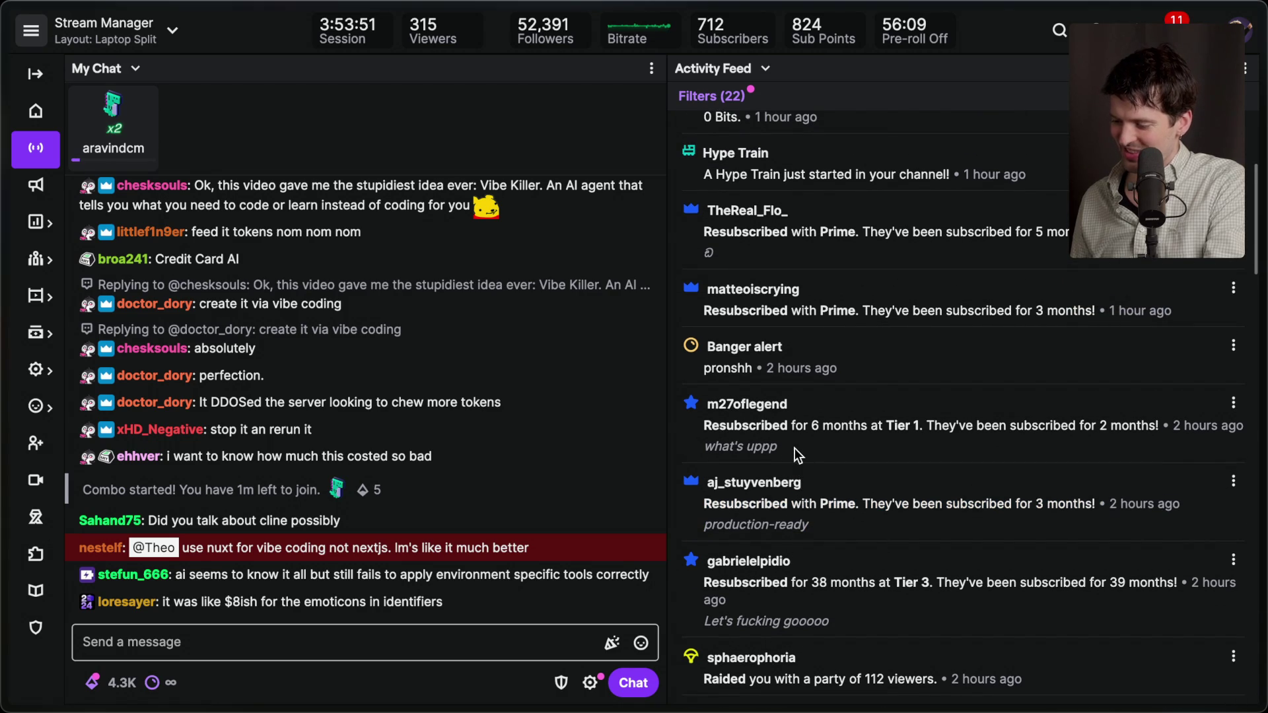
drag(790, 447, 723, 405)
click(826, 390)
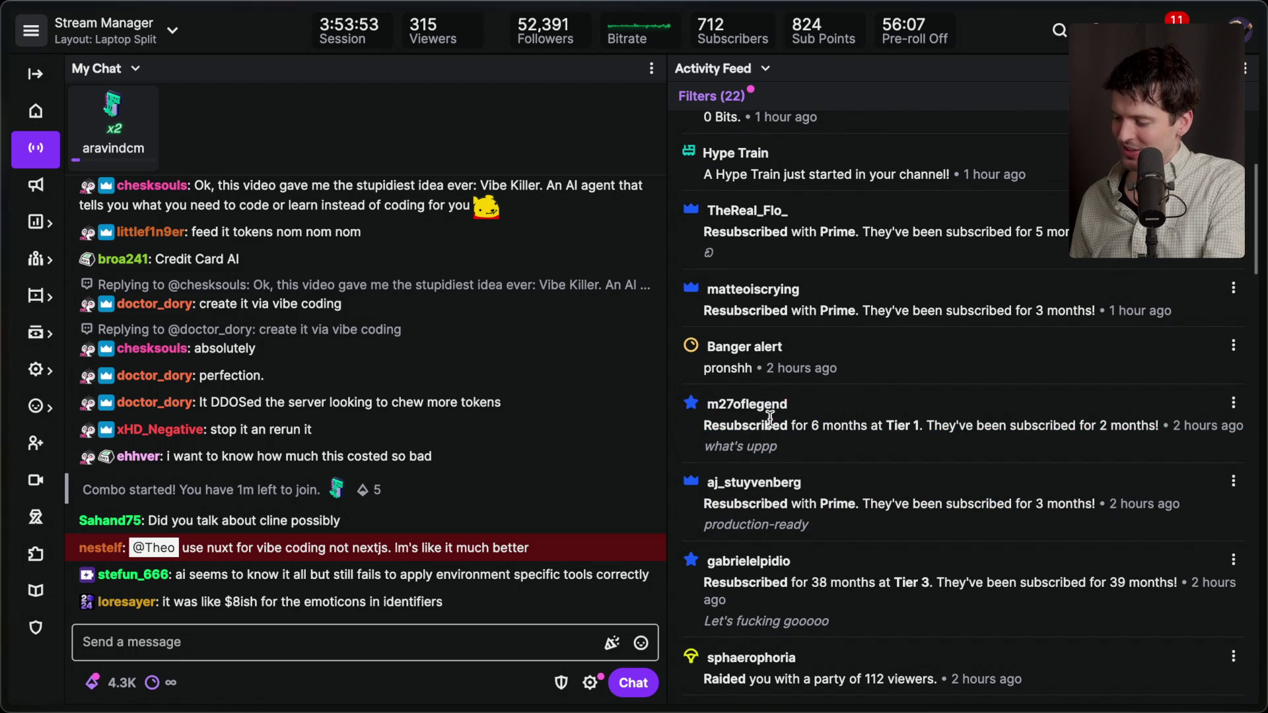
scroll(843, 438, up, 3)
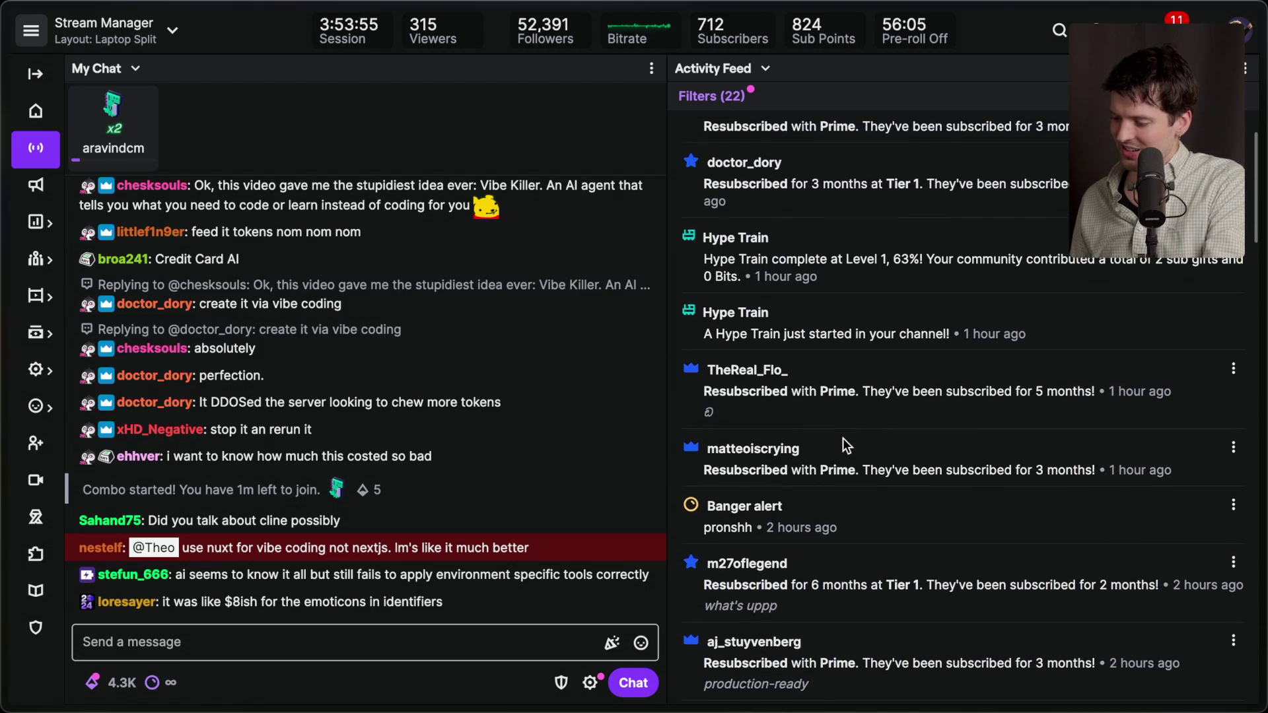
triple_click(765, 414)
click(866, 371)
scroll(866, 371, up, 2)
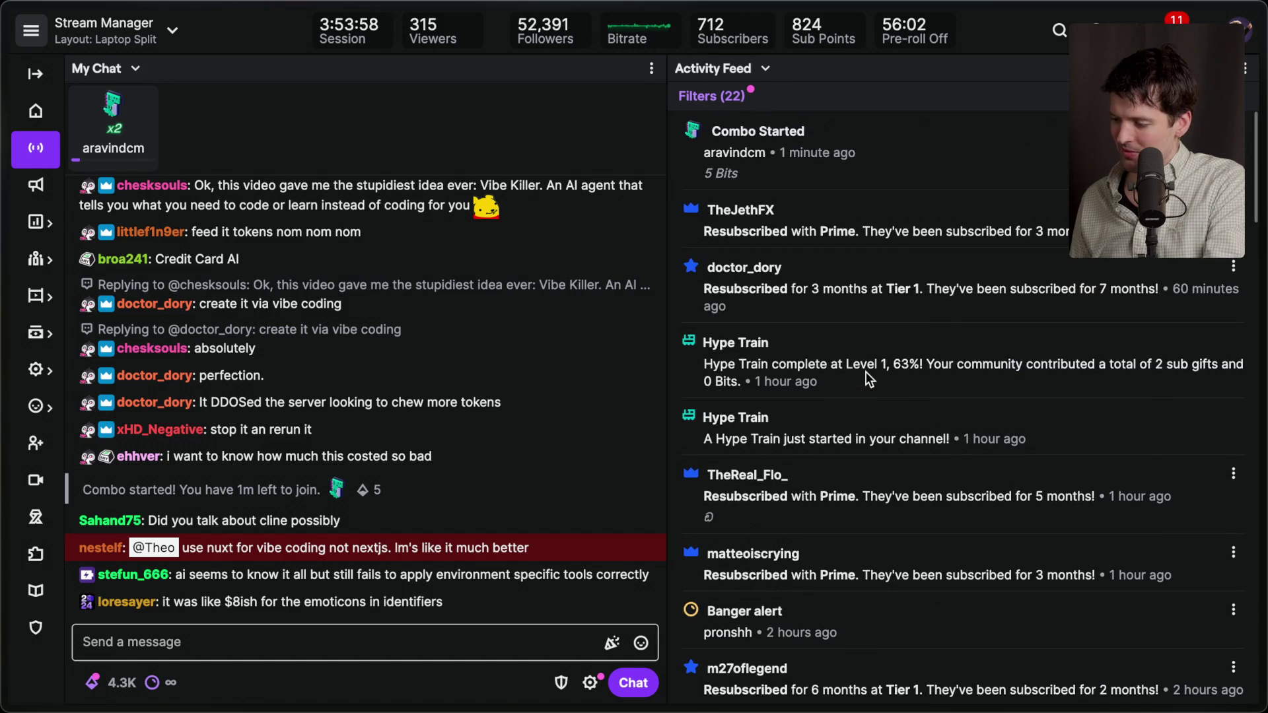
triple_click(739, 294)
click(881, 317)
triple_click(1009, 231)
click(1040, 225)
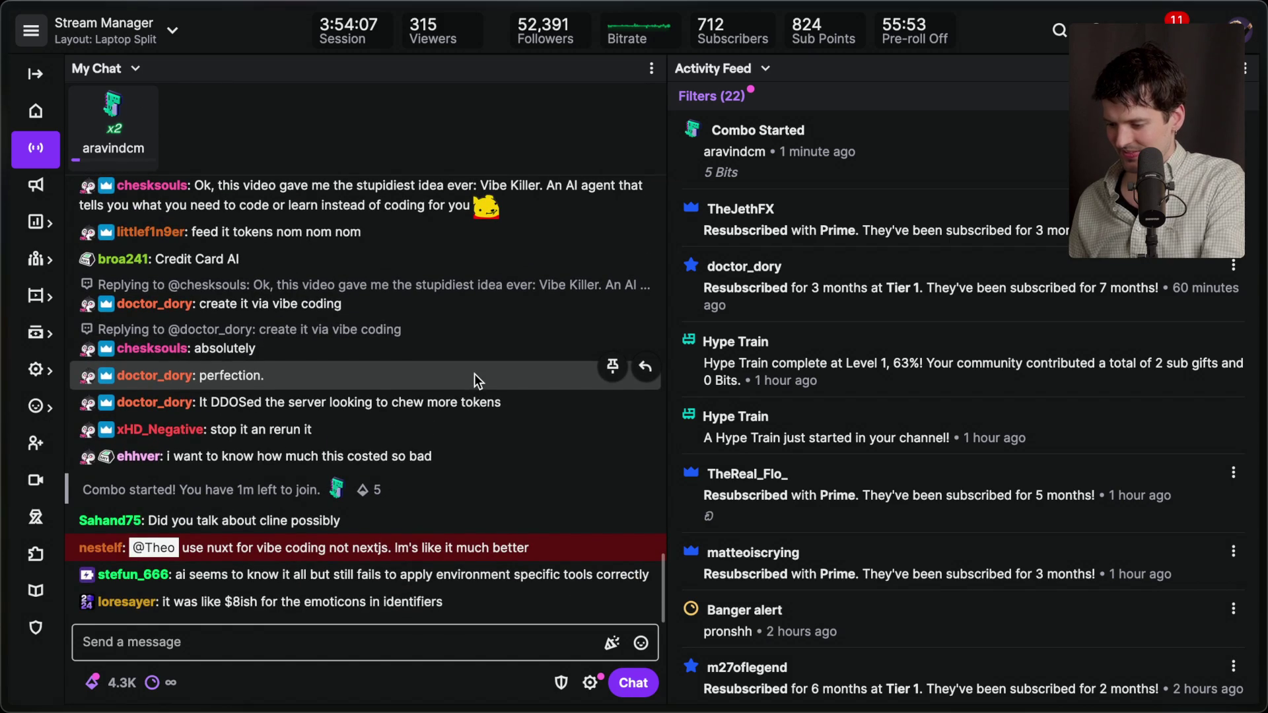
key(super+Tab)
key(Tab)
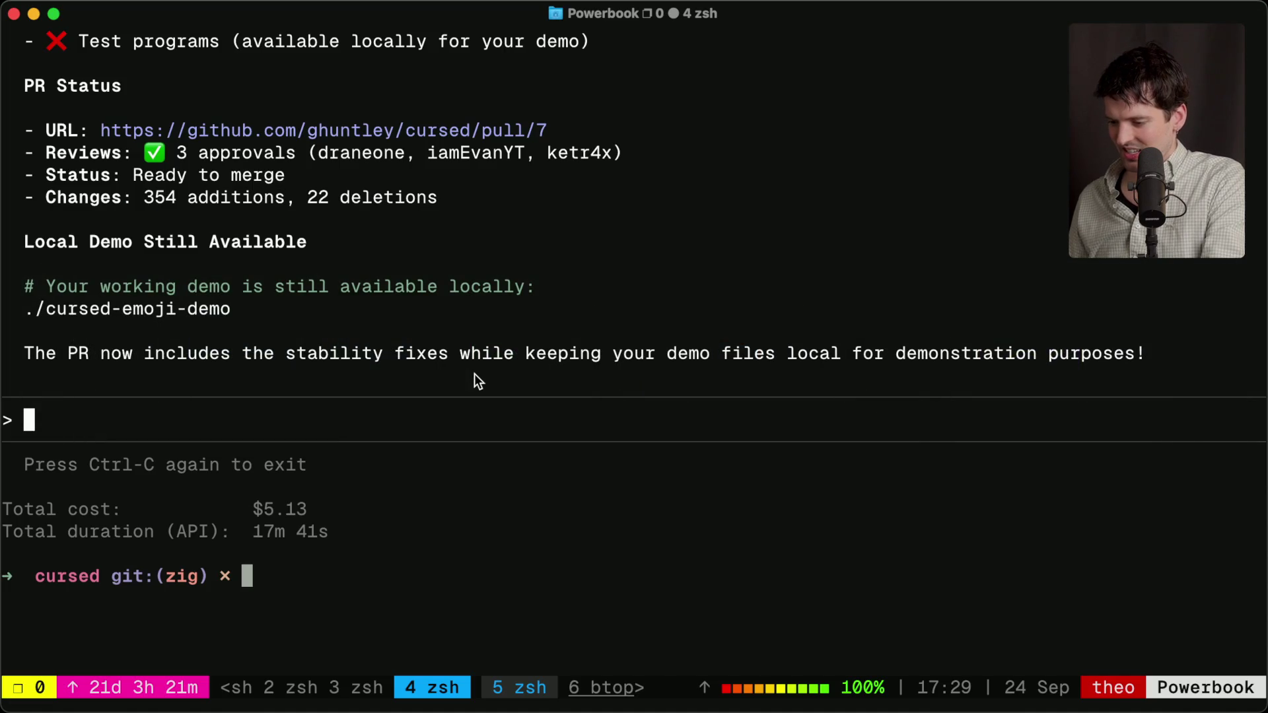
Switch to Trae and view the node app terminal's ENOENT error log.
key(super+Tab)
key(Tab)
key(Tab)
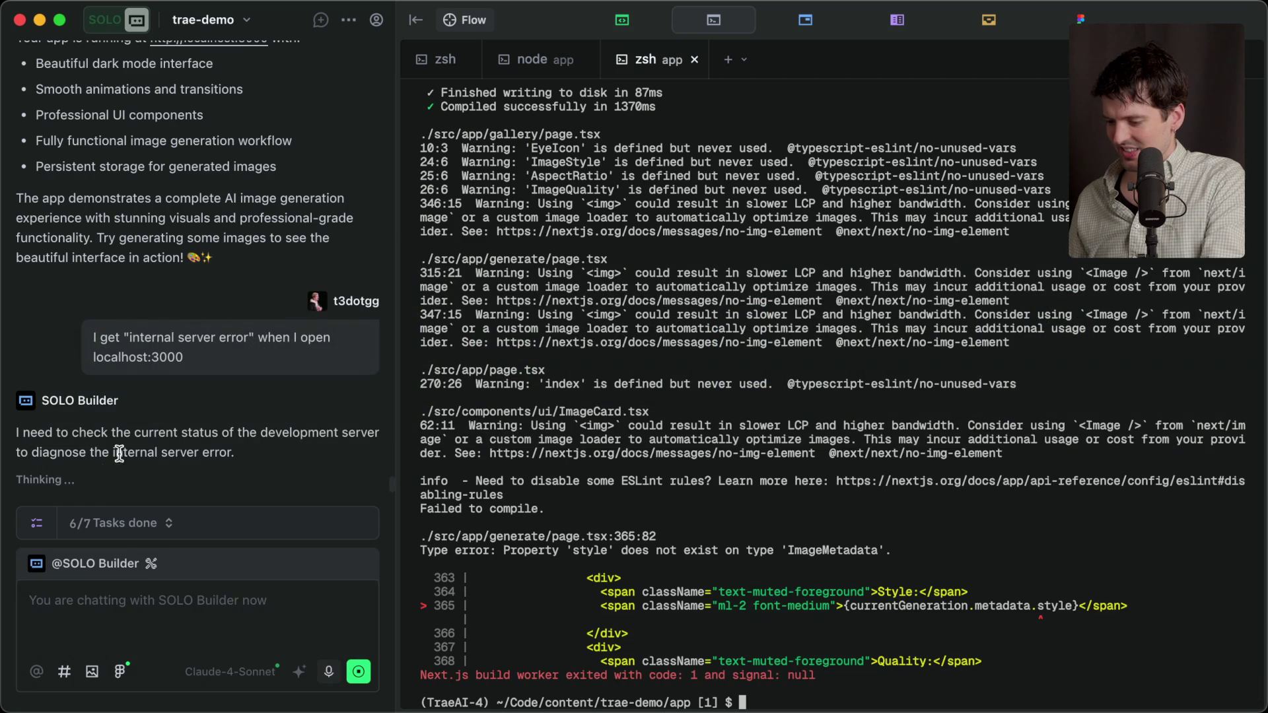
click(157, 525)
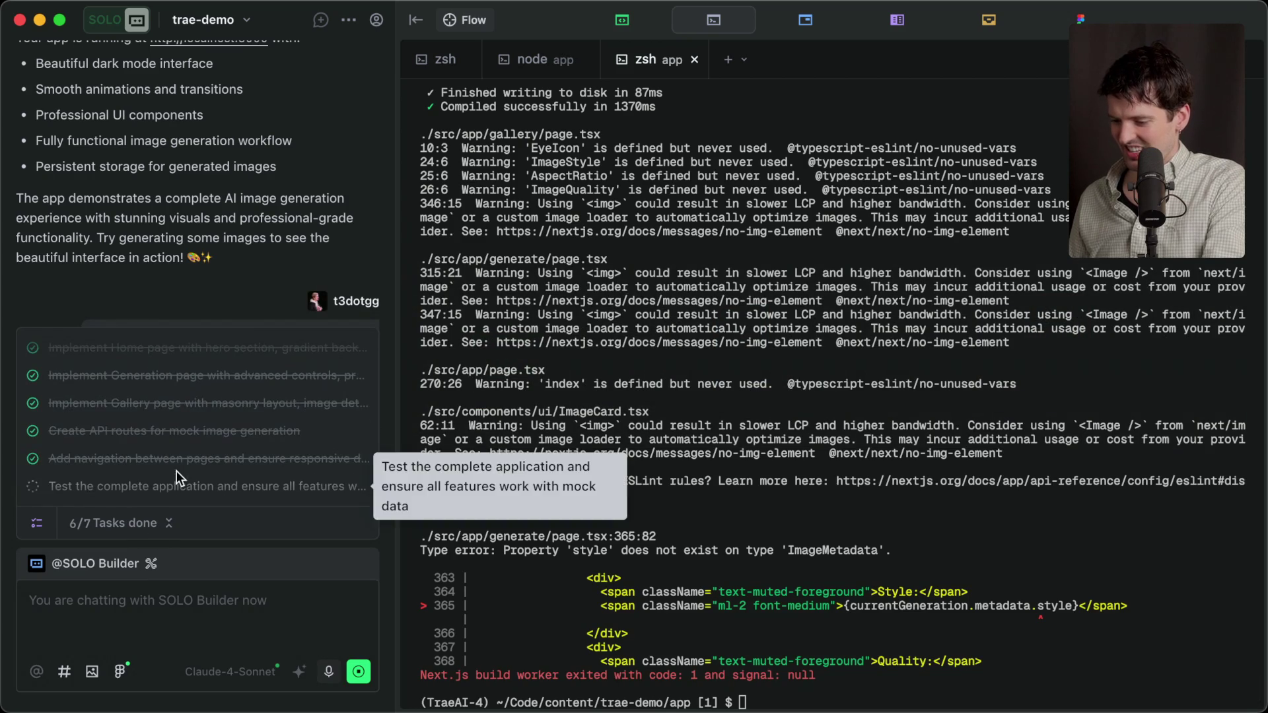
click(159, 525)
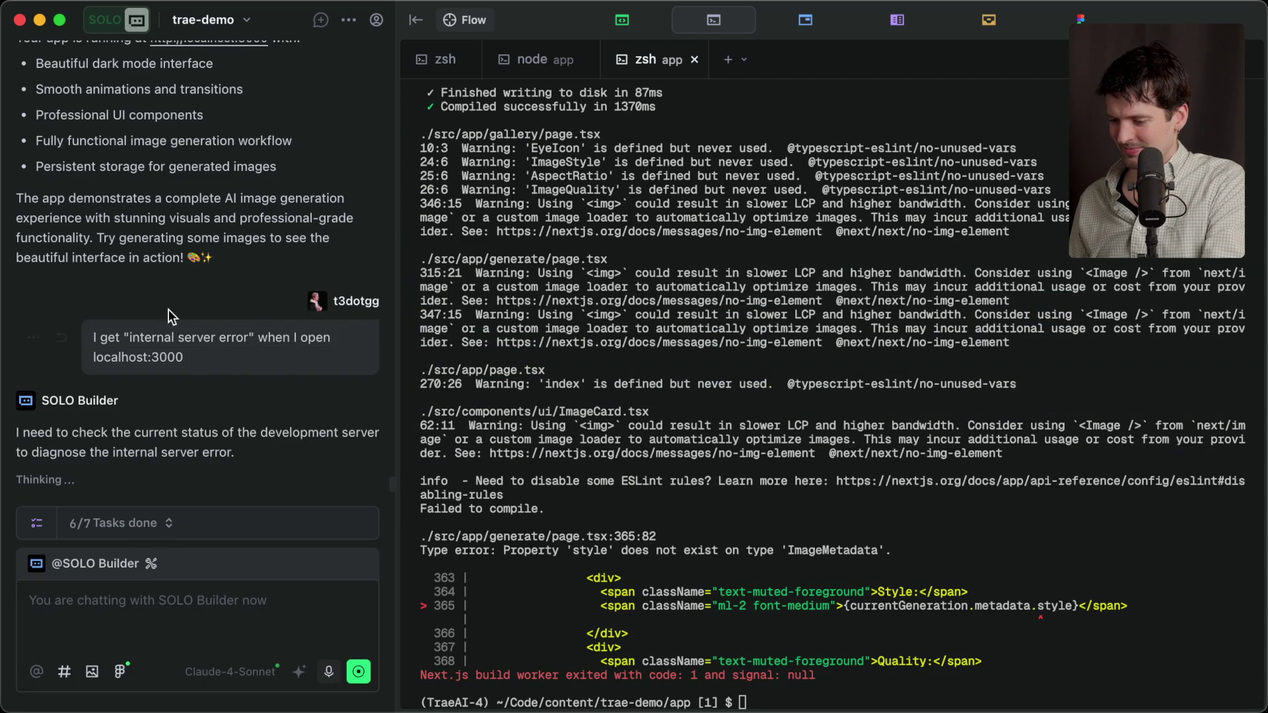
click(534, 60)
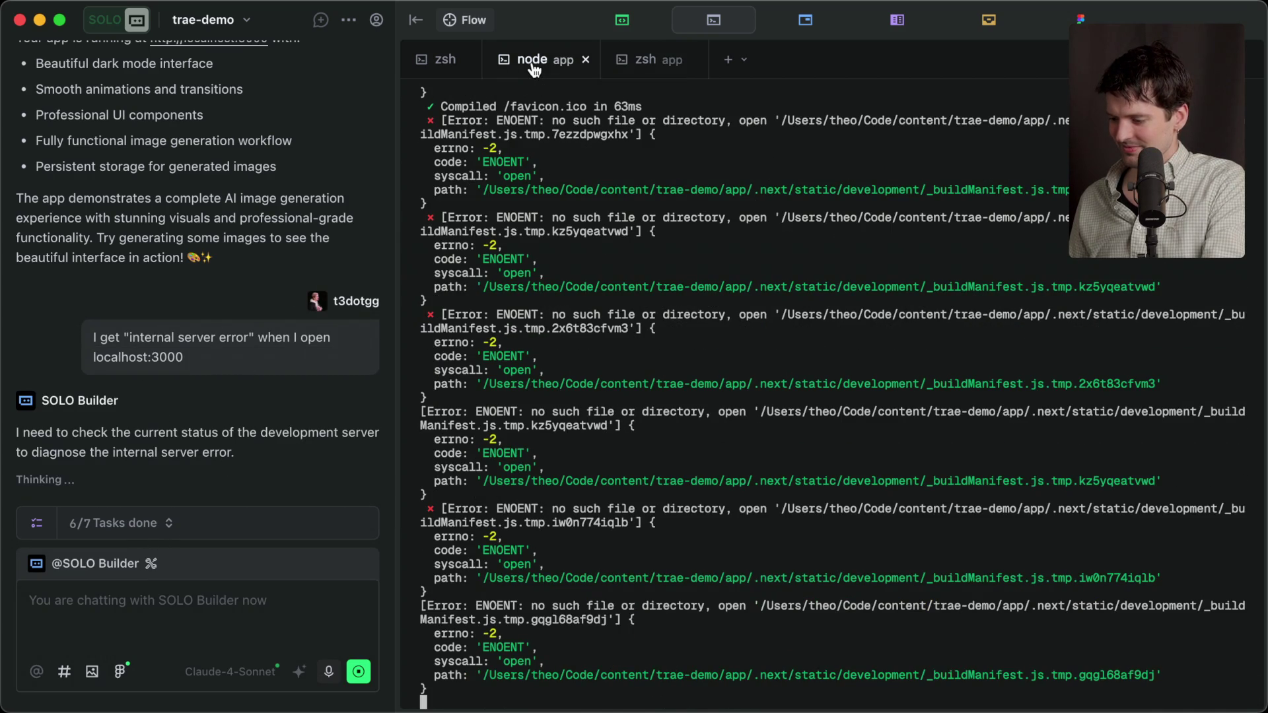
Cycle to the browser showing YouTube live chat and open a new blank tab.
key(super+Tab)
key(super+Tab)
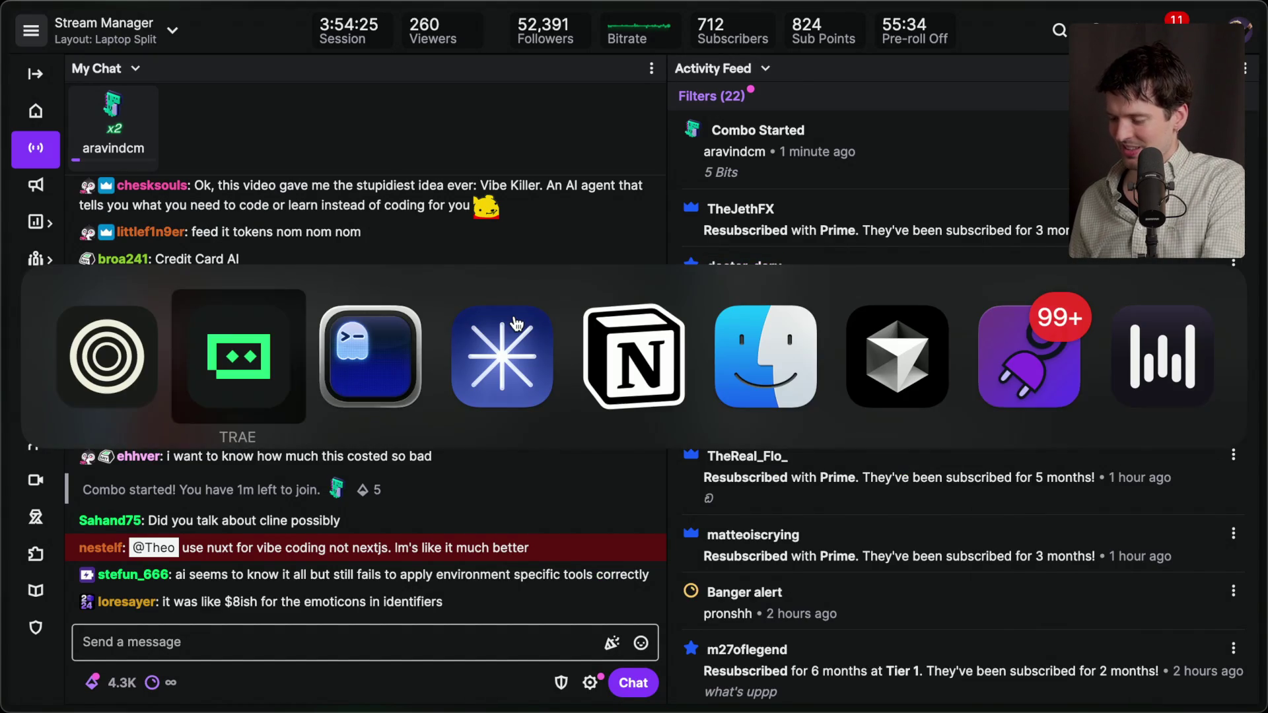
key(super+Tab)
key(super+Tab)
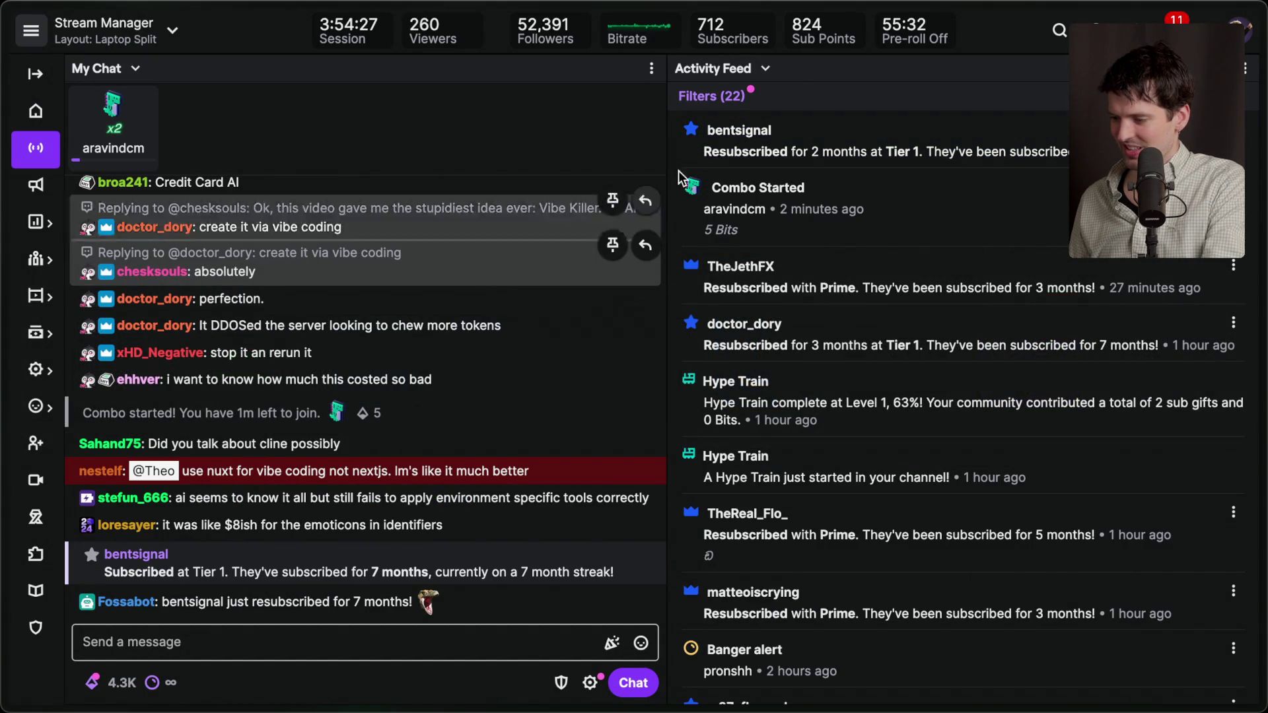
key(super+Tab)
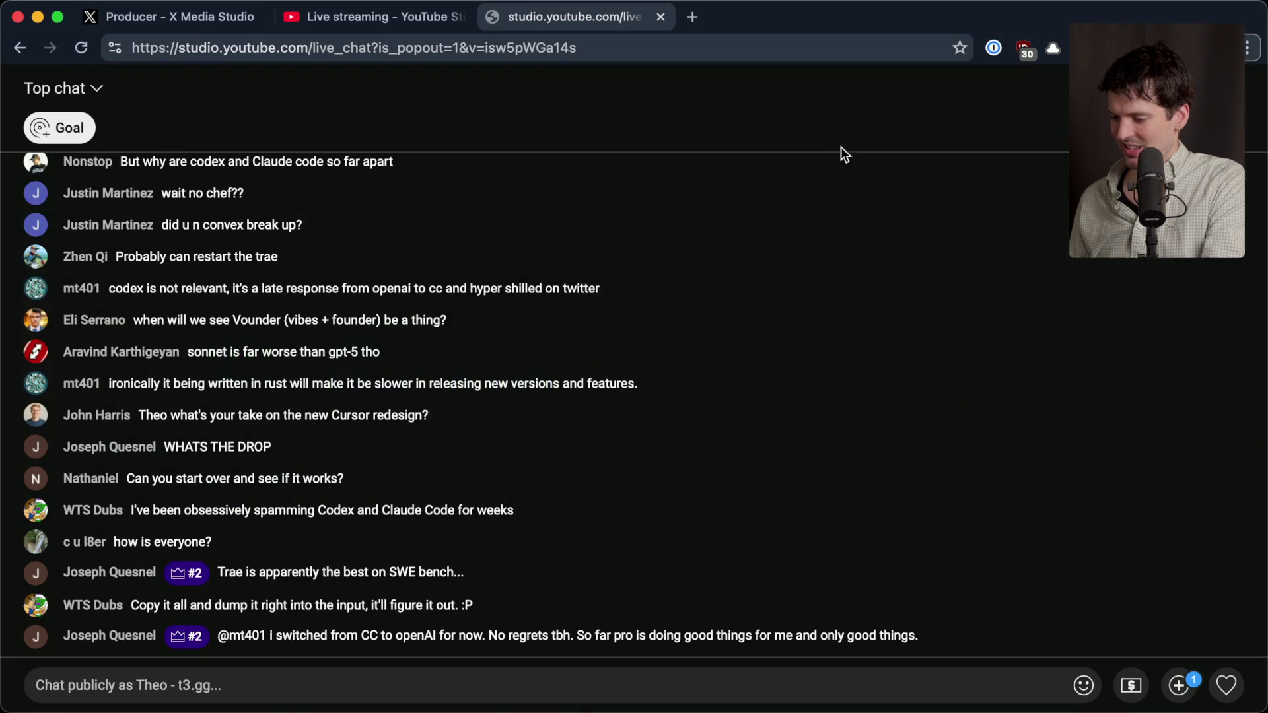
key(super+t)
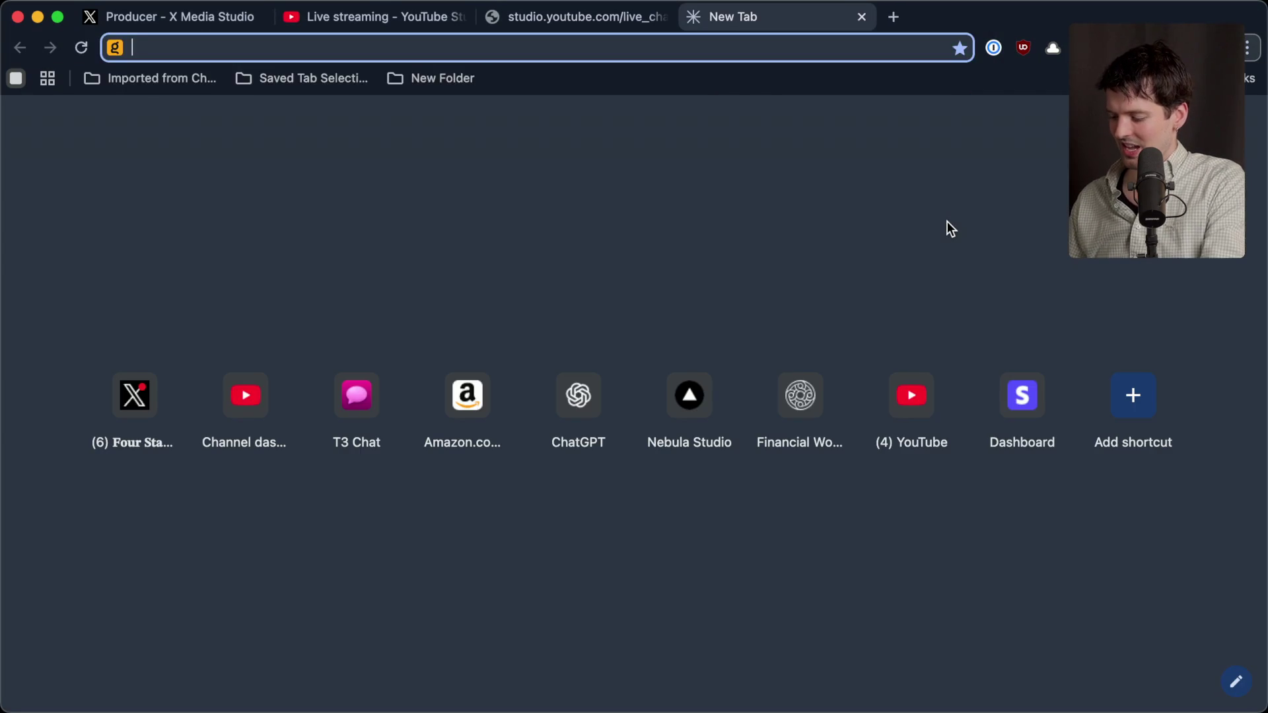
Load x.com/notifications and open TRAE's post about SOLO.
text(x.com/the)
key(BackSpace)
key(BackSpace)
key(BackSpace)
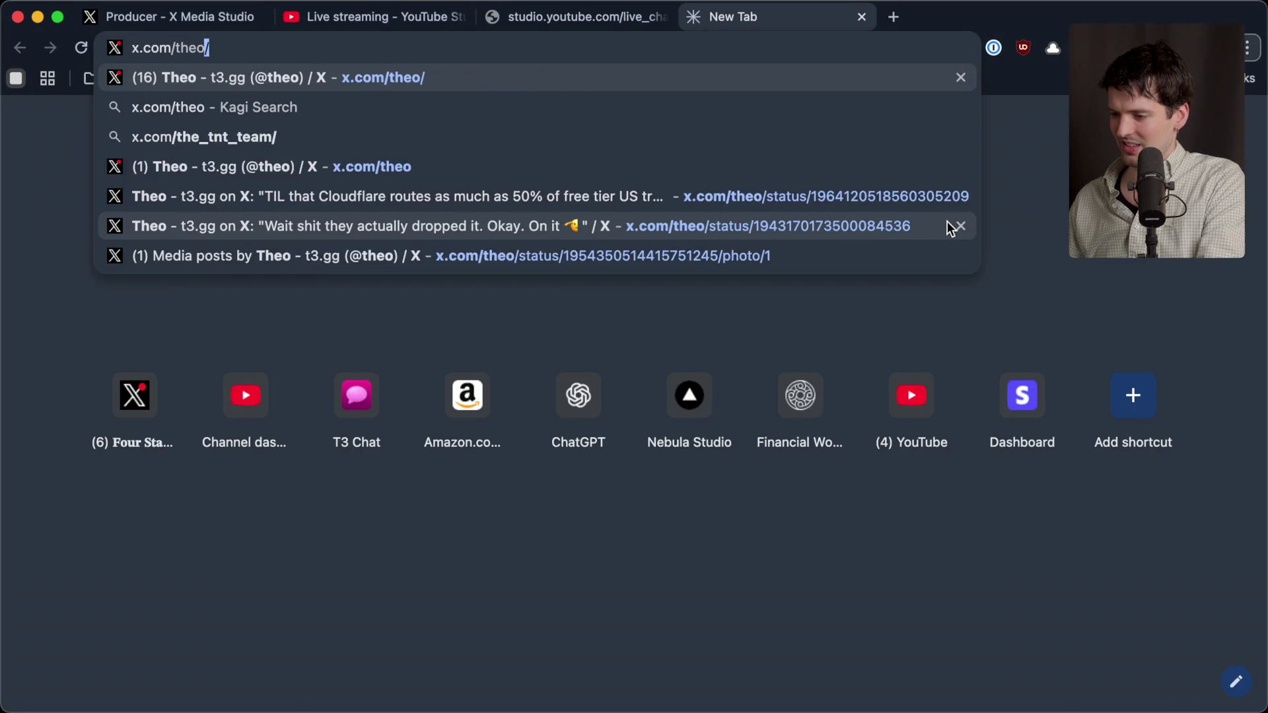
text(noto)
key(BackSpace)
text(ifi)
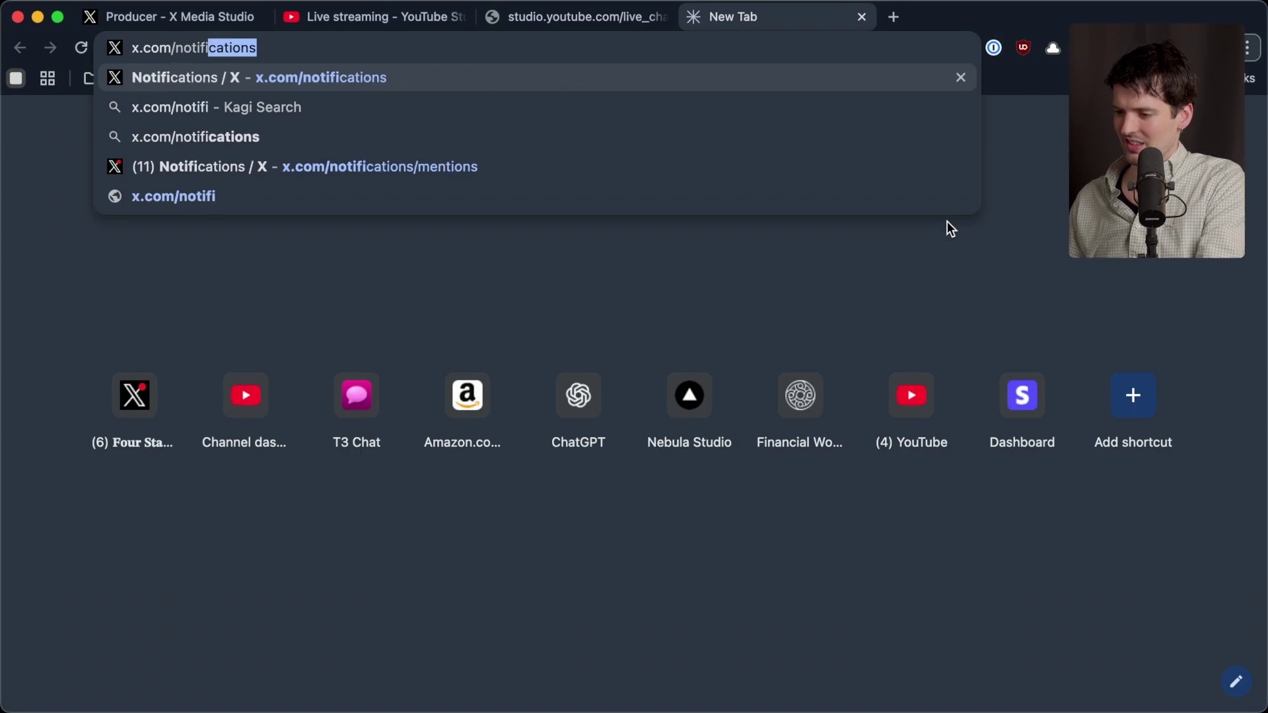
key(Return)
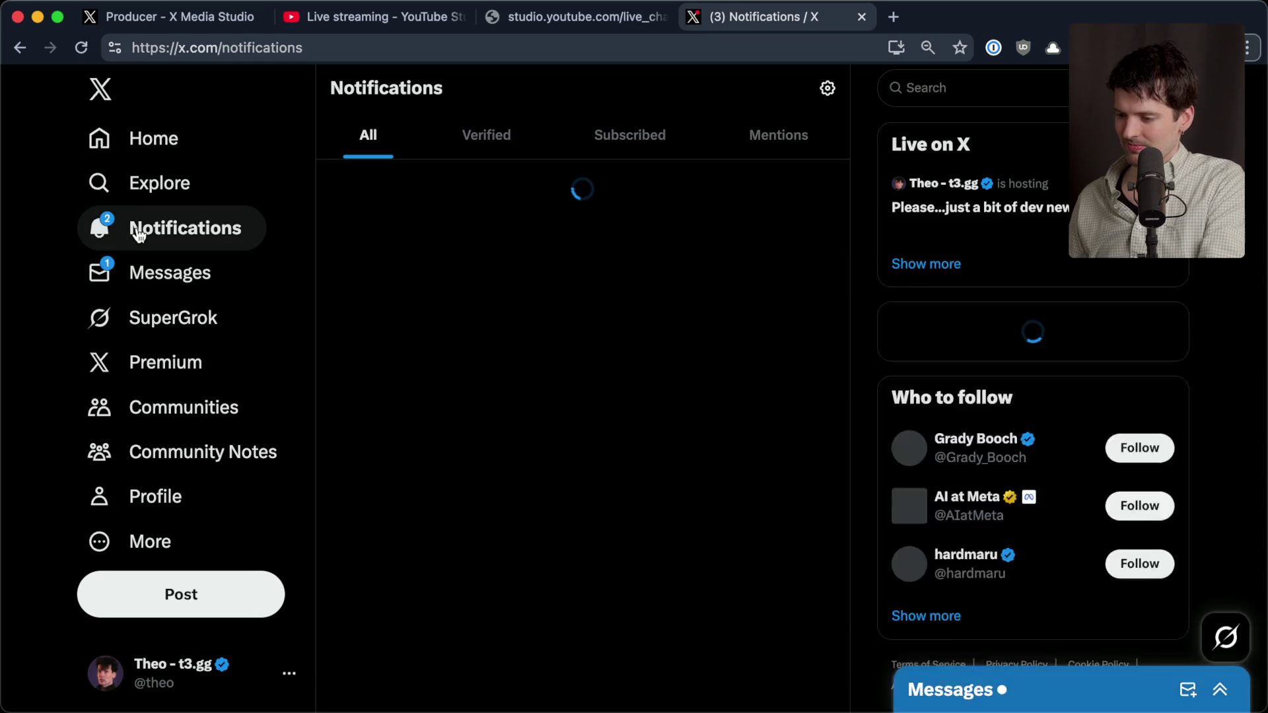
scroll(532, 410, down, 5)
scroll(532, 410, down, 15)
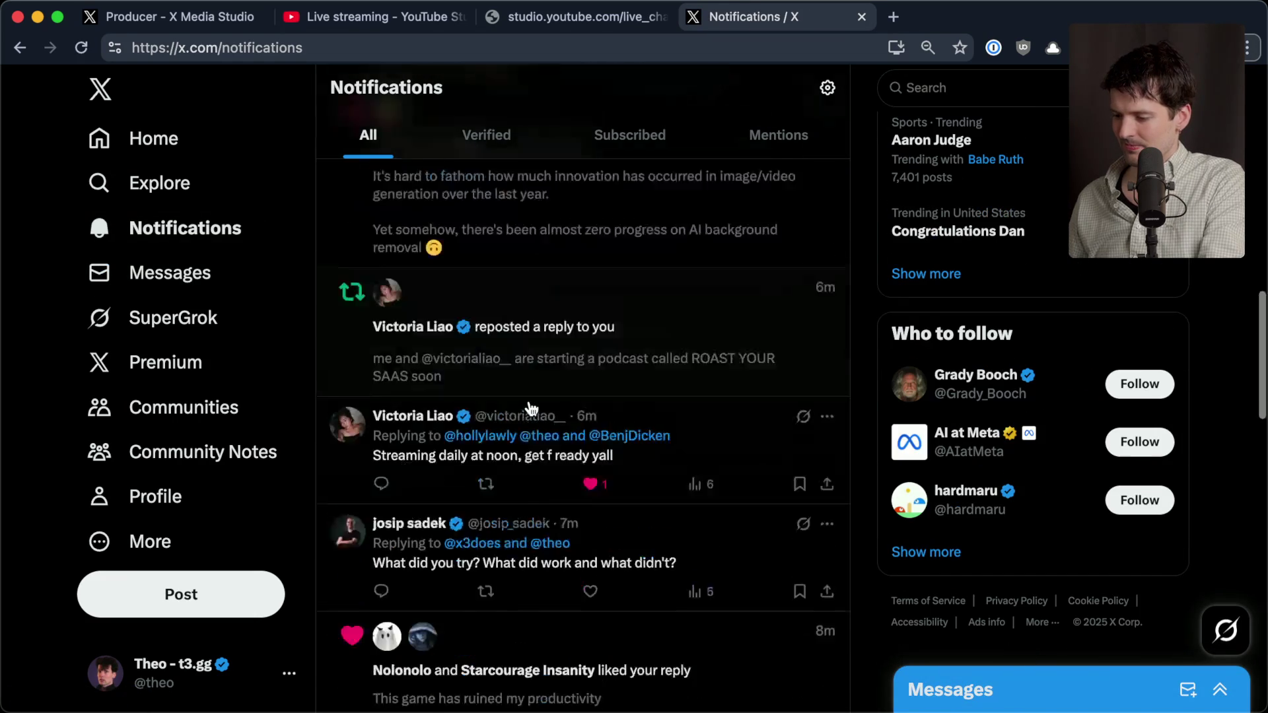
click(619, 315)
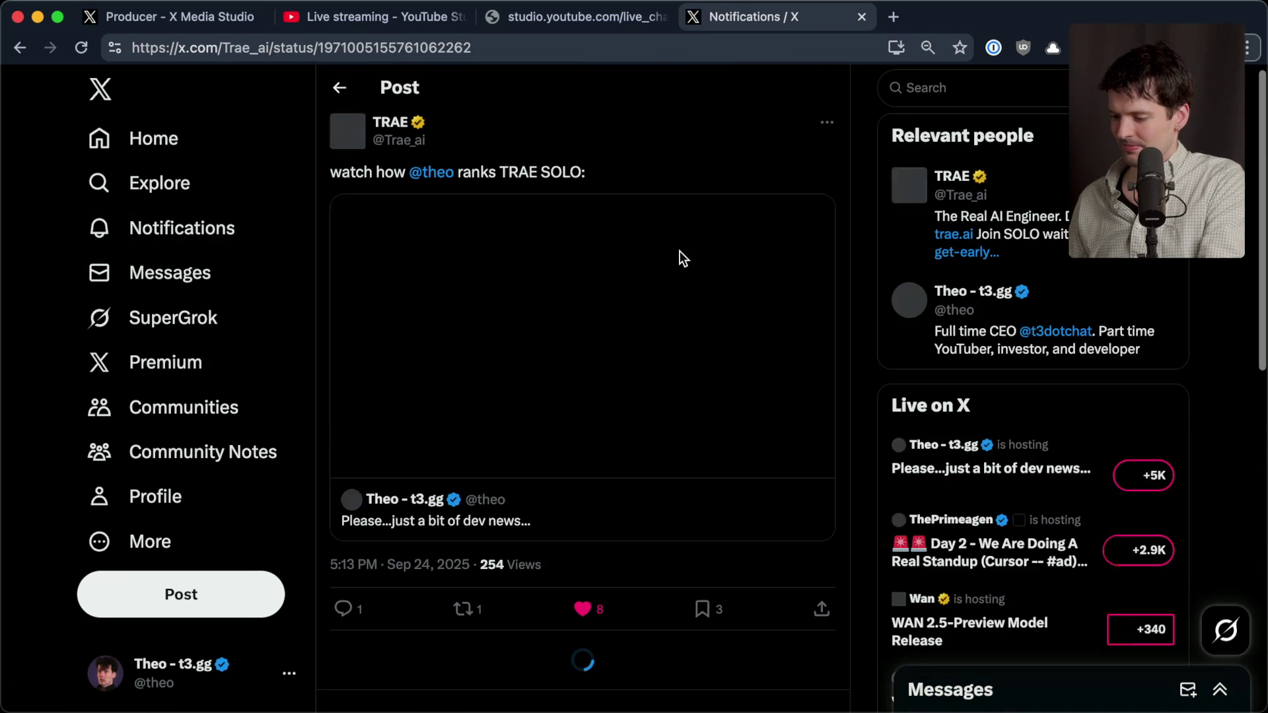
Start a 'Quick review:' reply with bullets on stunning UI, great UX and questionable code output.
click(569, 476)
text(Quick review:)
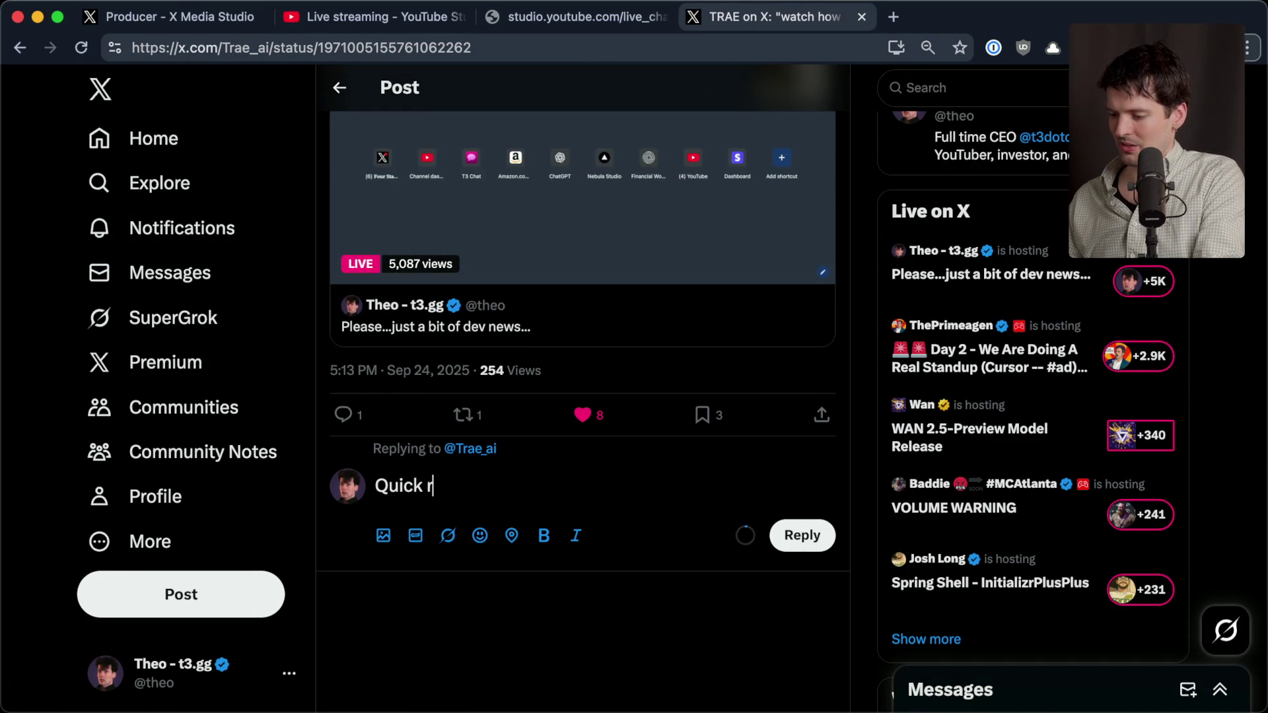
key(Return)
text(- Stunning, genuinely one of )
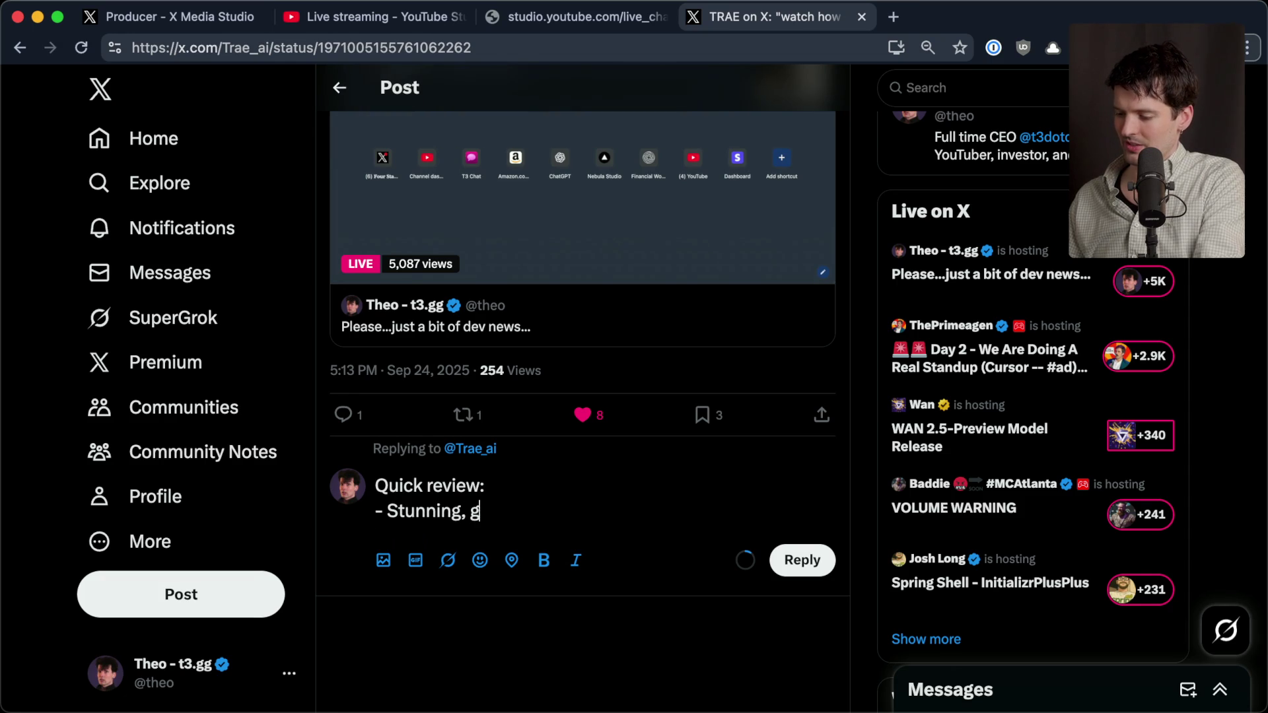
text(the cooles)
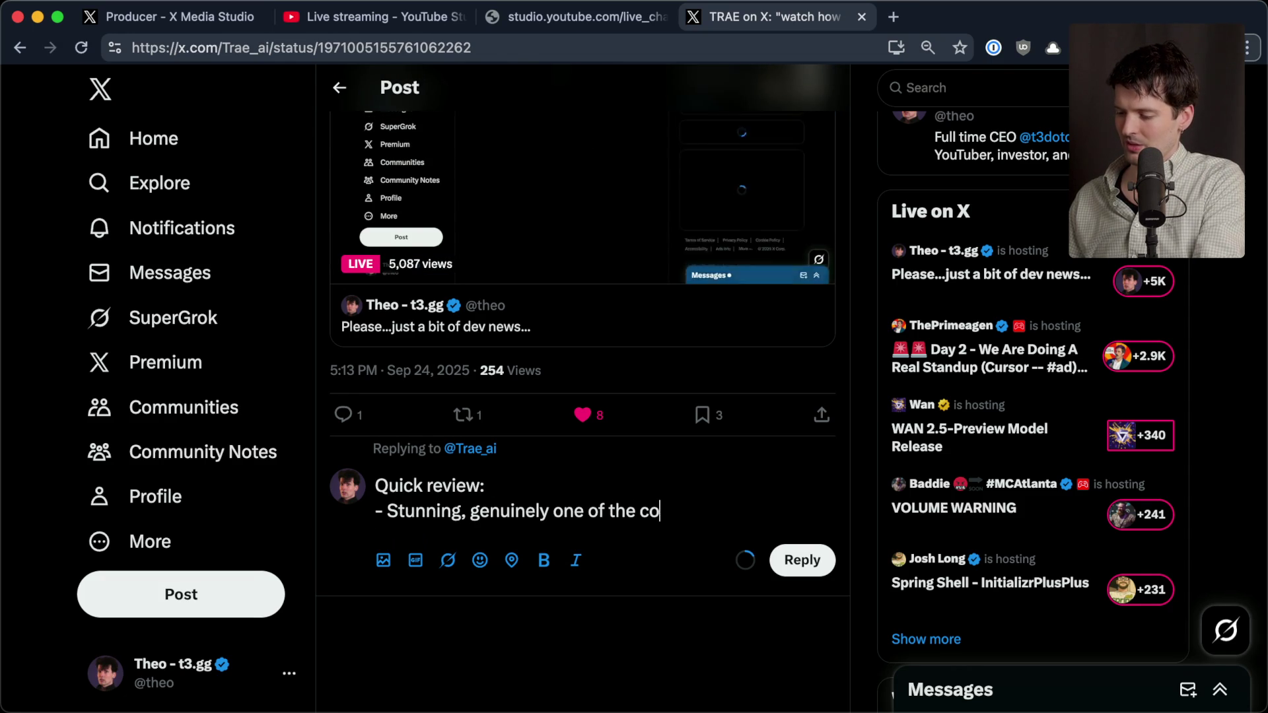
text(ibe code" UIs i)
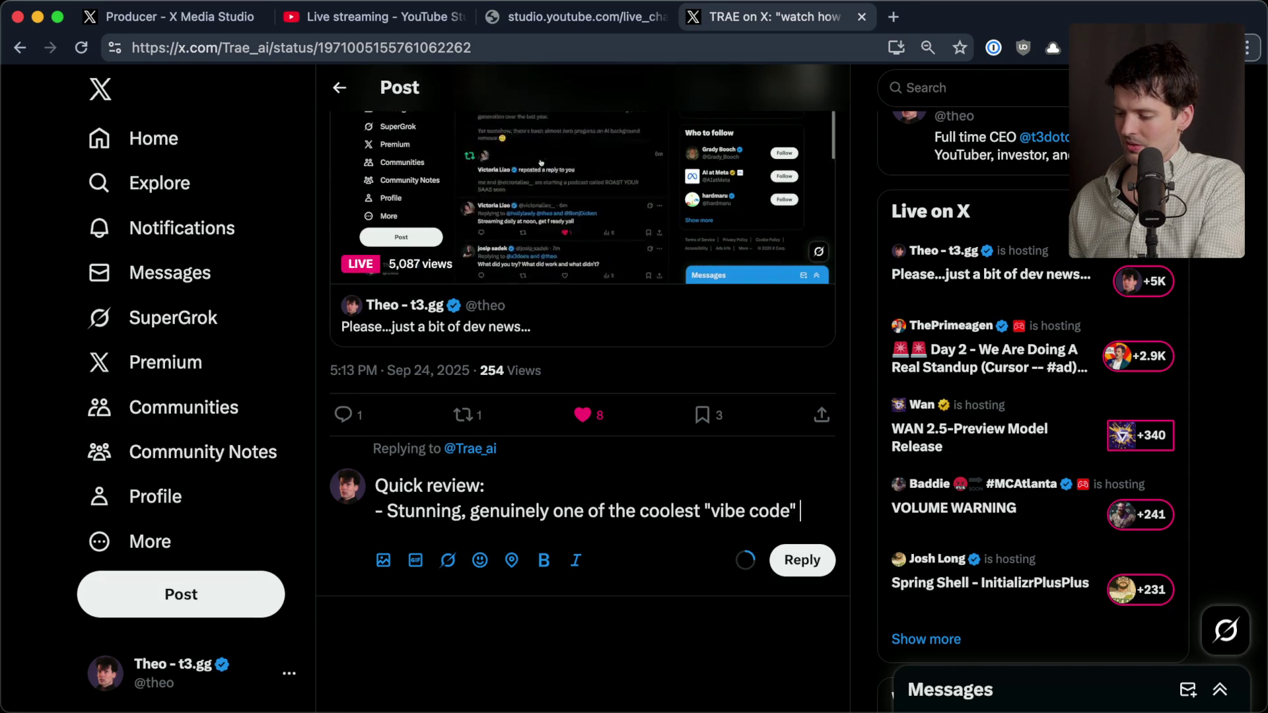
text('ve seen)
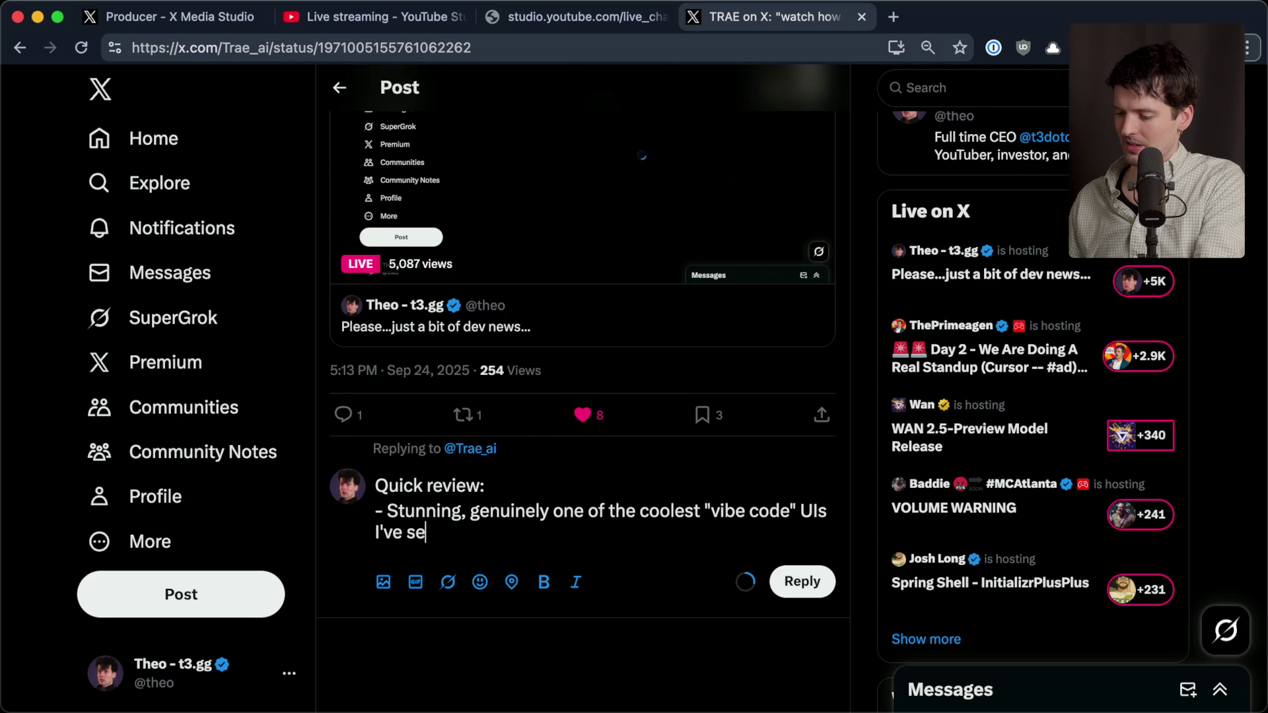
key(Return)
text(- Gr)
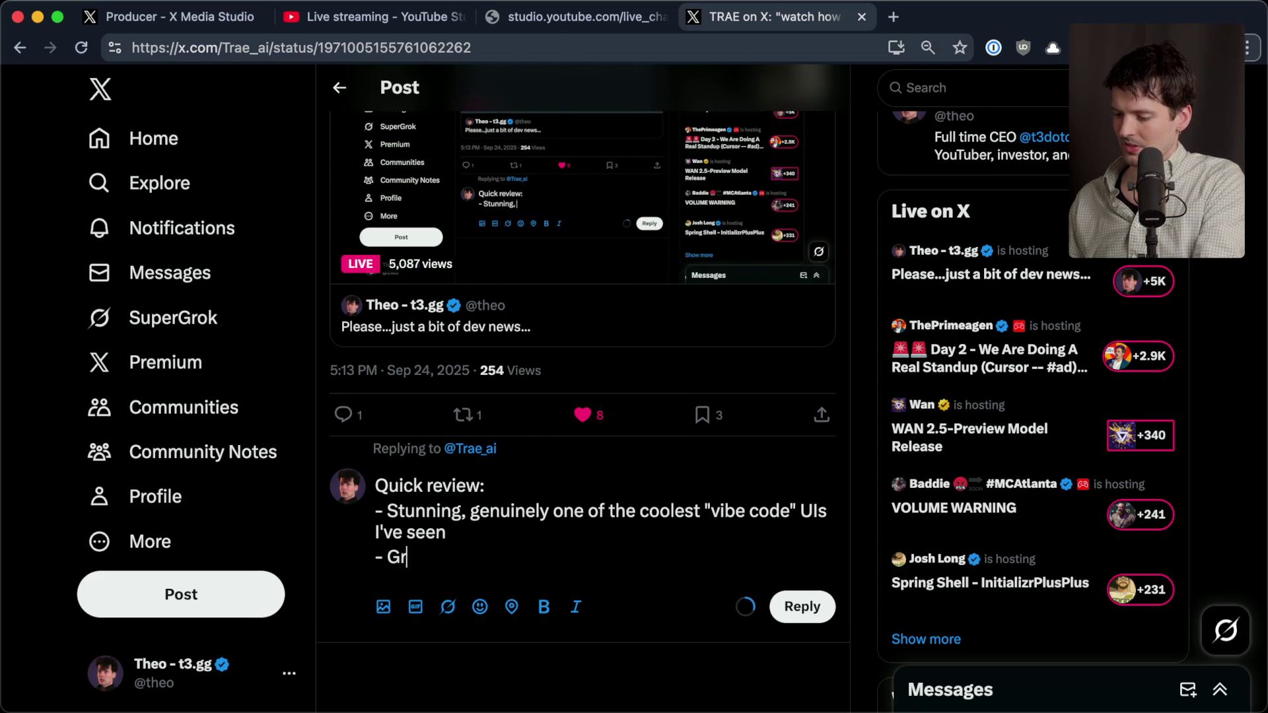
text(eat UX)
key(Return)
text(- )
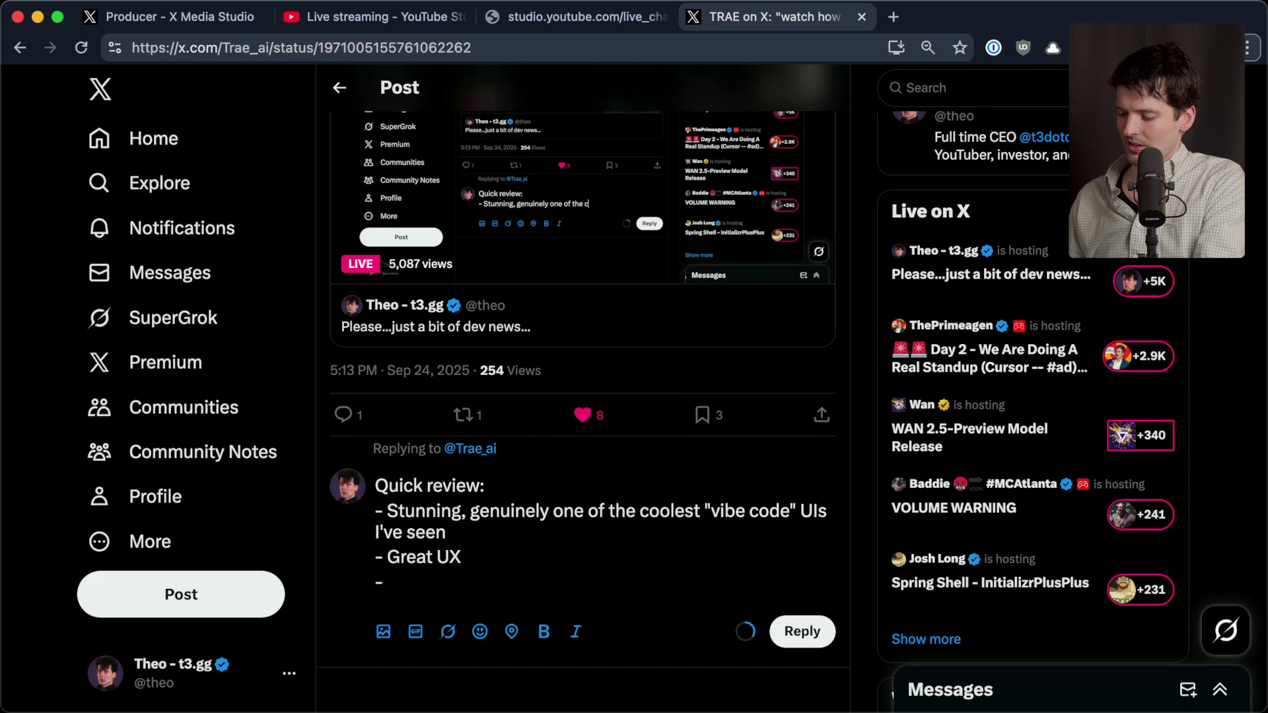
text(...questionable code output a)
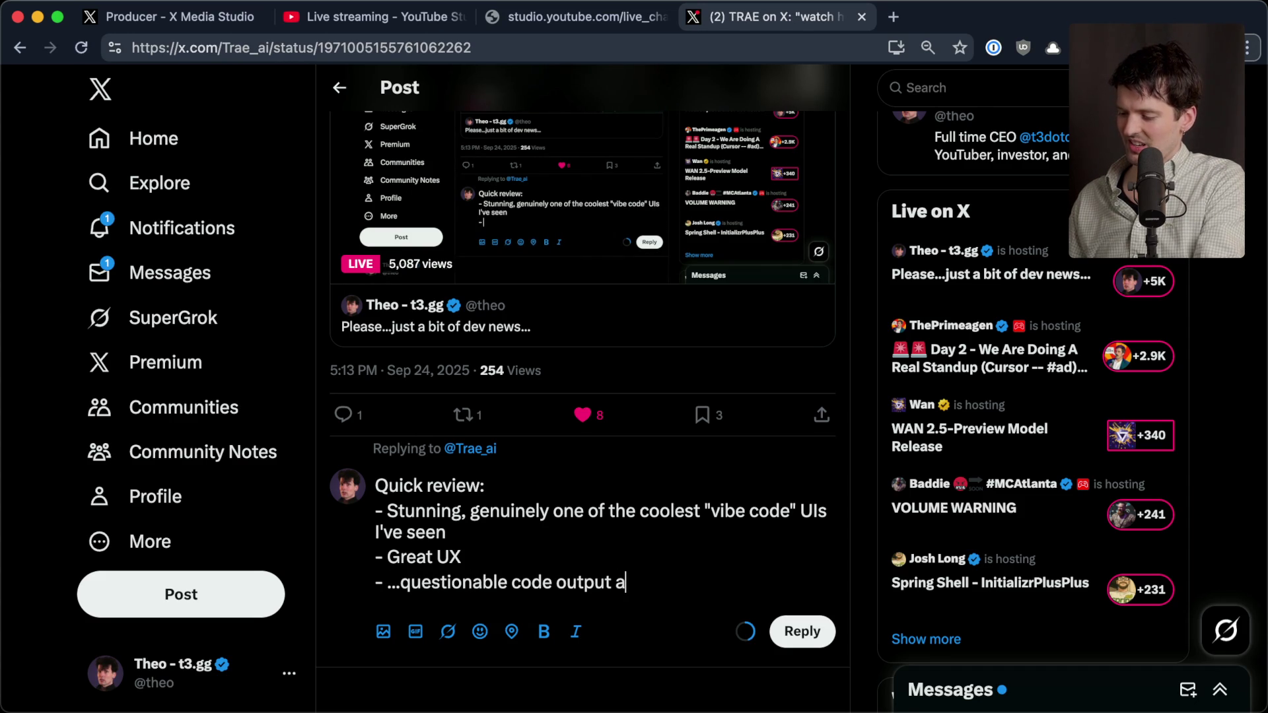
Add a debugging-capabilities bullet and the closing line 'Tons of potential, keep iterating'.
key(BackSpace)
key(Return)
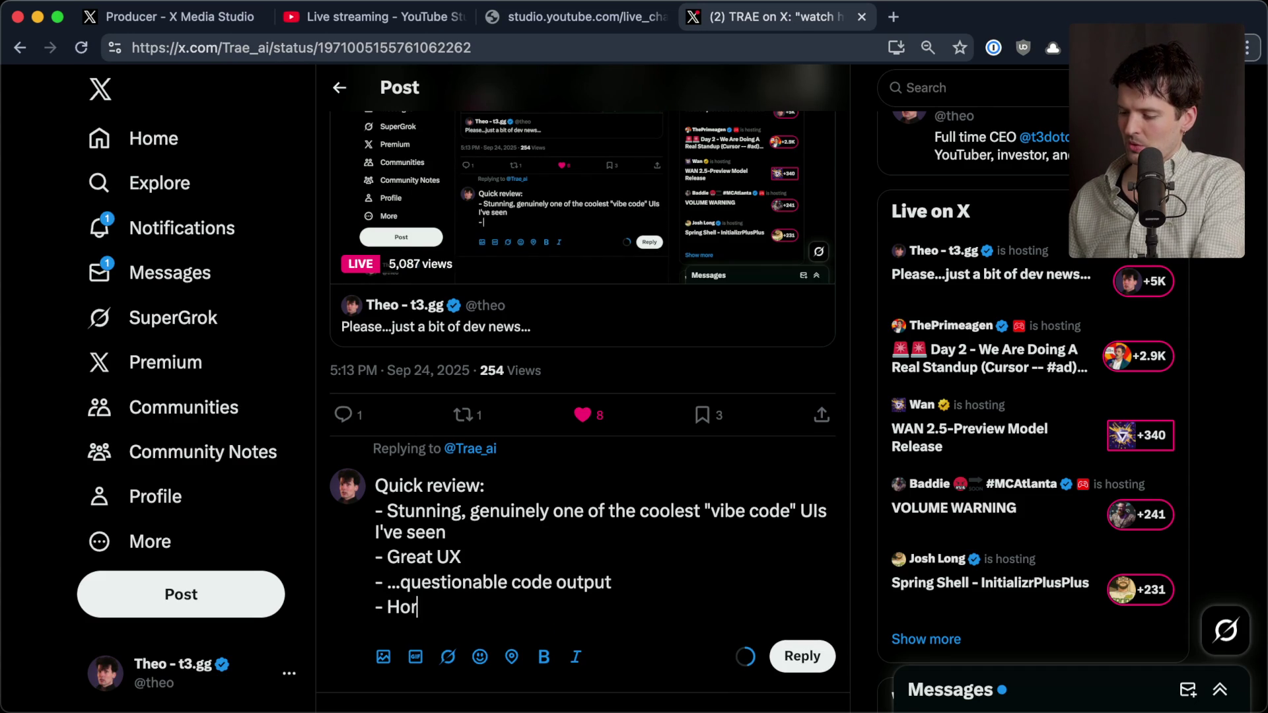
text(e debugging cp)
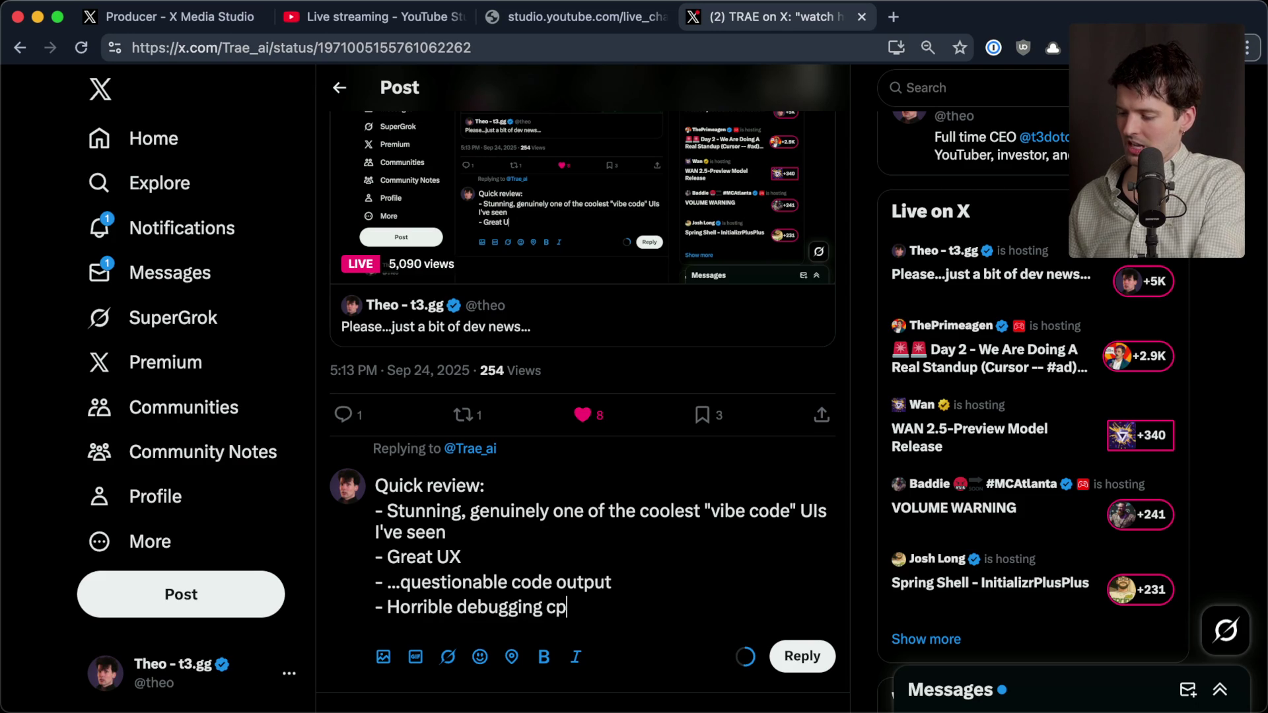
key(BackSpace)
text(apabilitie)
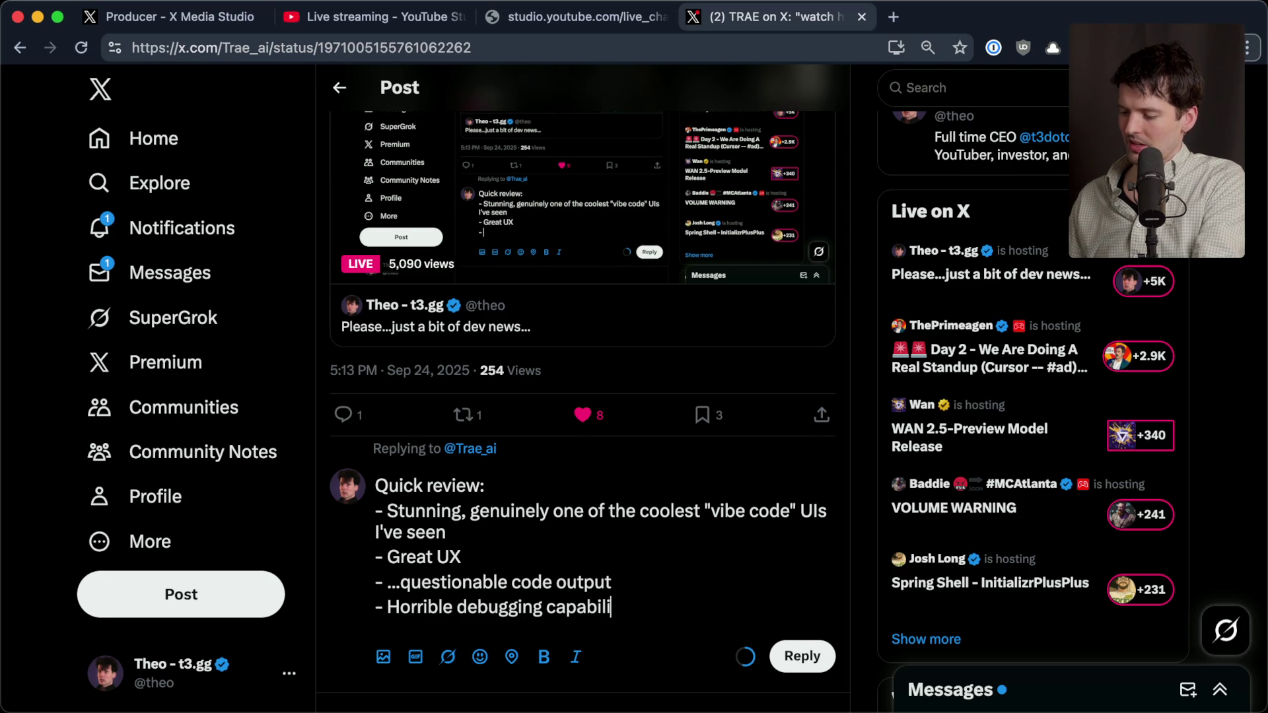
text(s)
key(Return)
key(Return)
text(Tons of potential, keep it)
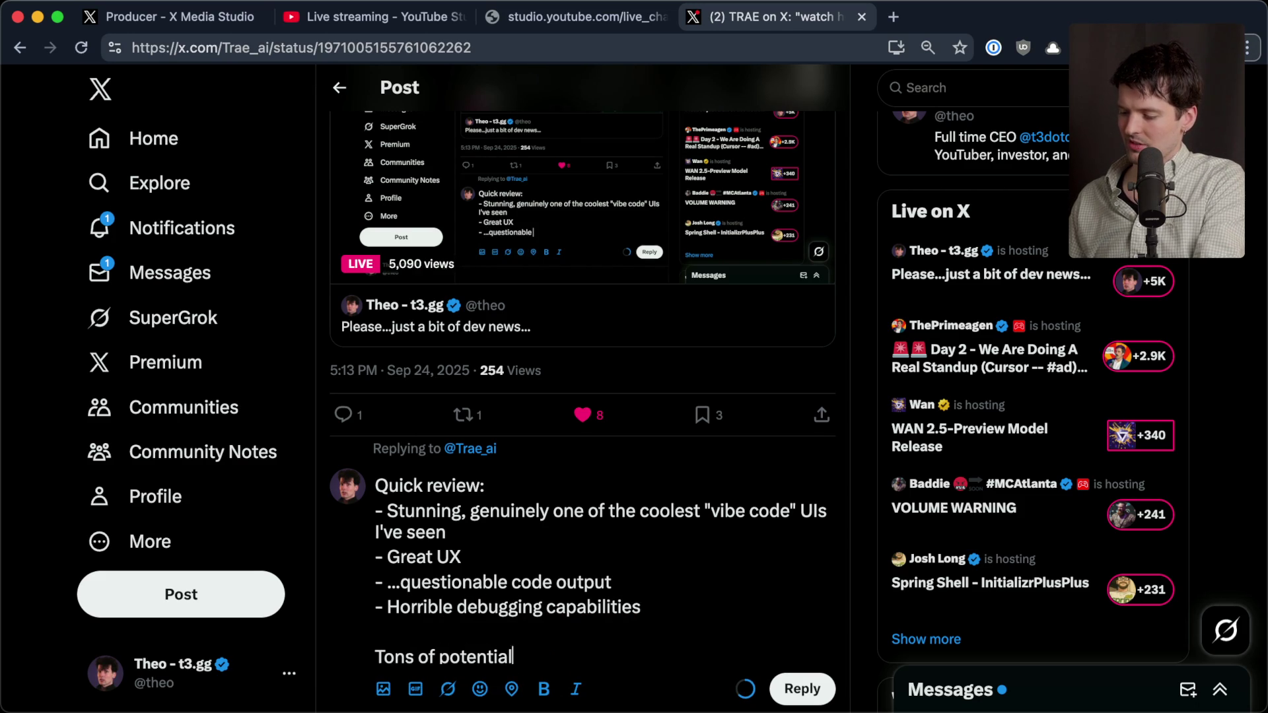
text(erating)
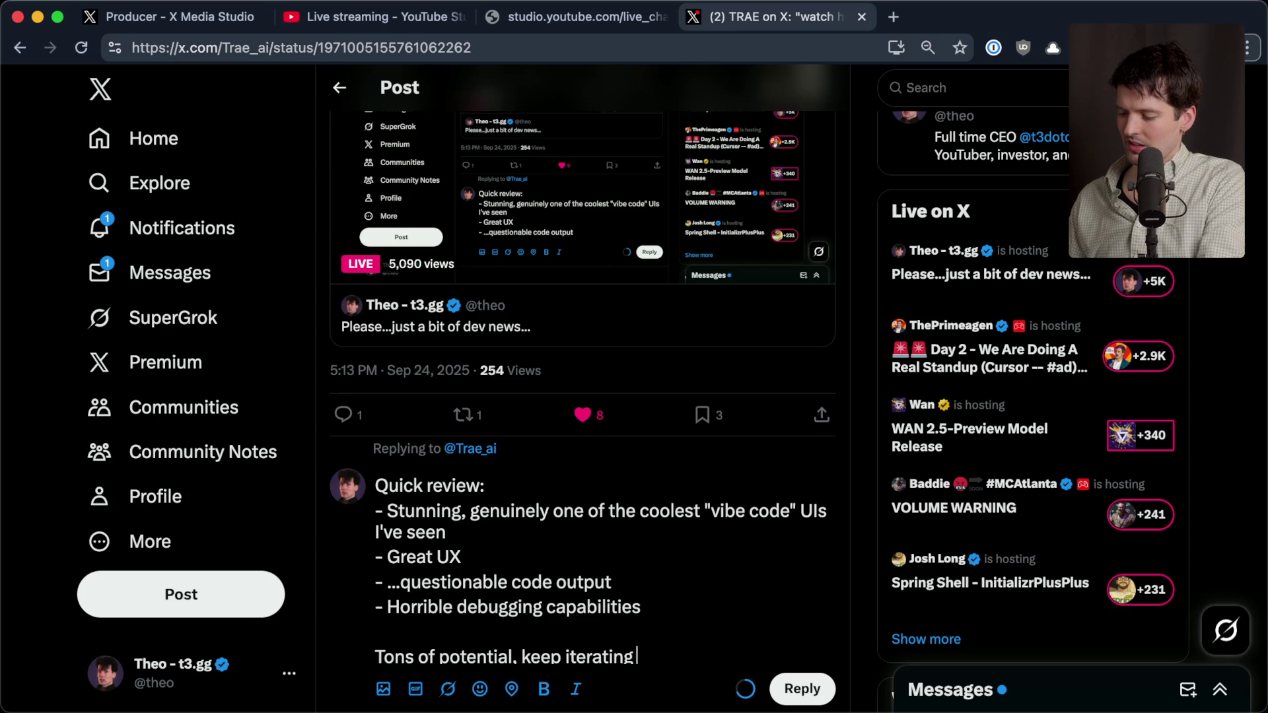
Append a salute emoji, send the reply, and close the Trae post tab.
key(ctrl+super+space)
text(sal)
key(Return)
key(super+Return)
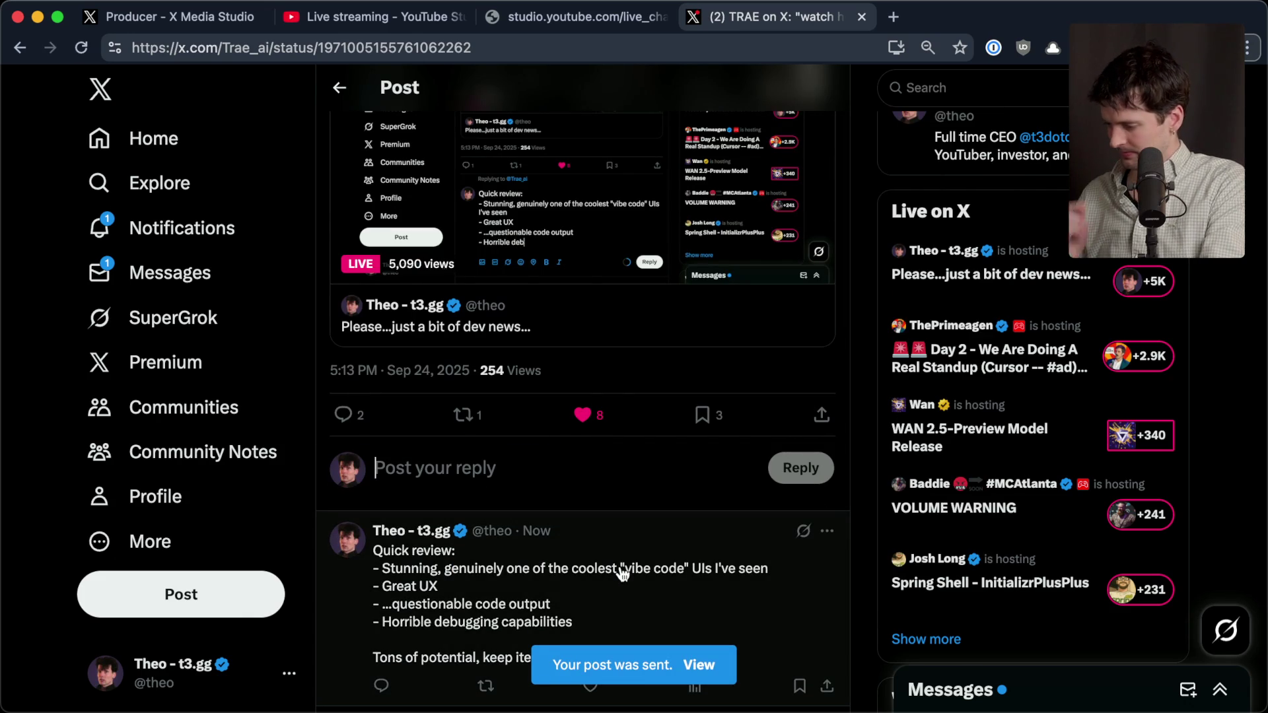
scroll(622, 574, down, 2)
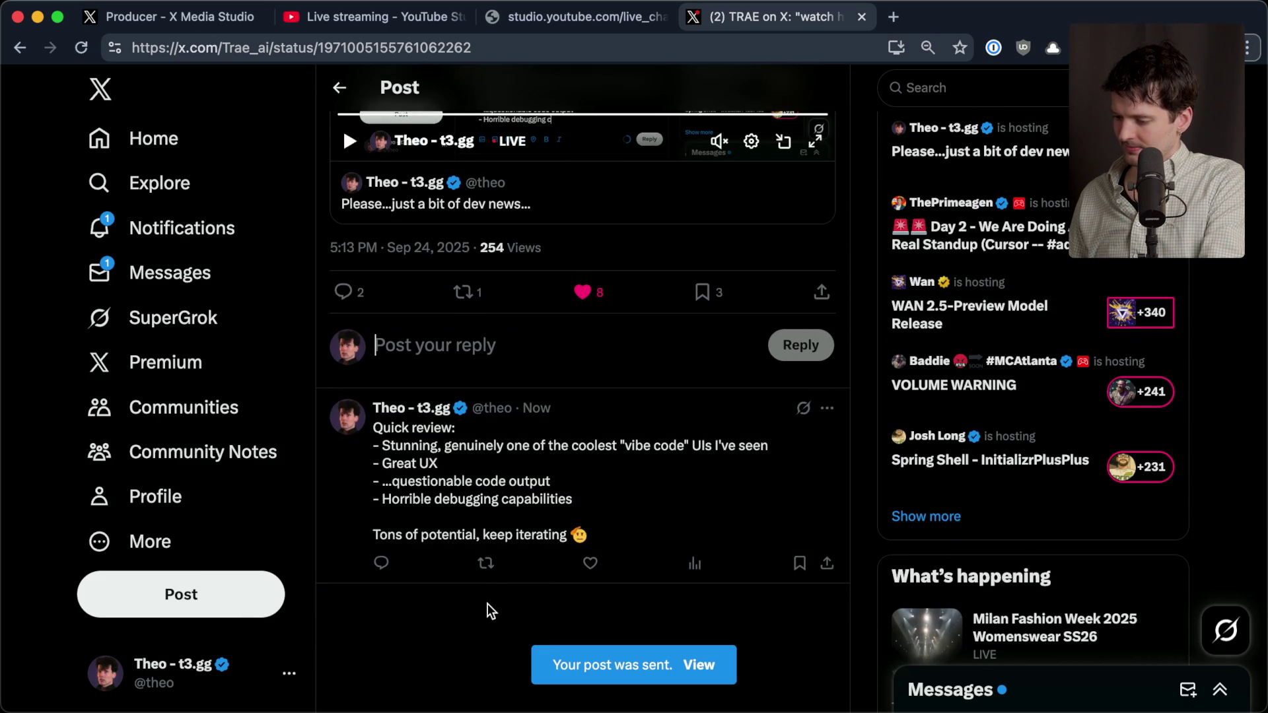
key(super+w)
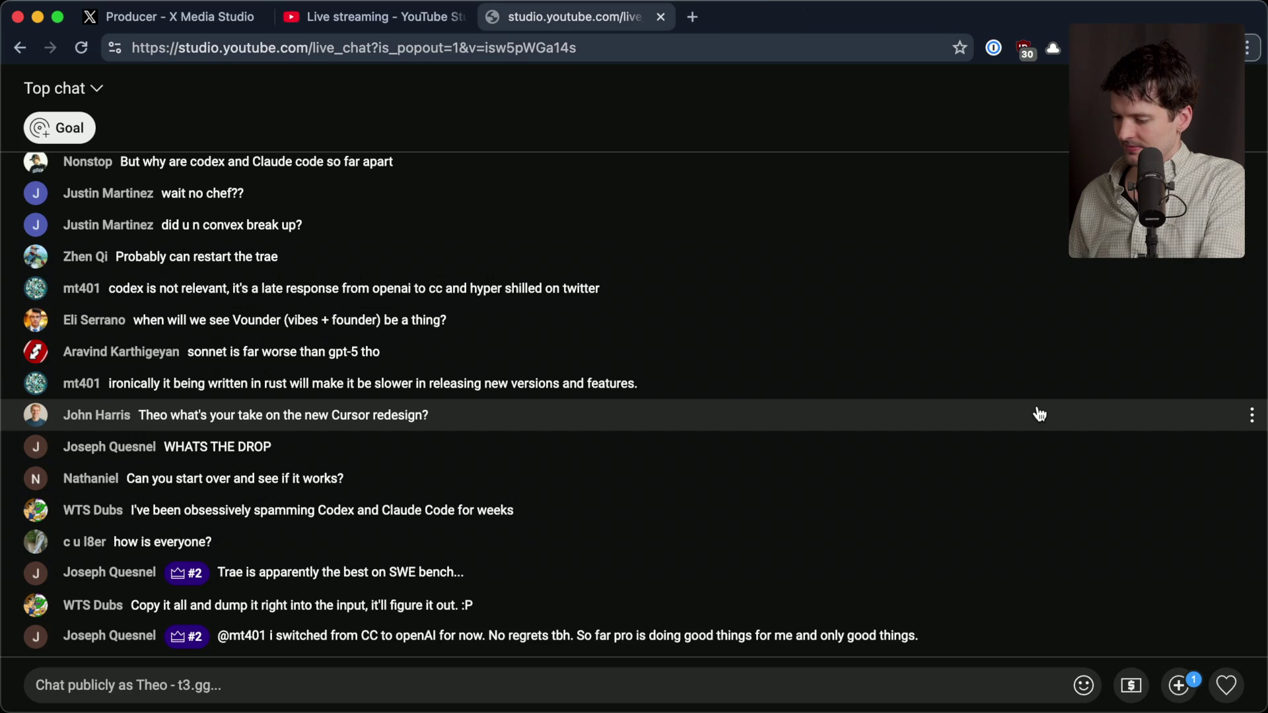
Open the PlanetScale Postgres vs MySQL post linked in Twitch chat and like it.
key(super+Tab)
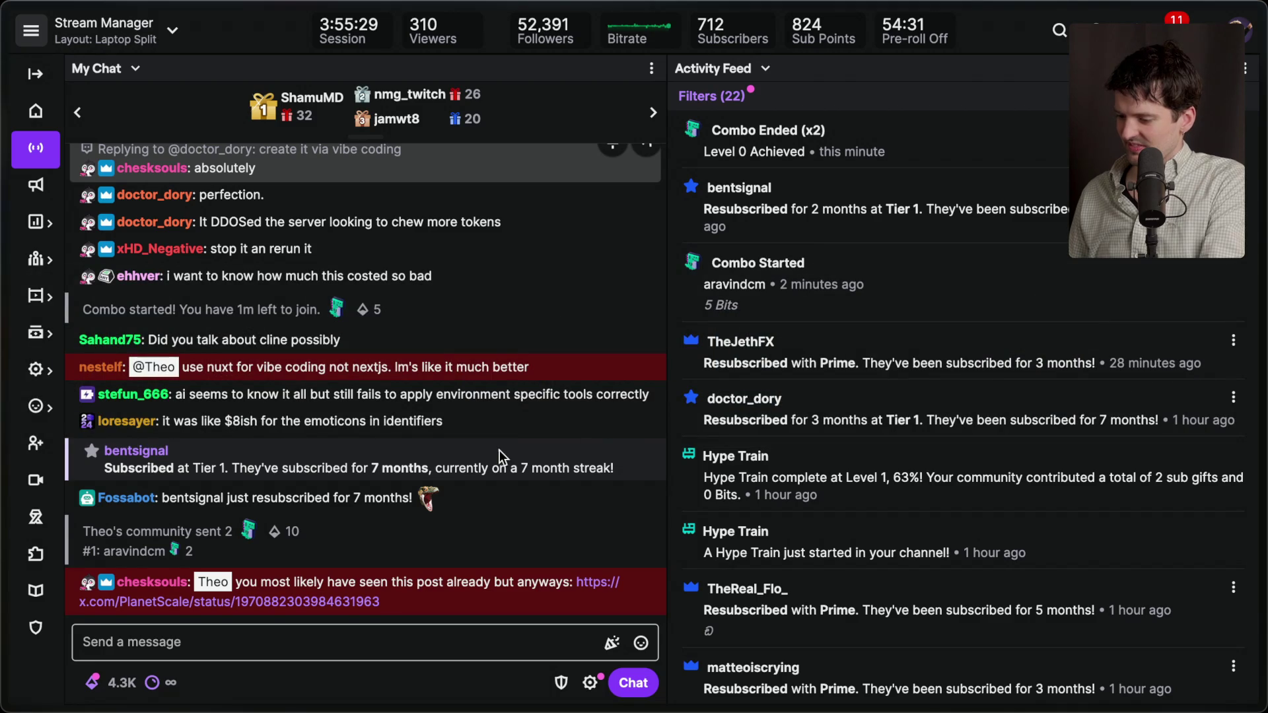
click(297, 602)
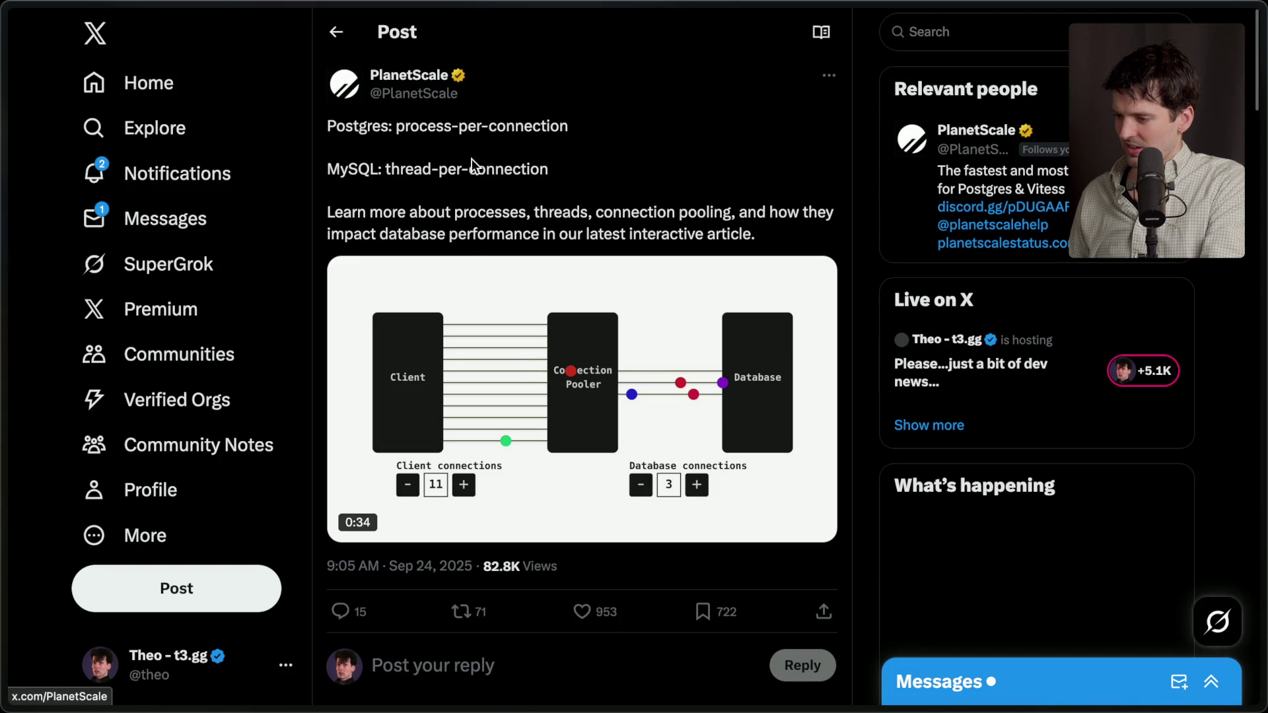
scroll(475, 268, down, 2)
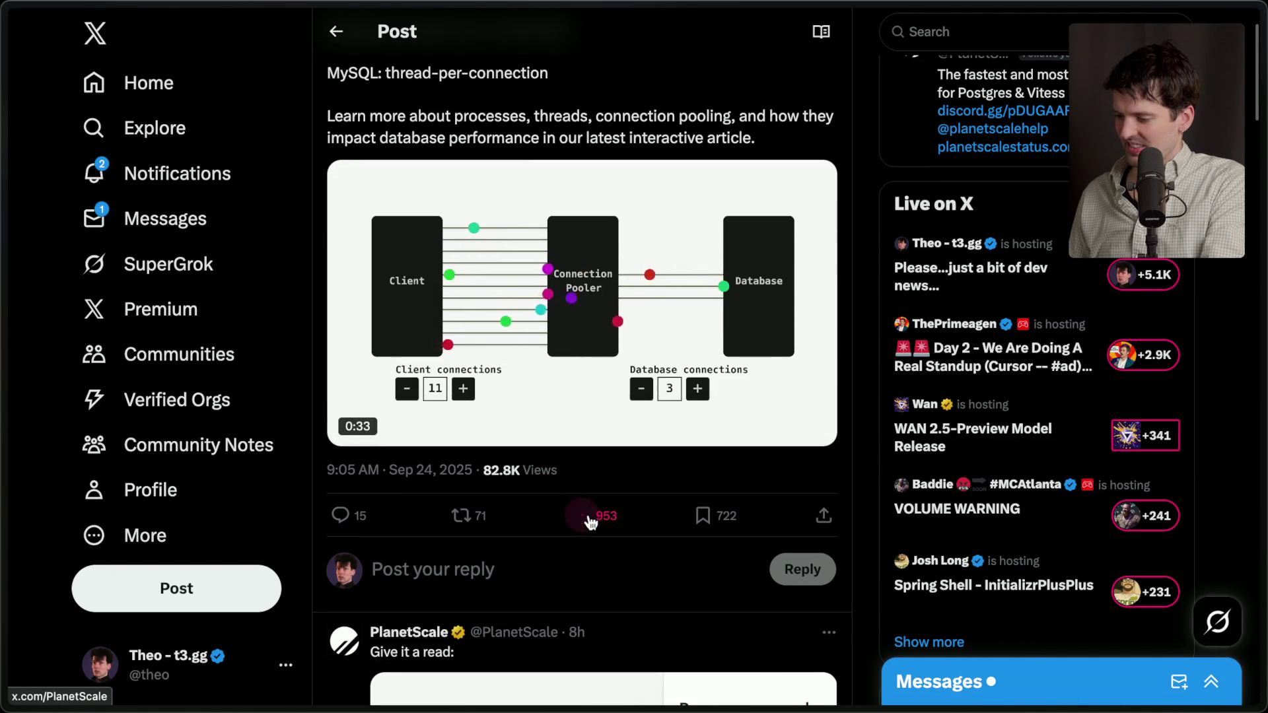
click(589, 522)
scroll(668, 201, up, 2)
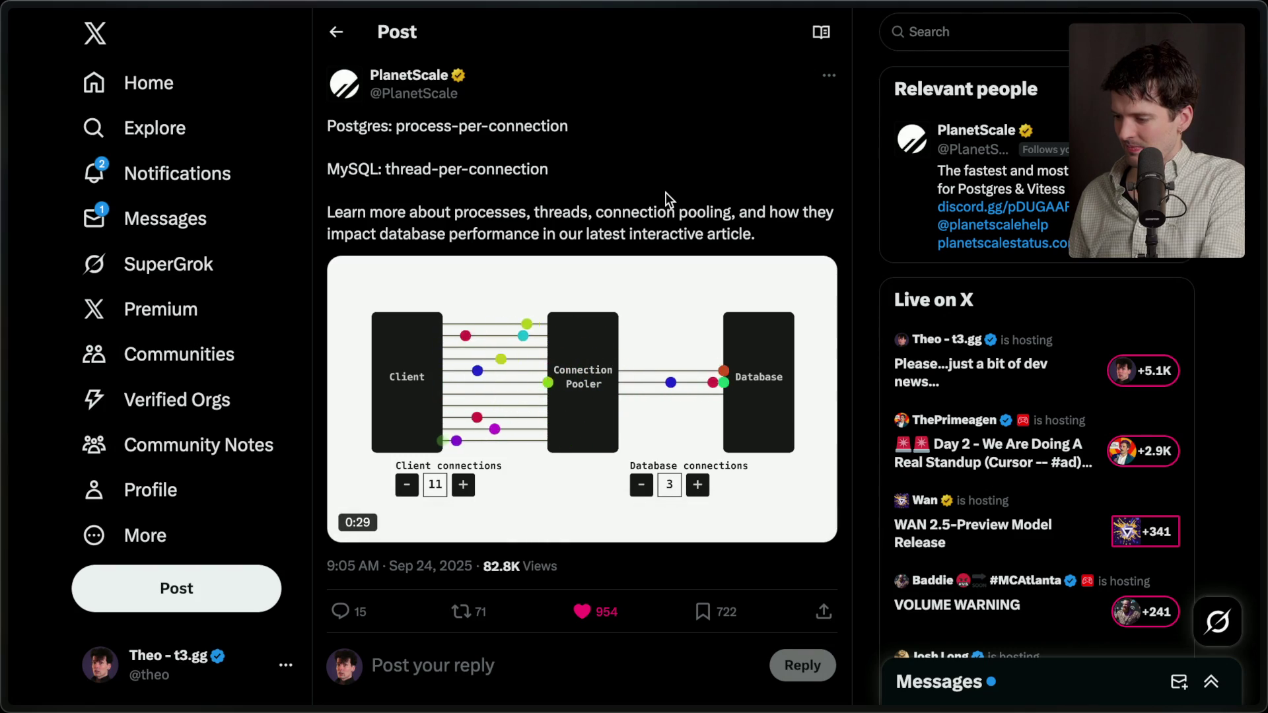
Like Convex's EPOLL/FORK meme reply below it, then return to the Stream Manager.
scroll(666, 192, down, 10)
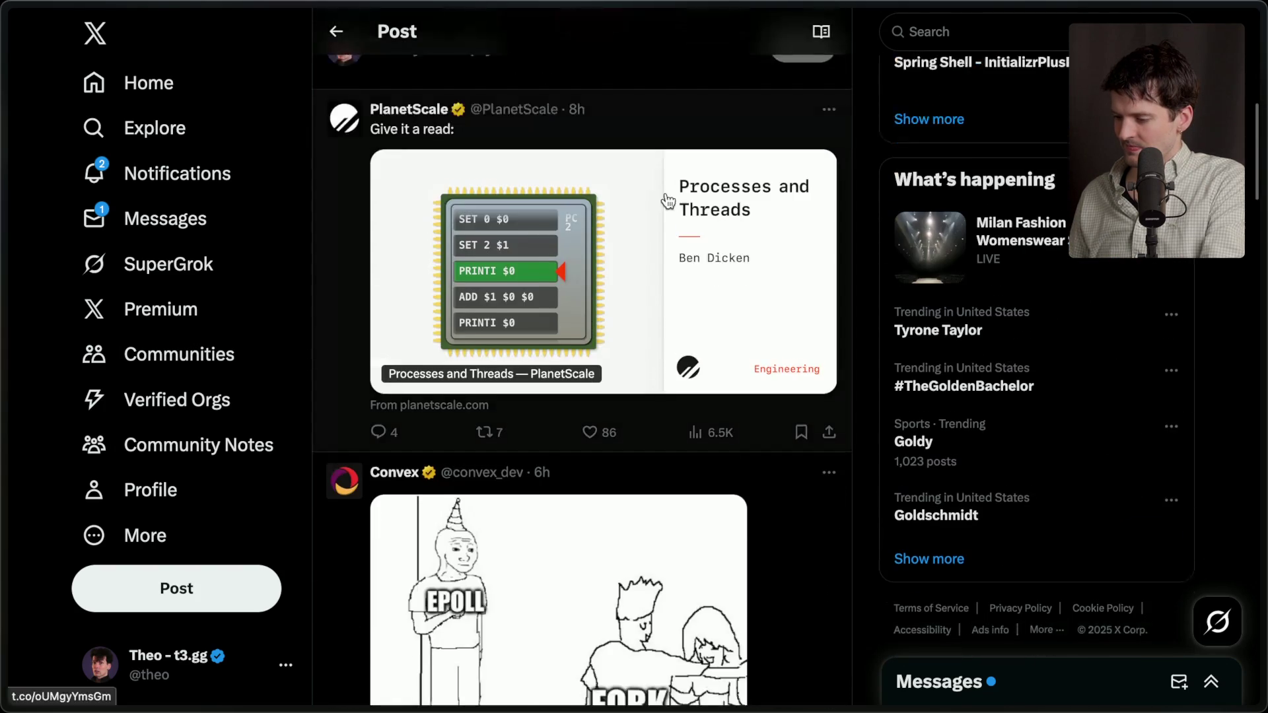
scroll(668, 201, down, 5)
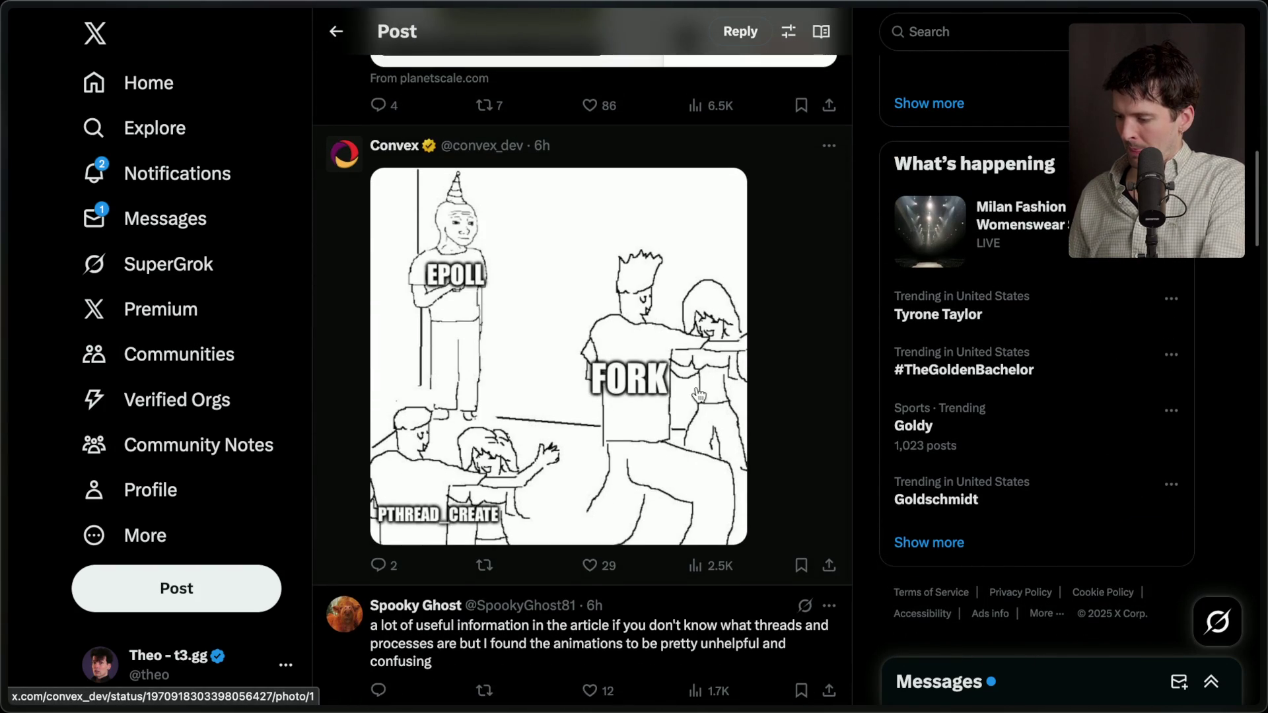
click(590, 566)
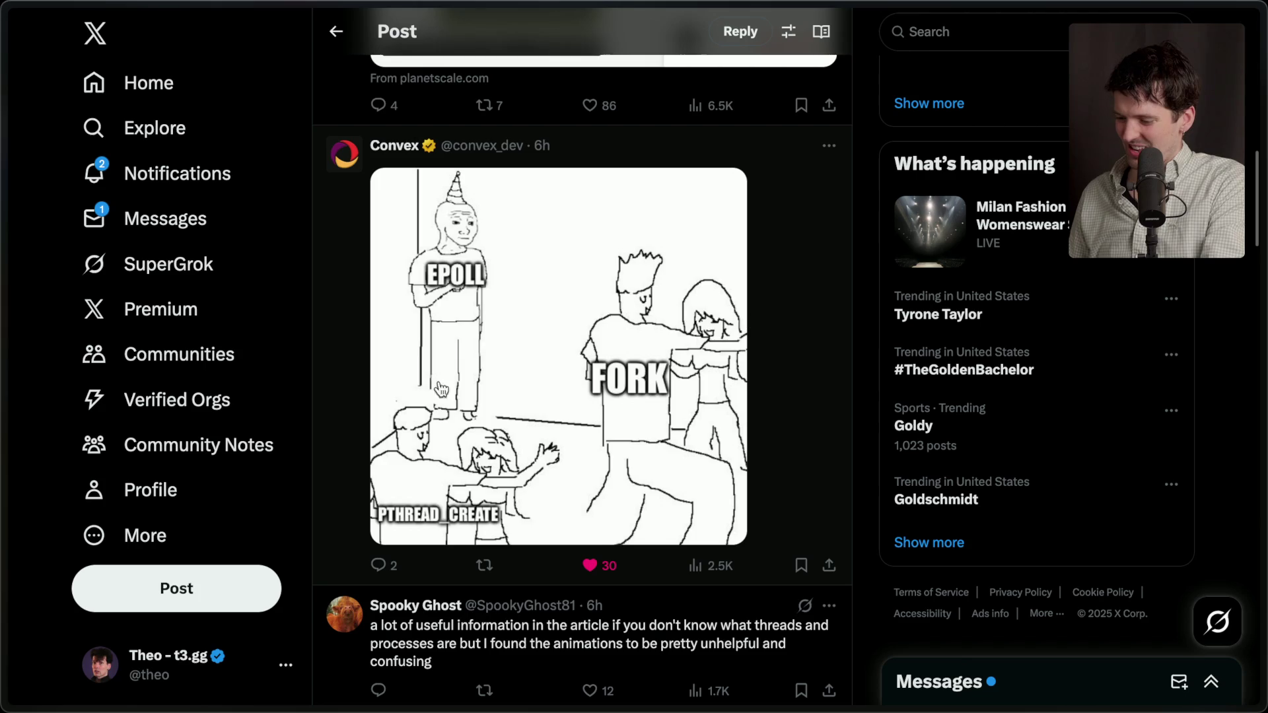
scroll(608, 405, down, 9)
scroll(611, 407, up, 18)
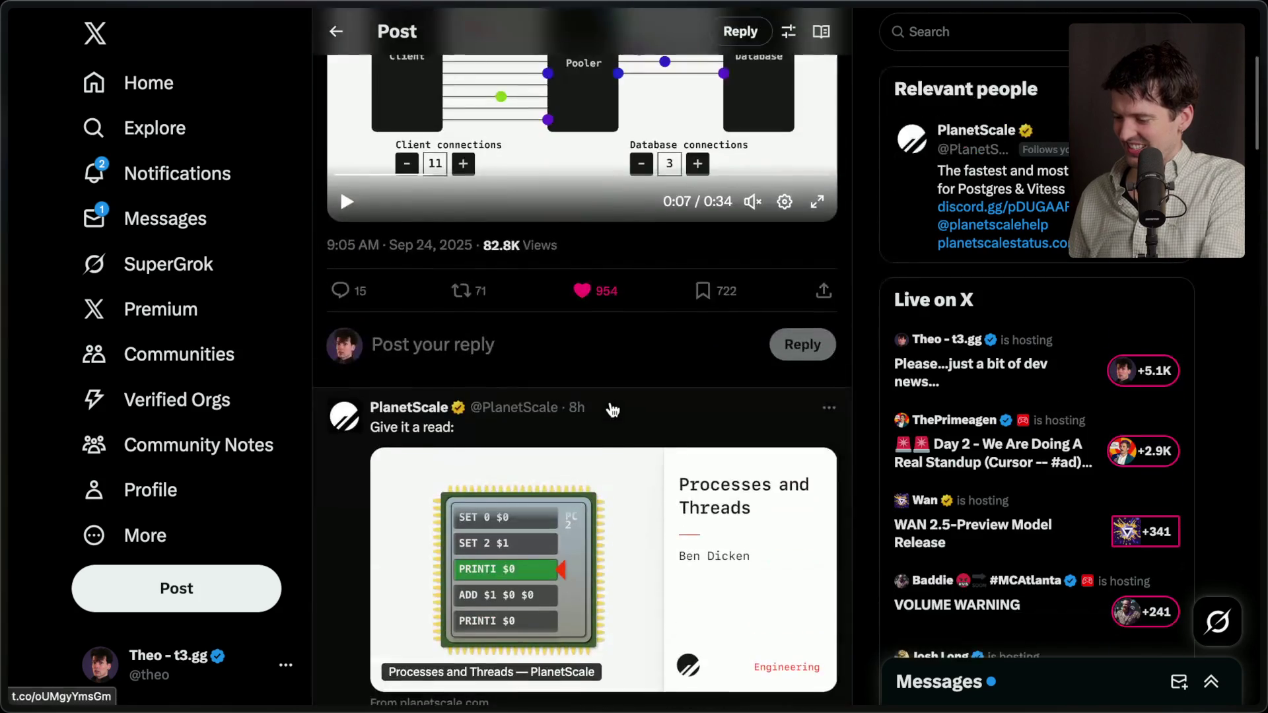
scroll(612, 409, down, 8)
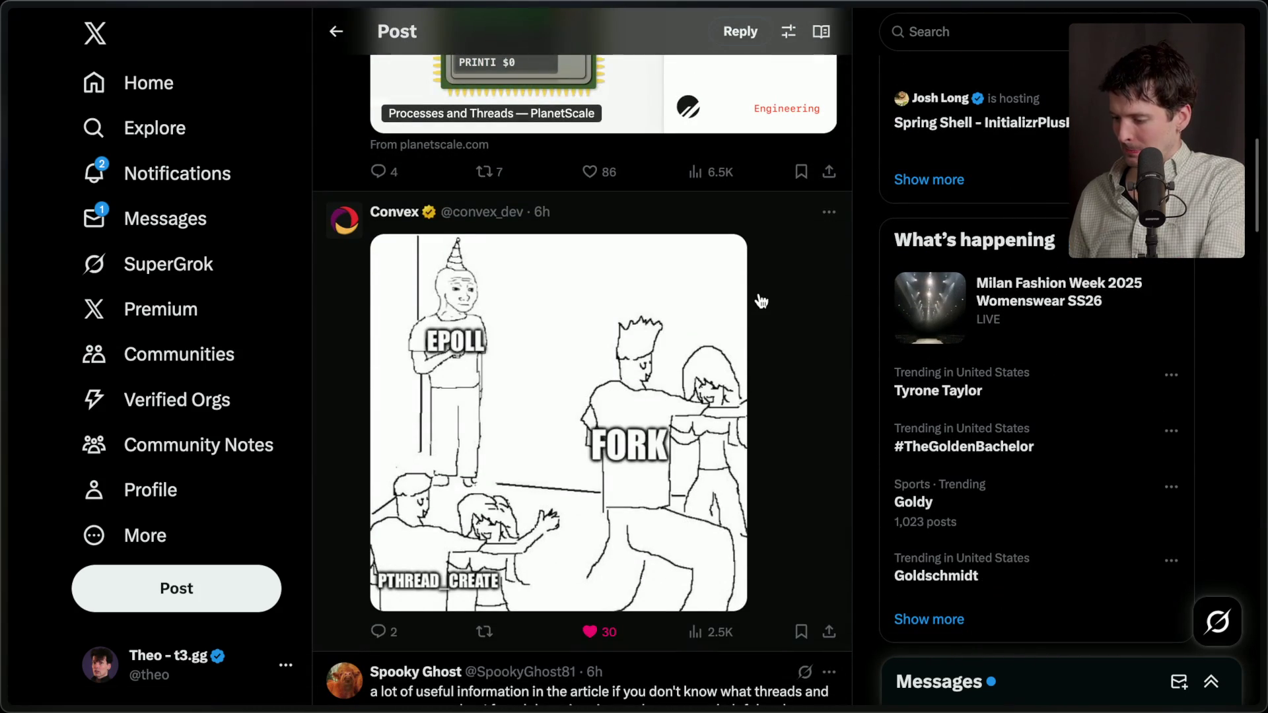
key(alt+Tab)
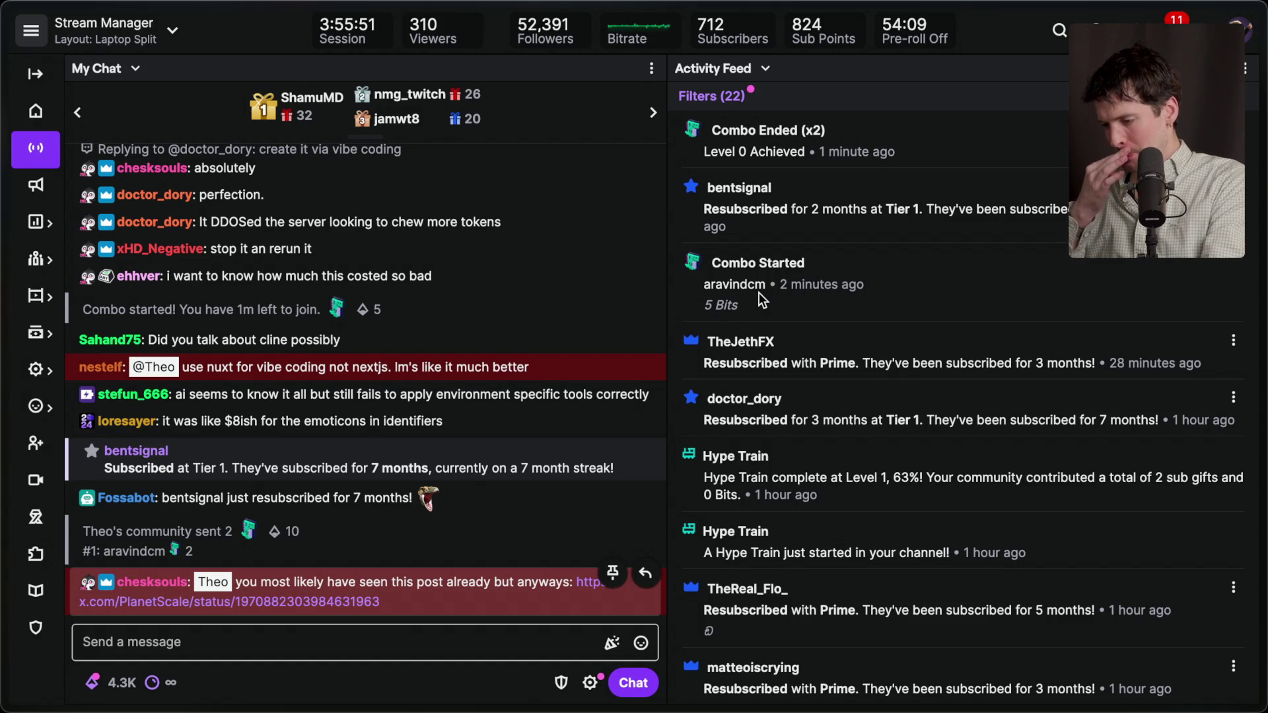
key(super+Tab)
key(super+Tab)
key(super+Tab)
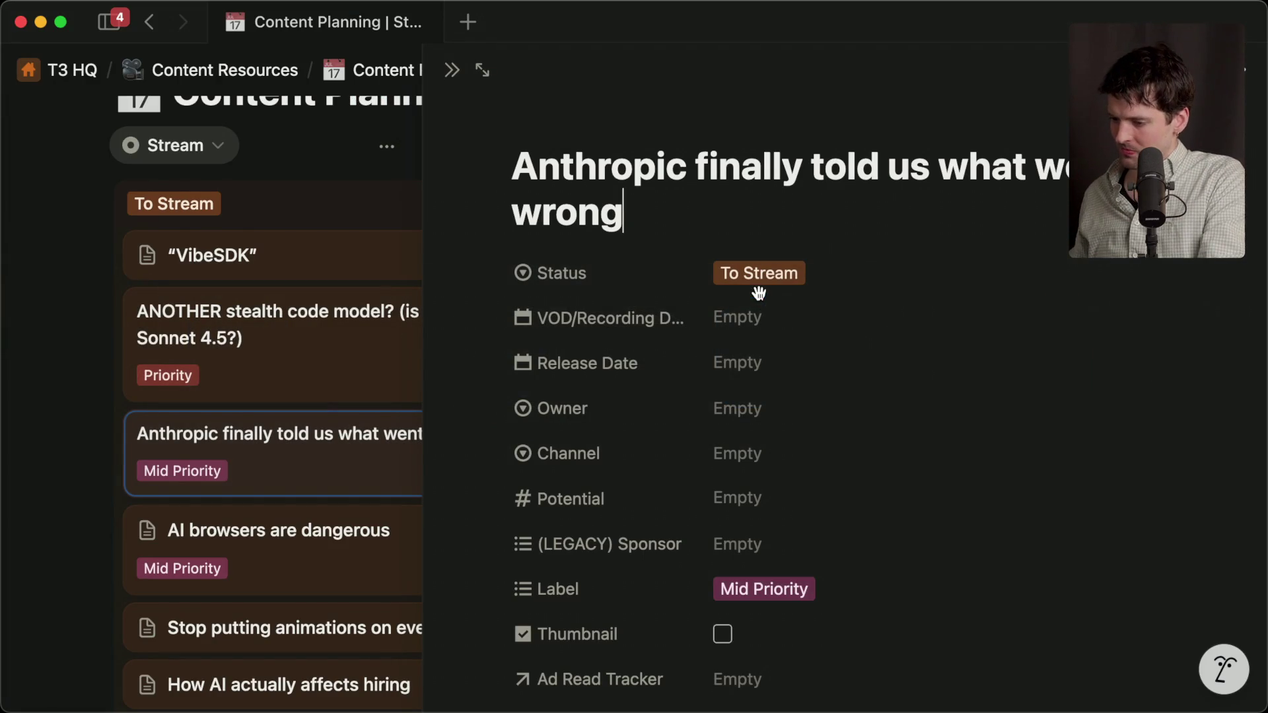
key(Escape)
scroll(330, 557, down, 5)
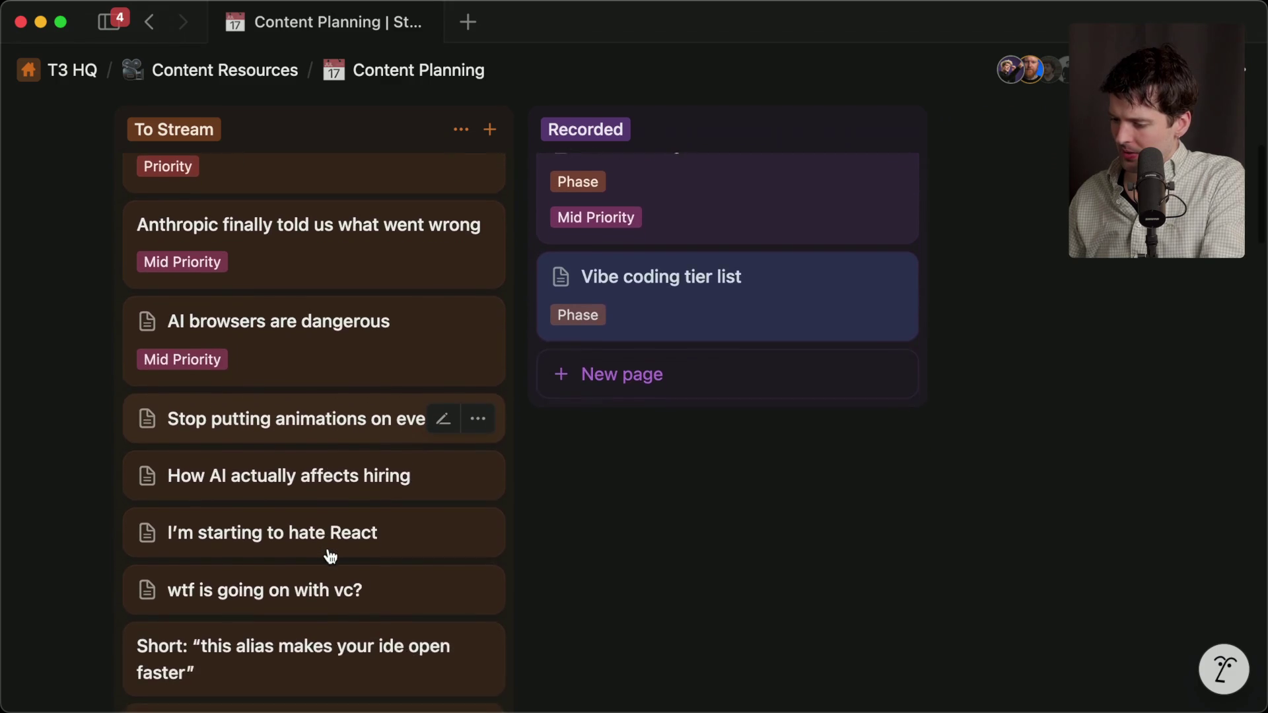
scroll(330, 557, up, 7)
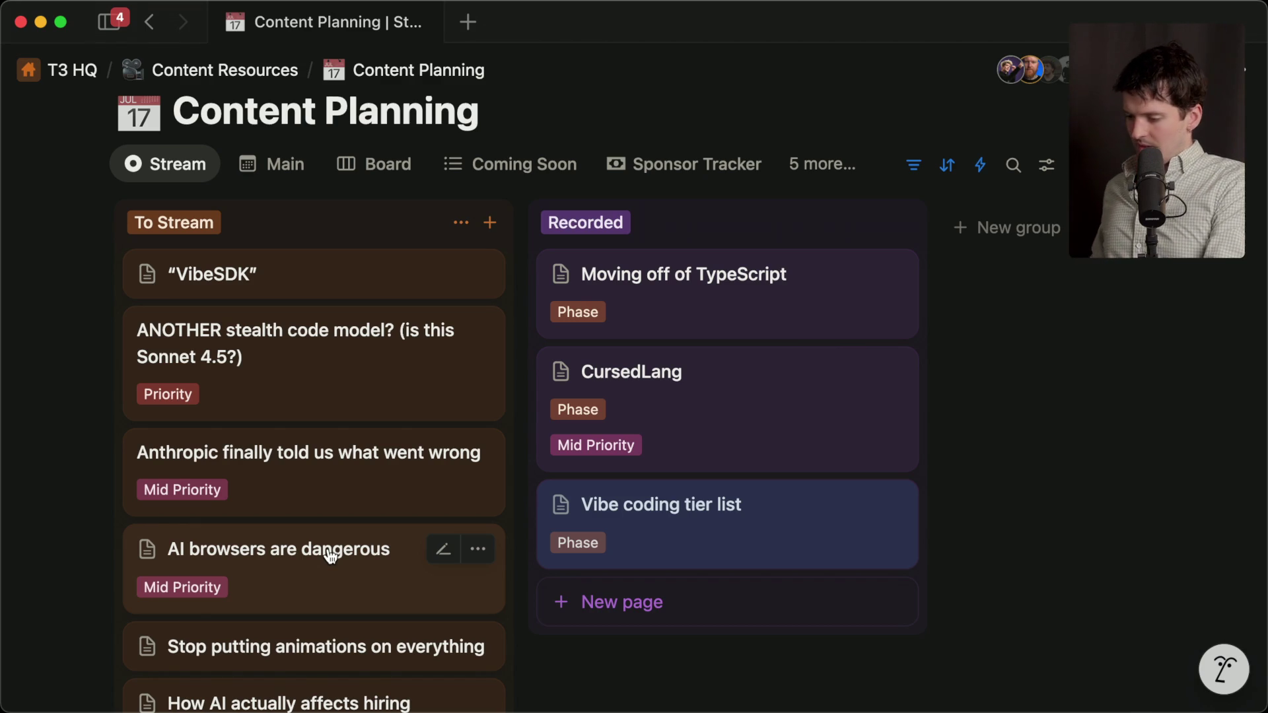
key(super+Tab)
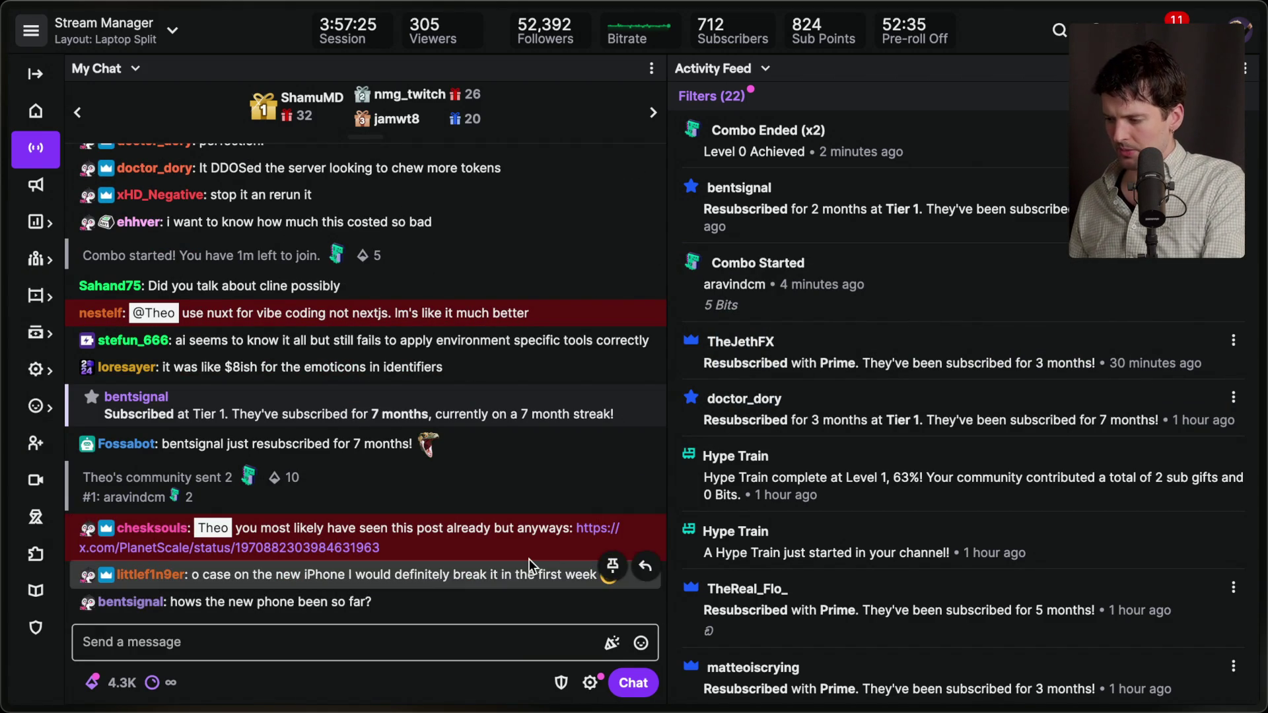
Check the YouTube Studio livestream dashboard and live chat popout, then cycle through Stream Manager and Notion to Trae.
key(super+Tab)
key(super+shift+Tab)
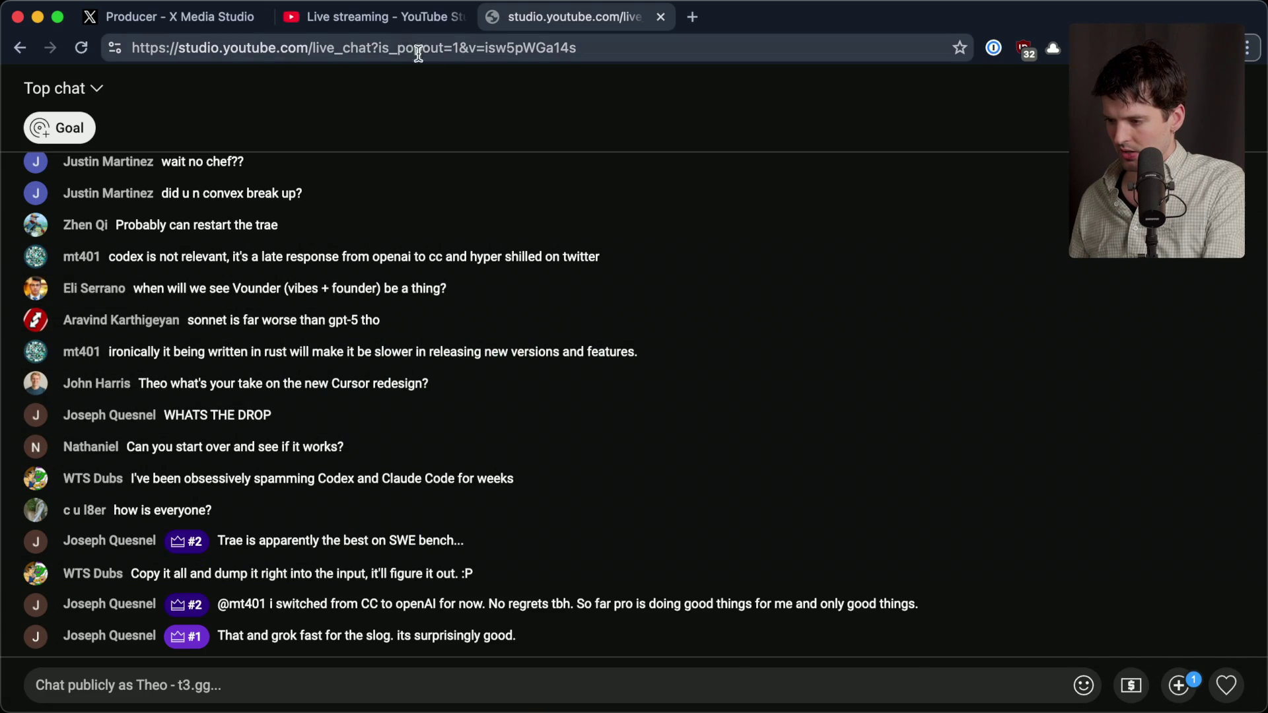
click(370, 16)
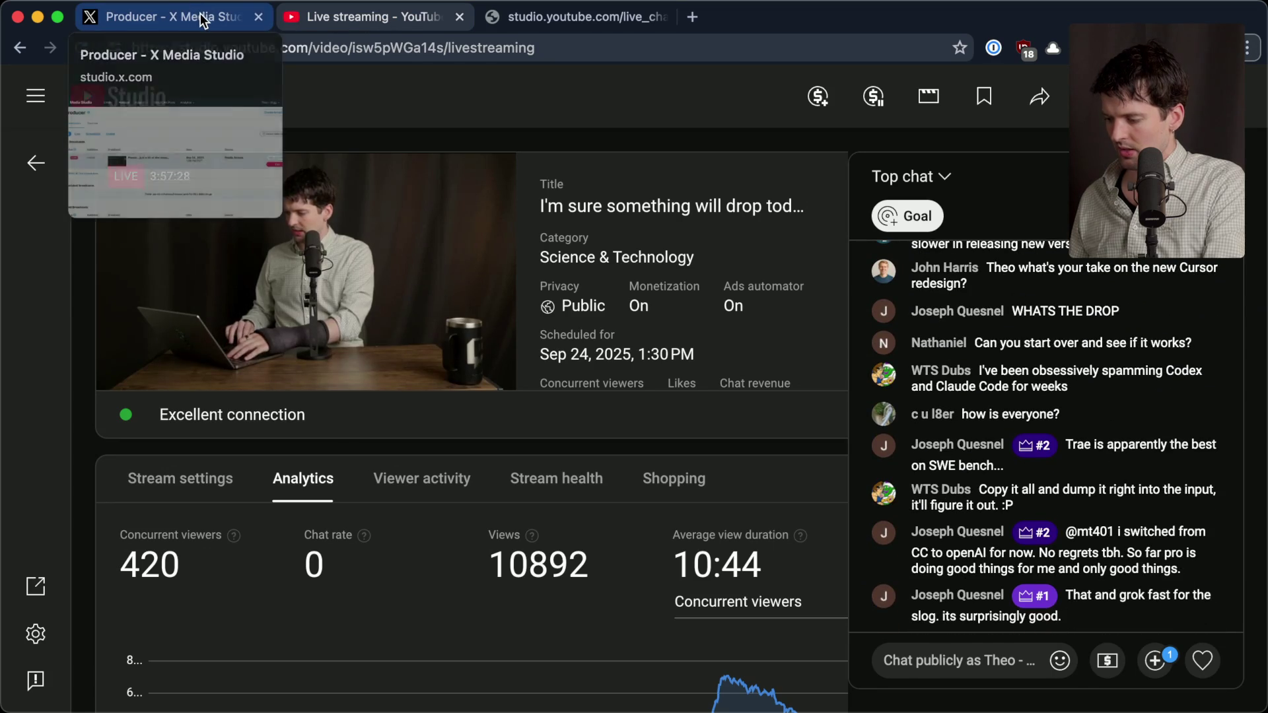
click(567, 18)
key(super+Tab)
key(super+Tab)
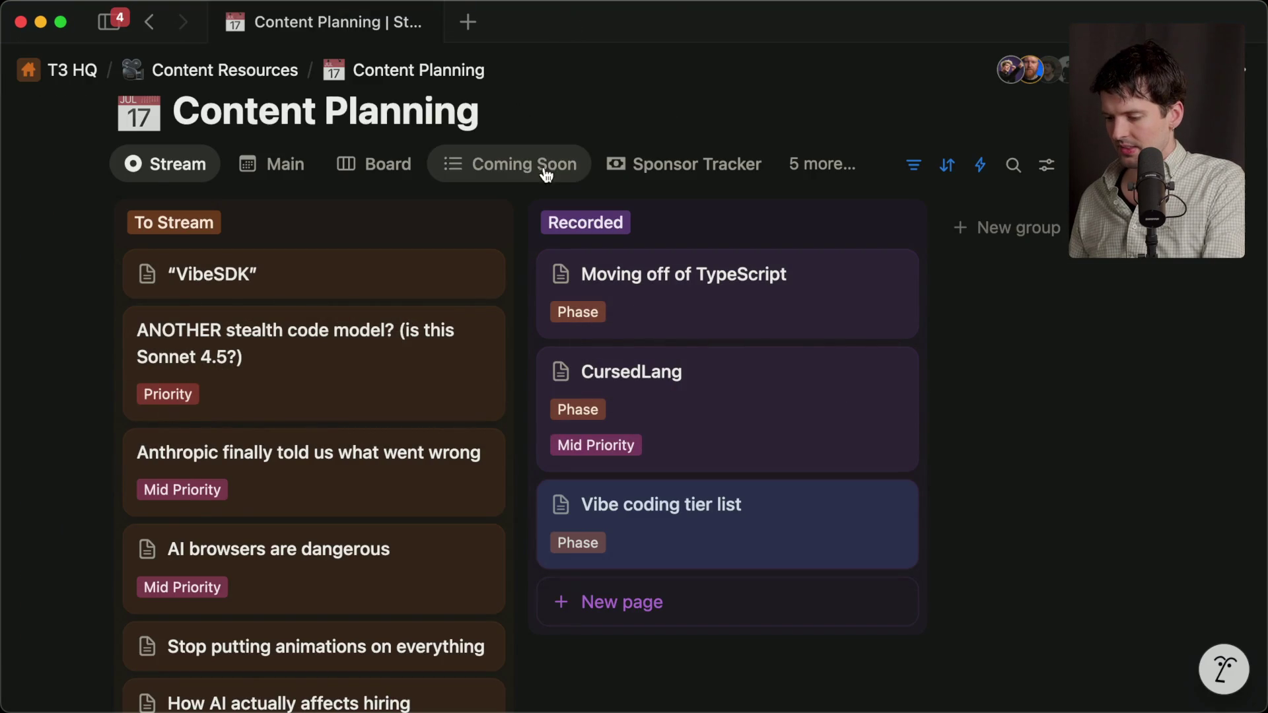
key(super+Tab)
click(351, 17)
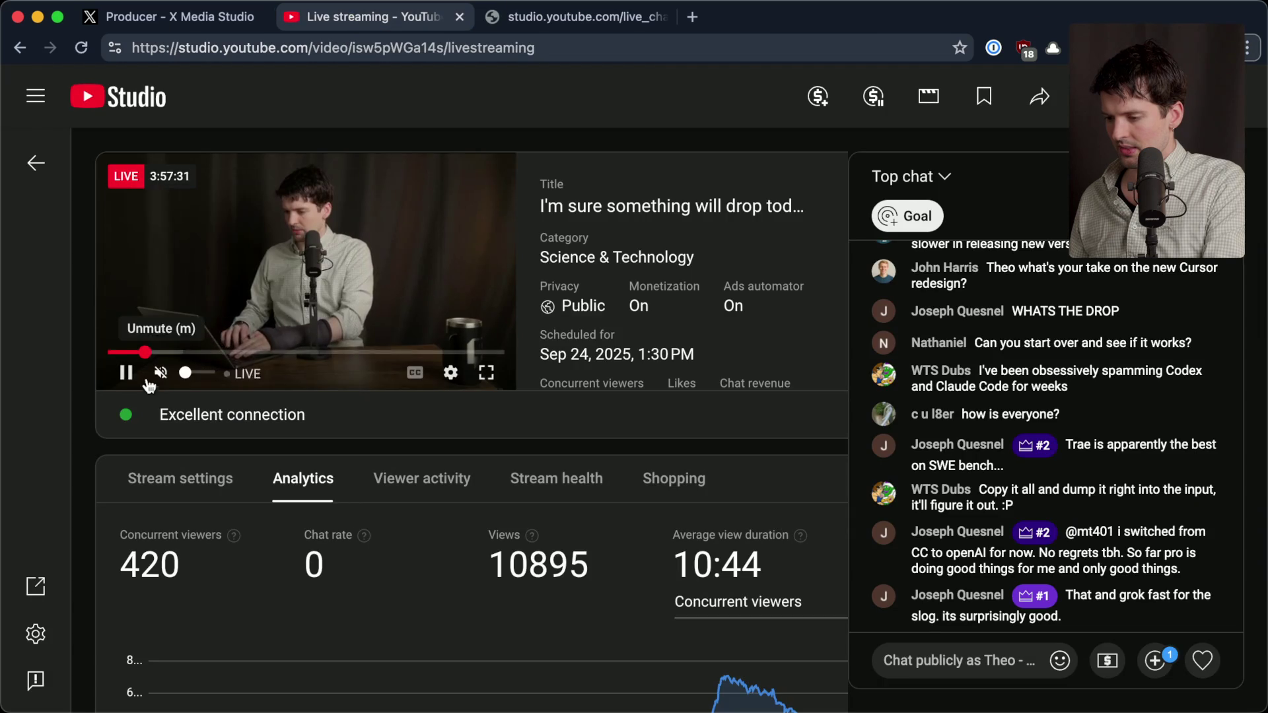
click(531, 23)
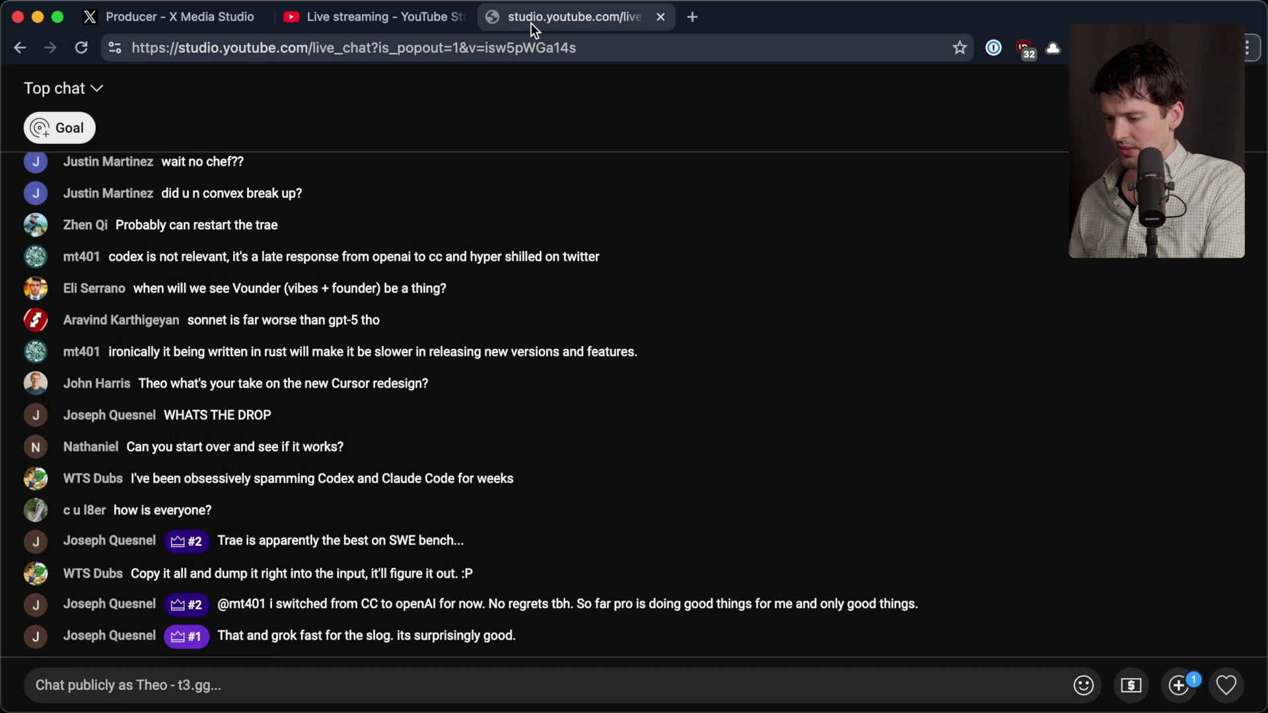
key(super+Tab)
key(super+Tab)
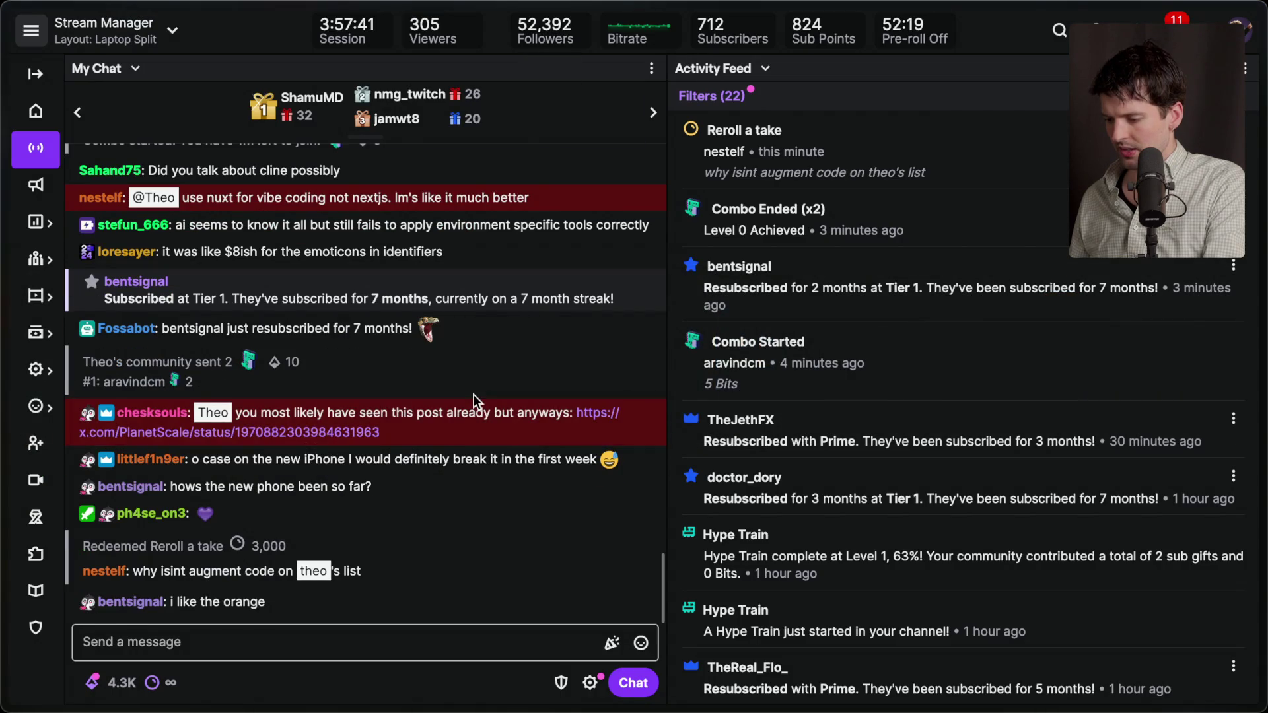
key(super+Tab)
key(super+Tab)
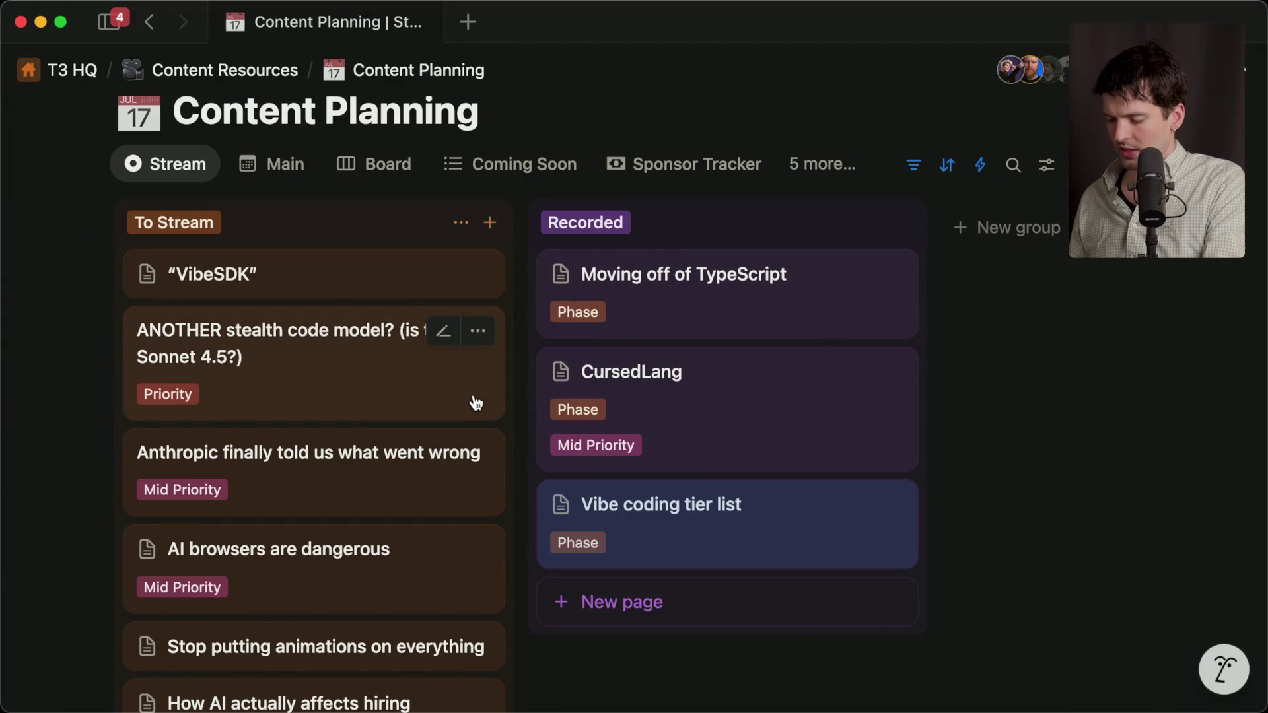
key(super+Tab)
key(super+Tab)
key(super+Tab)
key(super+Tab)
key(super+Tab)
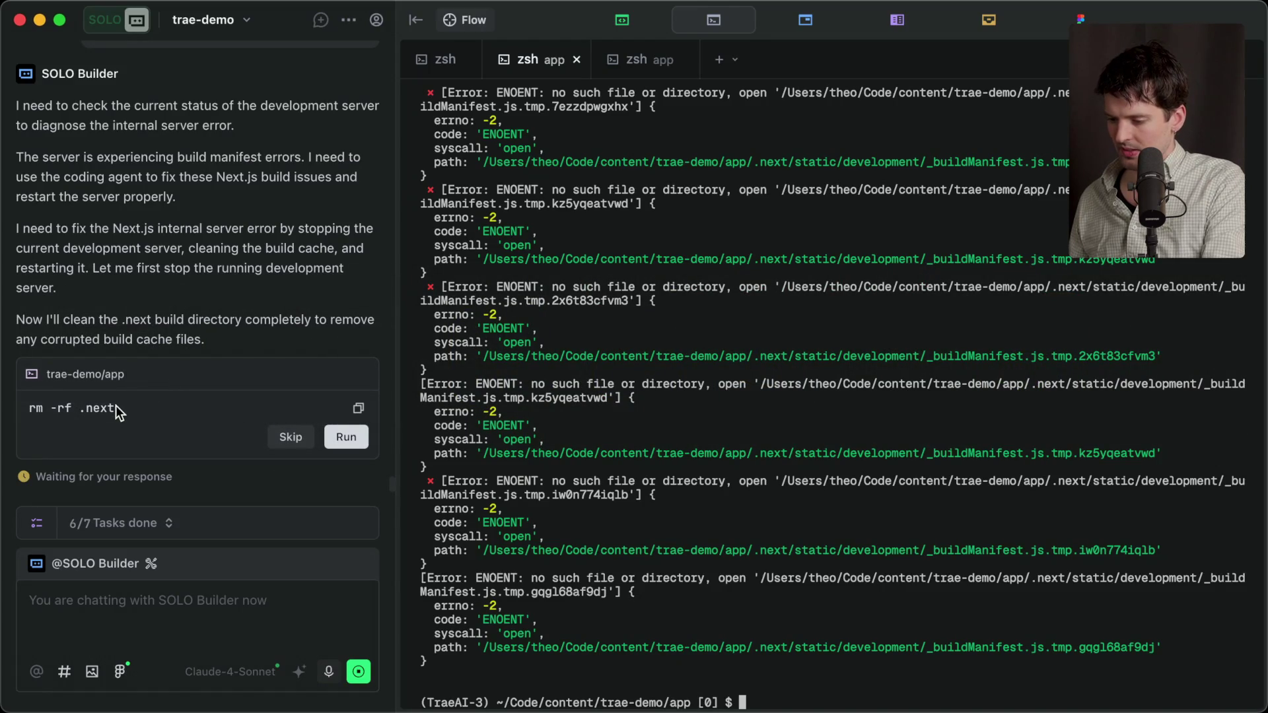
Approve the agent's rm -rf .next command, watch npm run build, then switch to Stream Manager.
click(348, 439)
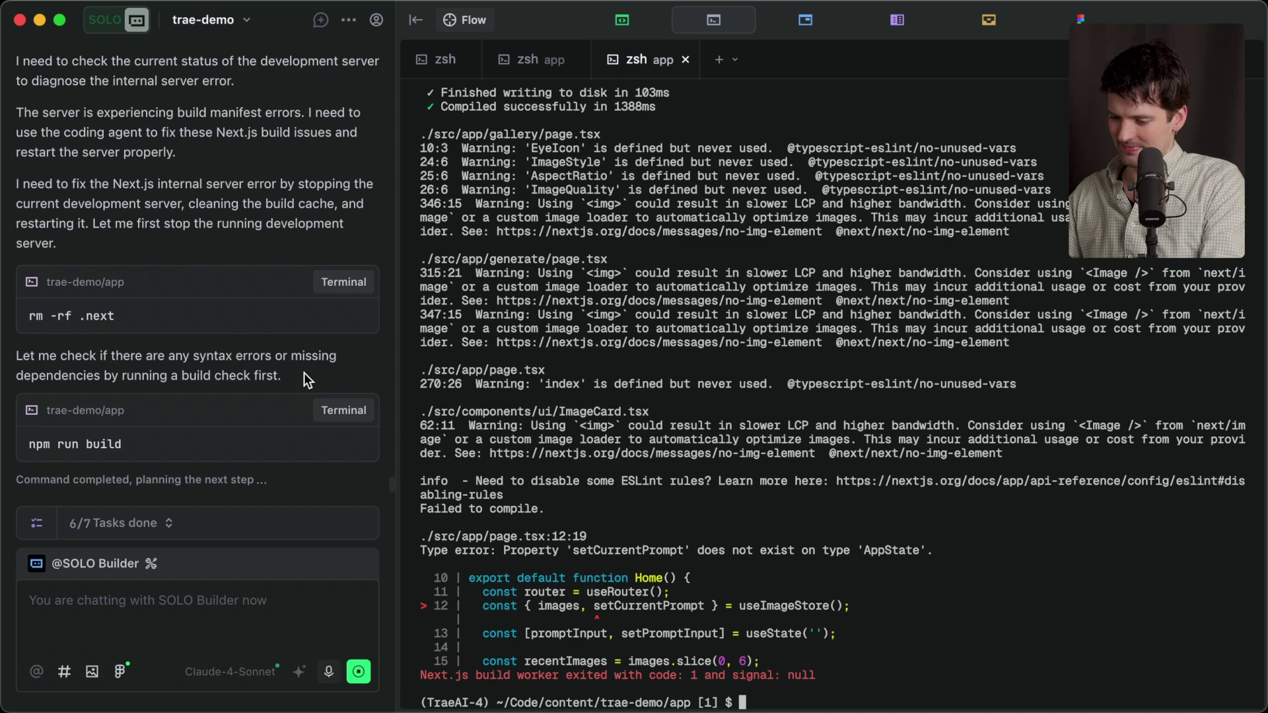
key(super+Tab)
key(super+Tab)
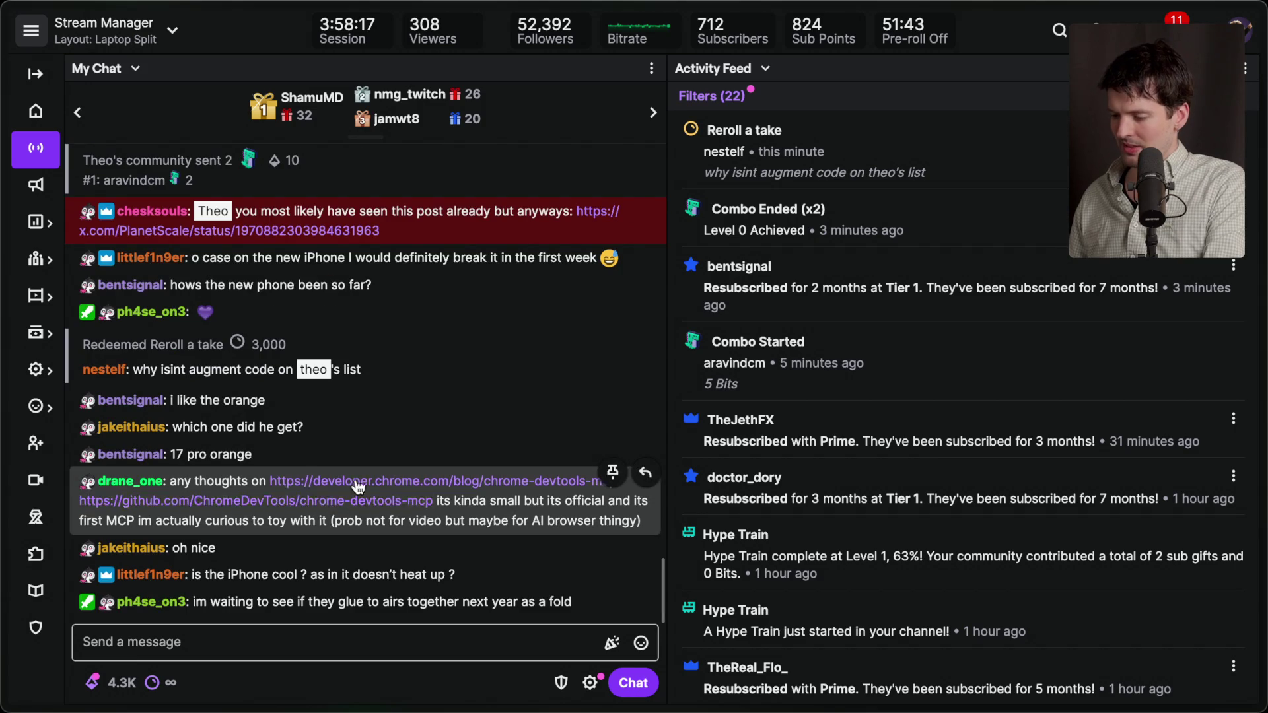
Look over the Anthropic what-went-wrong topic card in the Notion content plan.
key(super+Tab)
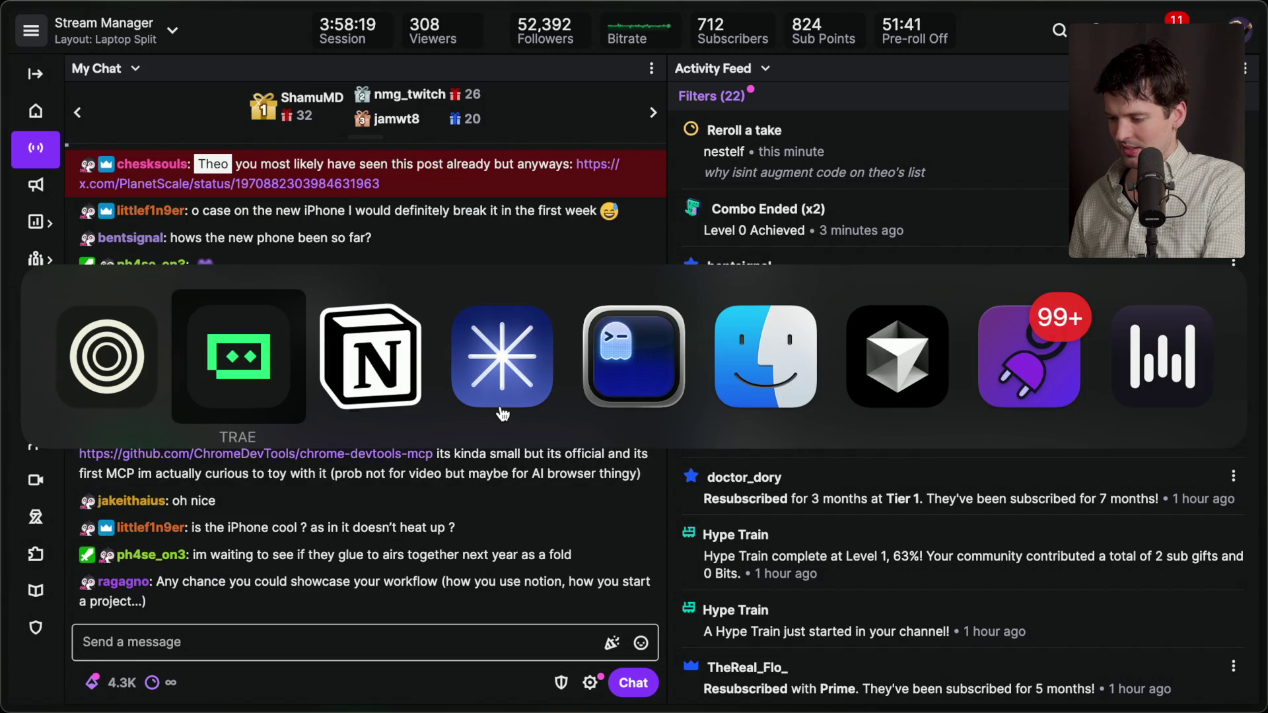
key(super+Tab)
scroll(502, 414, down, 1)
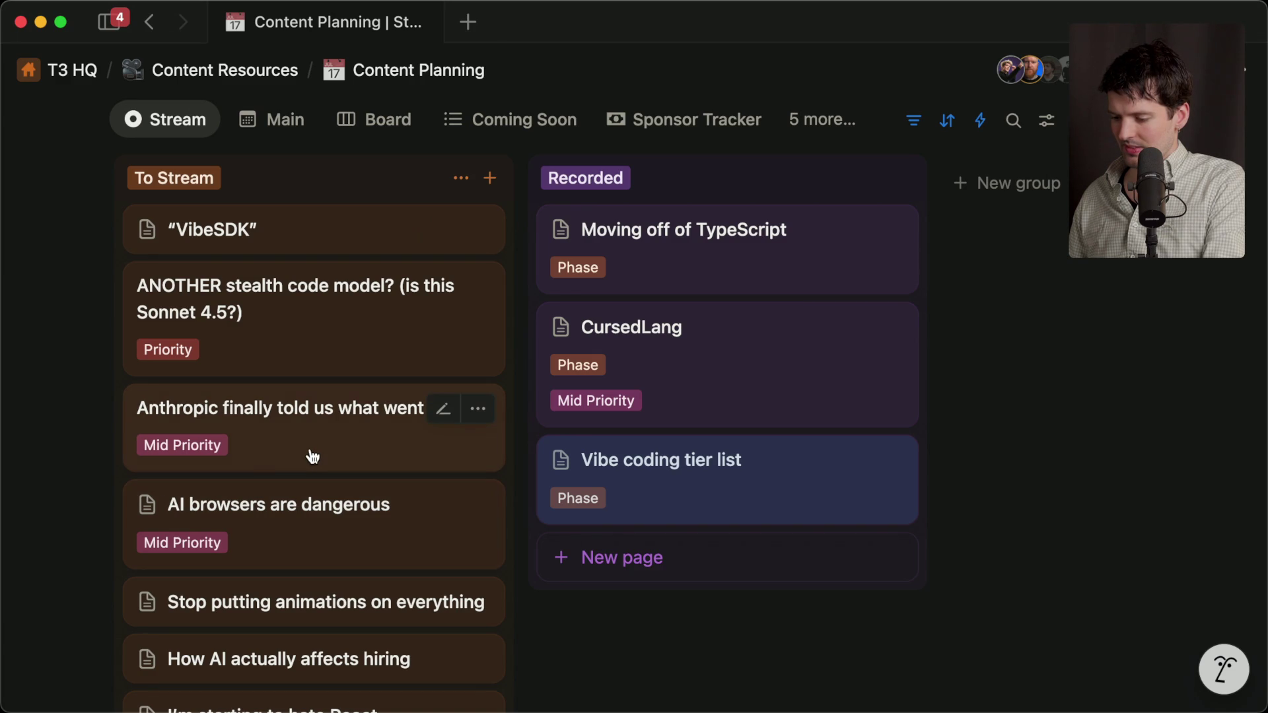
click(280, 441)
scroll(658, 560, down, 3)
scroll(658, 560, up, 3)
Back over Twitch Stream Manager, start a browser search for 'anthropic'.
key(super+Tab)
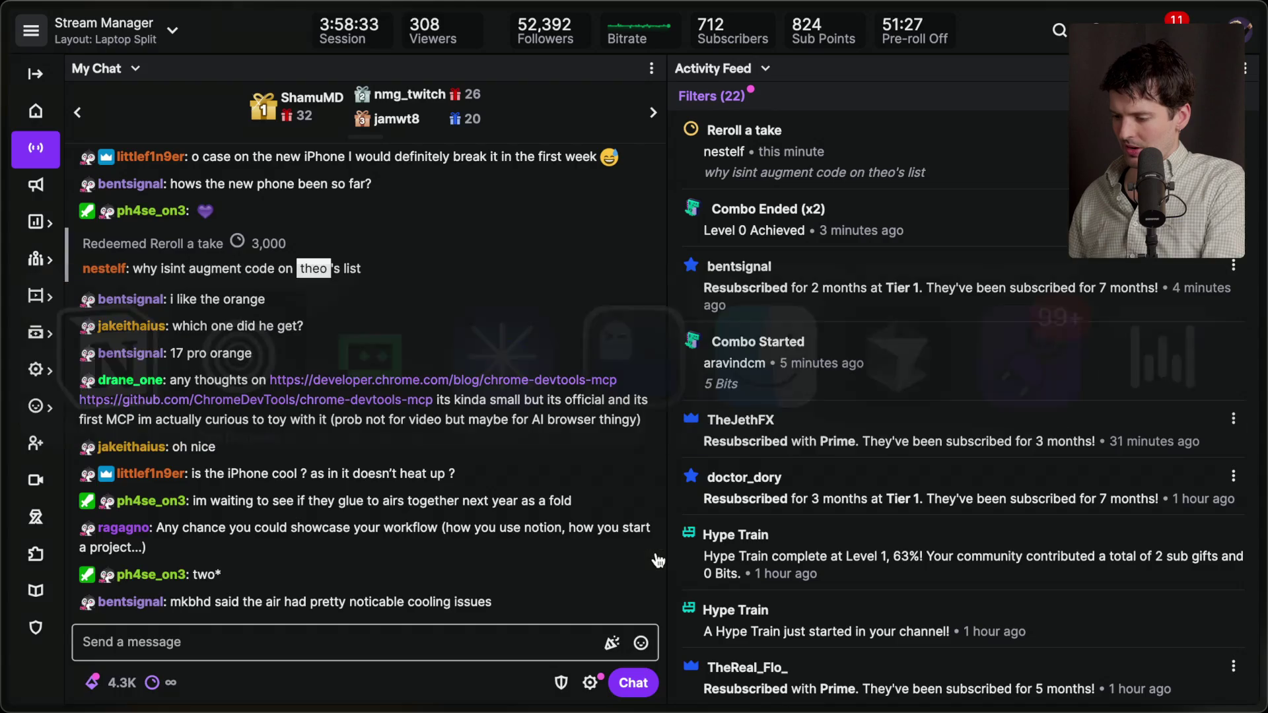
key(super+t)
text(anthropic)
key(Delete)
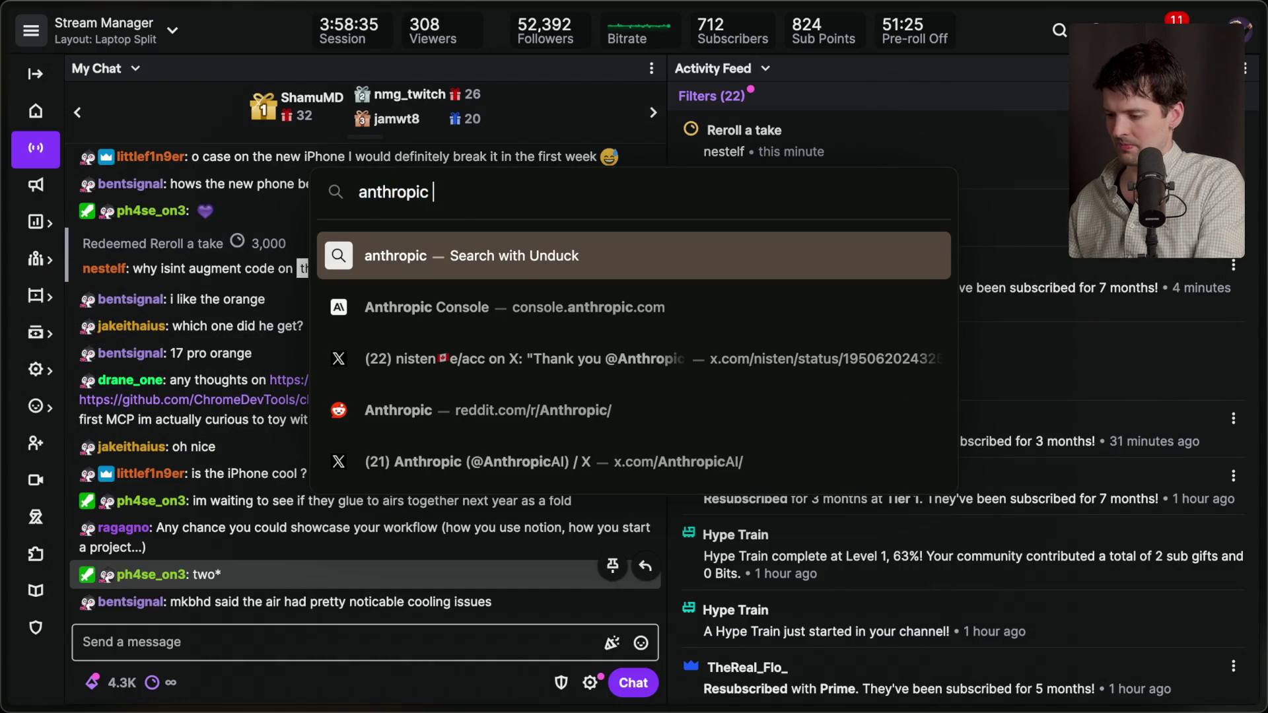
Search 'anthropic outage blog', open the top result, and skim the postmortem article.
text(outage blog)
key(Return)
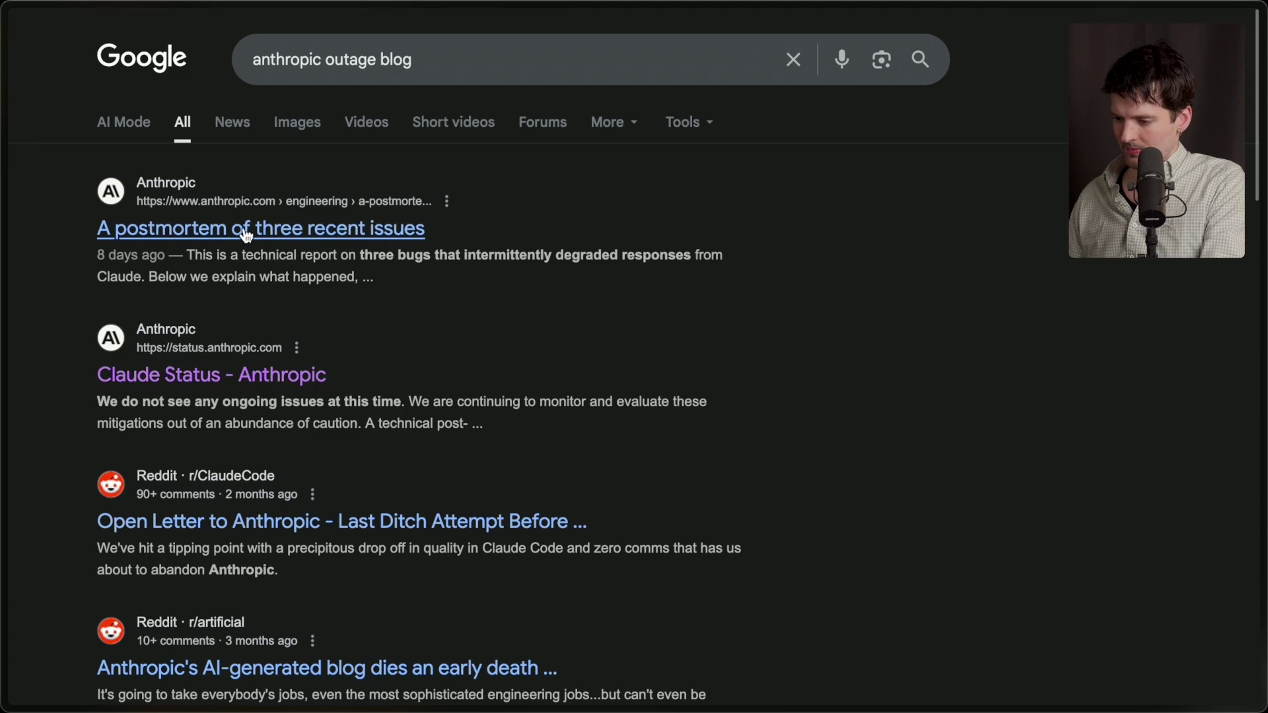
click(245, 231)
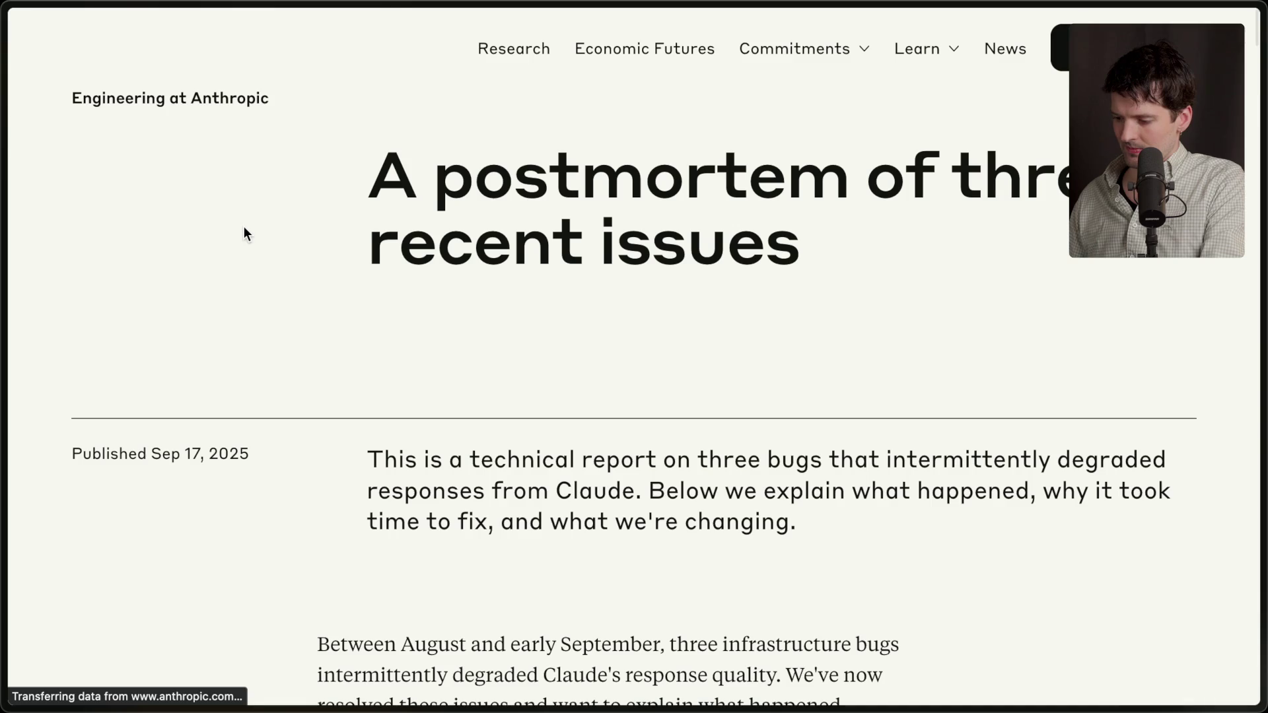
scroll(244, 226, down, 1)
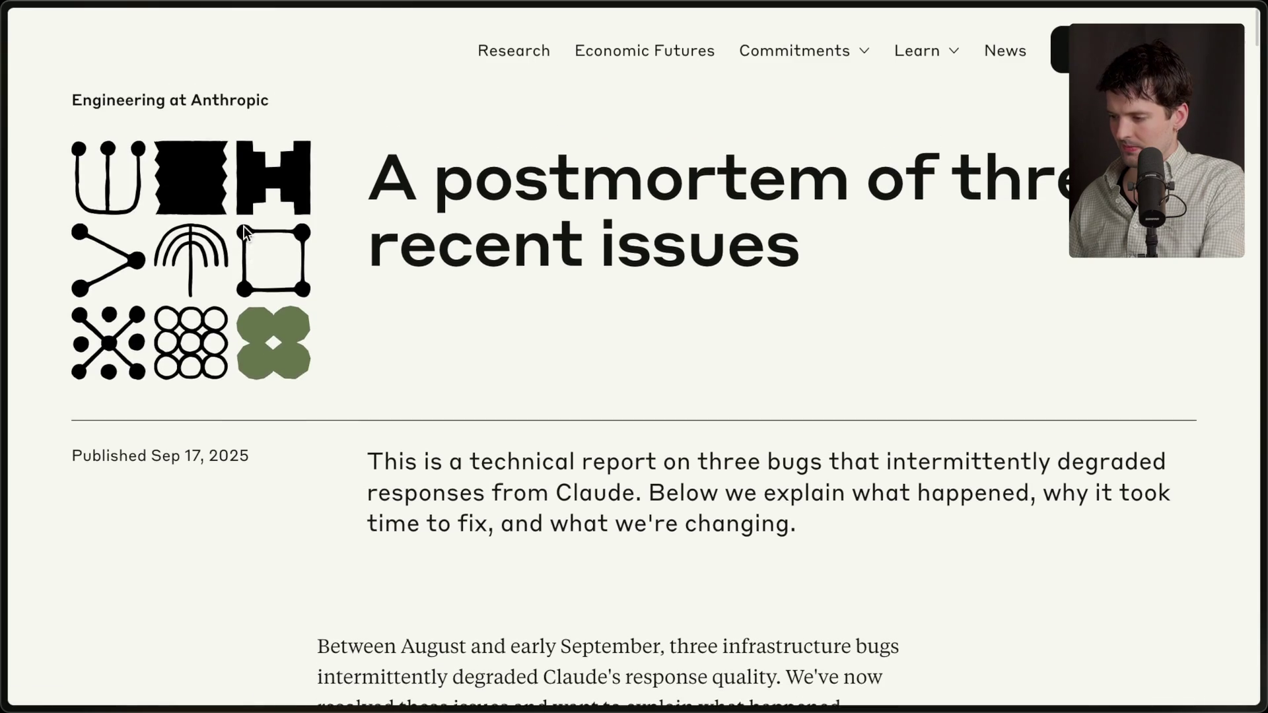
scroll(244, 226, down, 10)
scroll(244, 228, down, 20)
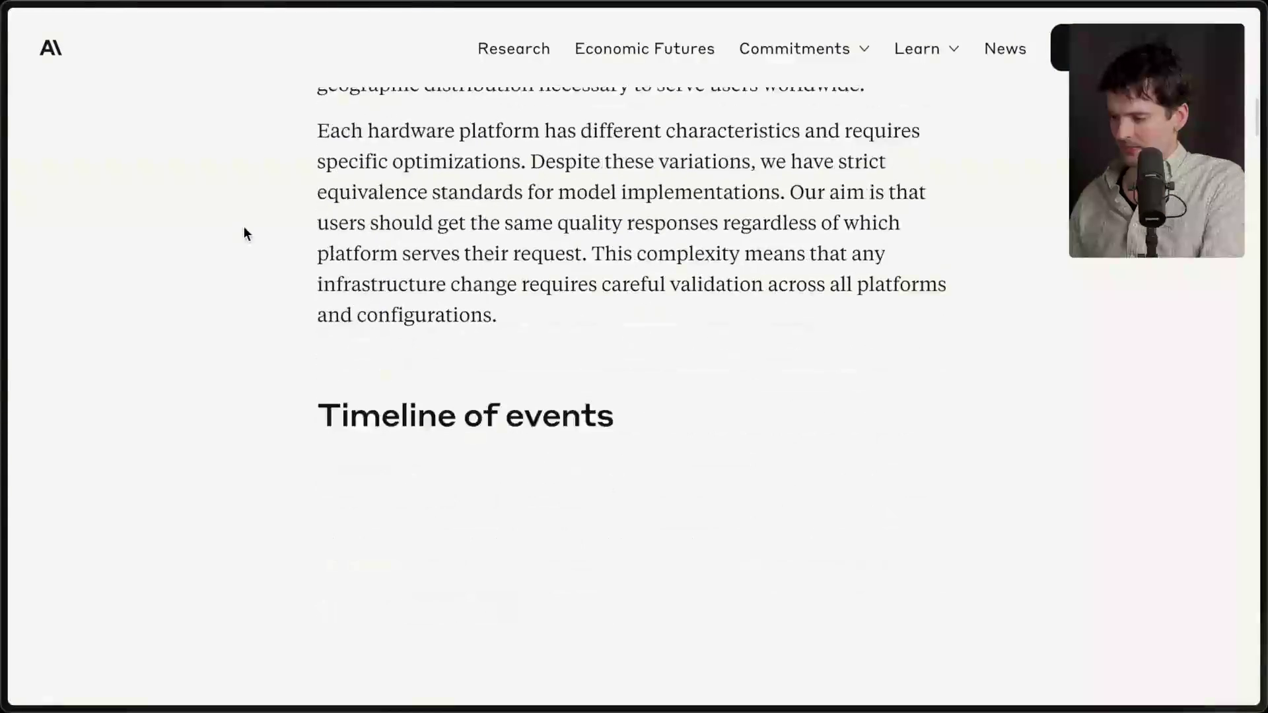
scroll(245, 227, down, 20)
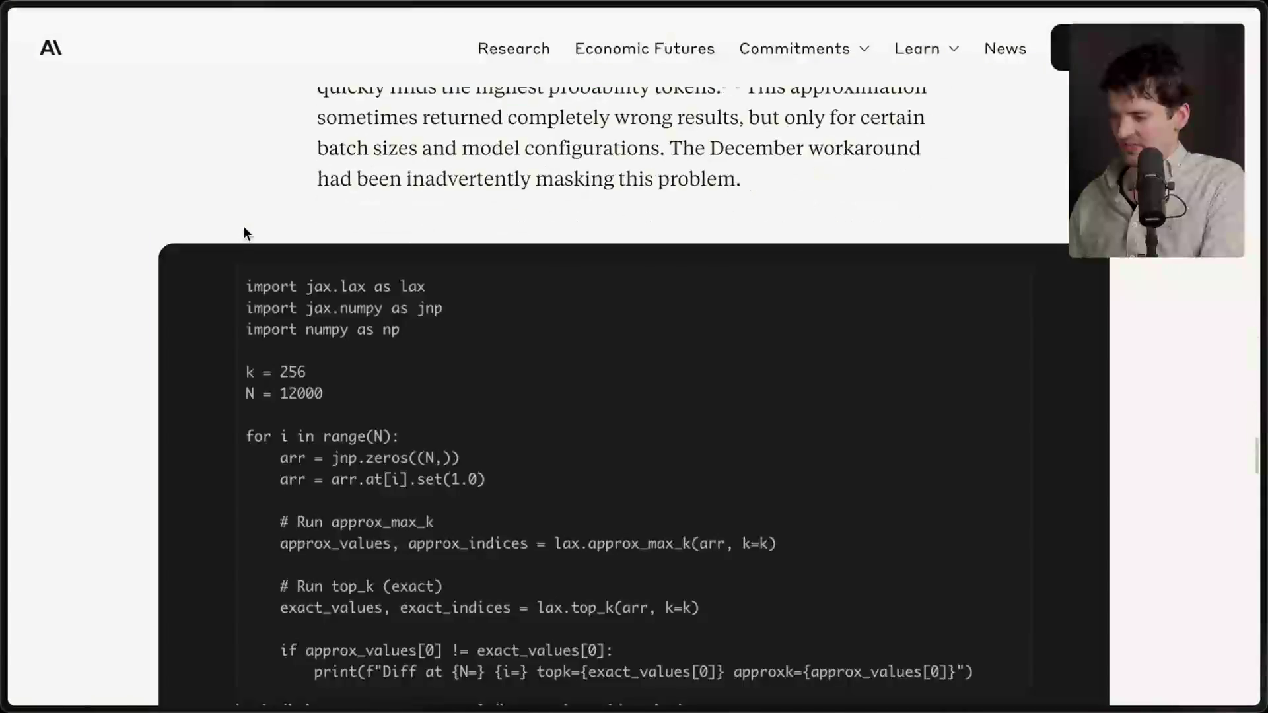
scroll(243, 226, up, 20)
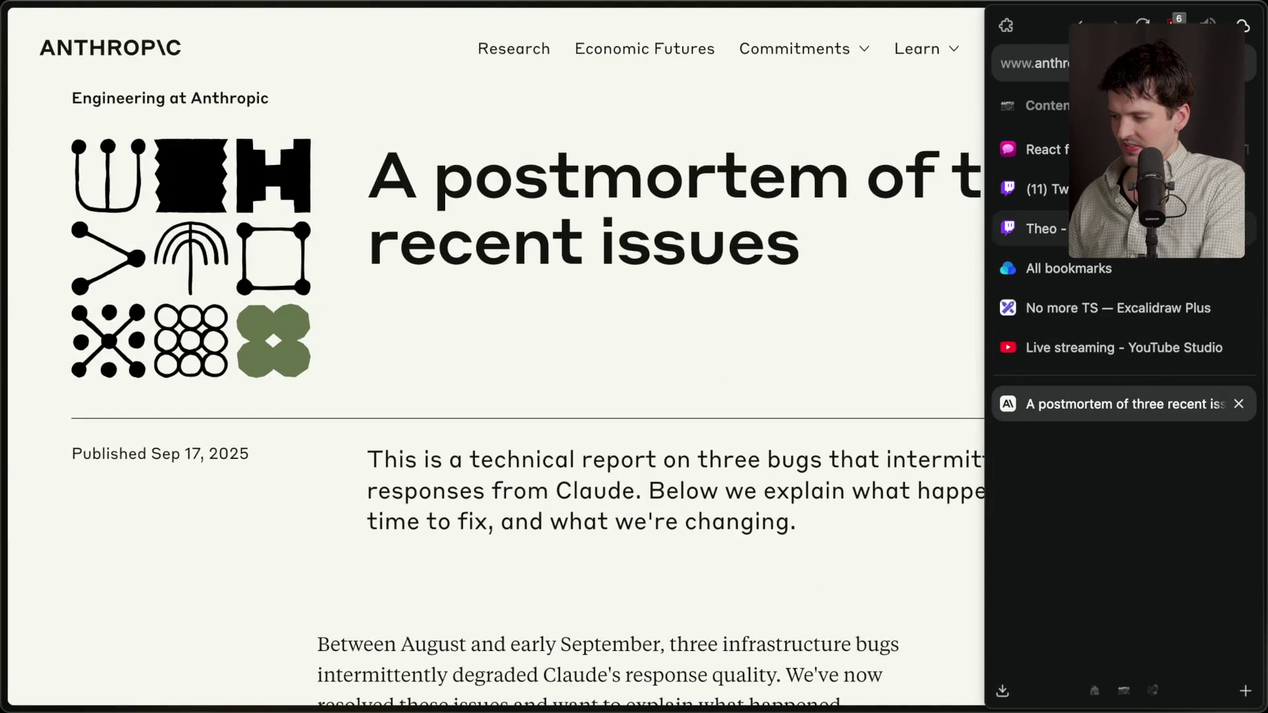
Send '/marker Anthropic says what went wrong' in the Theo Stream Manager chat.
click(1047, 229)
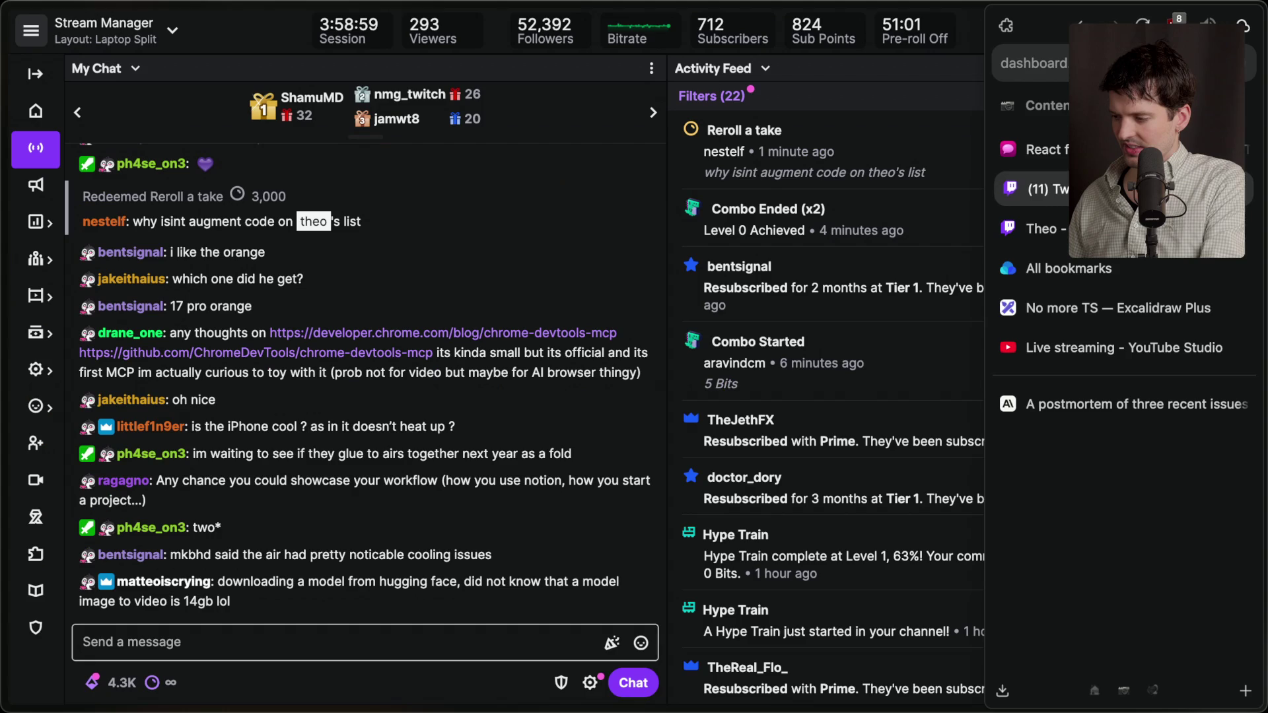
click(366, 641)
text(/marker Anthropic say s)
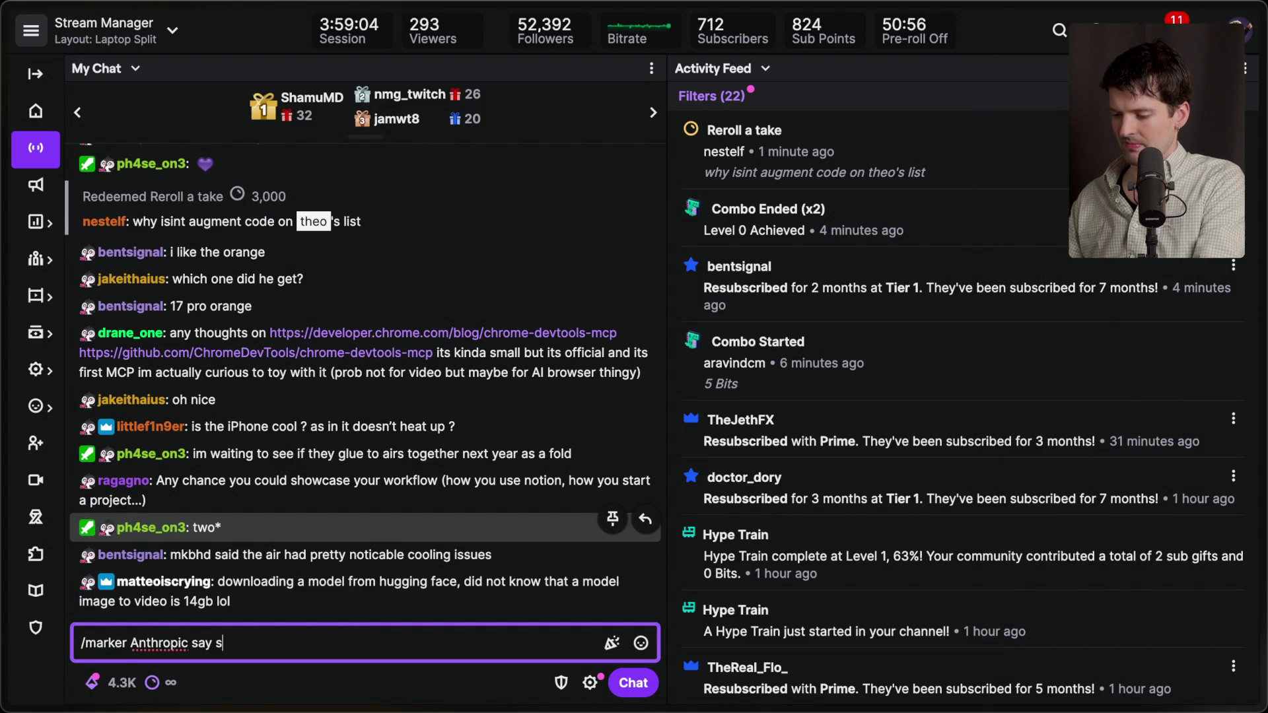
key(BackSpace)
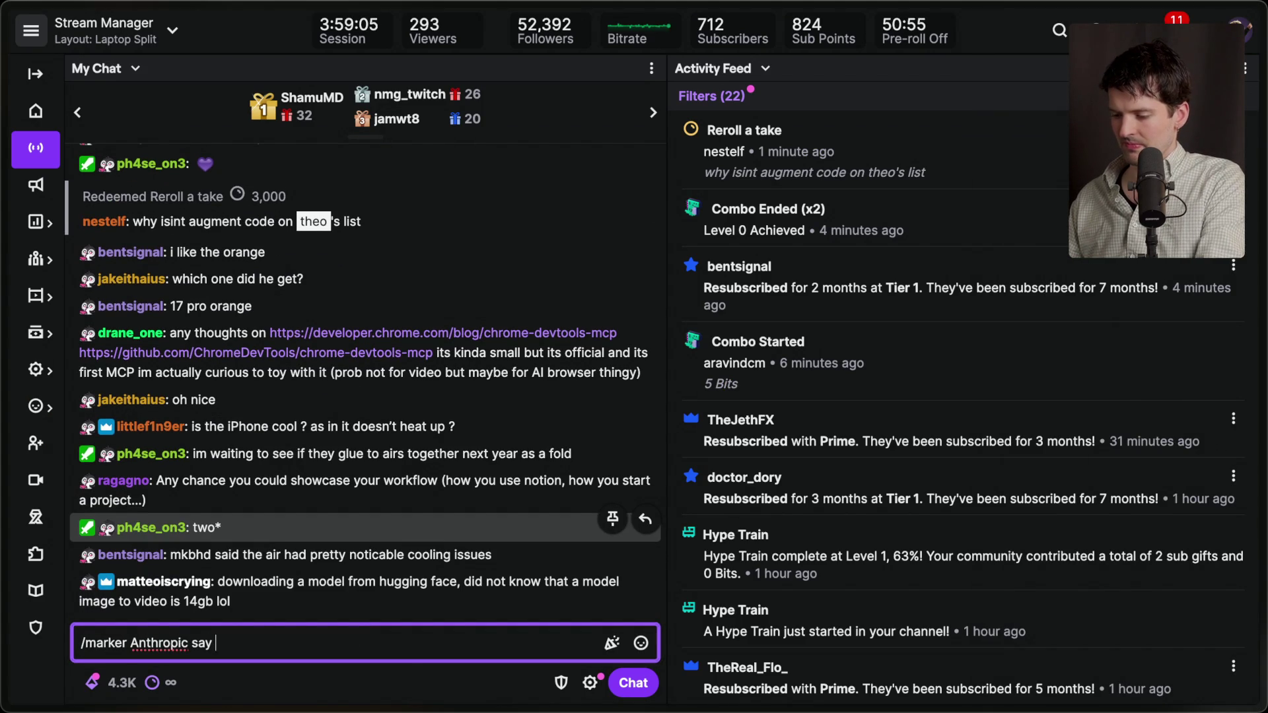
key(BackSpace)
text(says what went wrong)
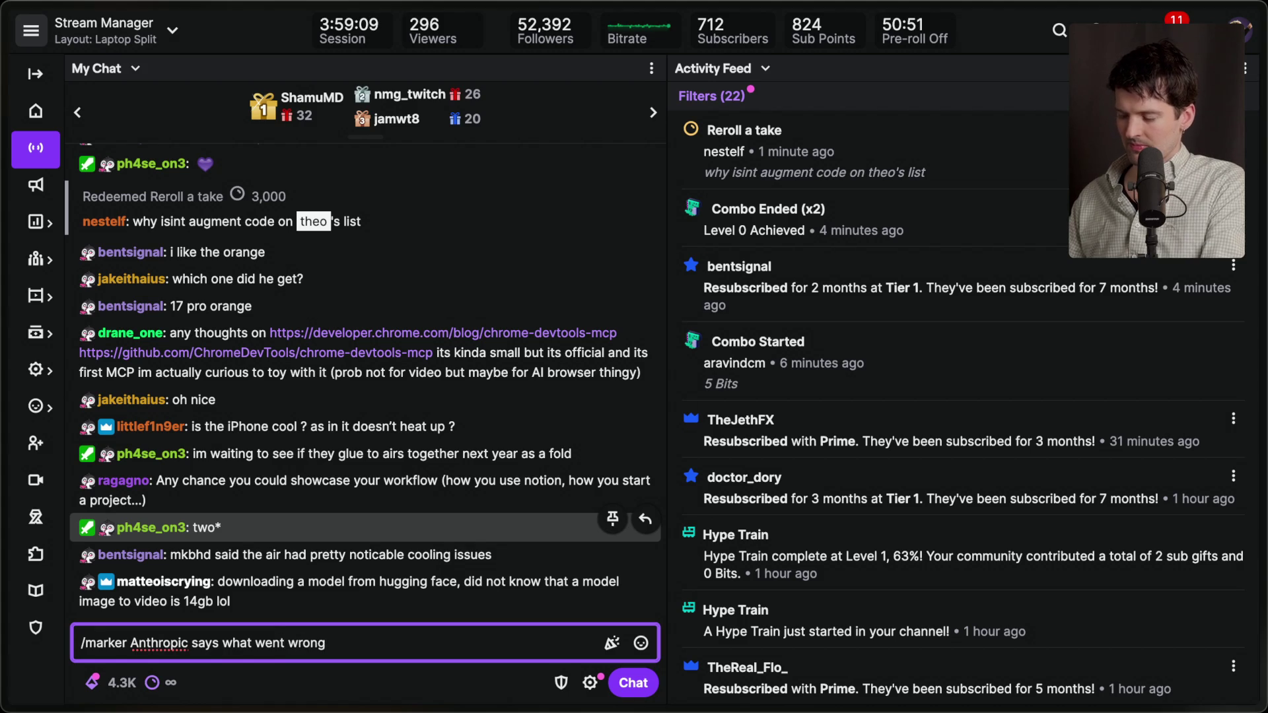
key(Return)
mouse_move(1257, 370)
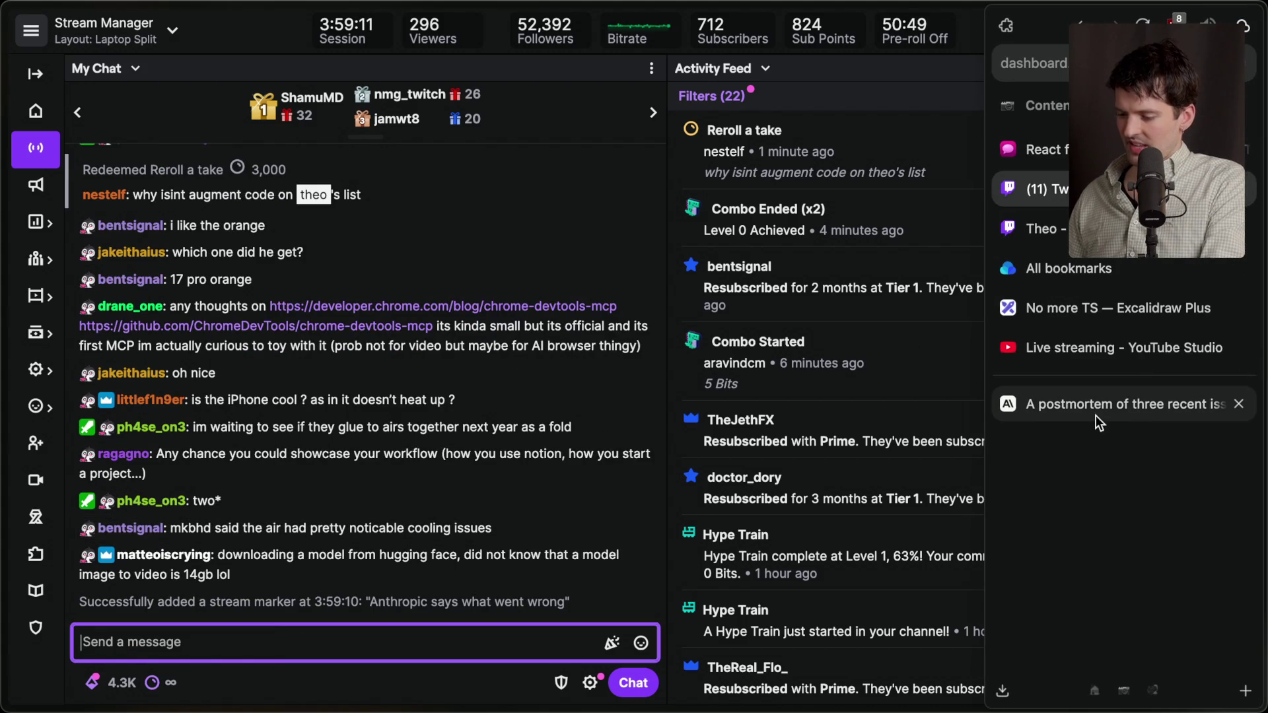
click(1076, 409)
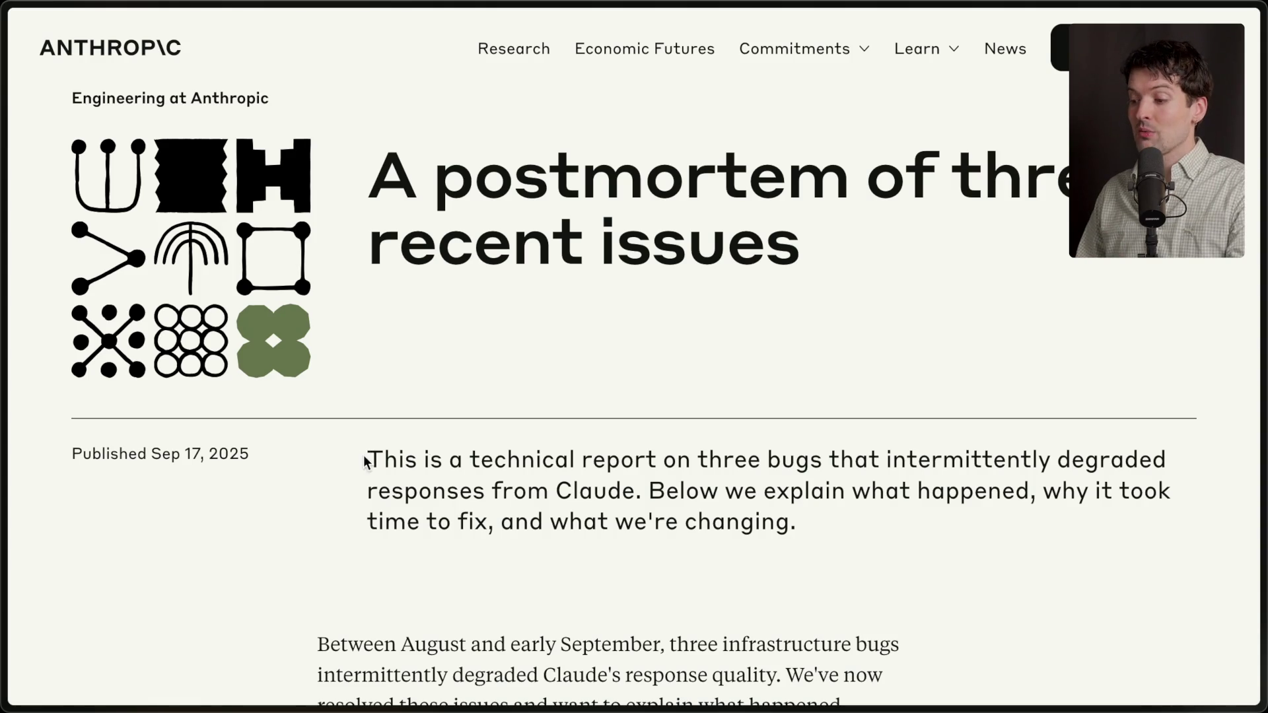
Highlight the postmortem's intro paragraph, then bring Trae back to the front.
drag(367, 461, 953, 557)
click(890, 557)
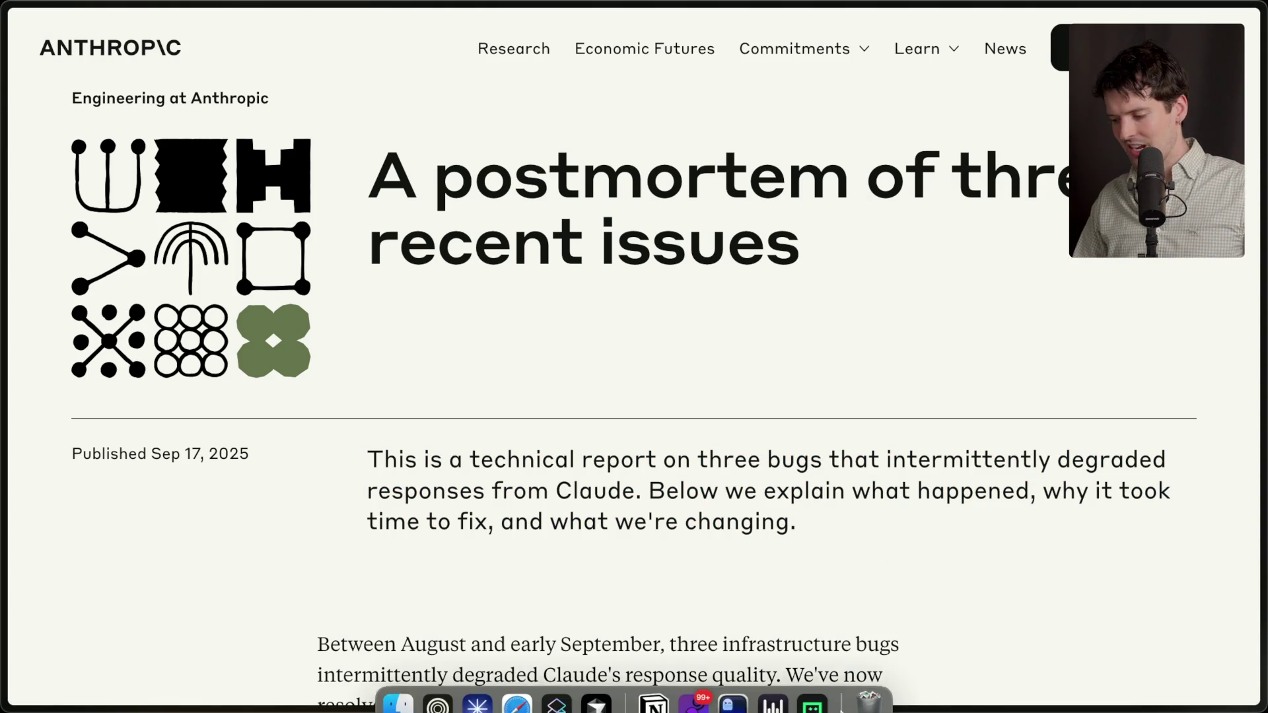
click(821, 692)
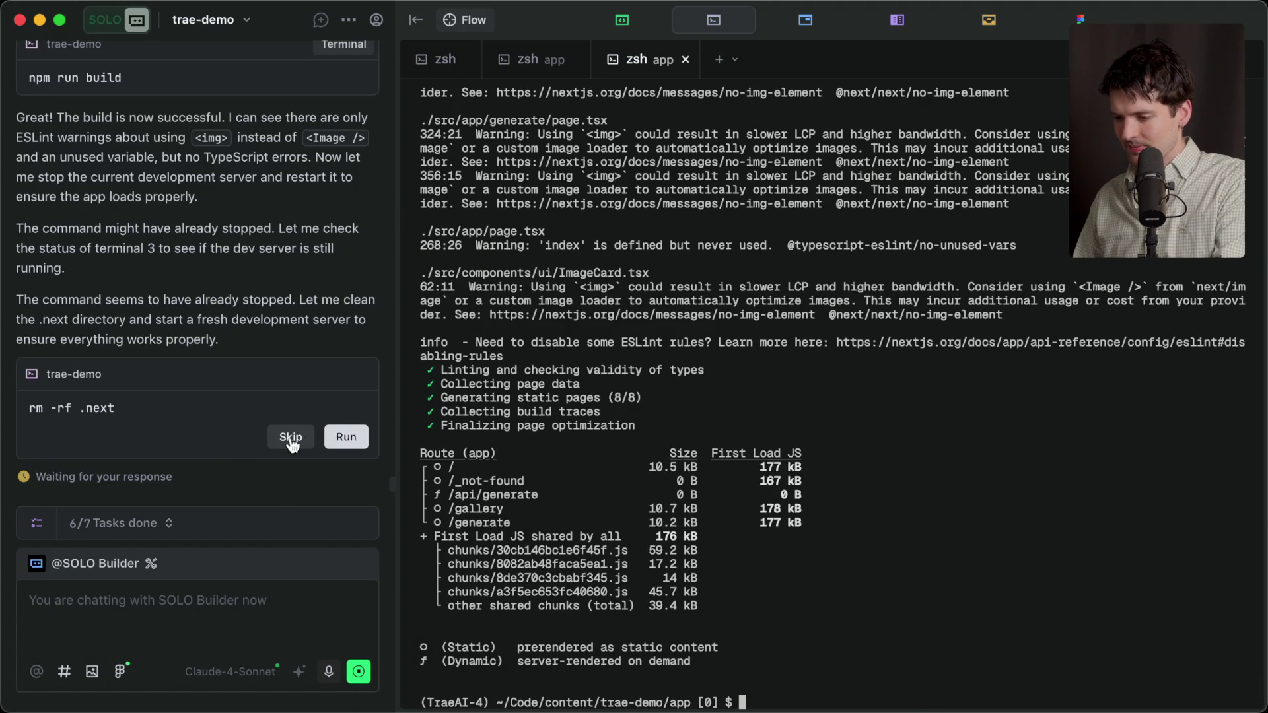
After checking the successful build, switch back to the Anthropic postmortem in the browser.
key(super+Tab)
key(super+Tab)
key(Tab)
key(Tab)
key(Tab)
key(Escape)
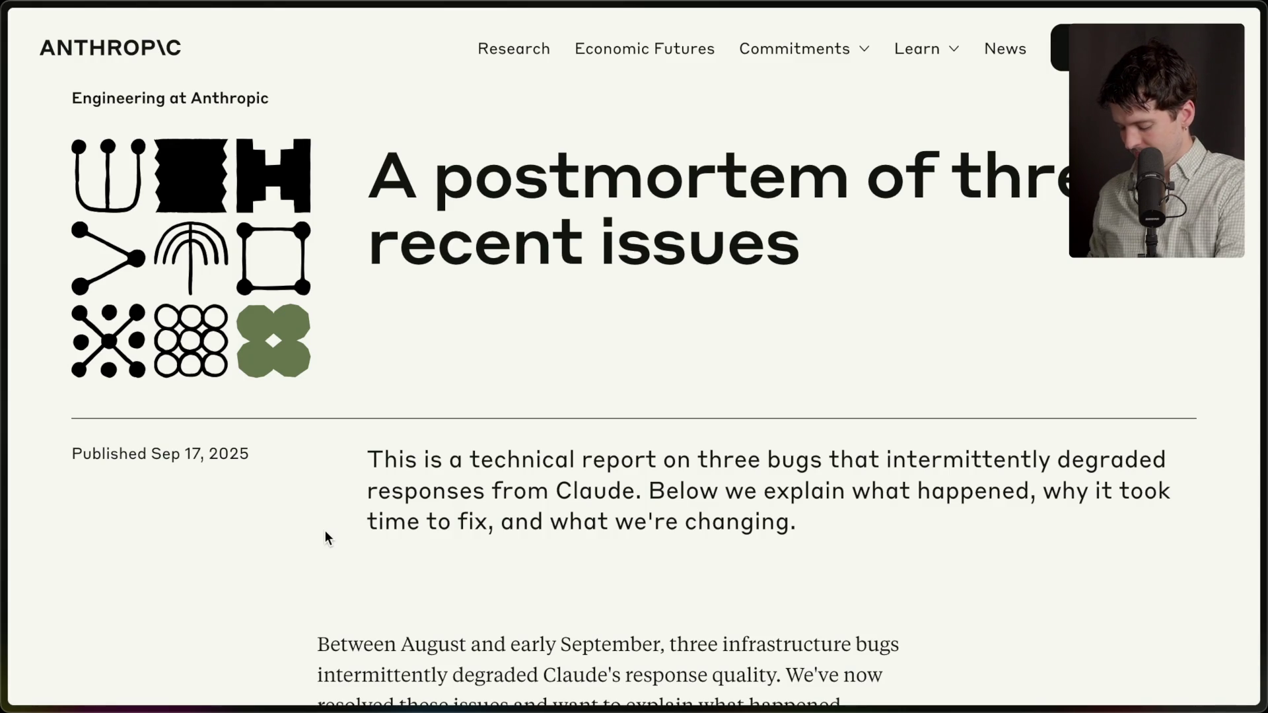
scroll(326, 334, down, 2)
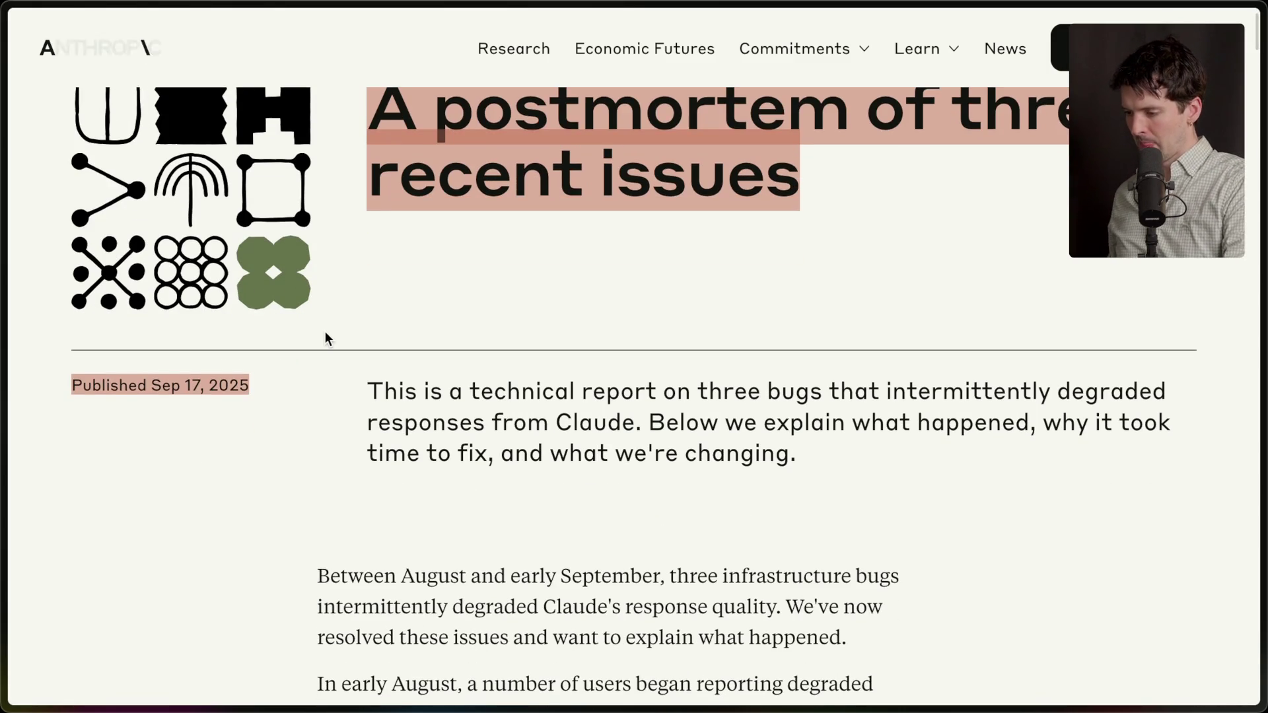
scroll(332, 440, down, 5)
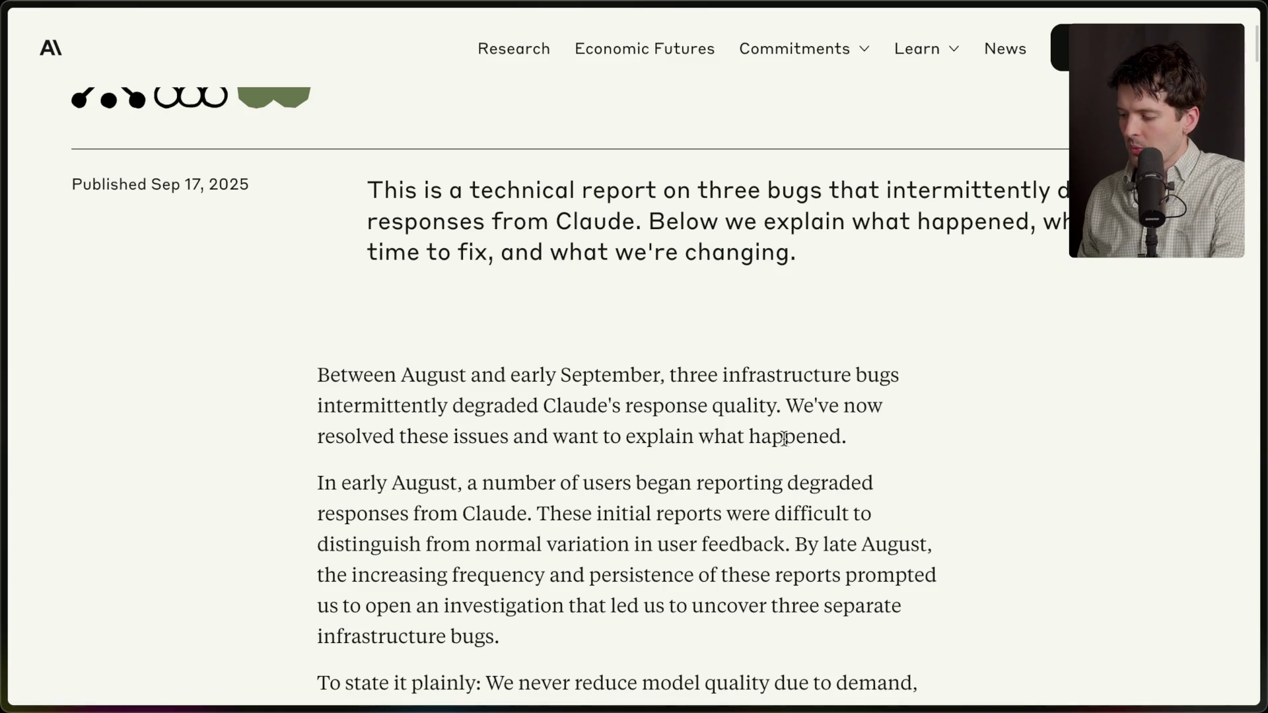
scroll(838, 438, down, 1)
scroll(837, 438, down, 3)
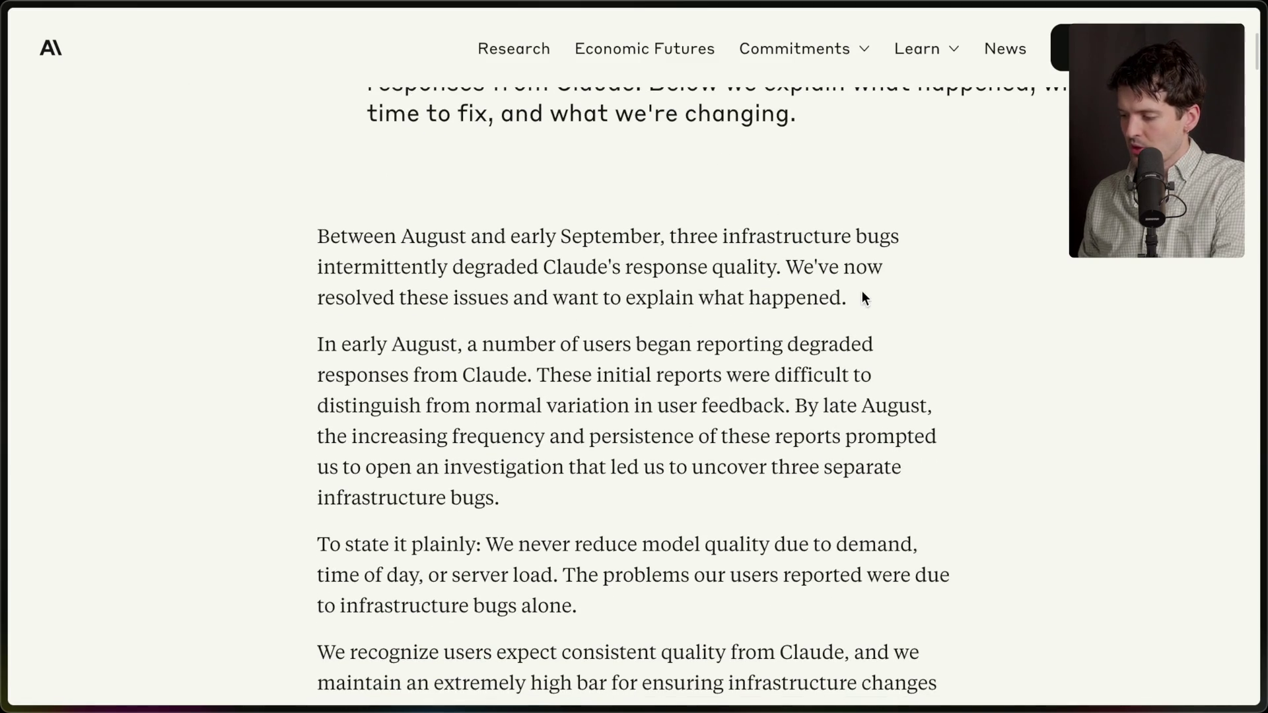
drag(858, 298, 788, 266)
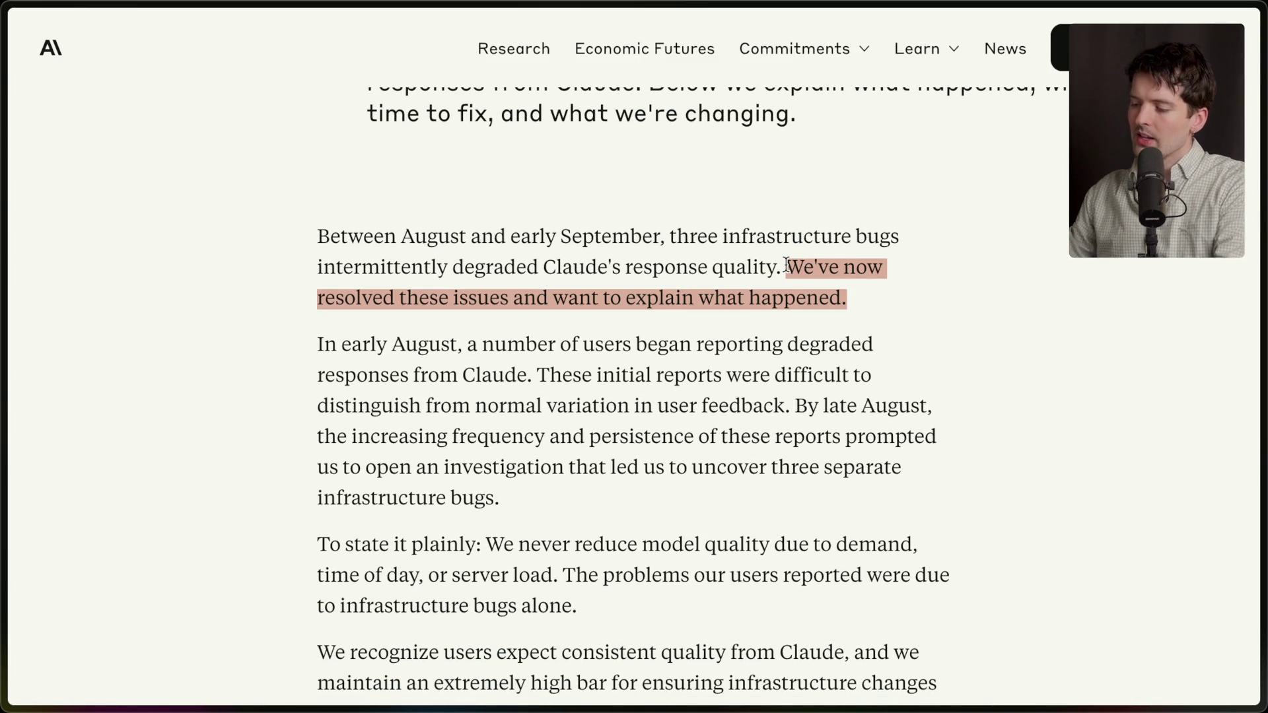
click(632, 341)
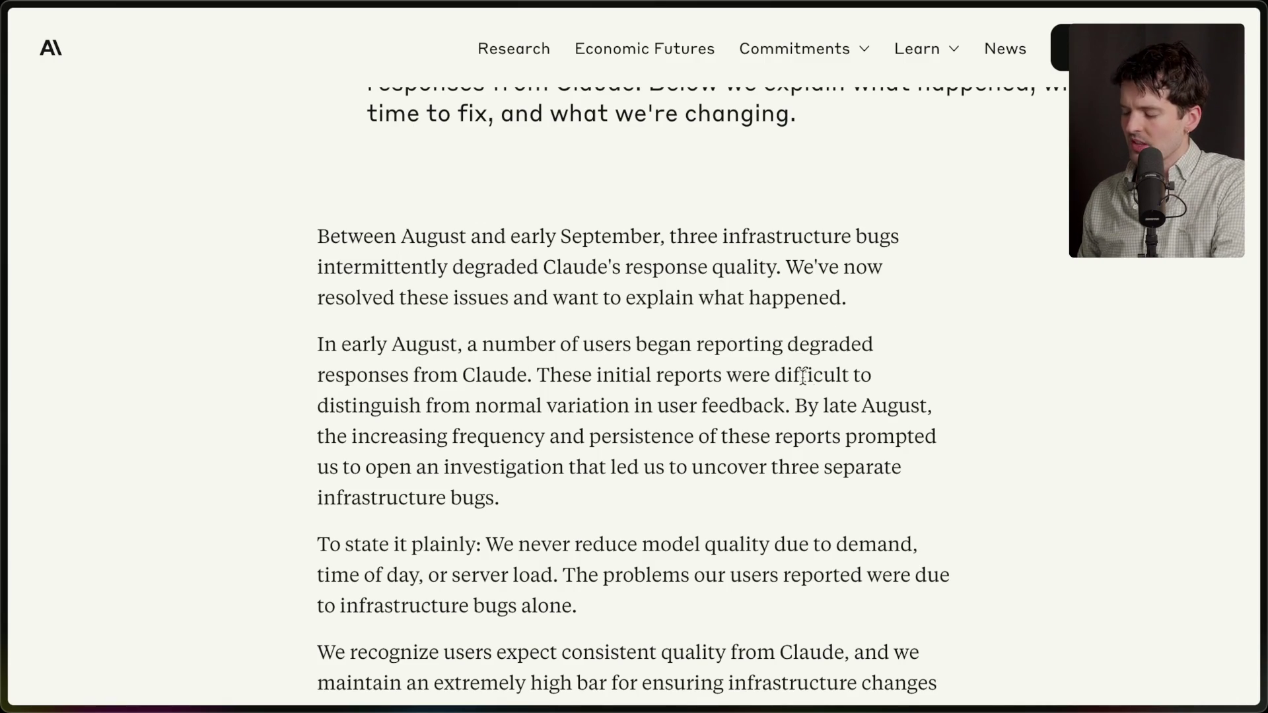
drag(550, 375, 554, 470)
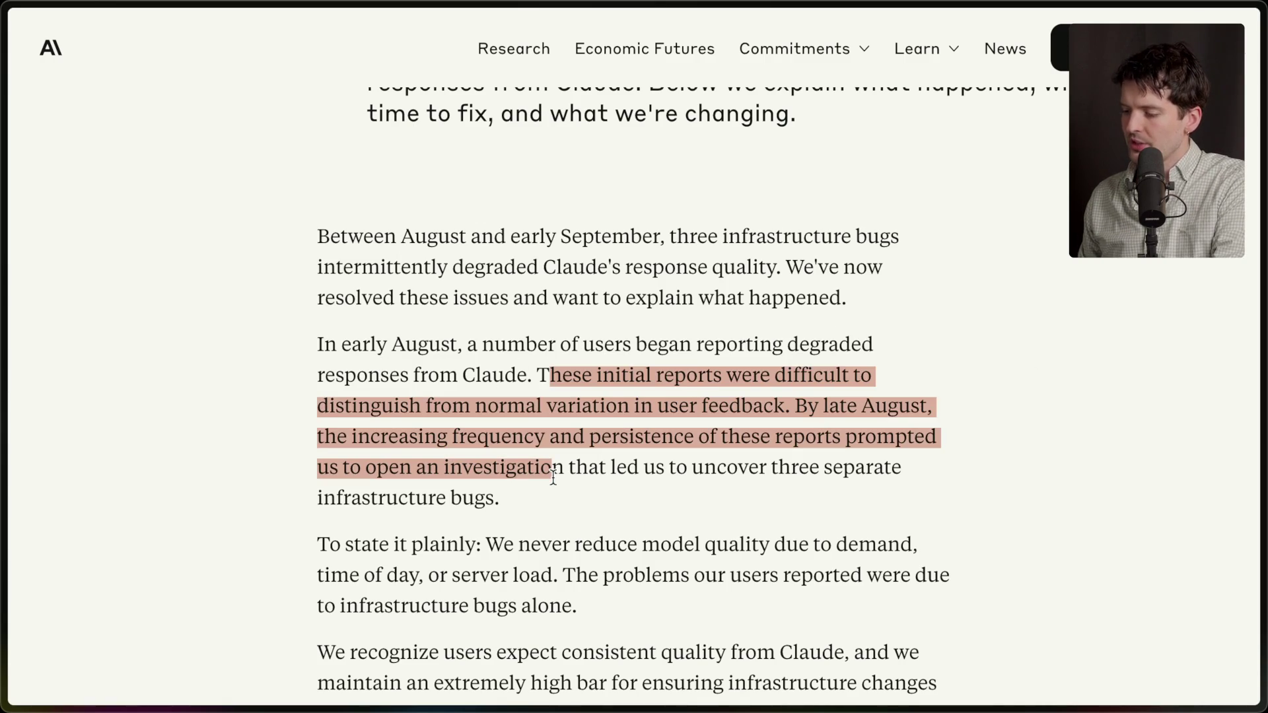
click(548, 500)
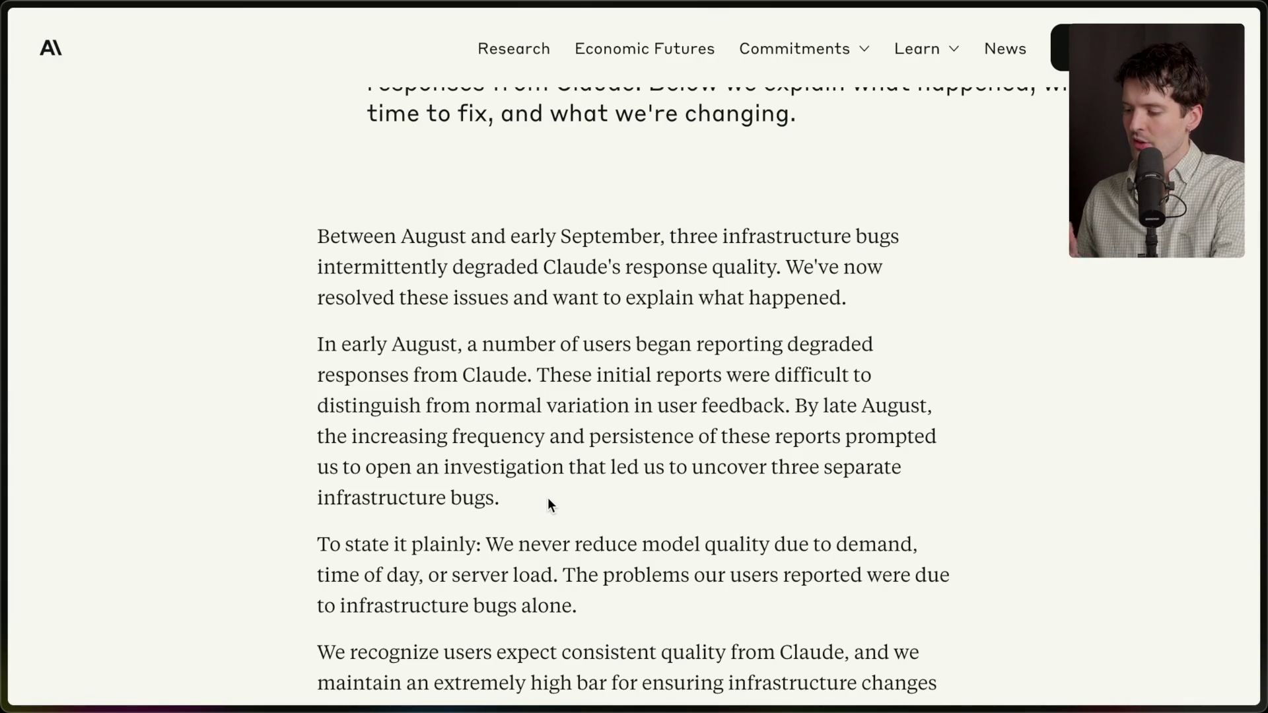
mouse_move(543, 500)
mouse_down()
mouse_move(856, 434)
mouse_move(799, 405)
mouse_up()
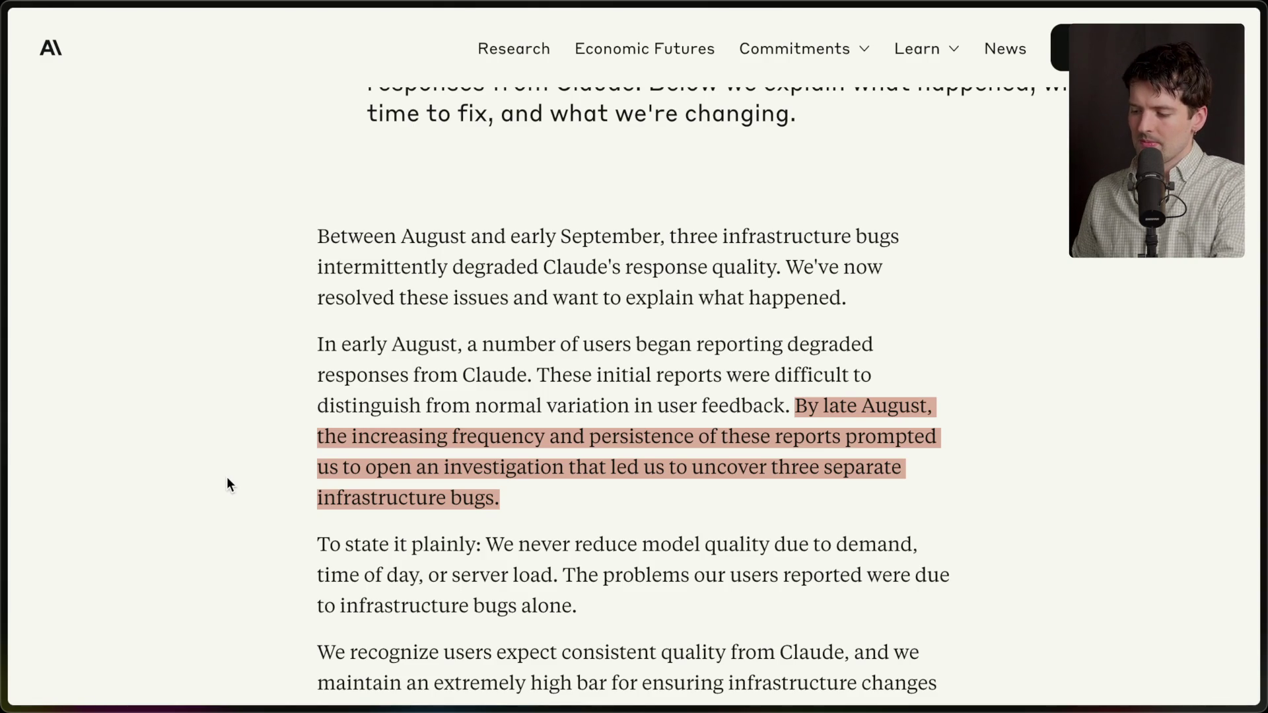
drag(304, 337, 533, 497)
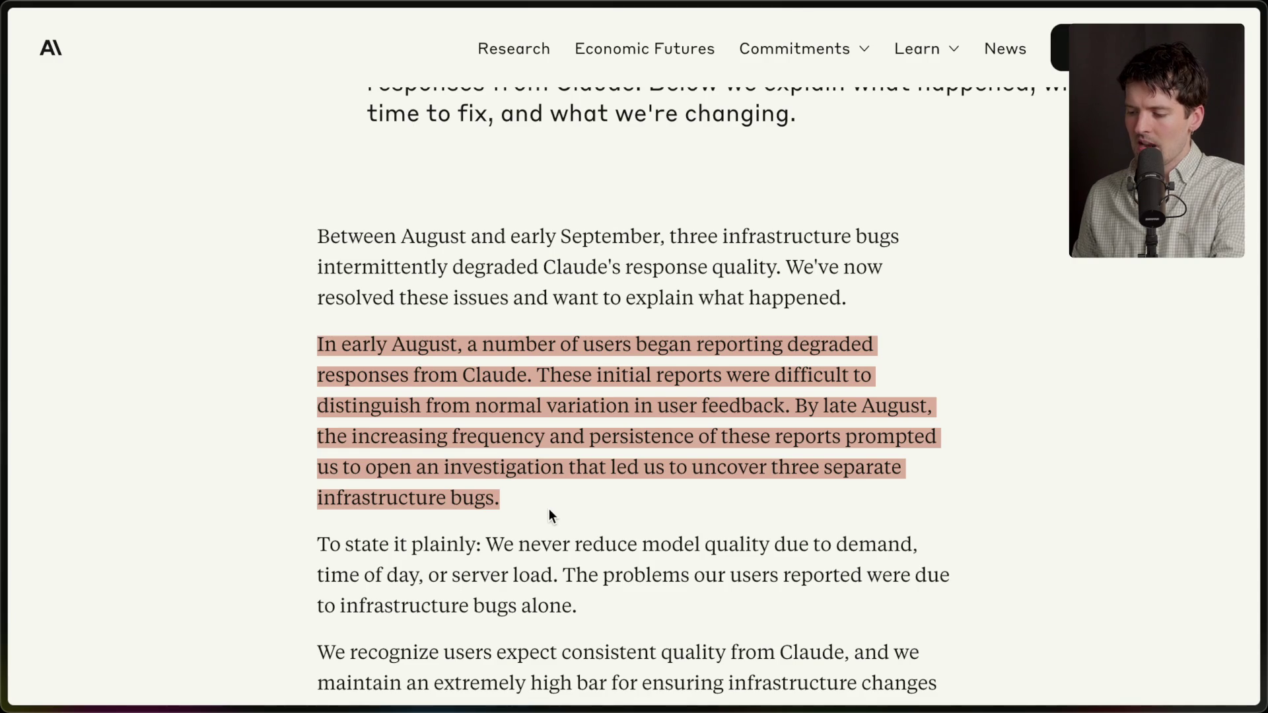
click(549, 509)
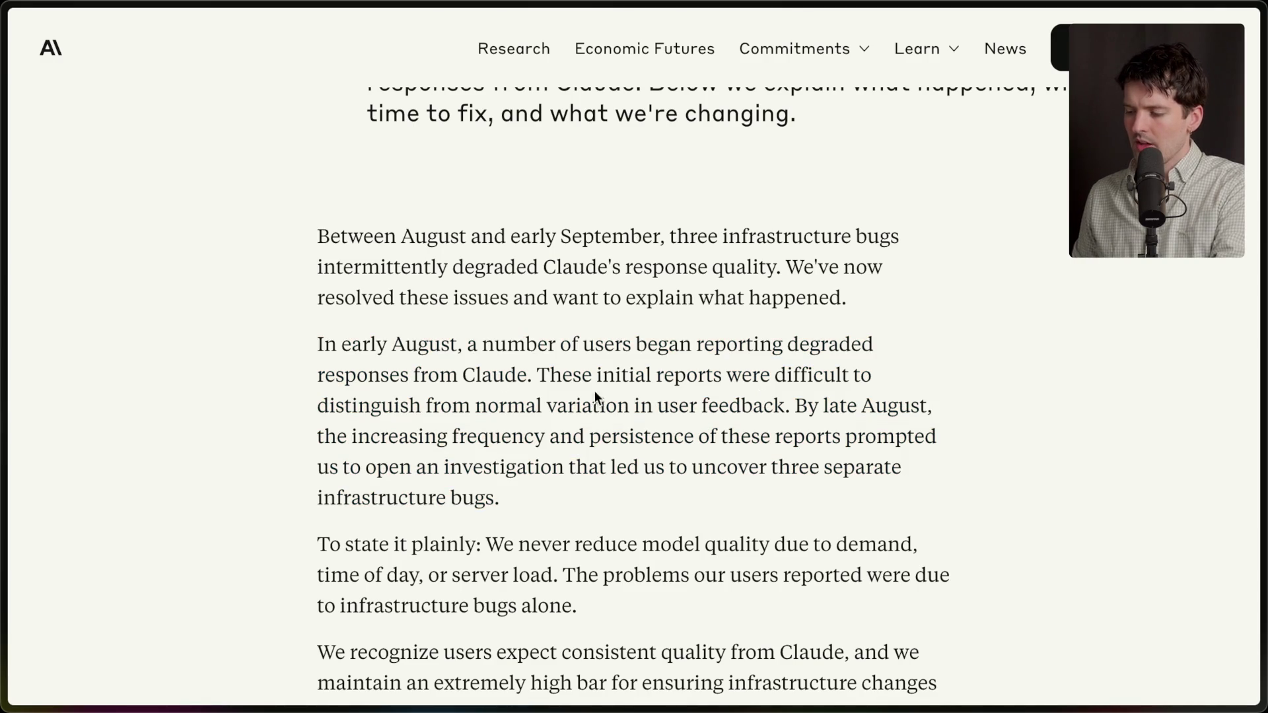
drag(311, 342, 509, 516)
click(509, 516)
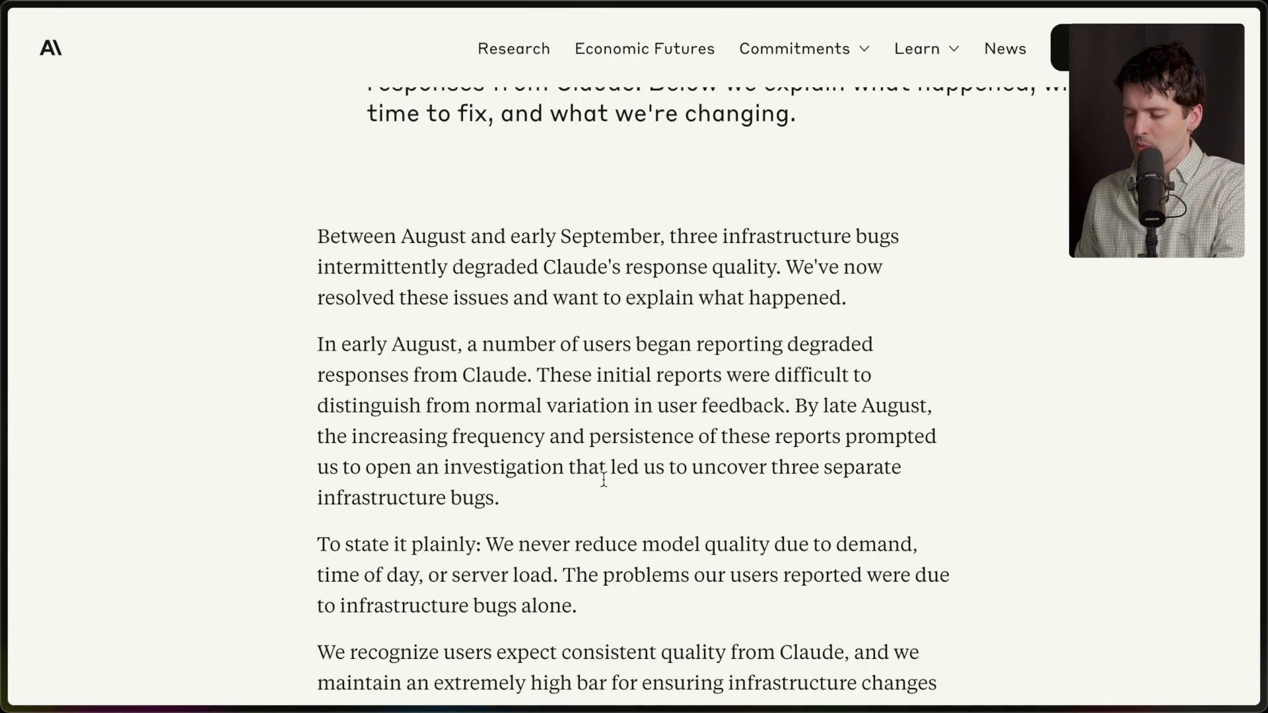
scroll(598, 485, down, 4)
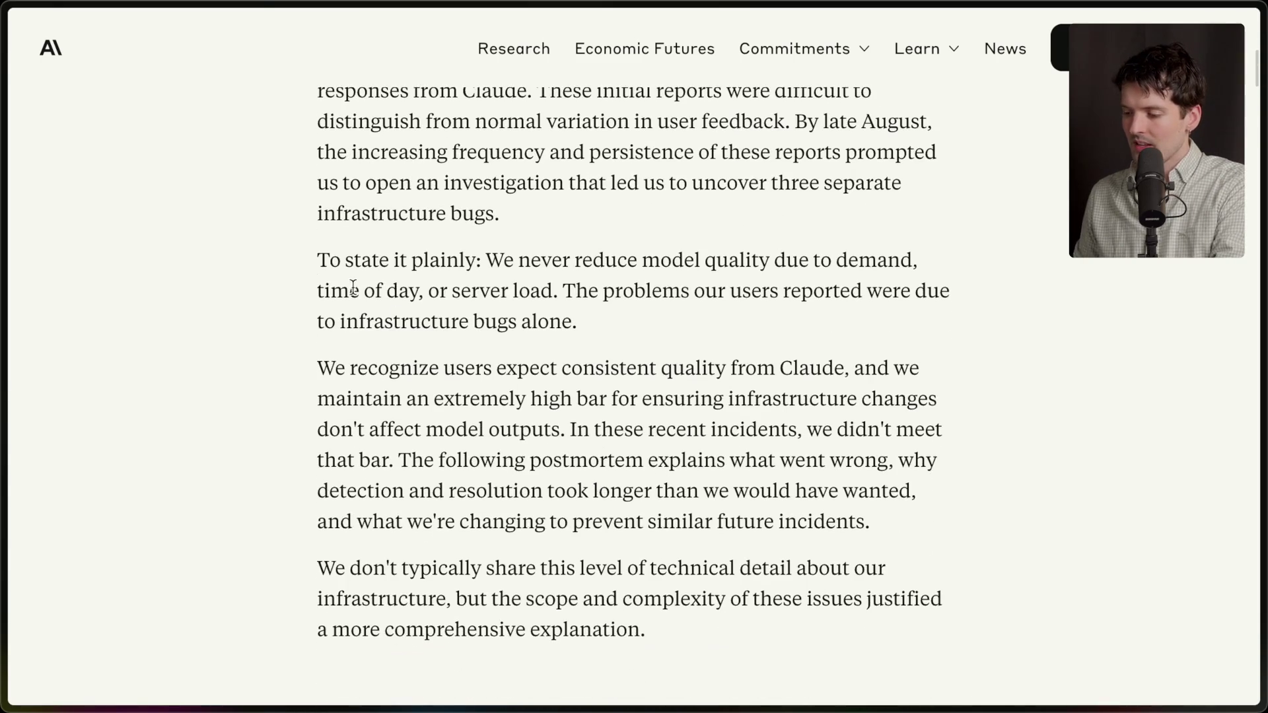
drag(309, 255, 638, 341)
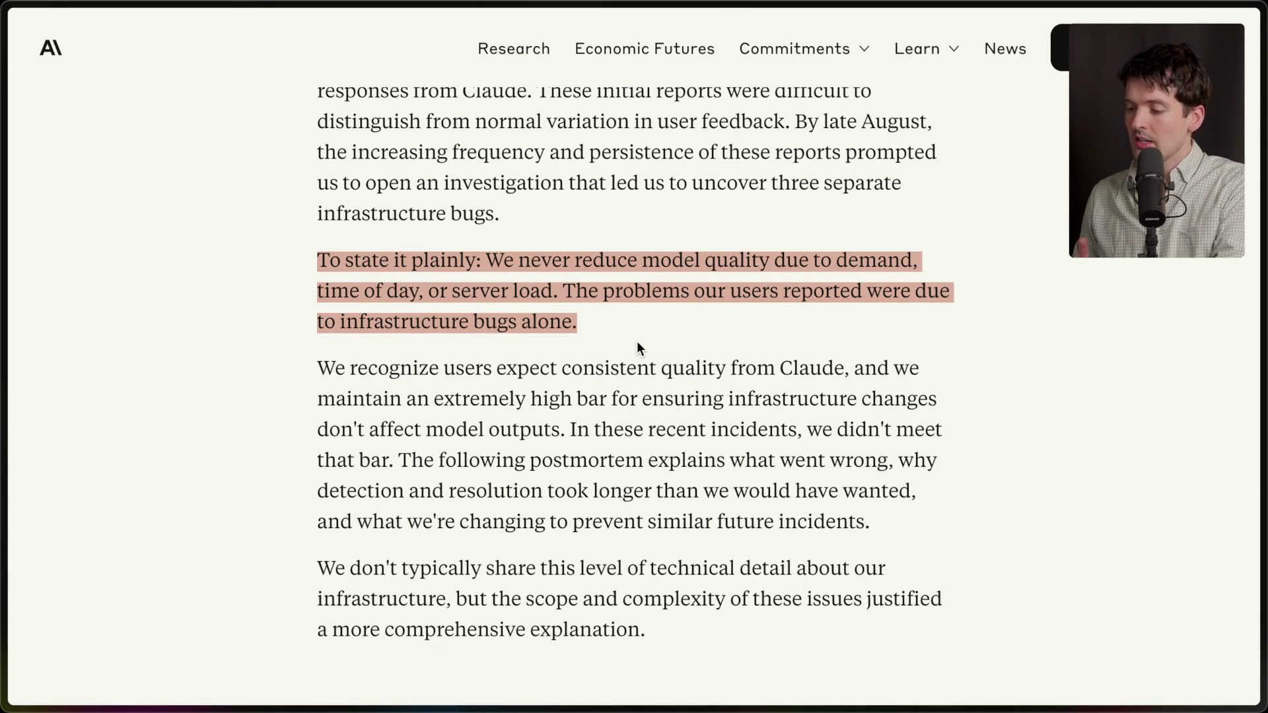
click(637, 341)
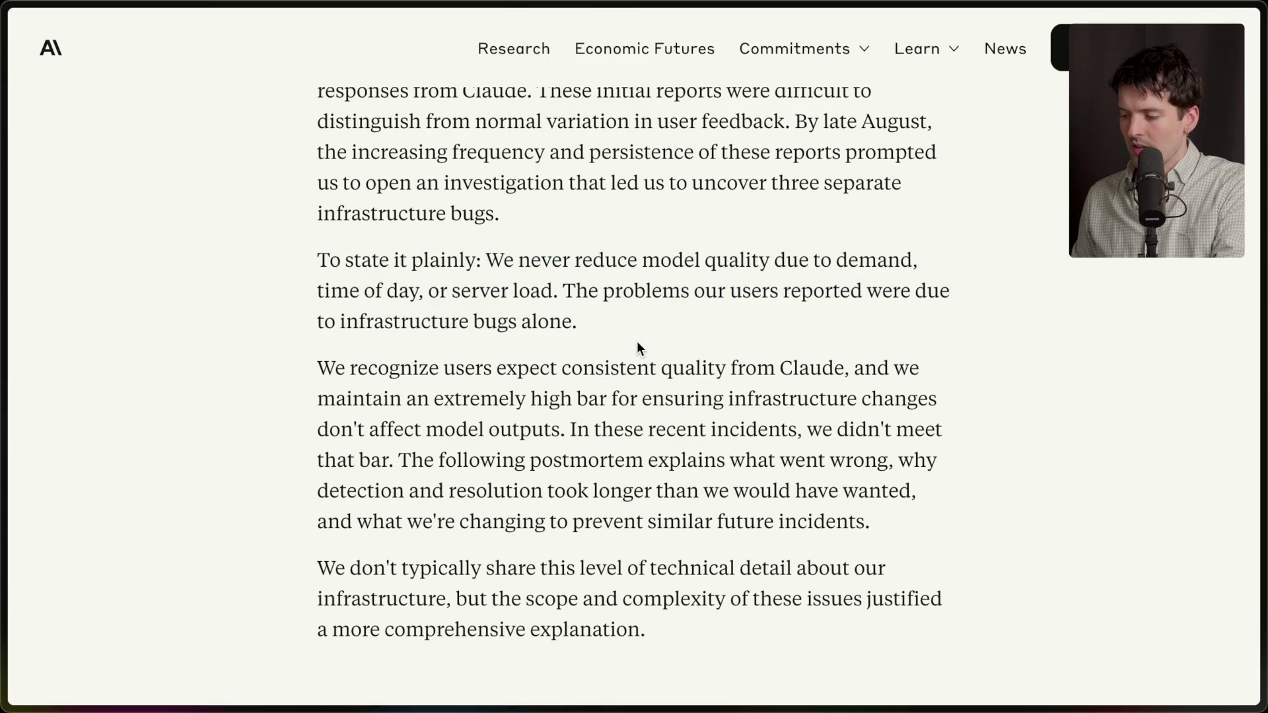
drag(561, 291, 276, 258)
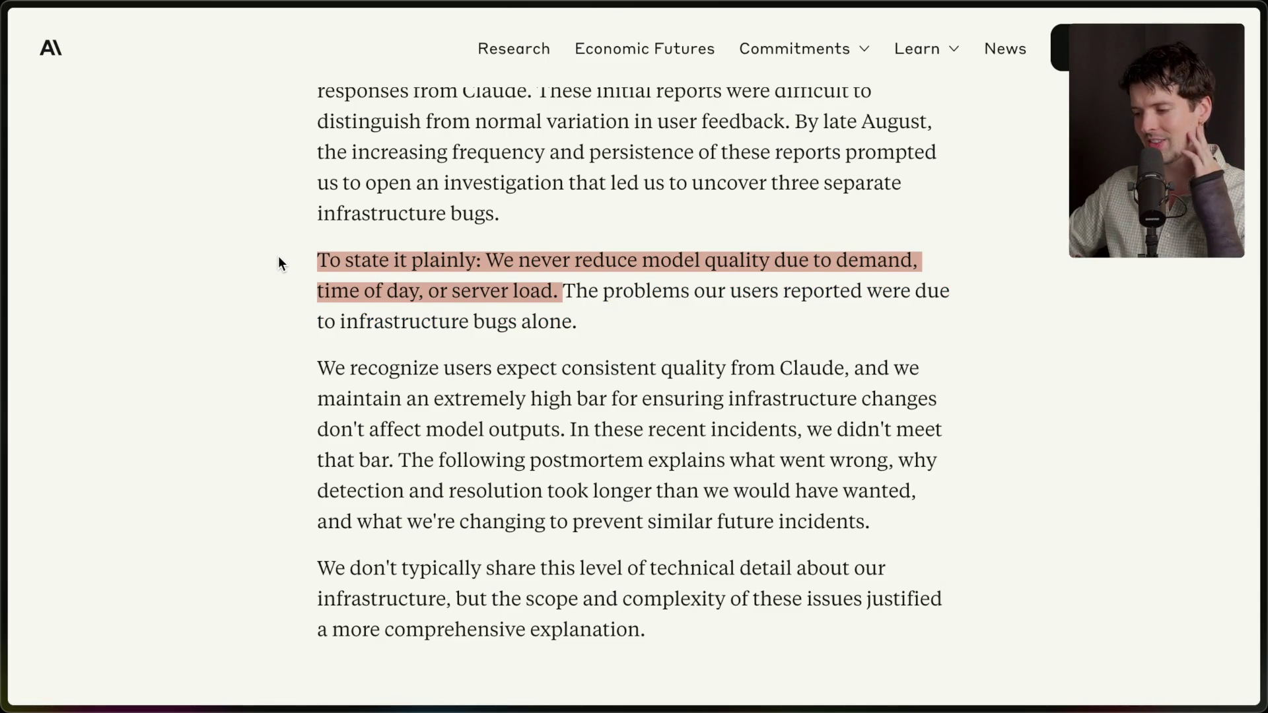
drag(588, 321, 554, 292)
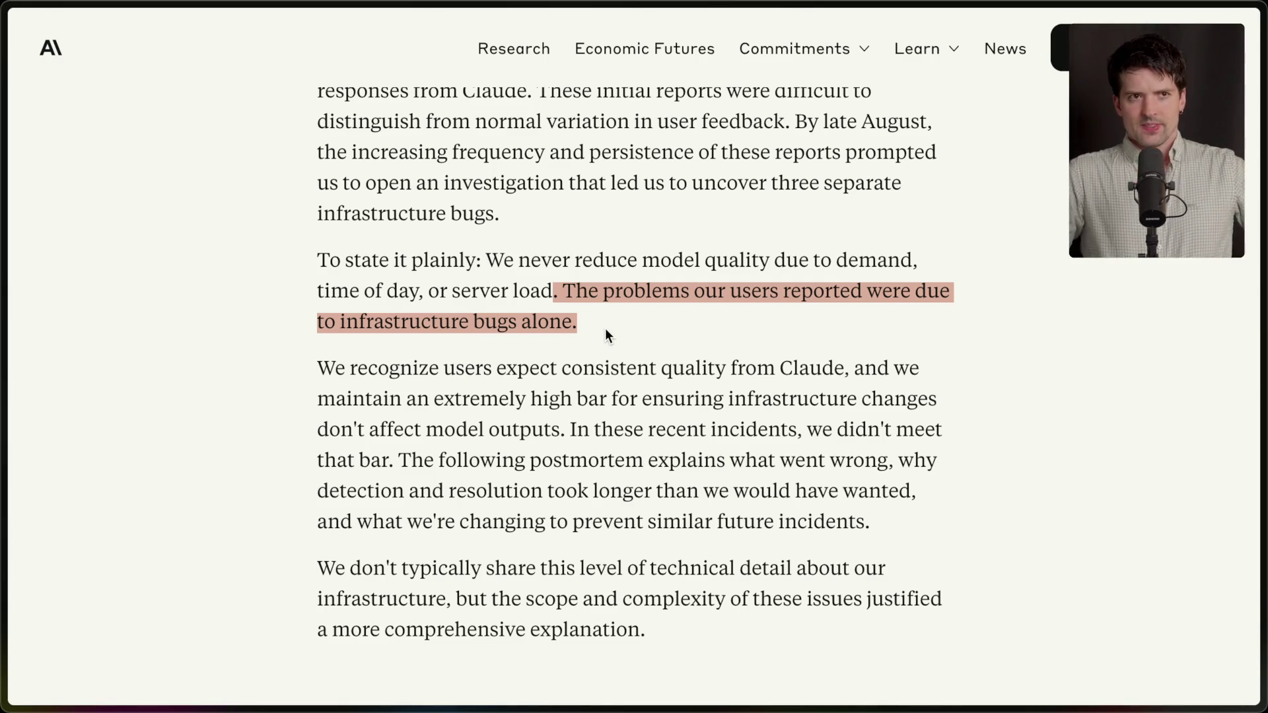
click(605, 327)
scroll(605, 370, down, 1)
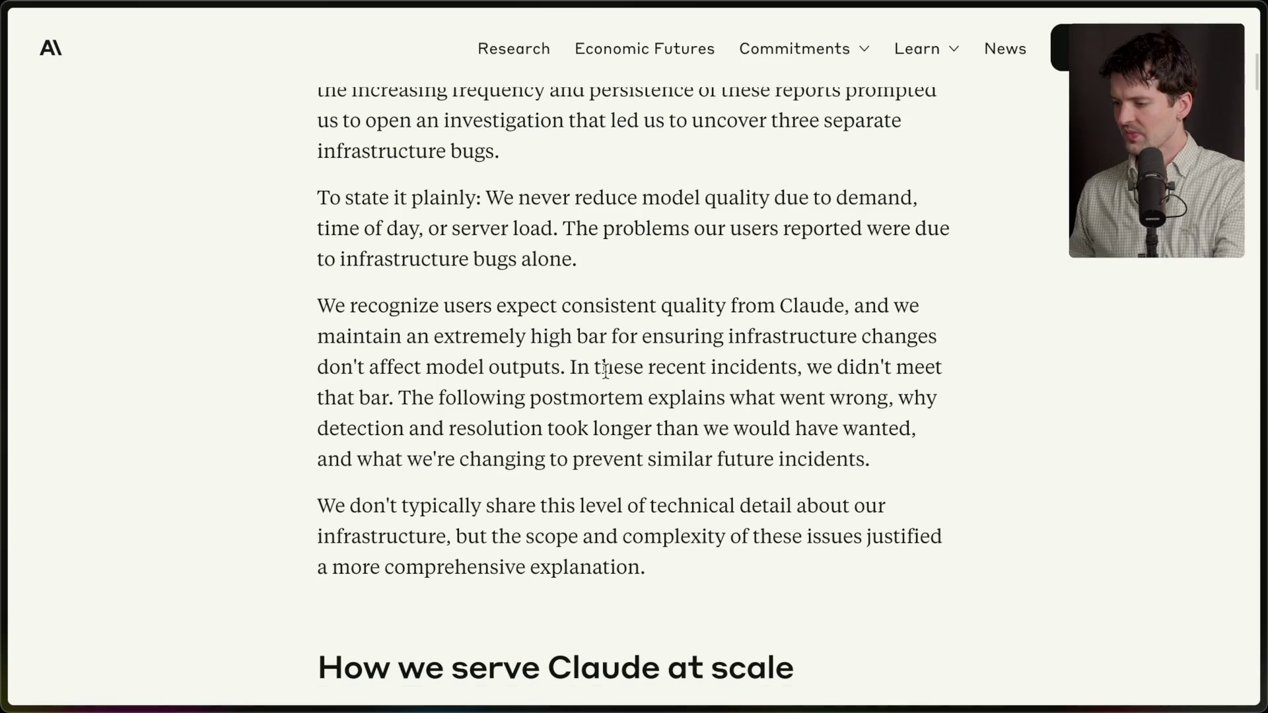
drag(318, 291, 942, 305)
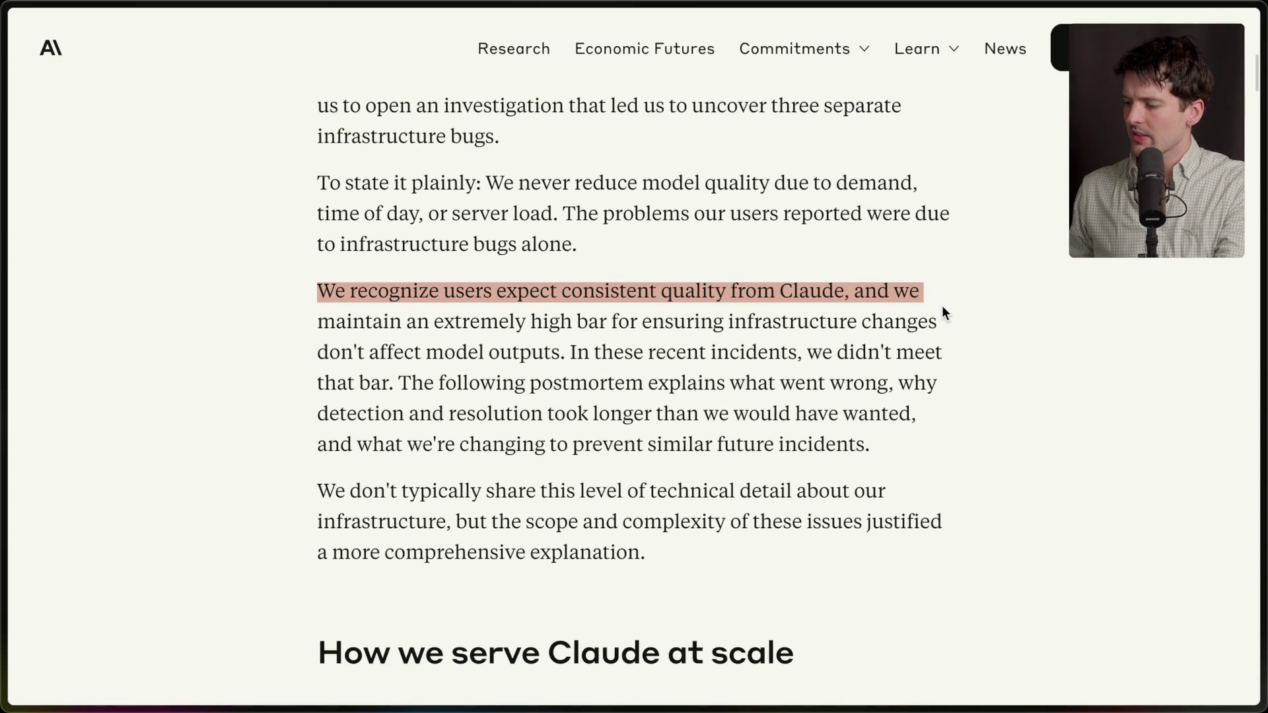
click(941, 305)
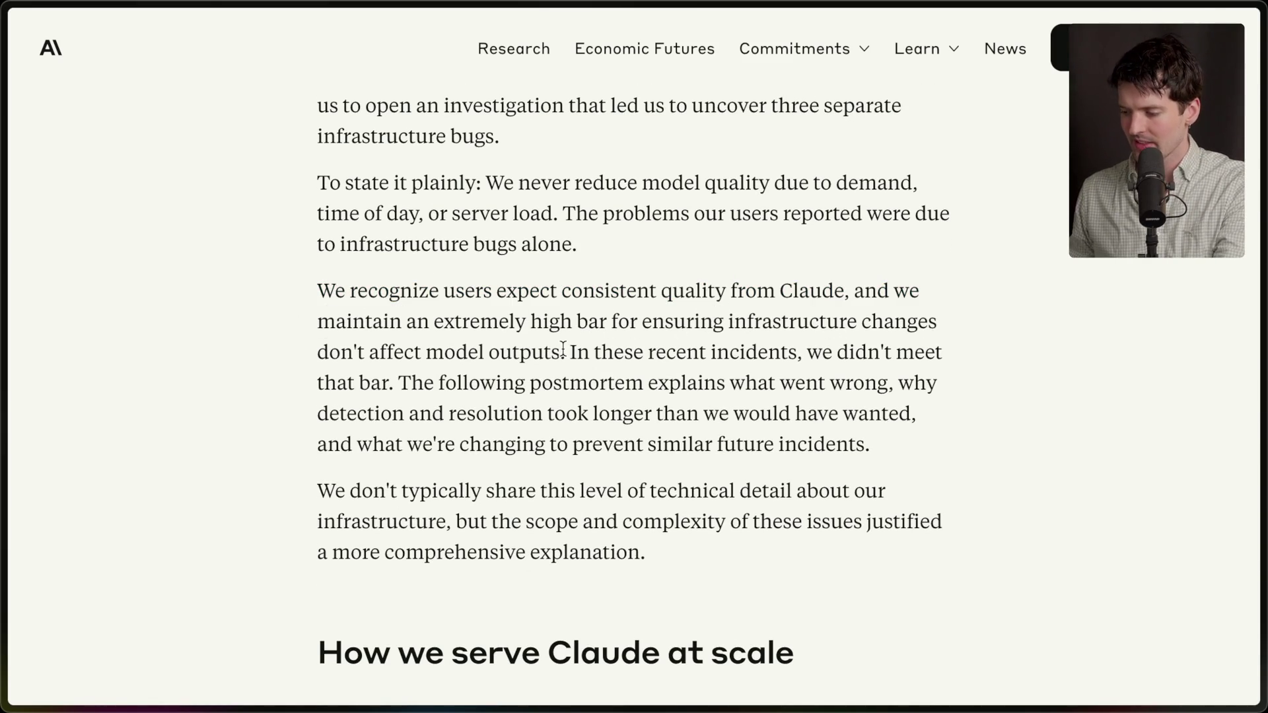
drag(572, 350, 879, 455)
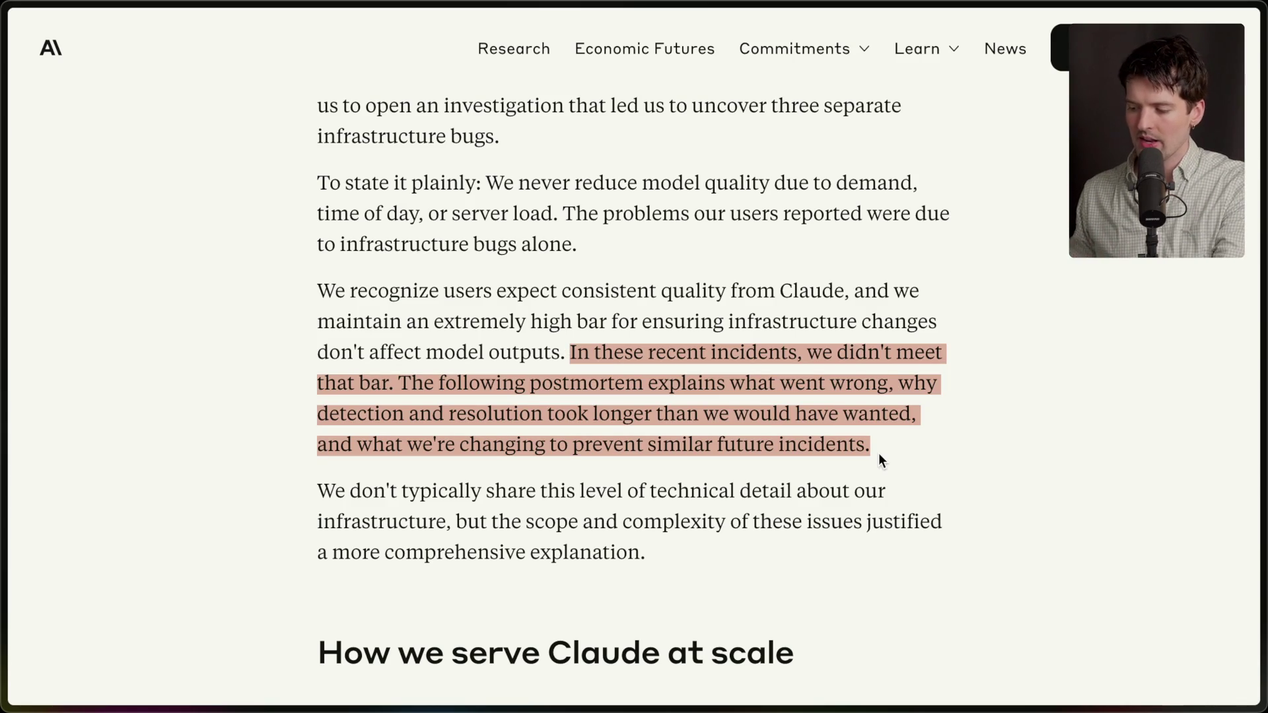
click(878, 455)
scroll(879, 454, down, 2)
mouse_move(292, 350)
mouse_down()
mouse_move(799, 348)
mouse_move(552, 362)
mouse_move(433, 390)
mouse_move(444, 386)
mouse_up()
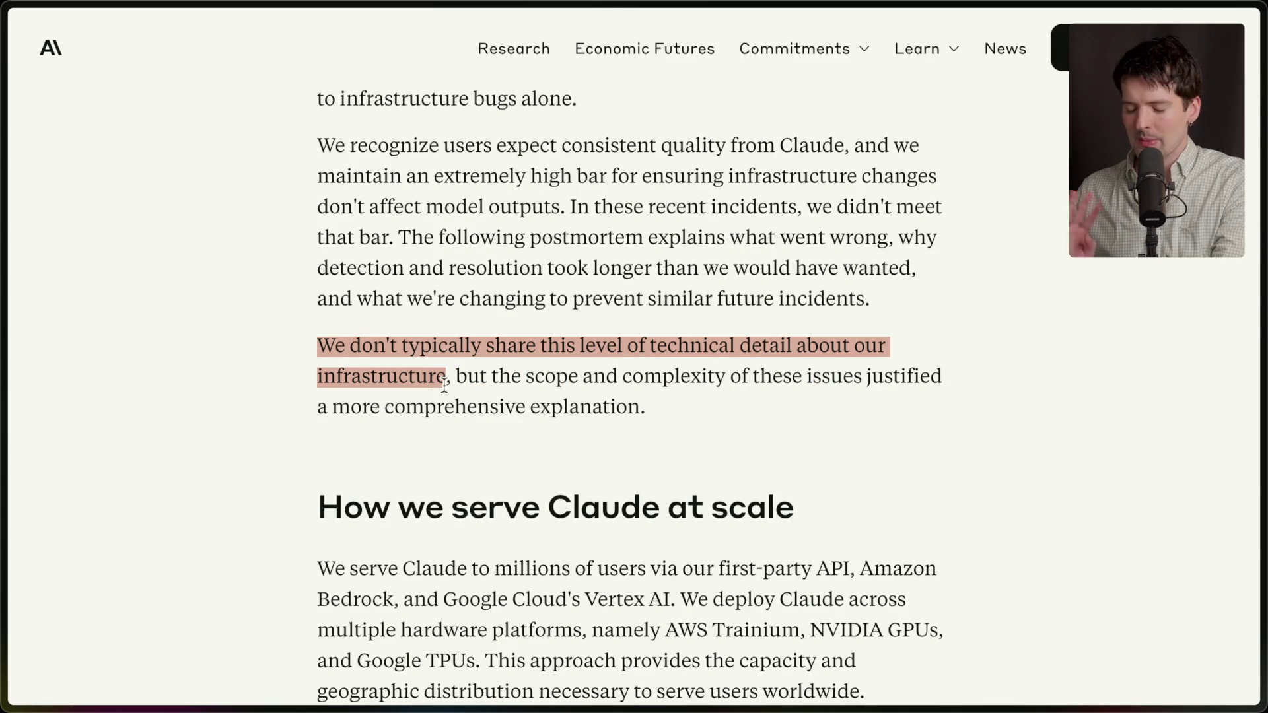
click(455, 387)
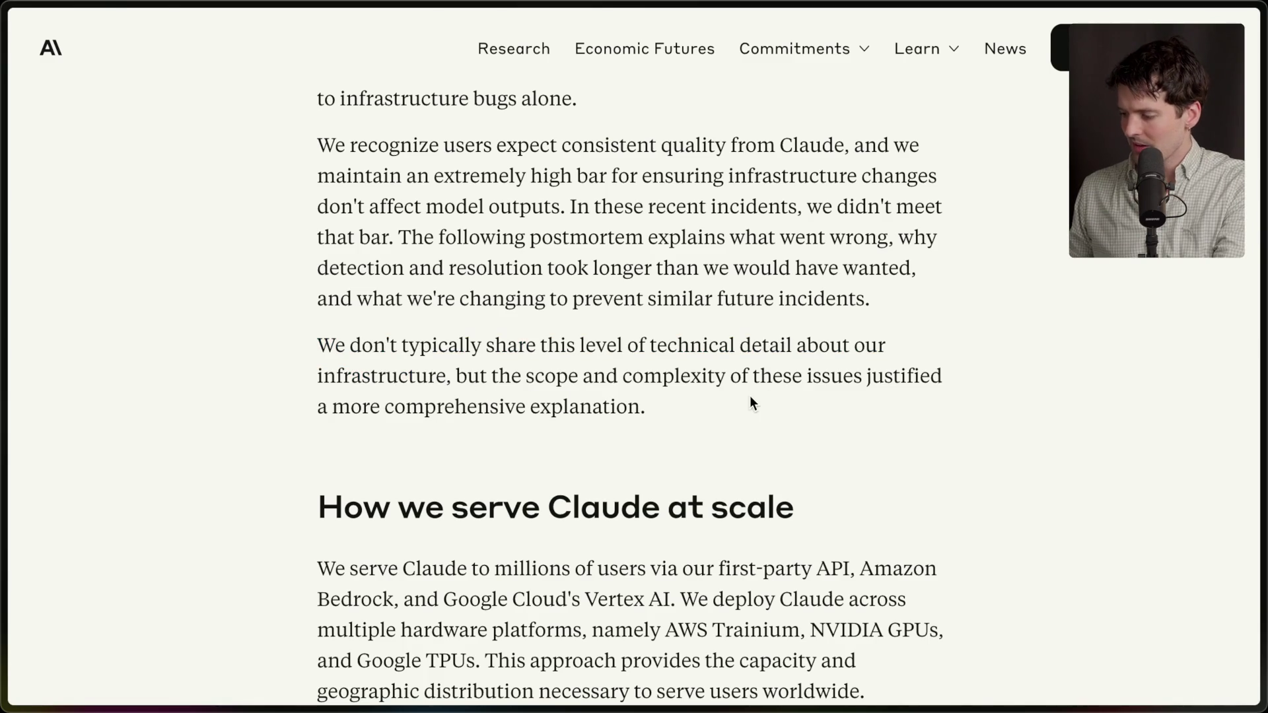
mouse_move(254, 401)
mouse_down()
mouse_move(700, 401)
mouse_move(491, 377)
mouse_up()
click(690, 410)
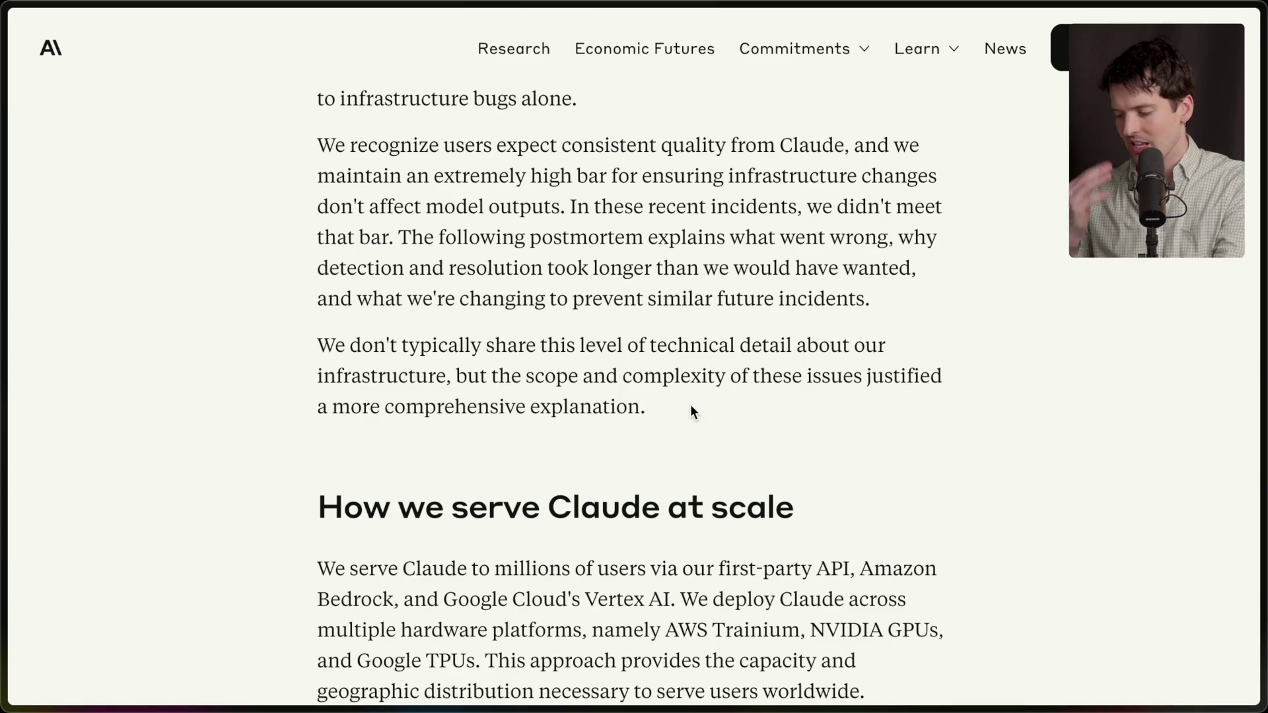
scroll(691, 405, down, 5)
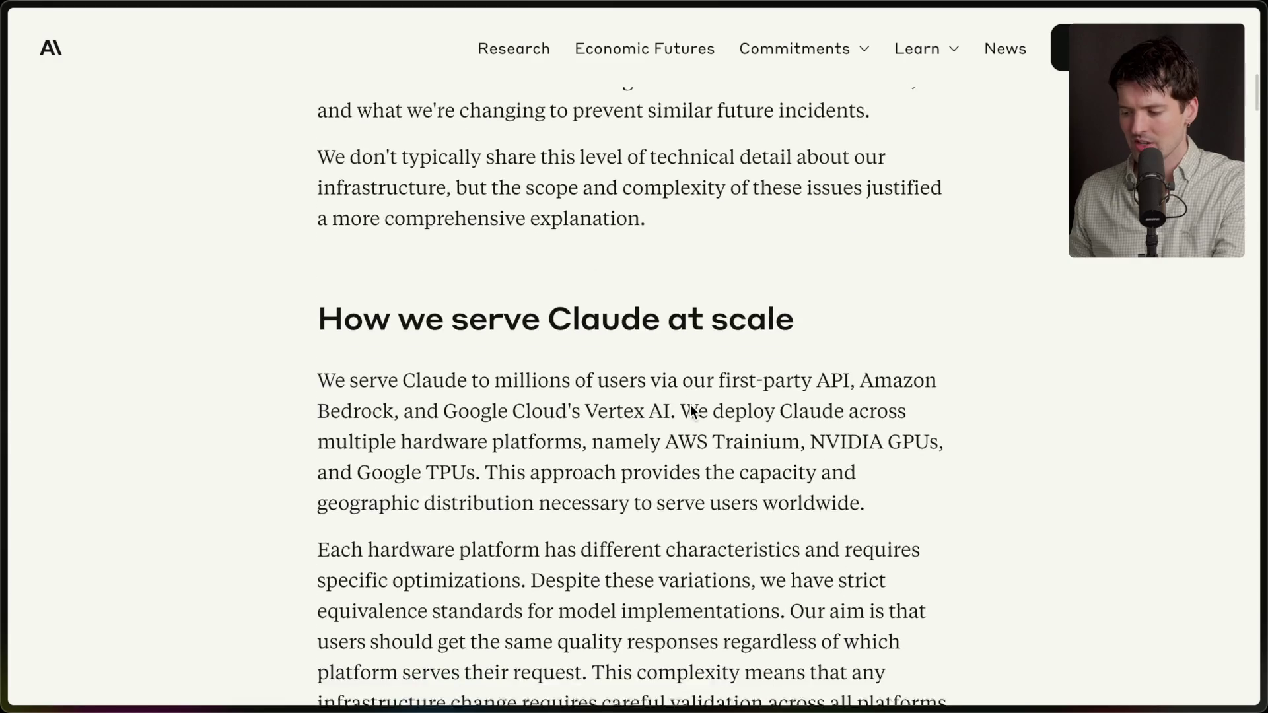
scroll(691, 404, down, 1)
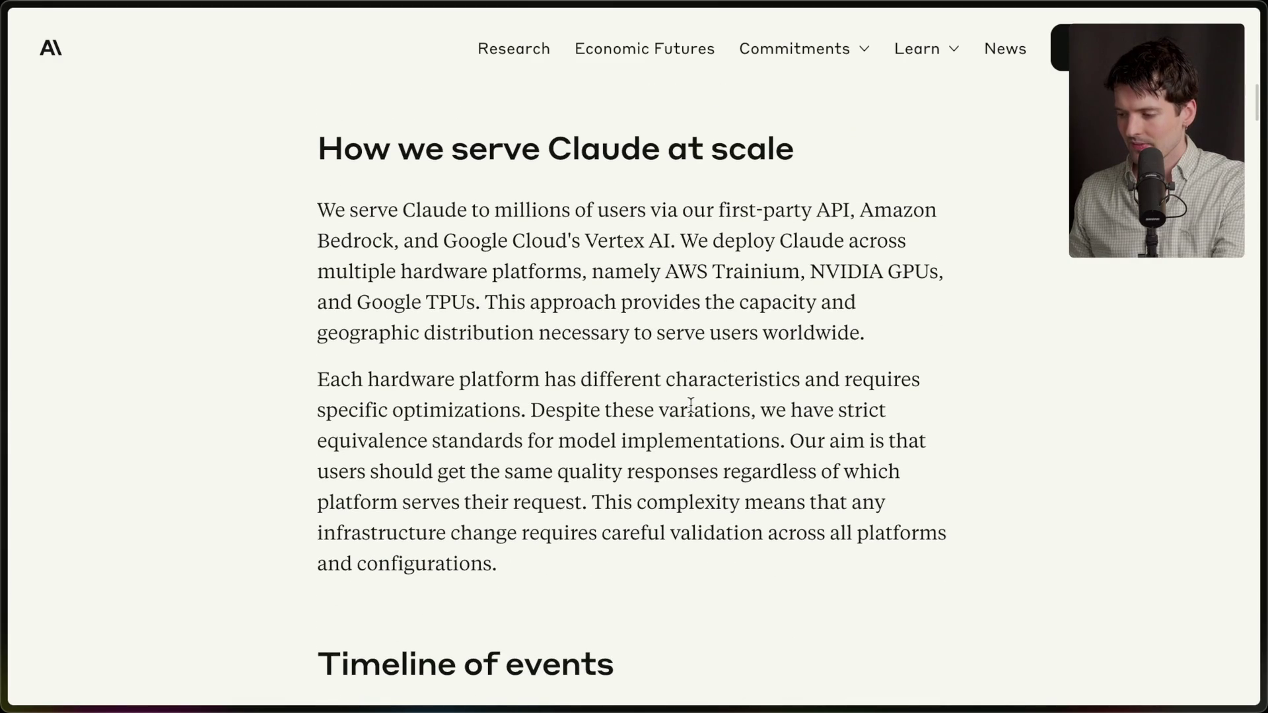
drag(303, 153, 876, 145)
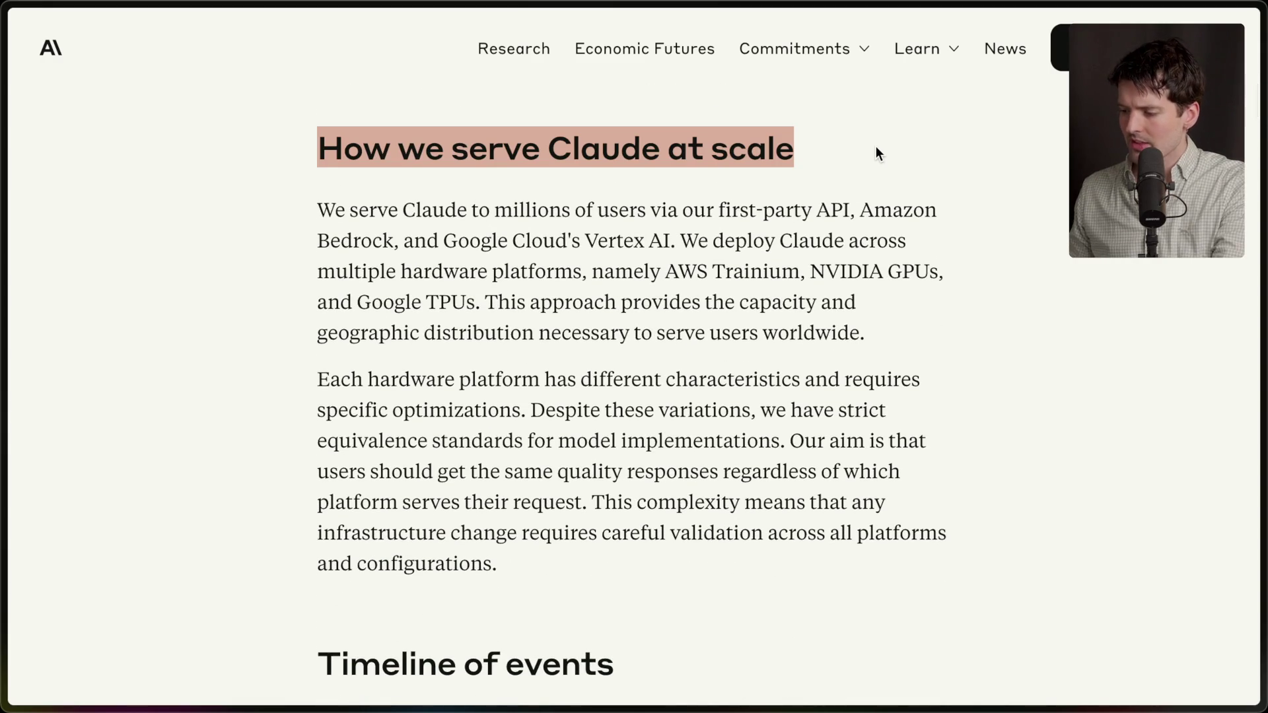
click(876, 146)
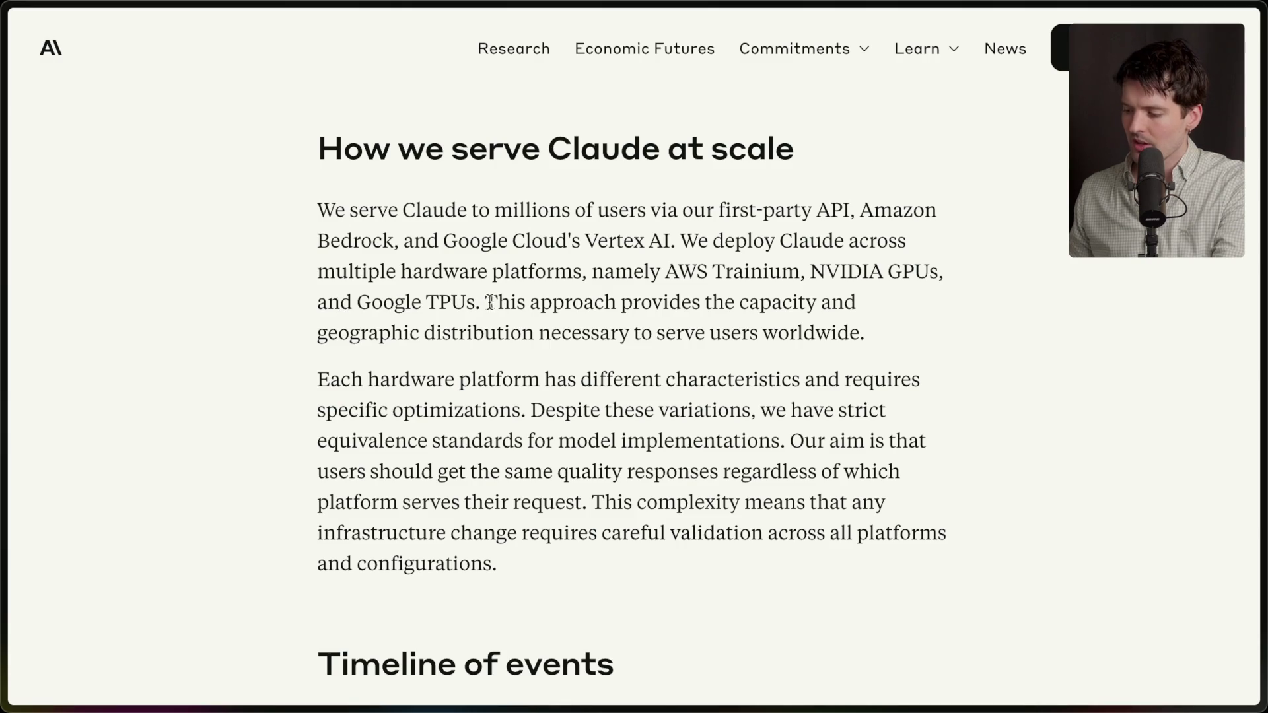
drag(481, 303, 967, 331)
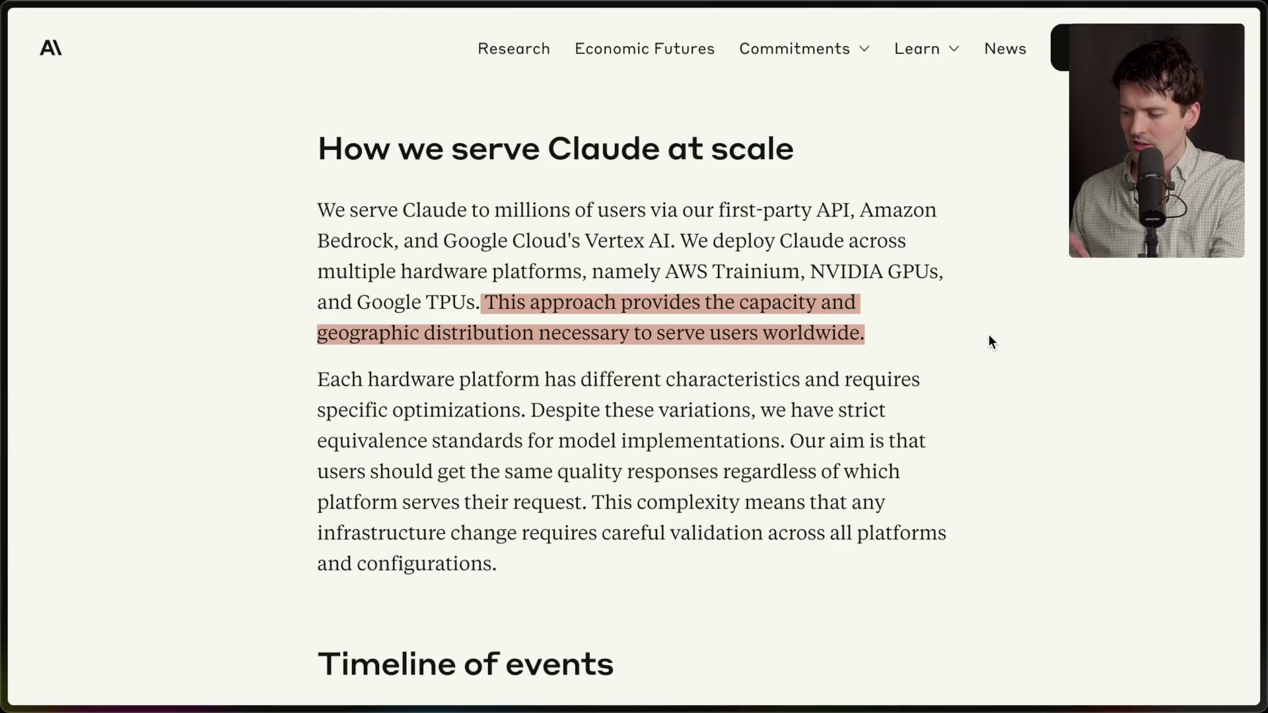
scroll(989, 342, down, 3)
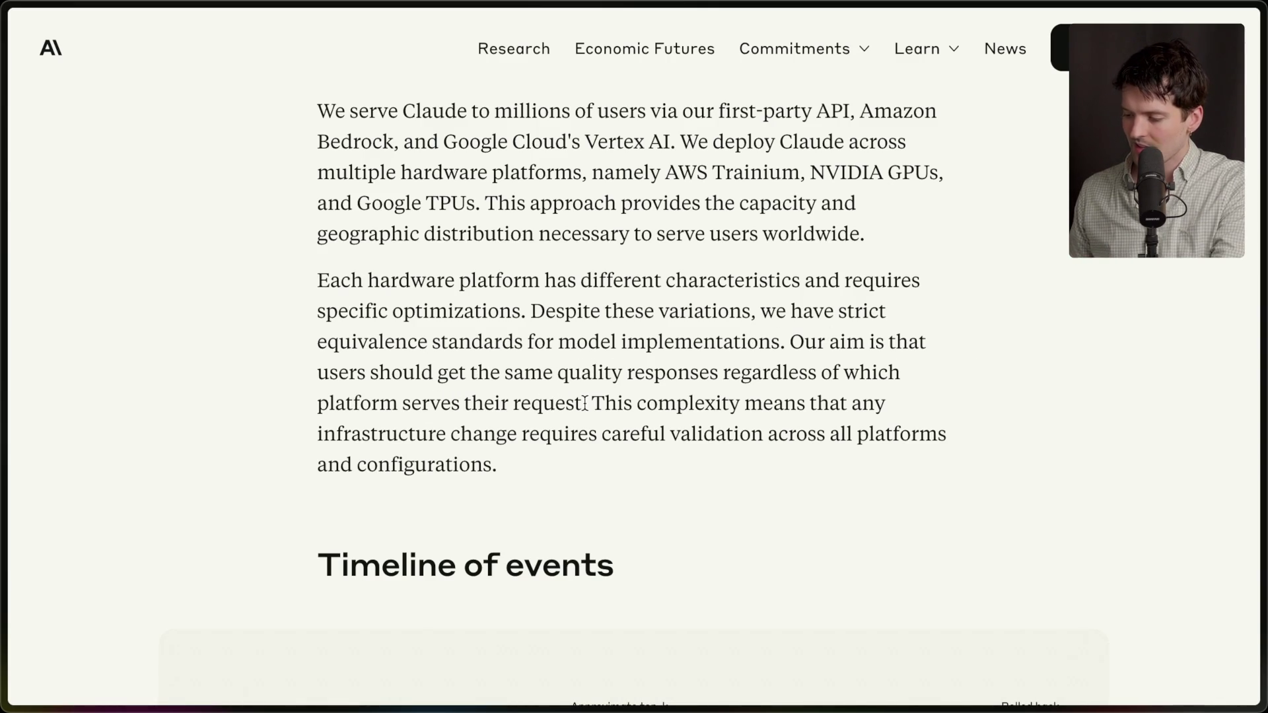
drag(581, 403, 789, 347)
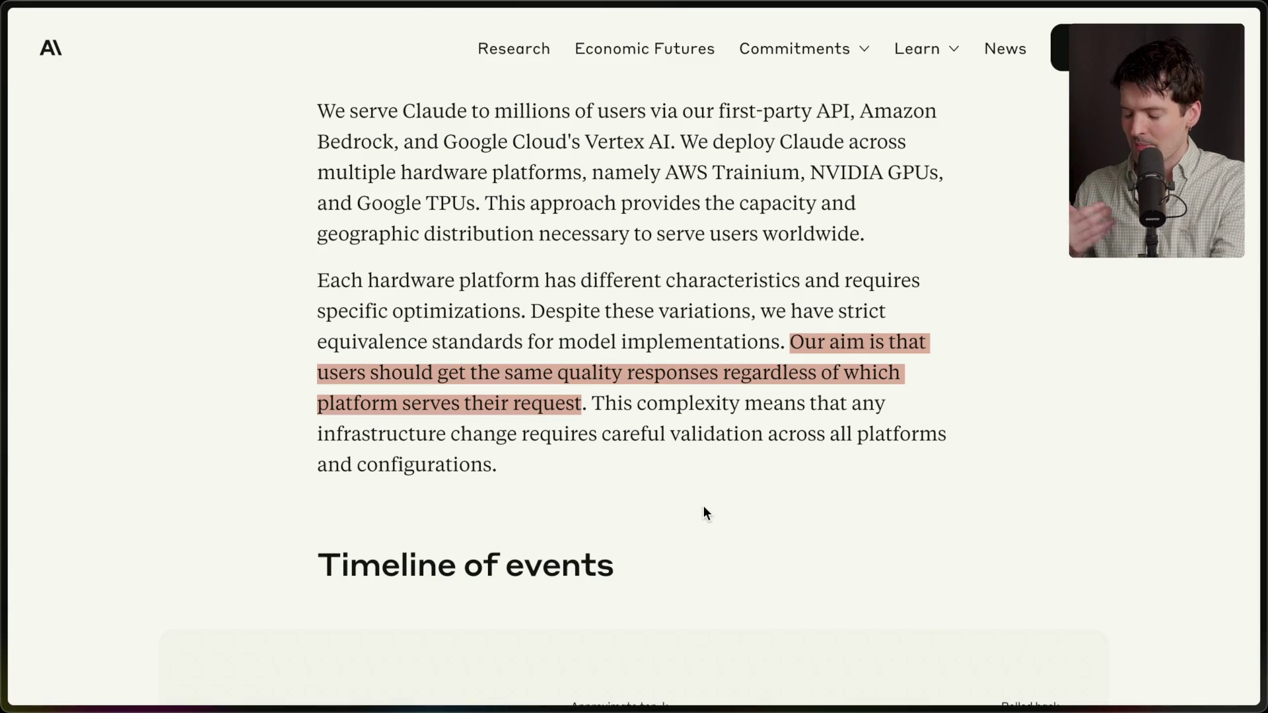
Go to openrouter.ai and open the Claude Sonnet 4 model page.
key(super+t)
text(openrouter.ai/)
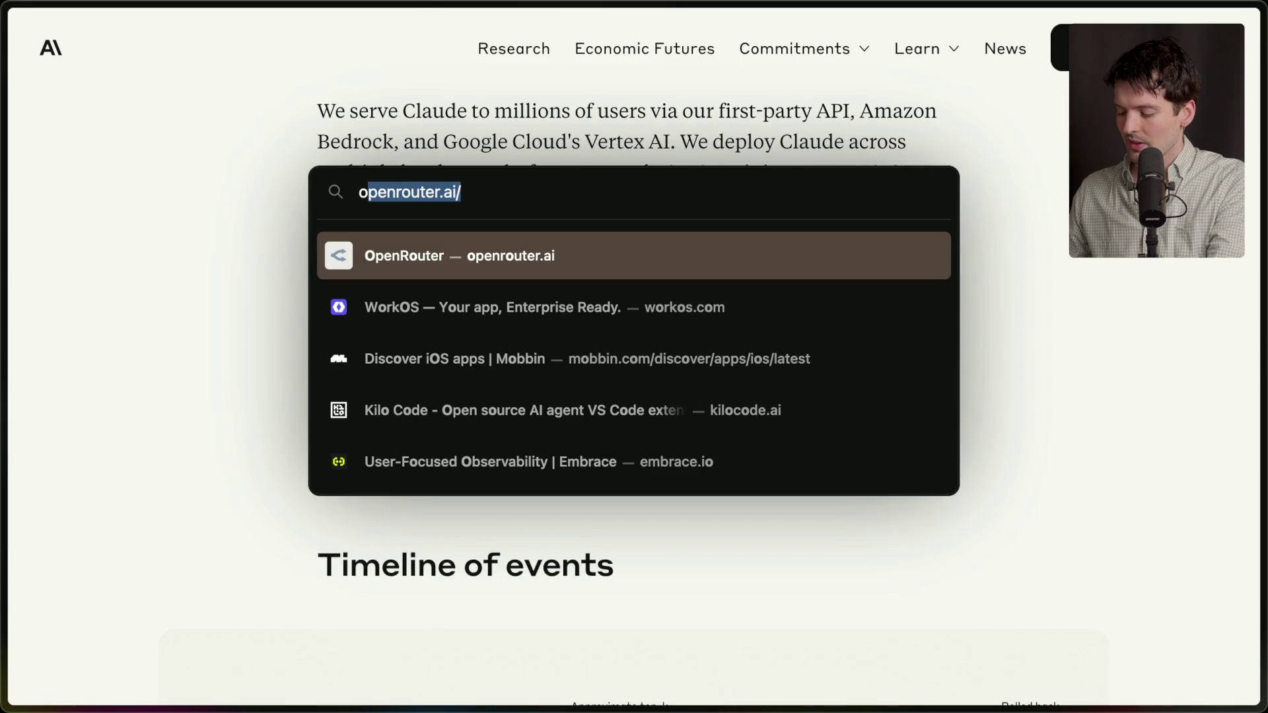
key(Return)
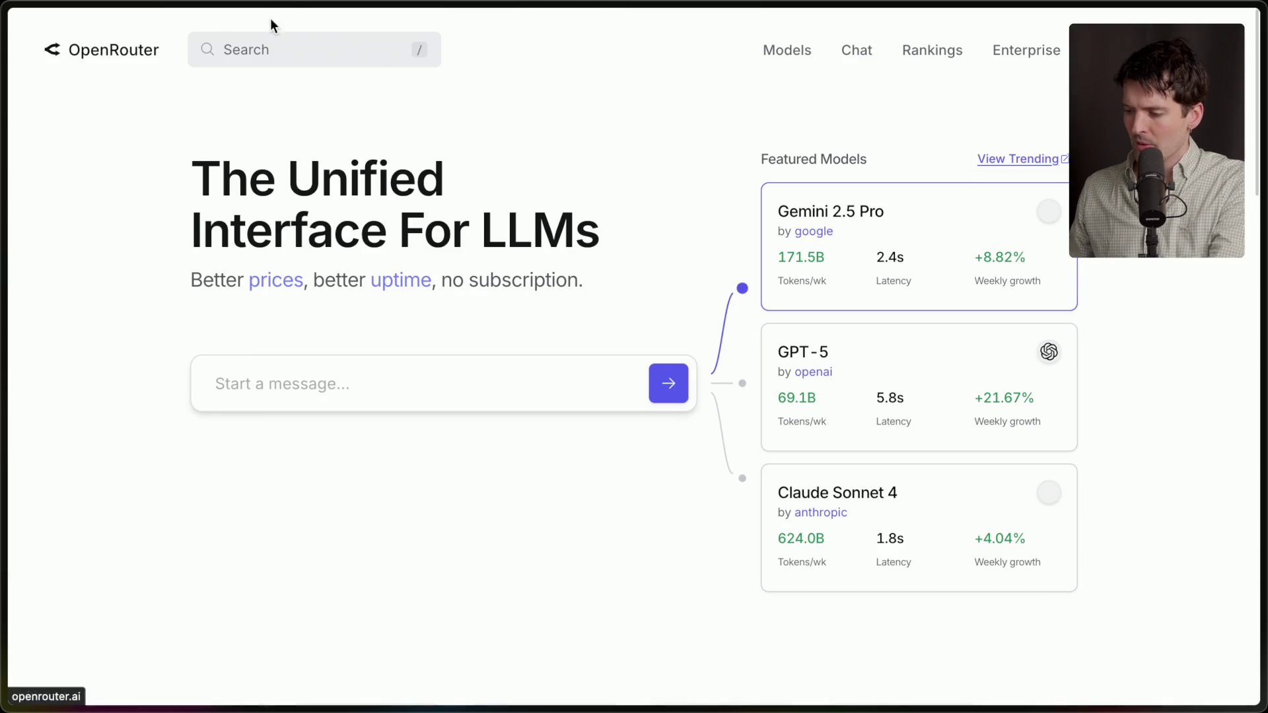
click(869, 509)
Compare latency and throughput bars across Claude Sonnet 4's providers.
scroll(444, 426, down, 6)
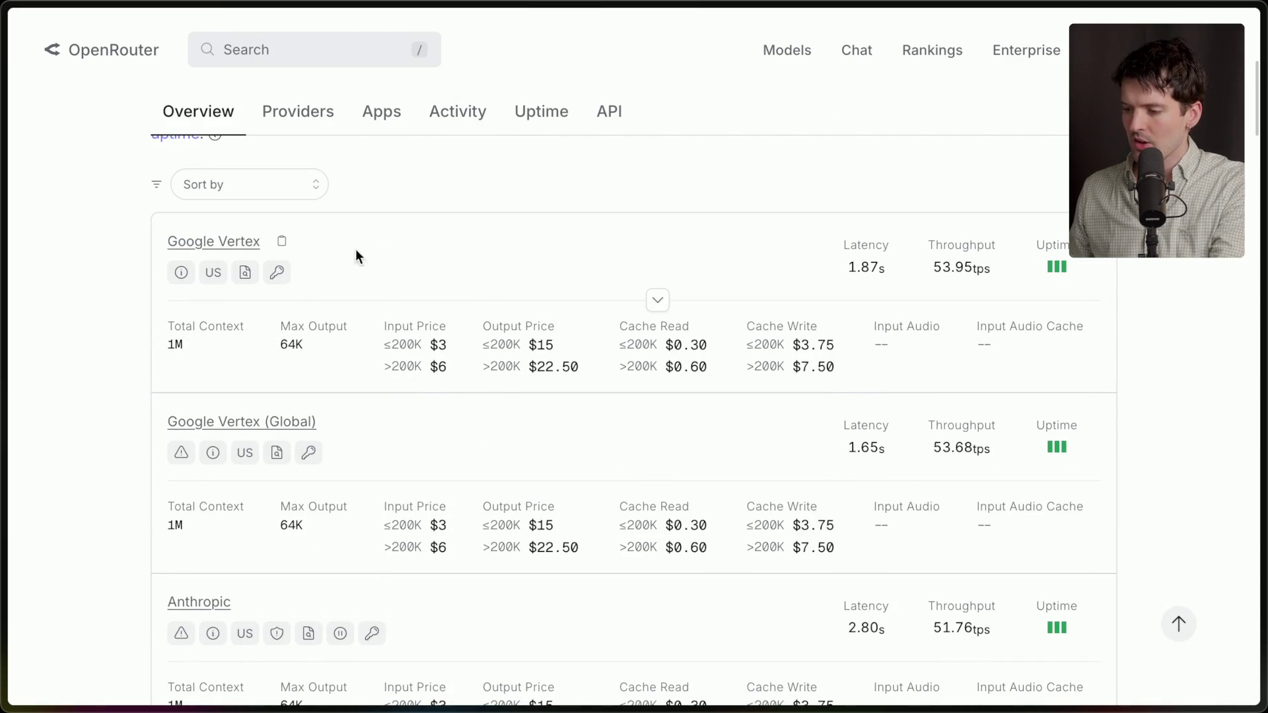
scroll(290, 244, down, 7)
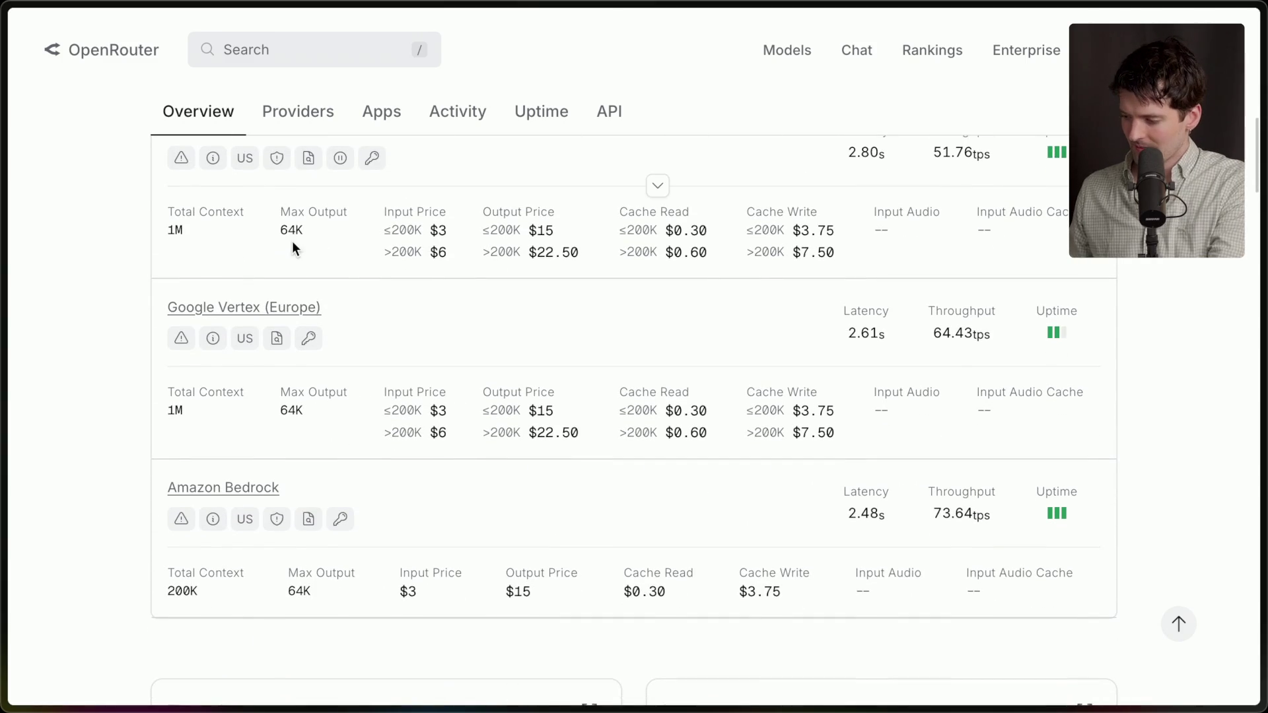
mouse_move(953, 518)
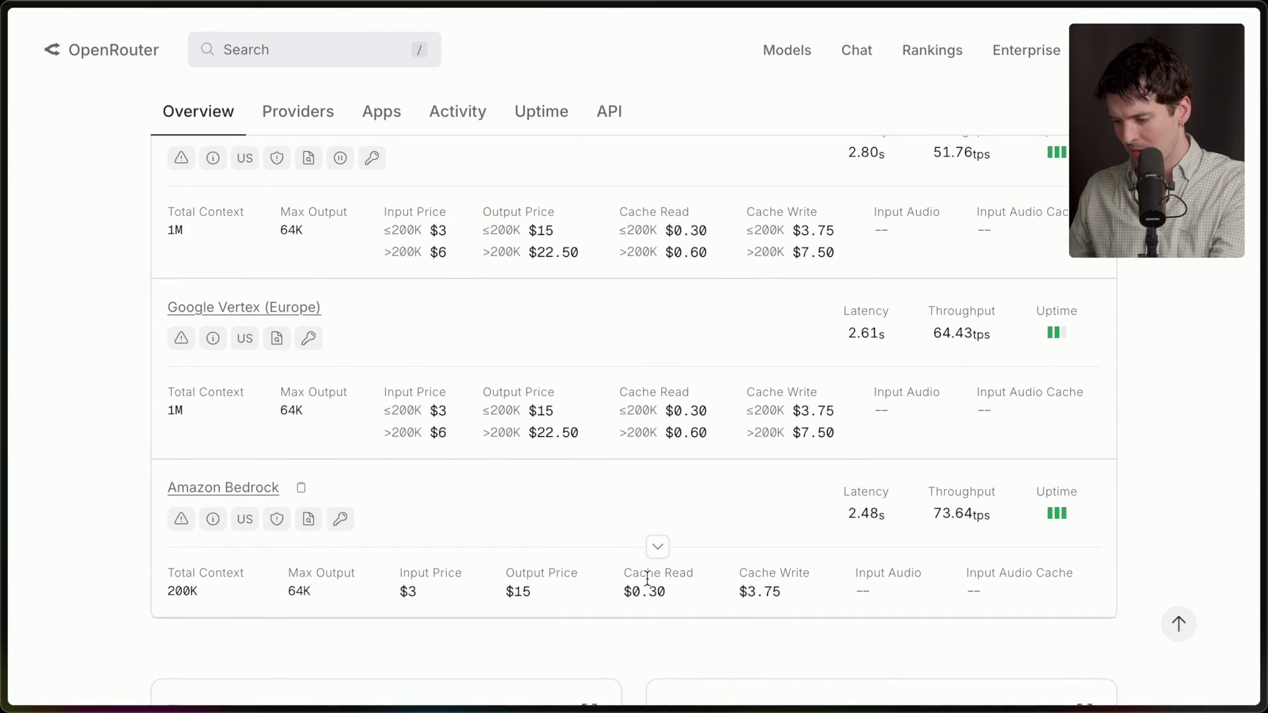
scroll(647, 578, up, 10)
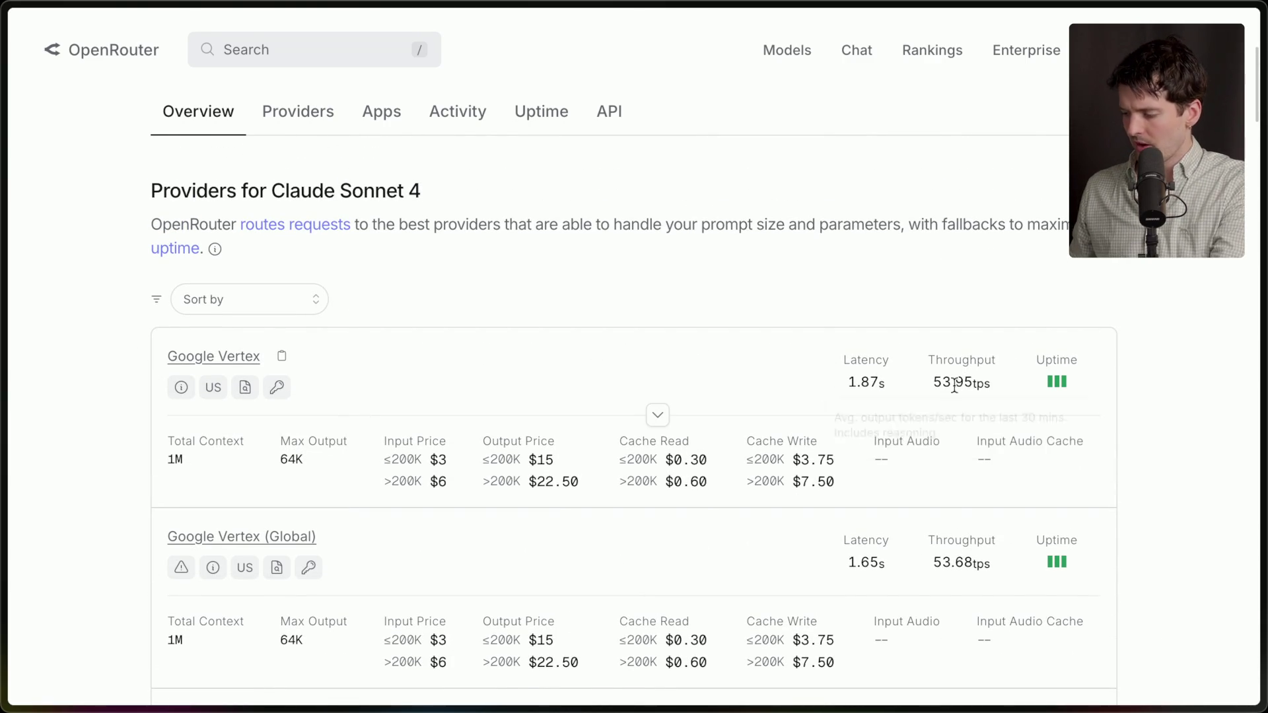
scroll(633, 402, down, 5)
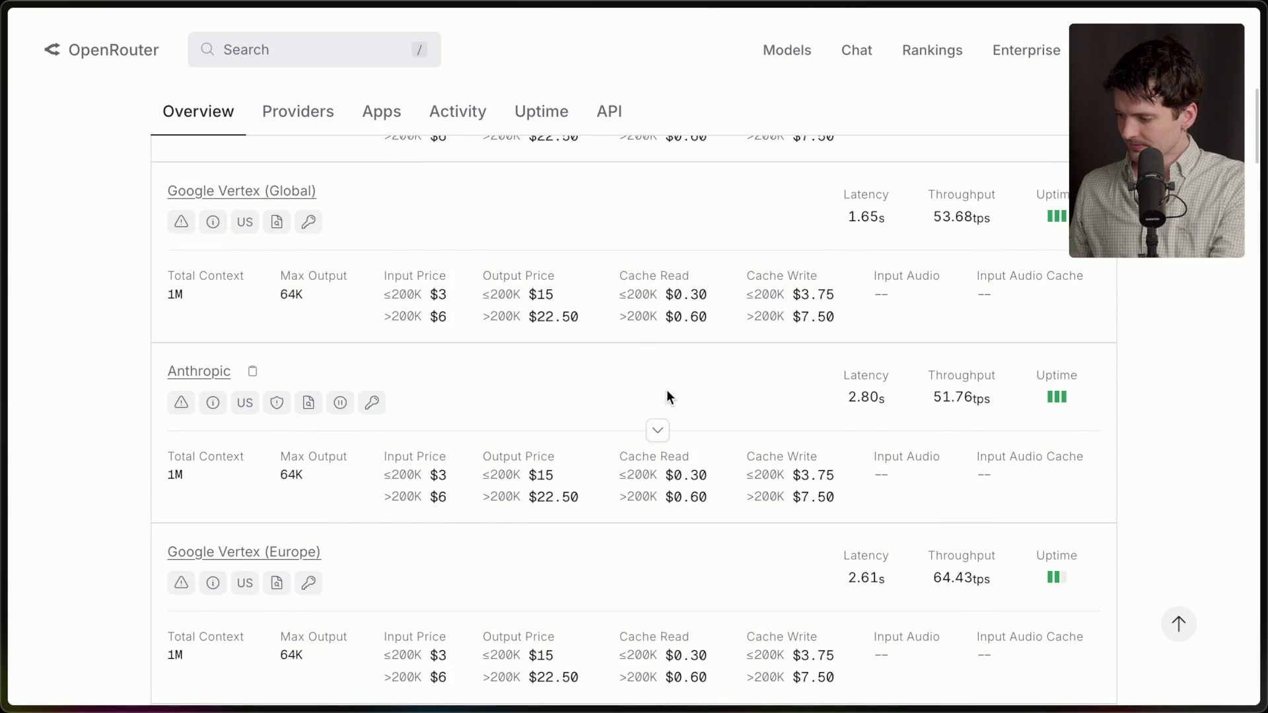
mouse_move(952, 397)
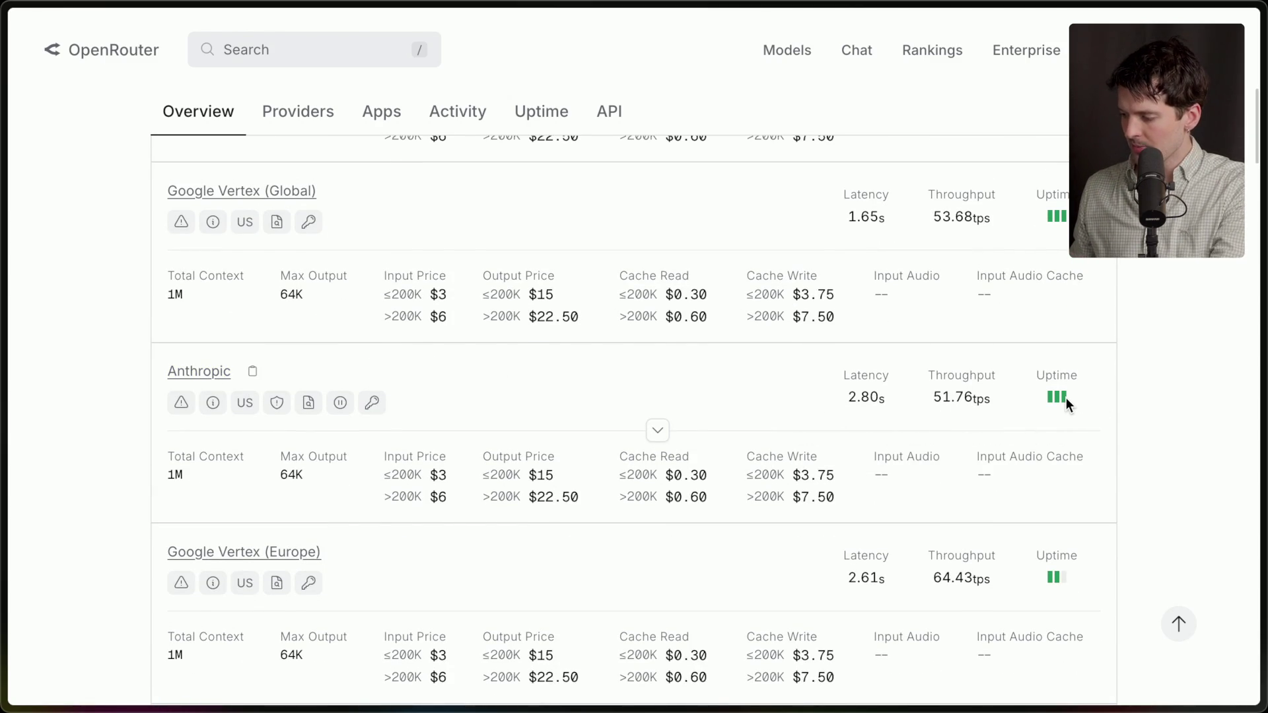
mouse_move(1062, 398)
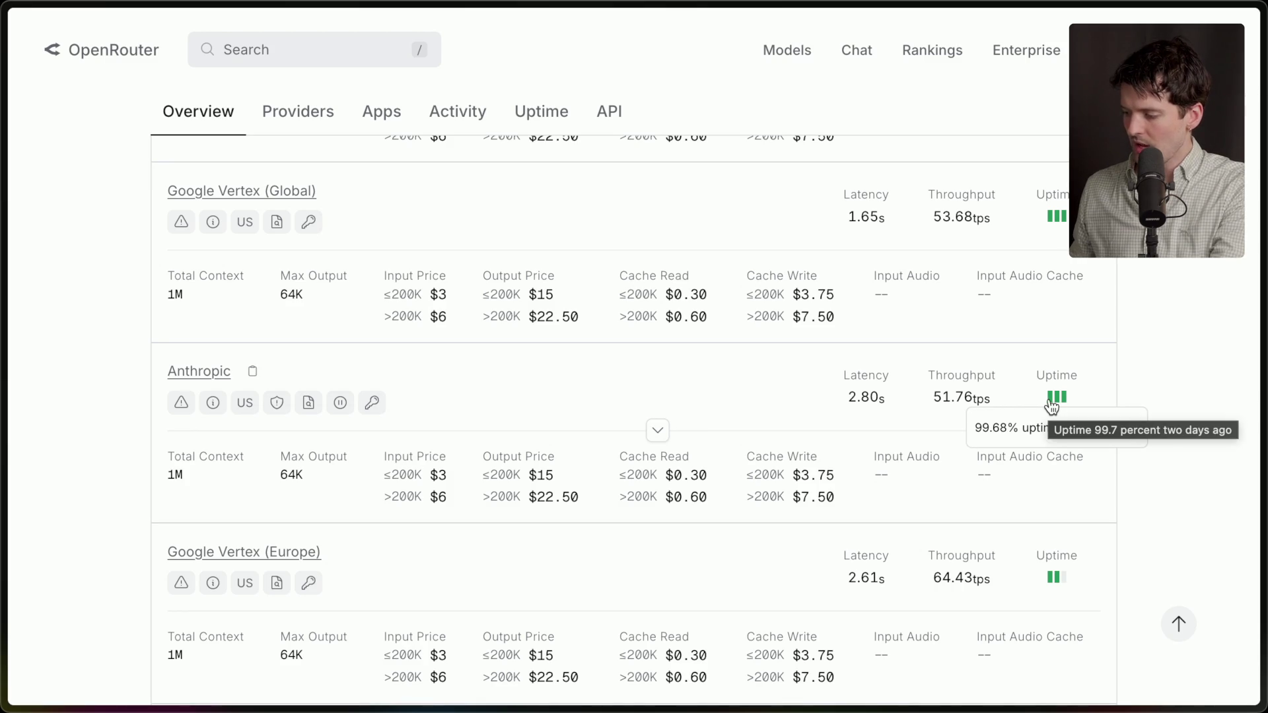
scroll(463, 416, down, 5)
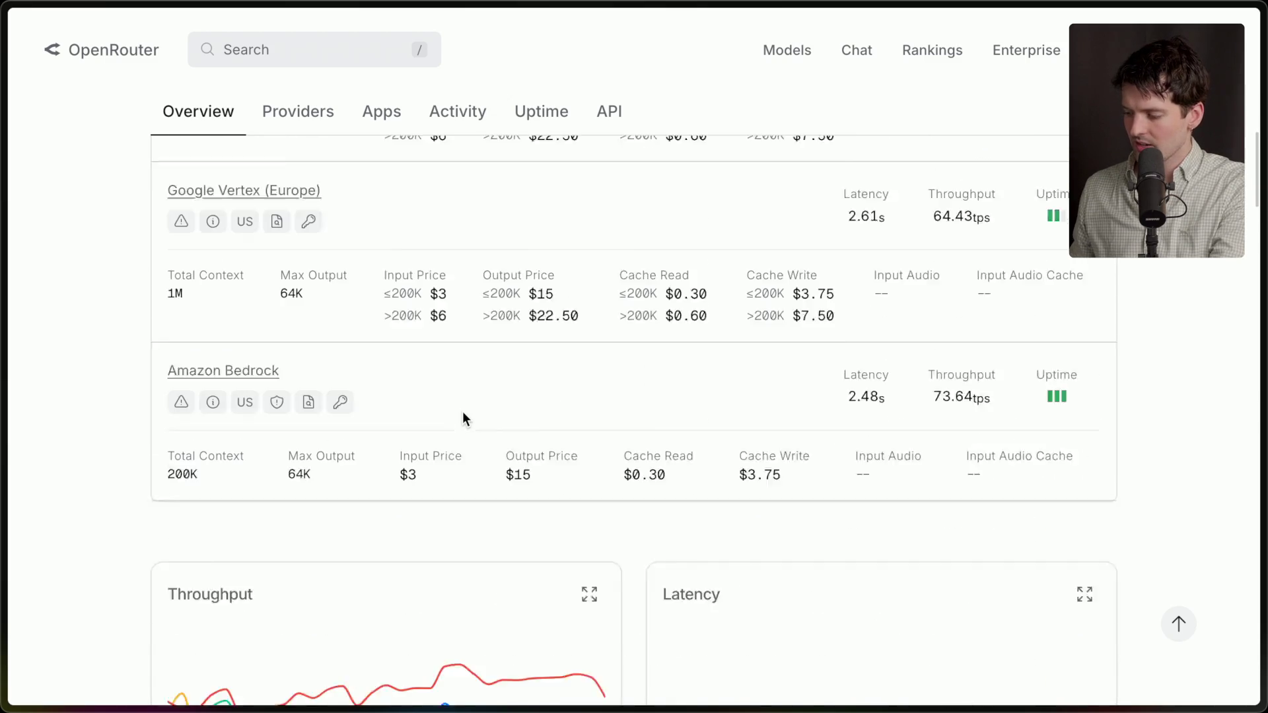
mouse_move(1053, 374)
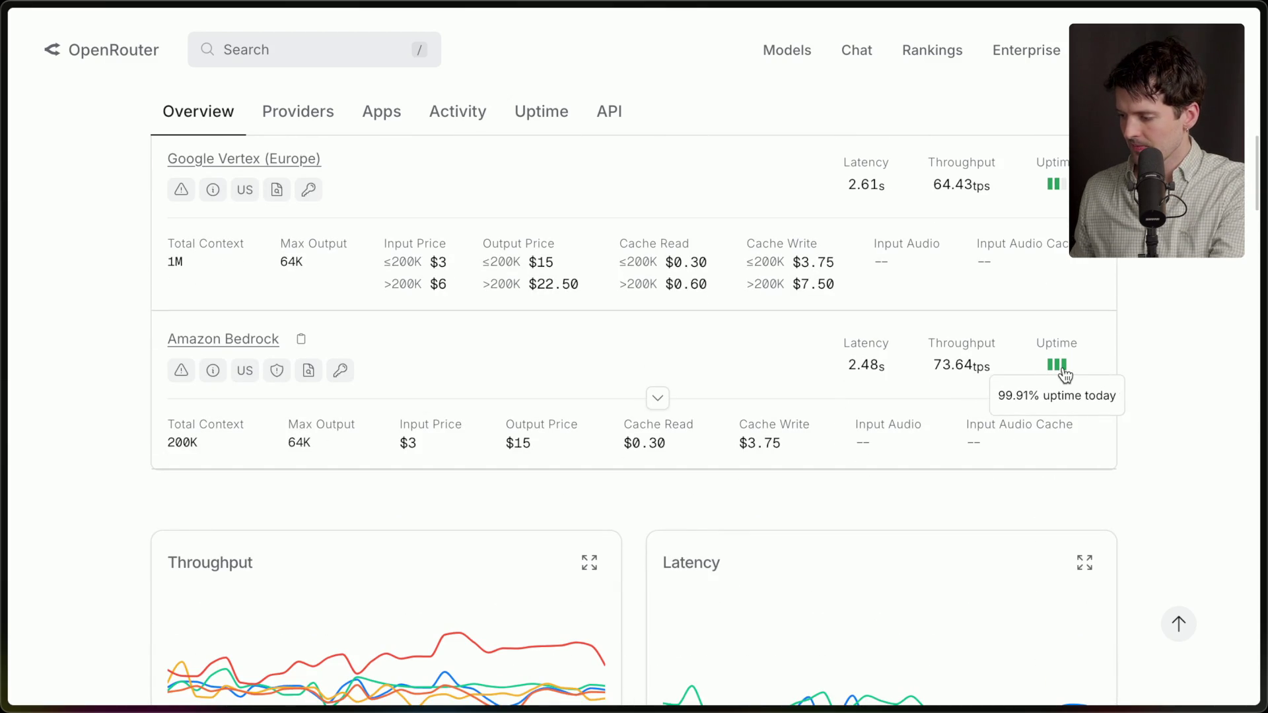
Review uptime for Google Vertex, Anthropic and Amazon Bedrock in the Providers list.
scroll(545, 401, down, 5)
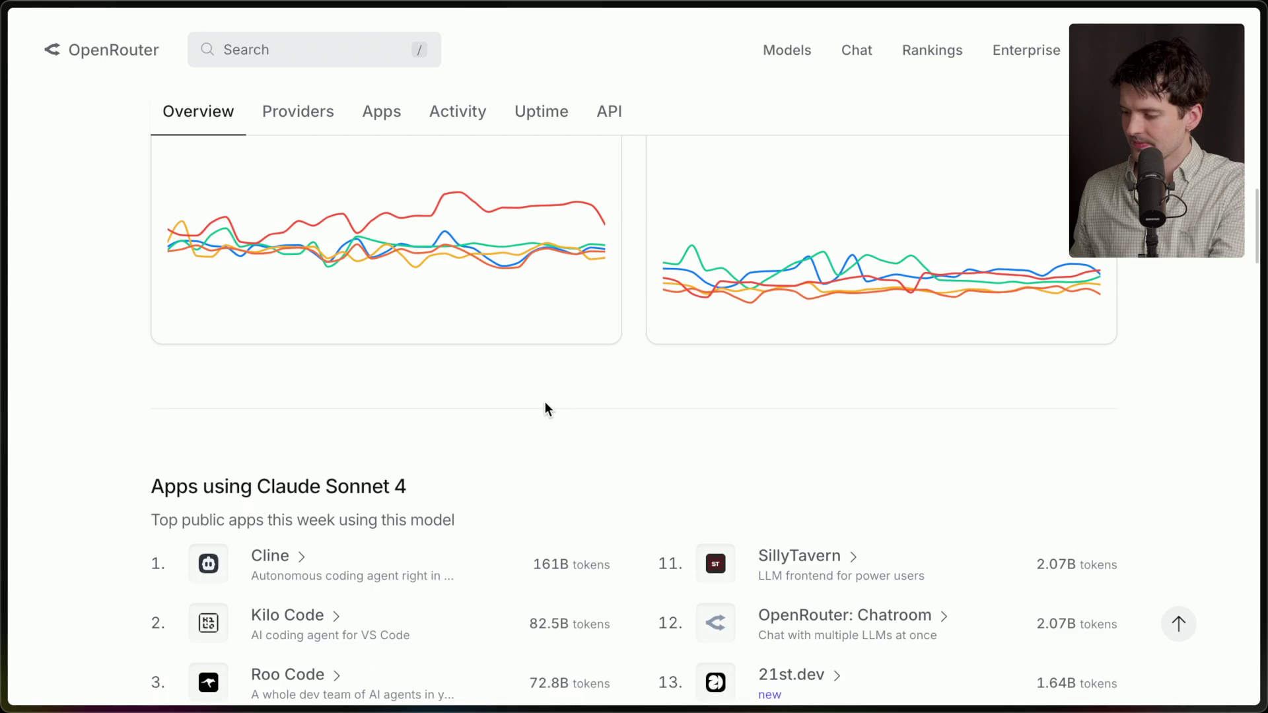
scroll(544, 401, up, 15)
scroll(546, 410, down, 8)
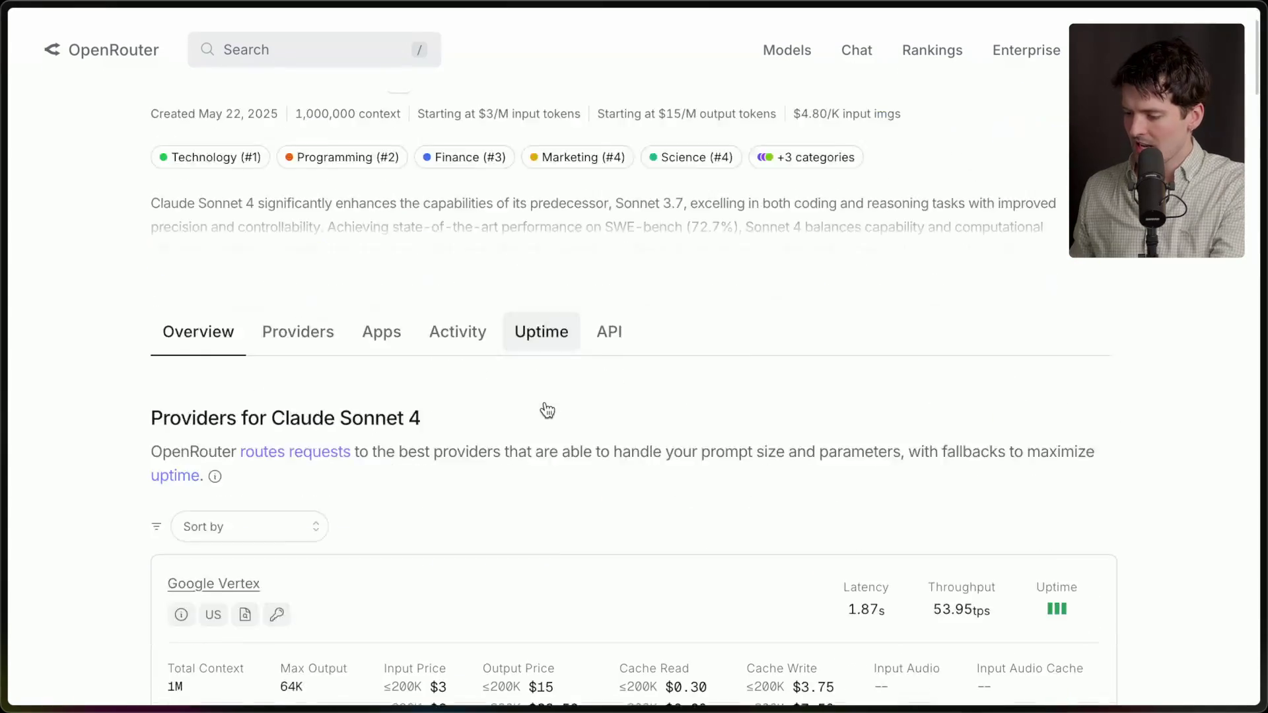
scroll(544, 401, up, 2)
scroll(545, 402, up, 6)
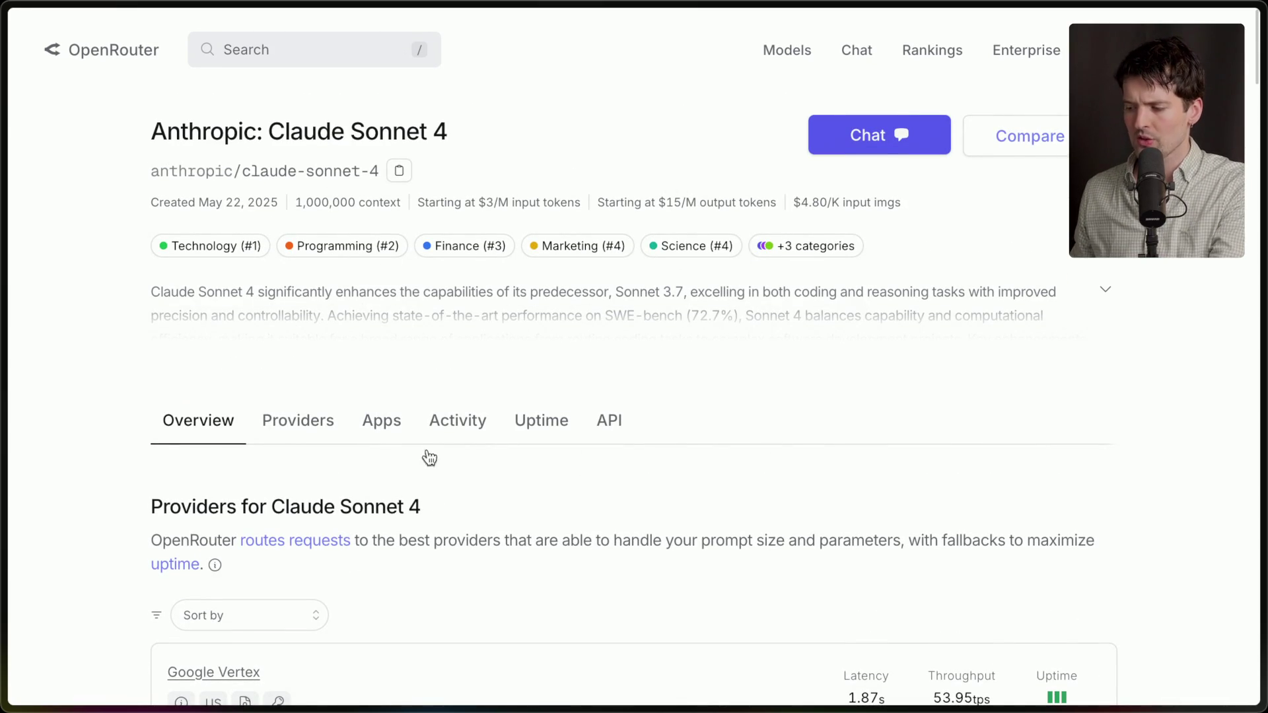
scroll(403, 569, down, 8)
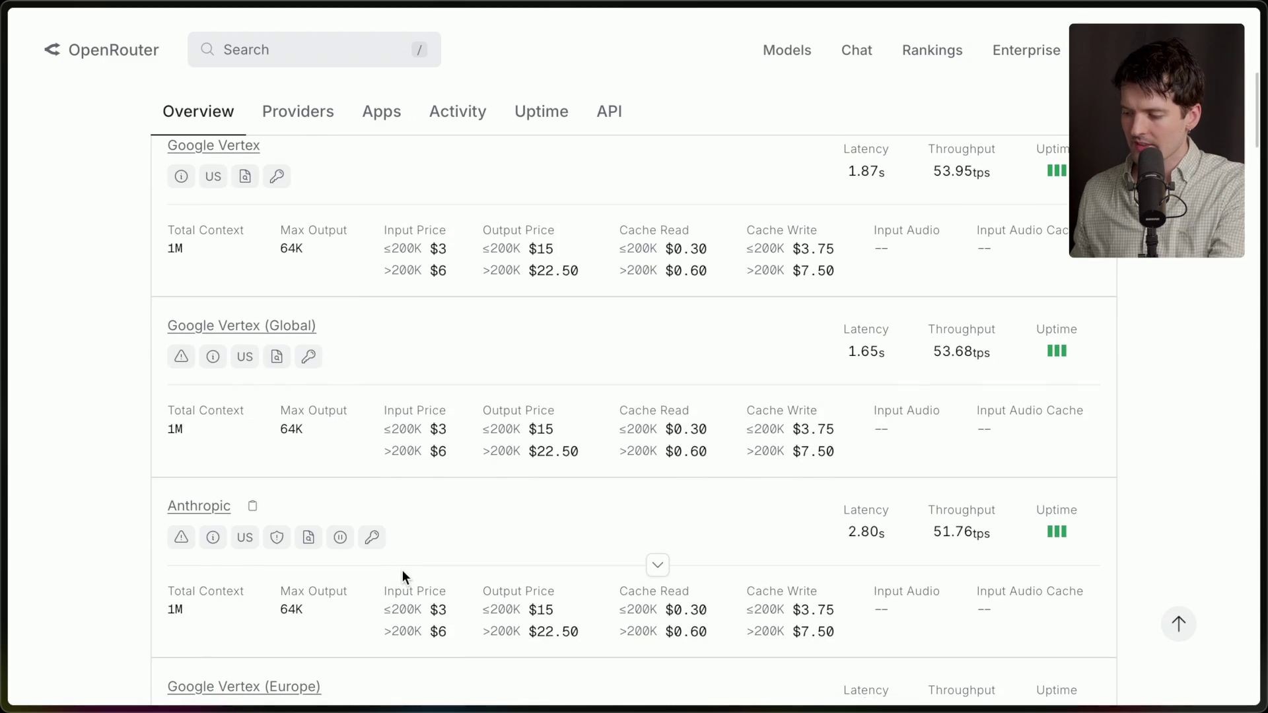
scroll(402, 569, down, 1)
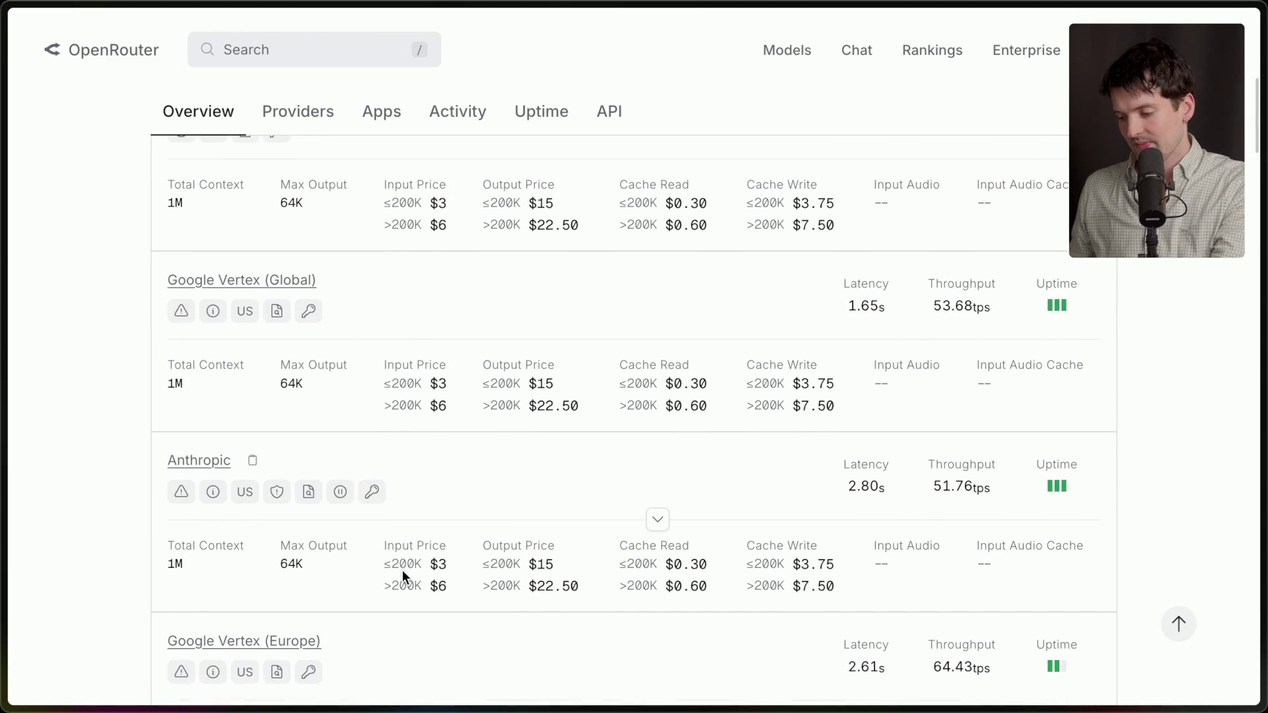
scroll(402, 569, down, 1)
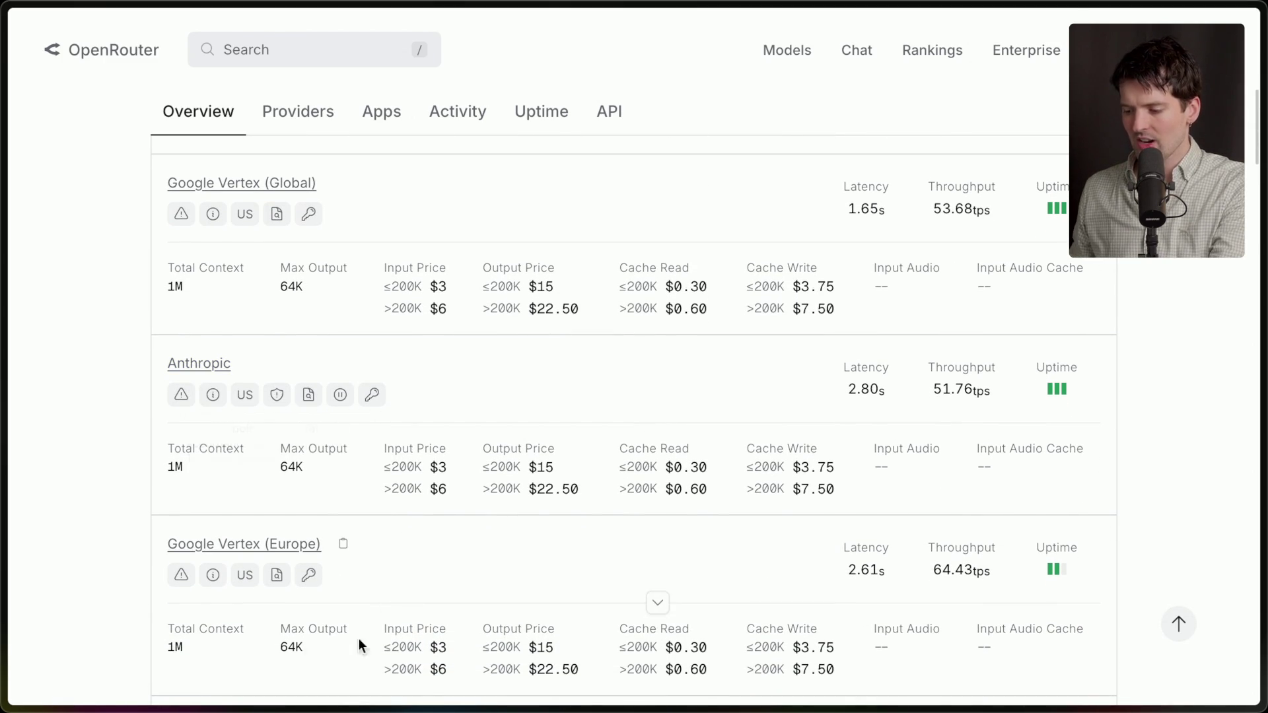
scroll(147, 487, down, 5)
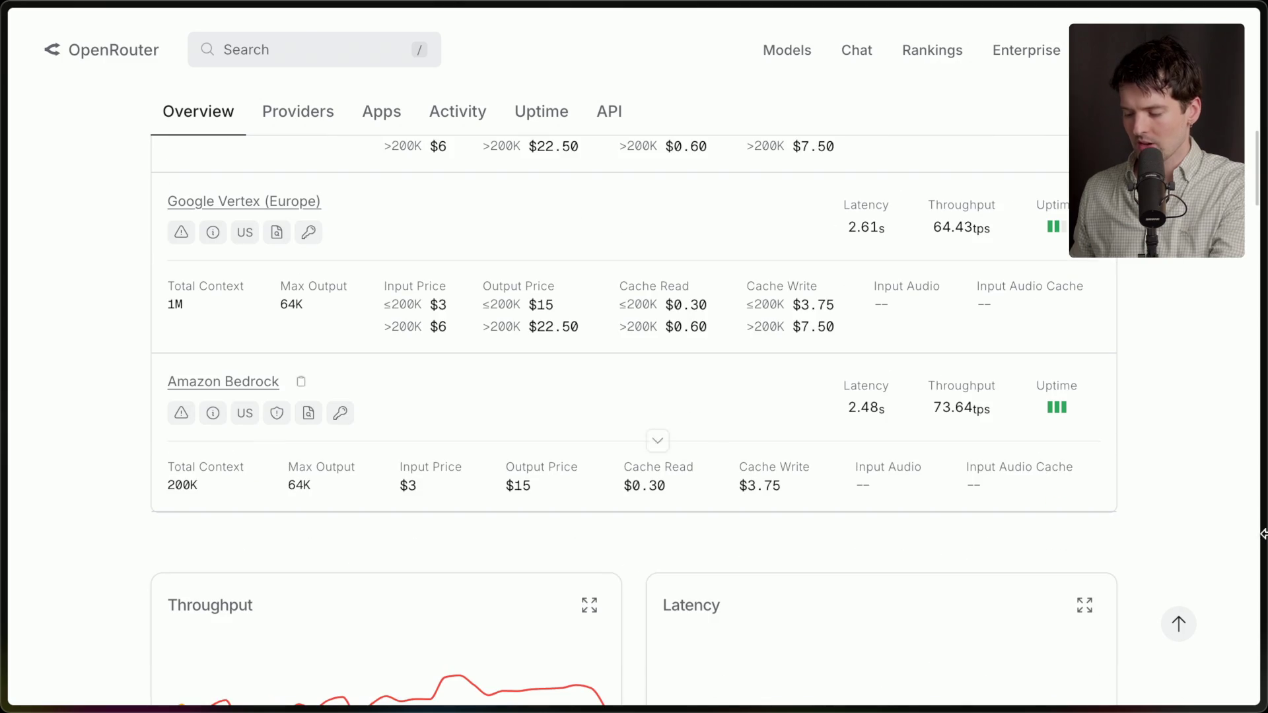
mouse_move(1149, 422)
click(1076, 439)
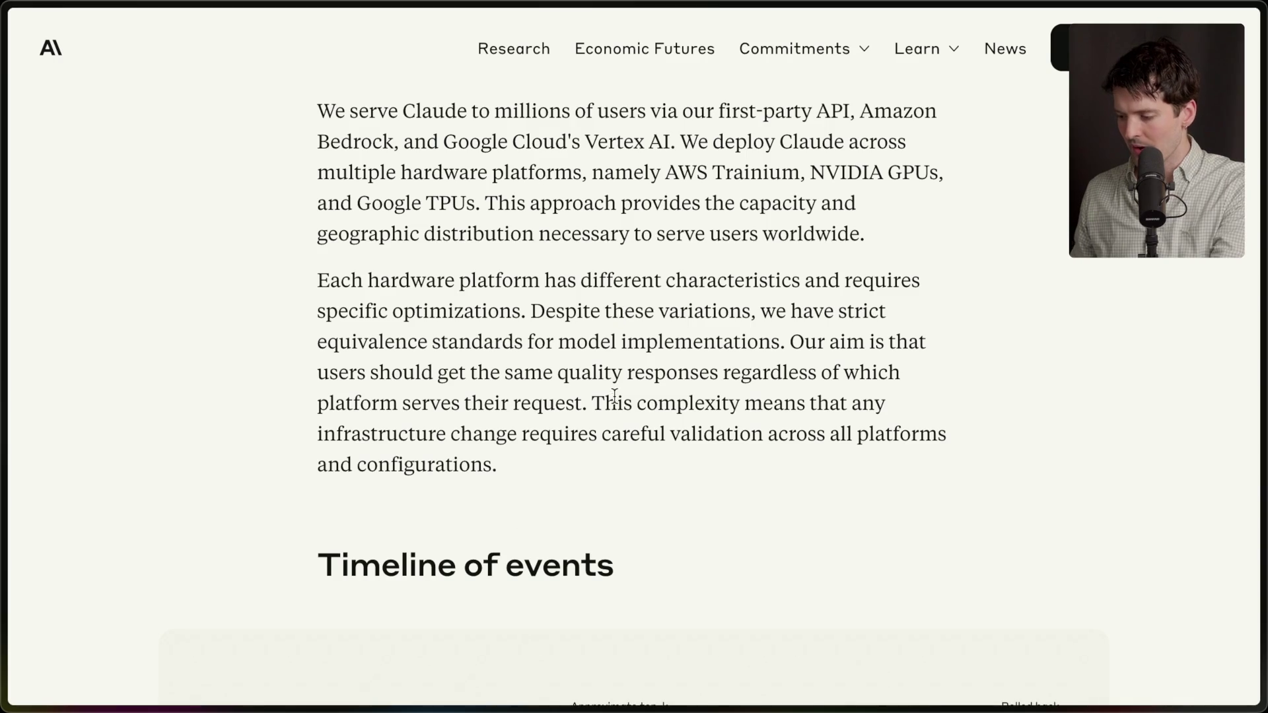
Highlight 'This complexity… configurations.' about validating changes across all platforms.
drag(592, 403, 627, 492)
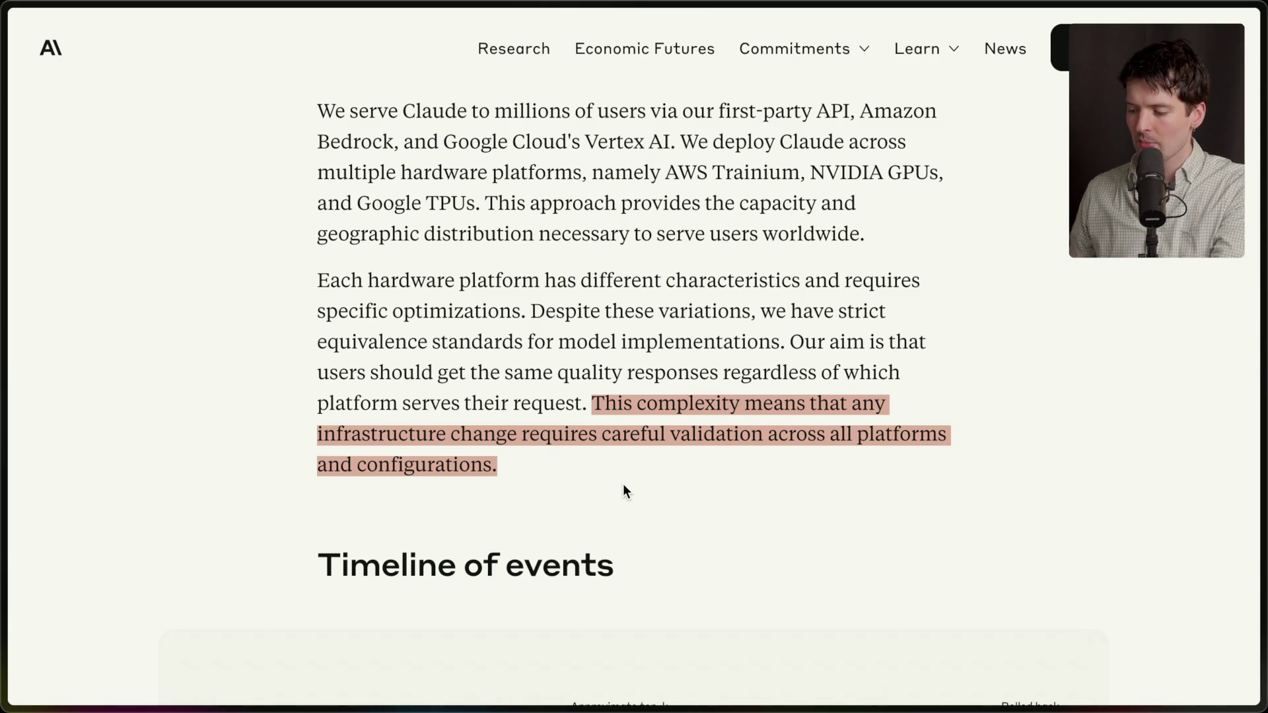
scroll(623, 485, down, 6)
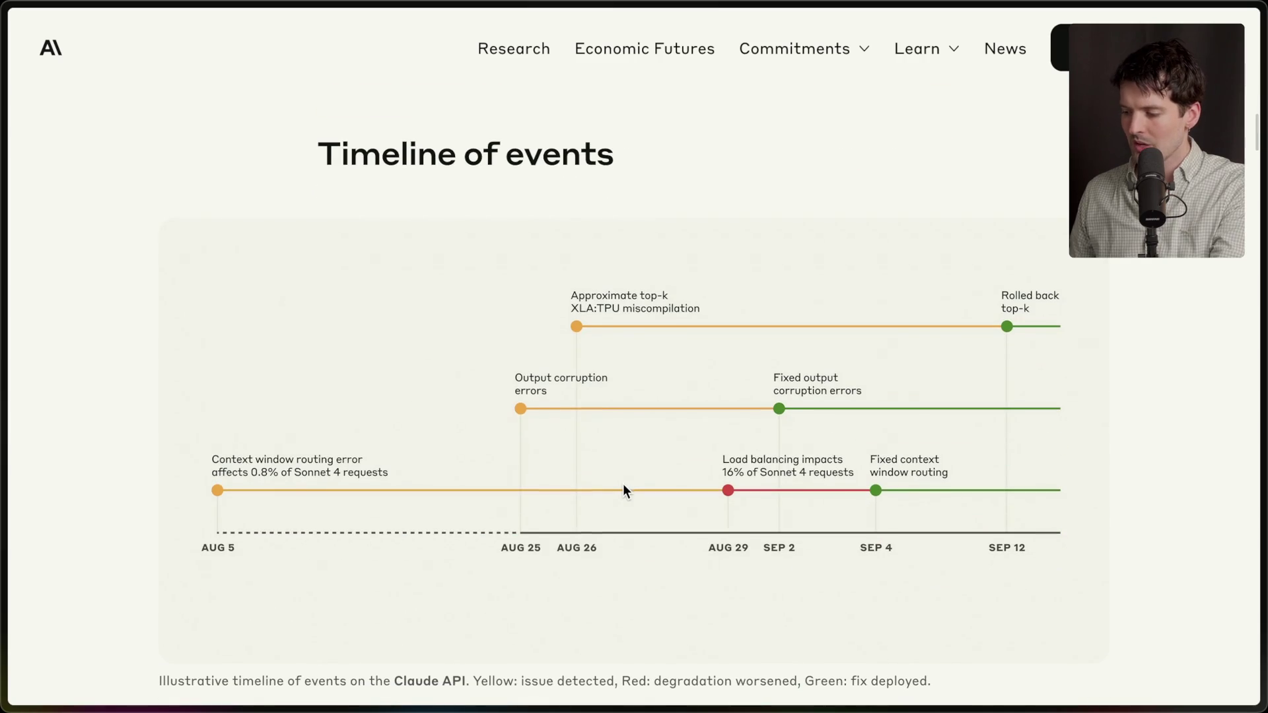
scroll(683, 170, down, 2)
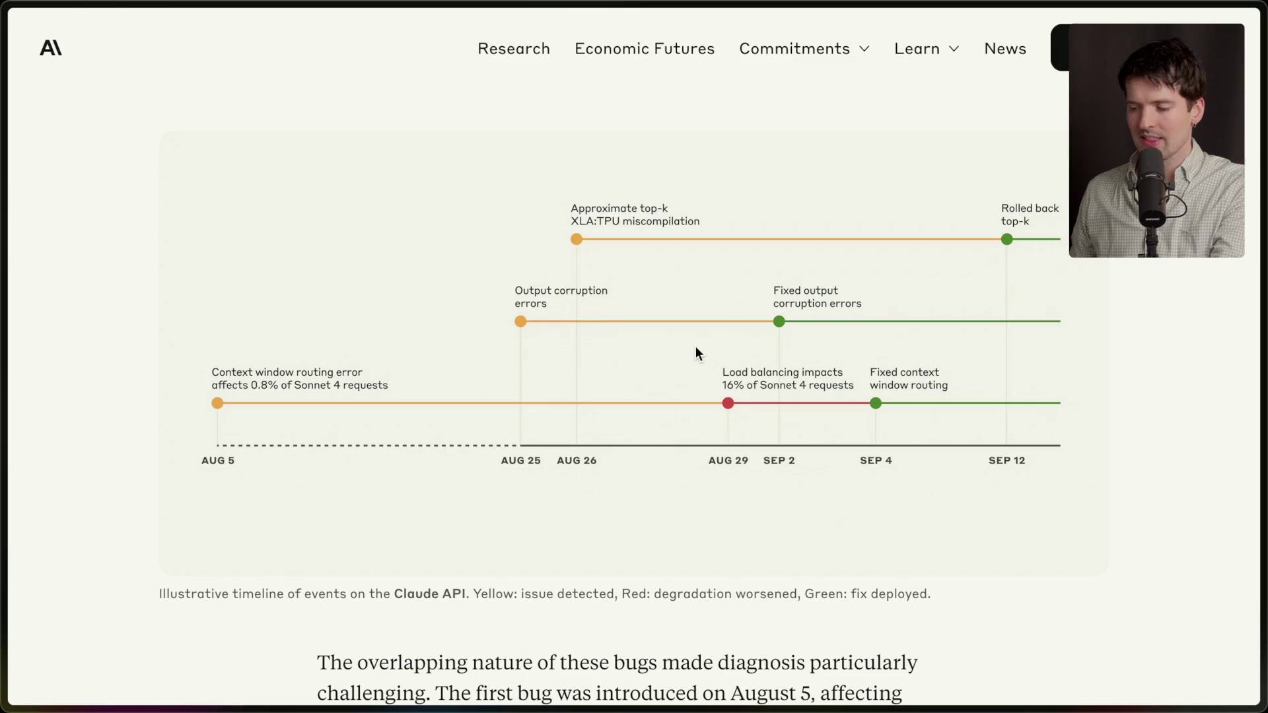
scroll(708, 352, up, 1)
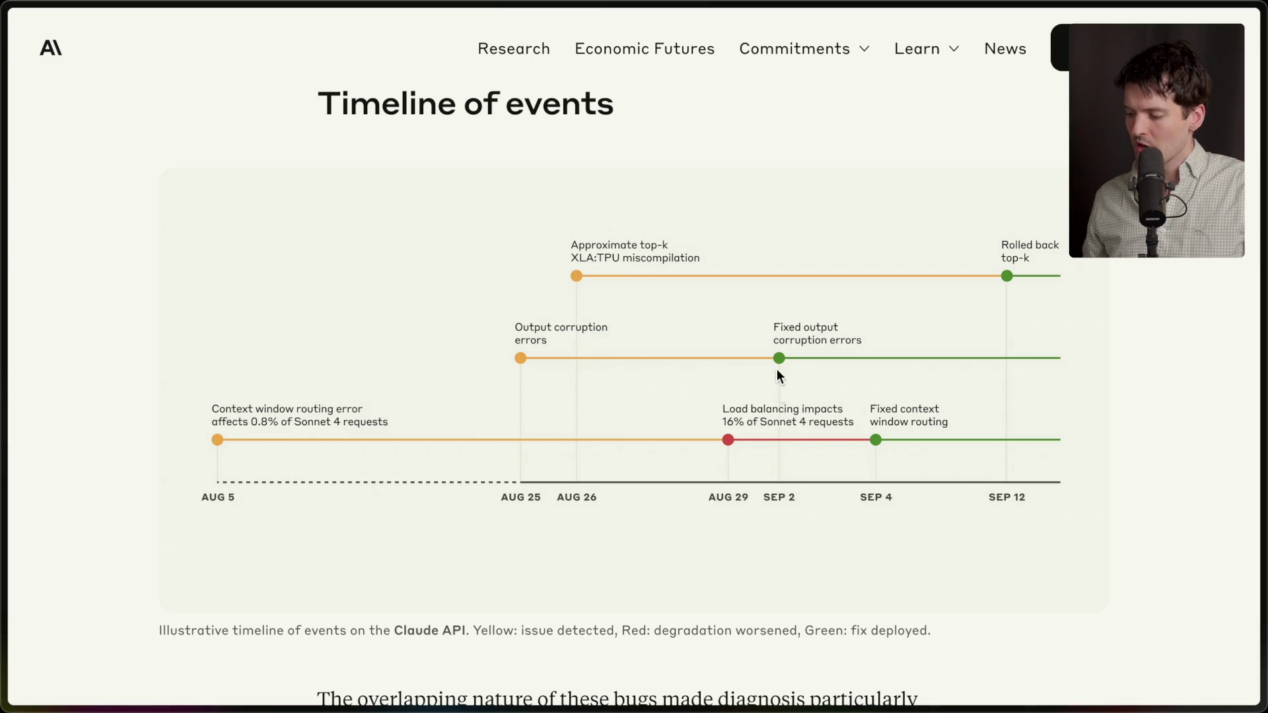
scroll(533, 606, down, 6)
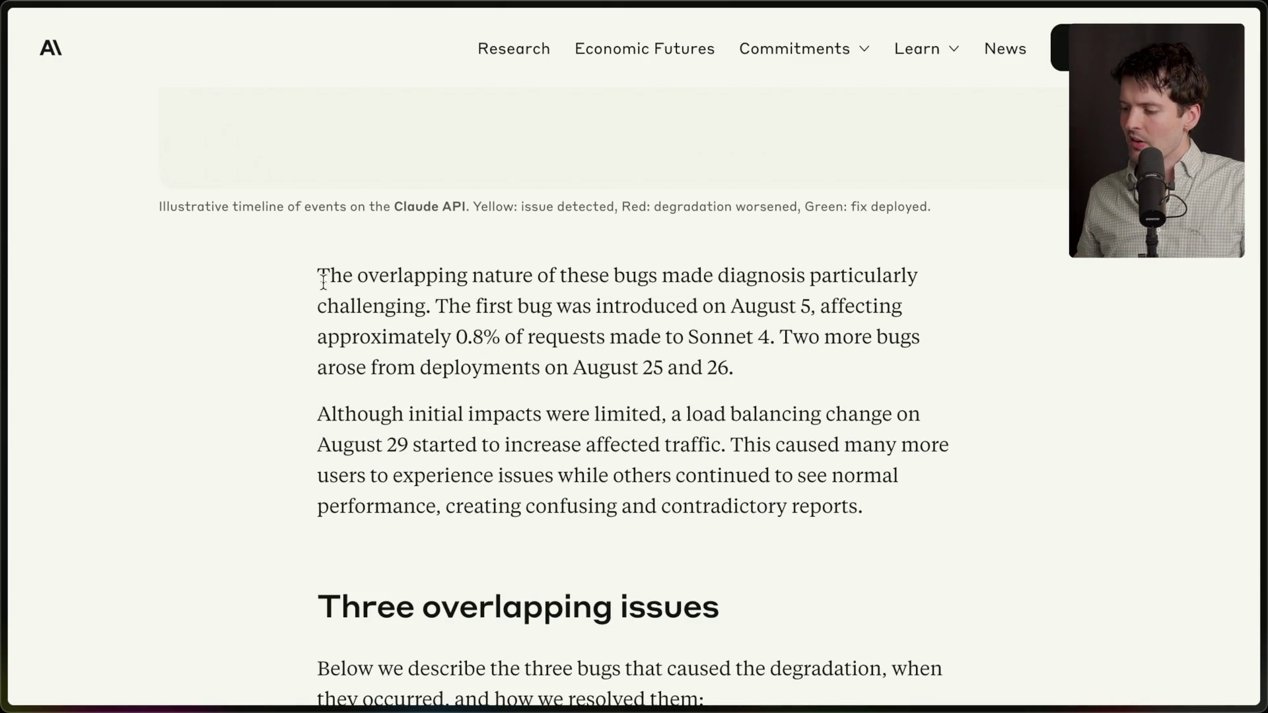
Highlight the overlapping-bugs paragraph and the sentence about two more bugs.
drag(317, 276, 735, 370)
click(700, 369)
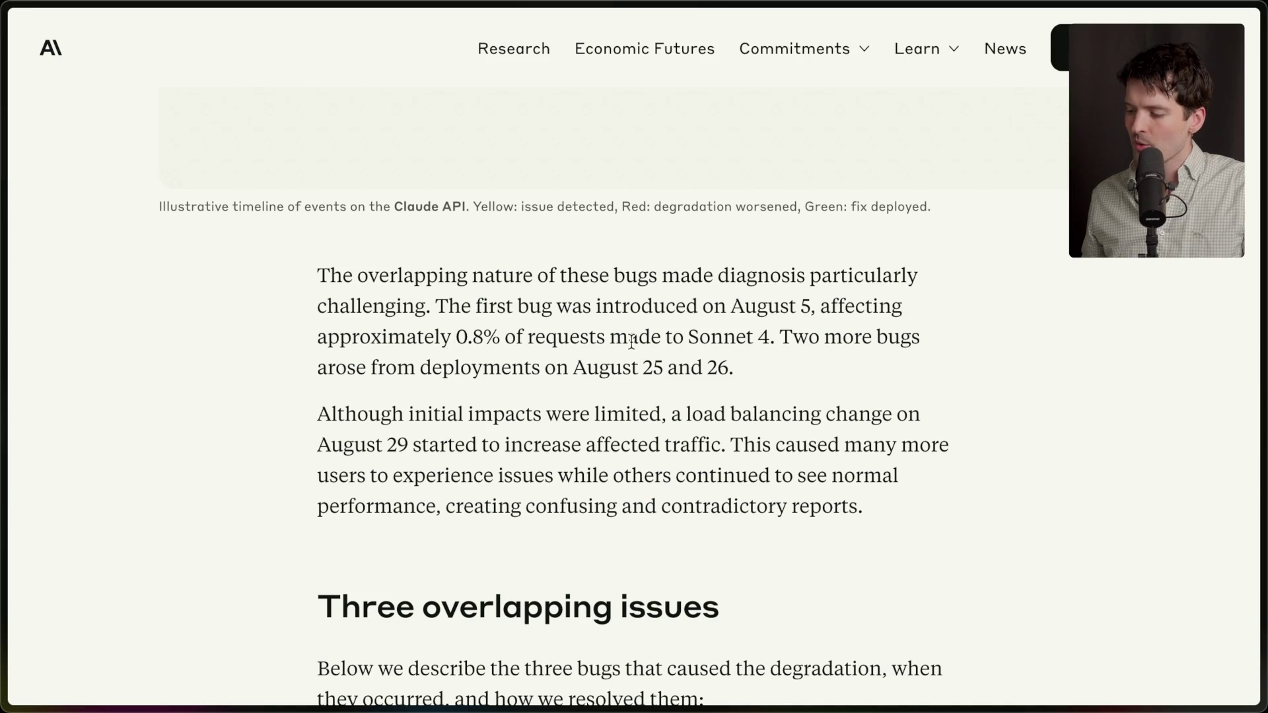
drag(779, 339, 811, 391)
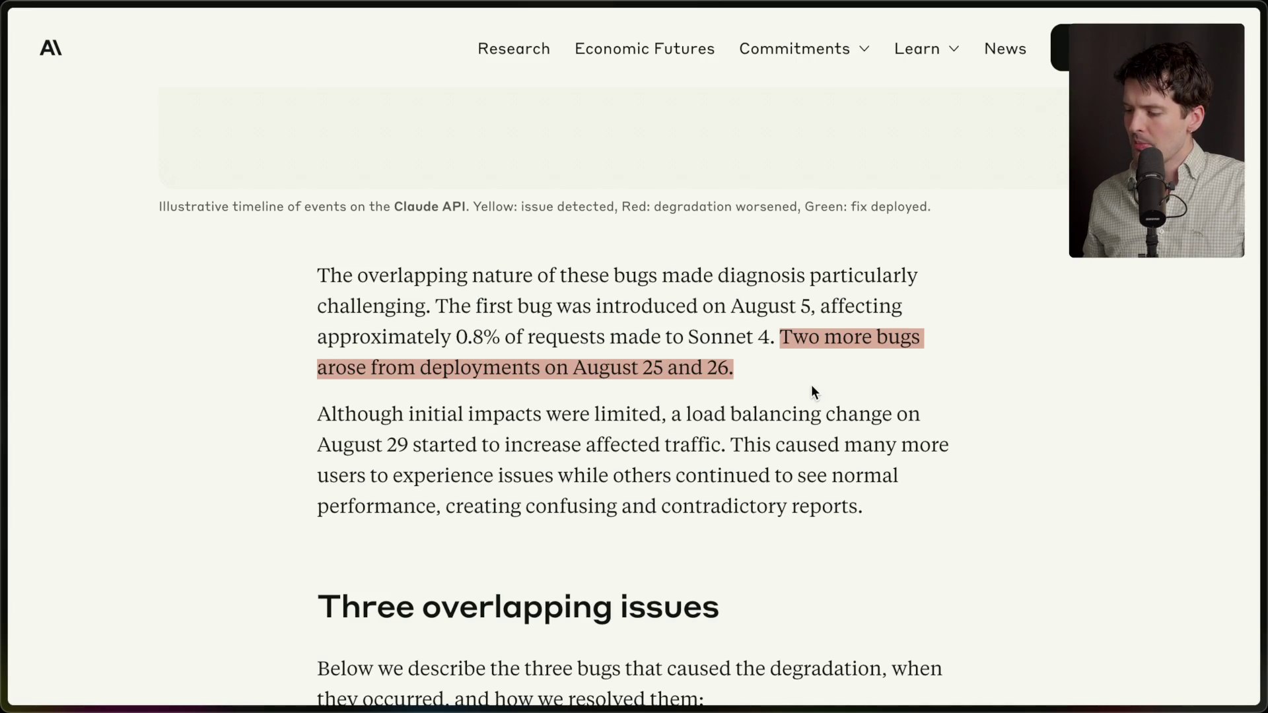
click(770, 370)
Highlight the sentence about many more users seeing contradictory reports.
scroll(772, 370, down, 2)
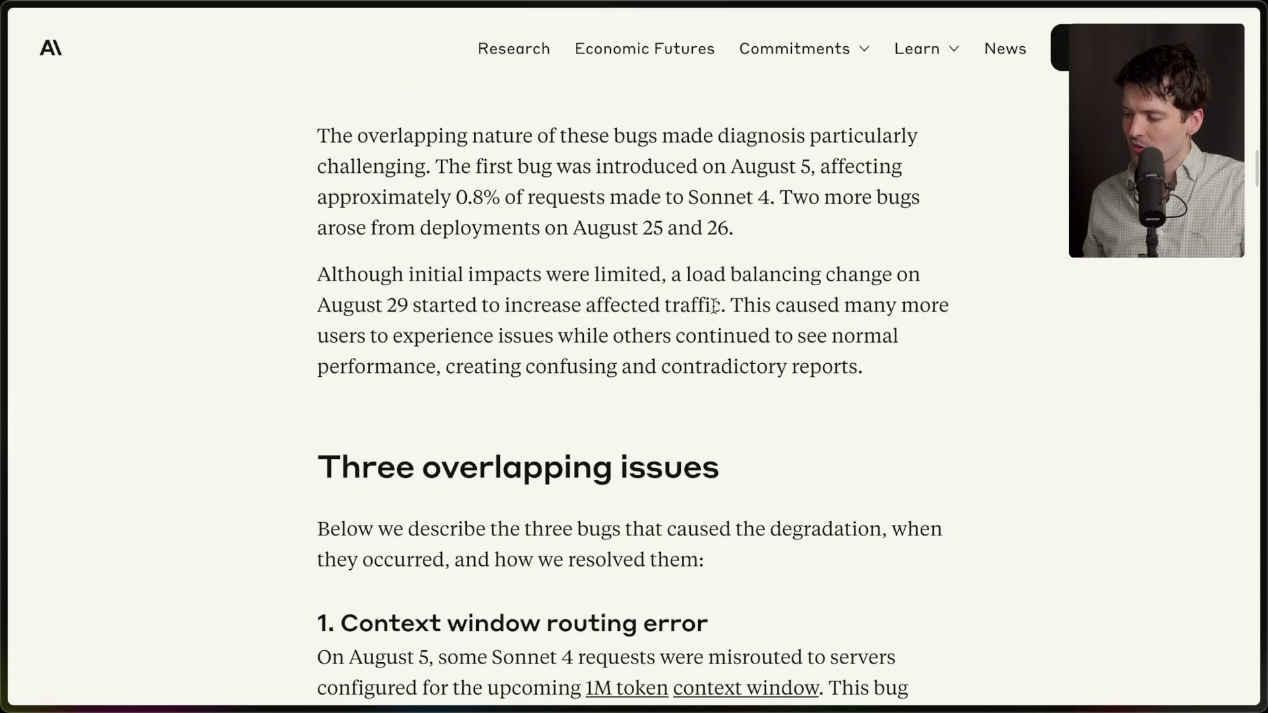
drag(730, 305, 907, 401)
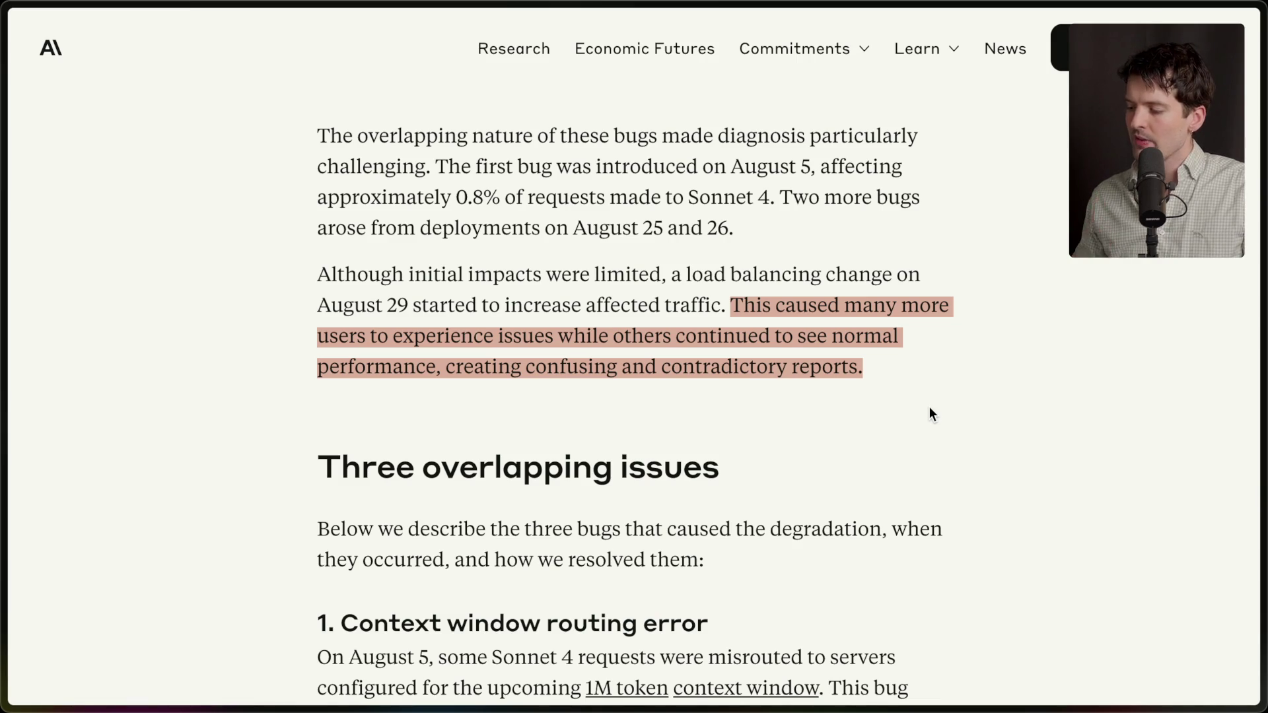
scroll(930, 408, down, 4)
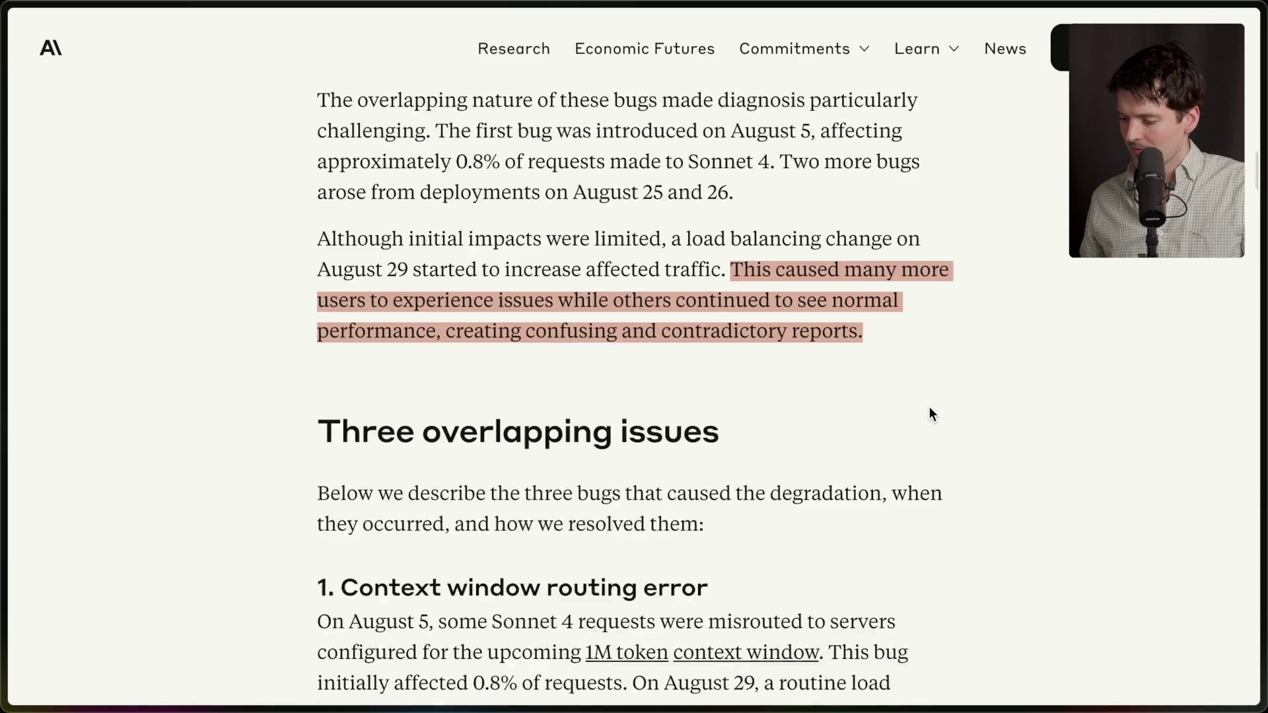
drag(316, 177, 806, 287)
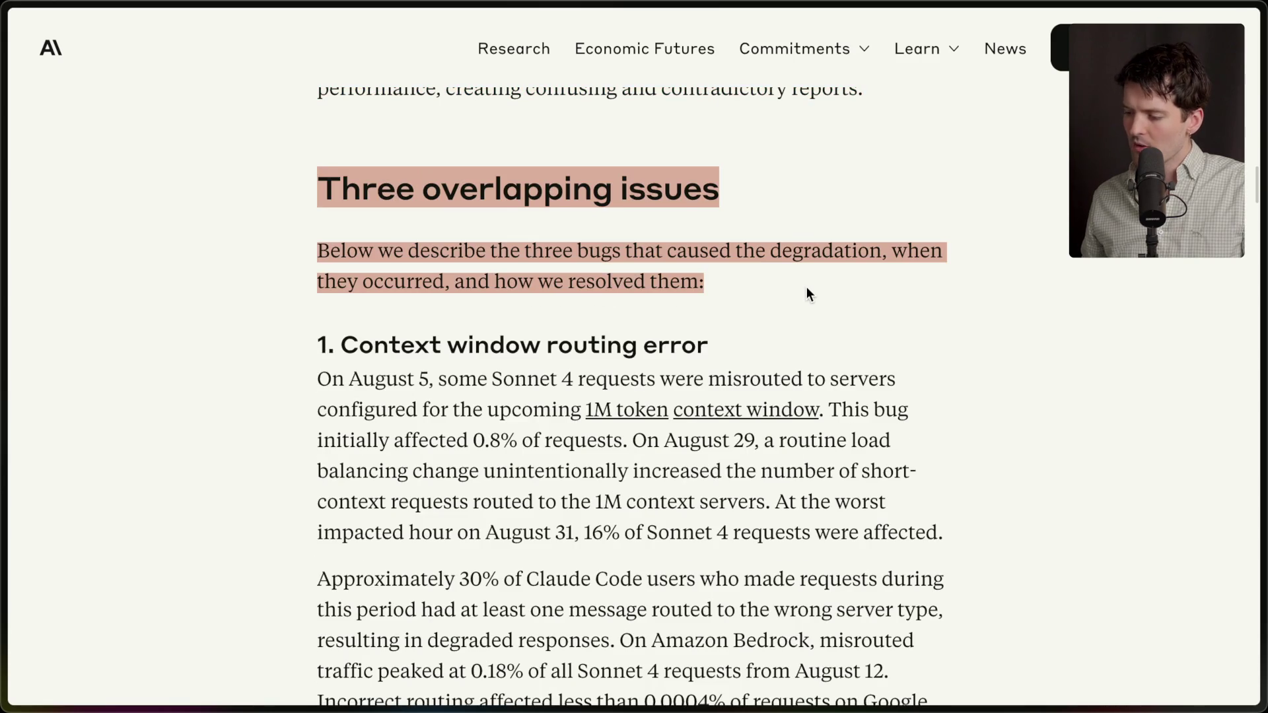
Scroll to section 2, Output corruption, and highlight its heading through 'in code.'.
scroll(807, 287, down, 3)
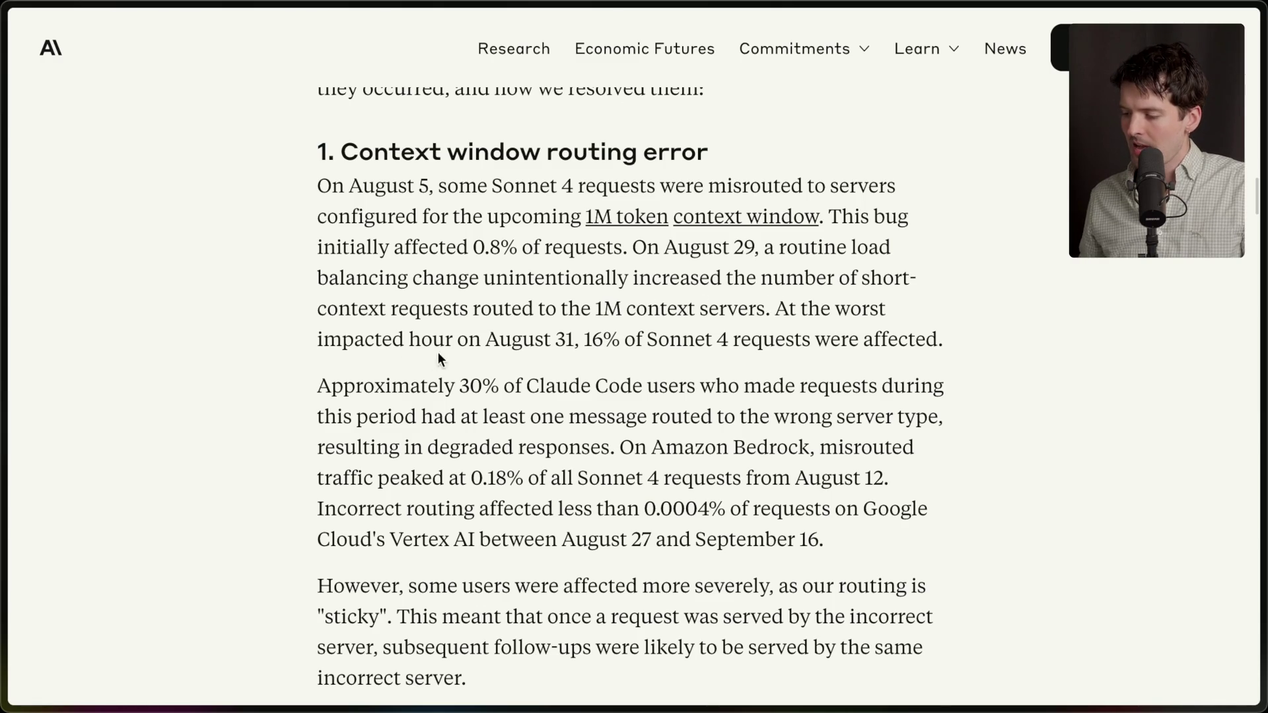
scroll(564, 341, down, 5)
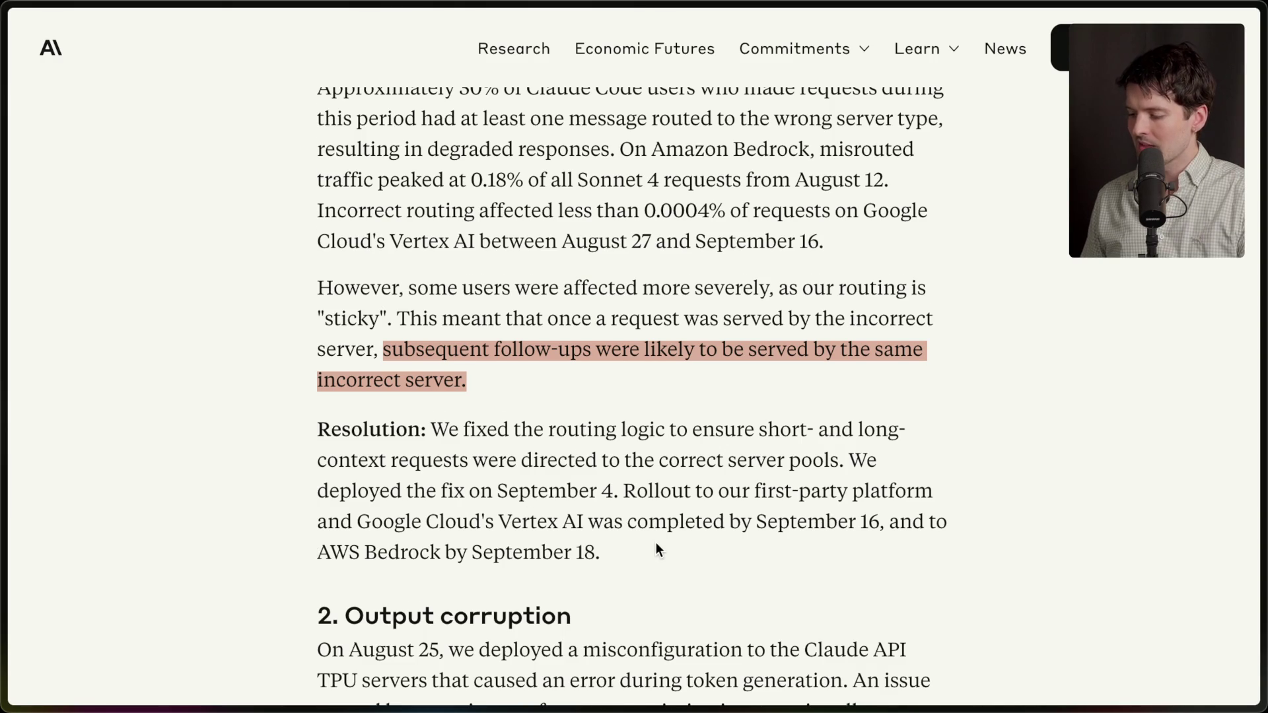
scroll(655, 543, down, 6)
scroll(656, 543, down, 1)
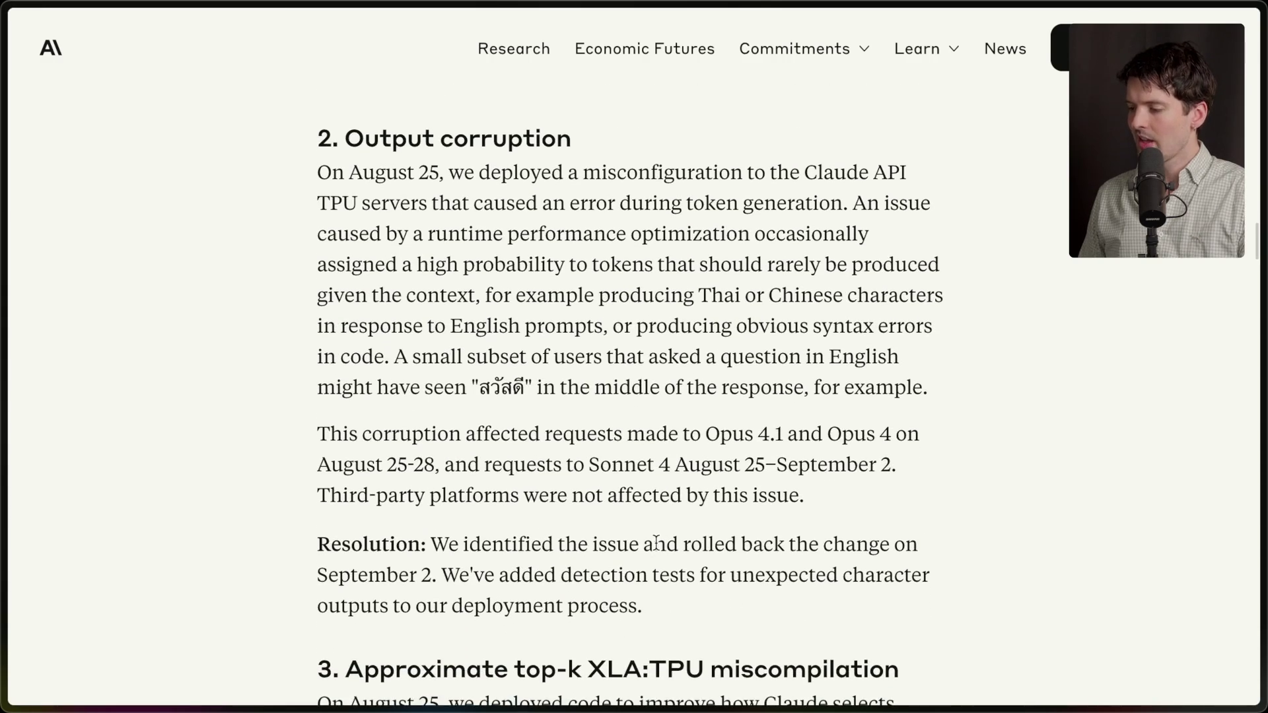
drag(307, 142, 587, 136)
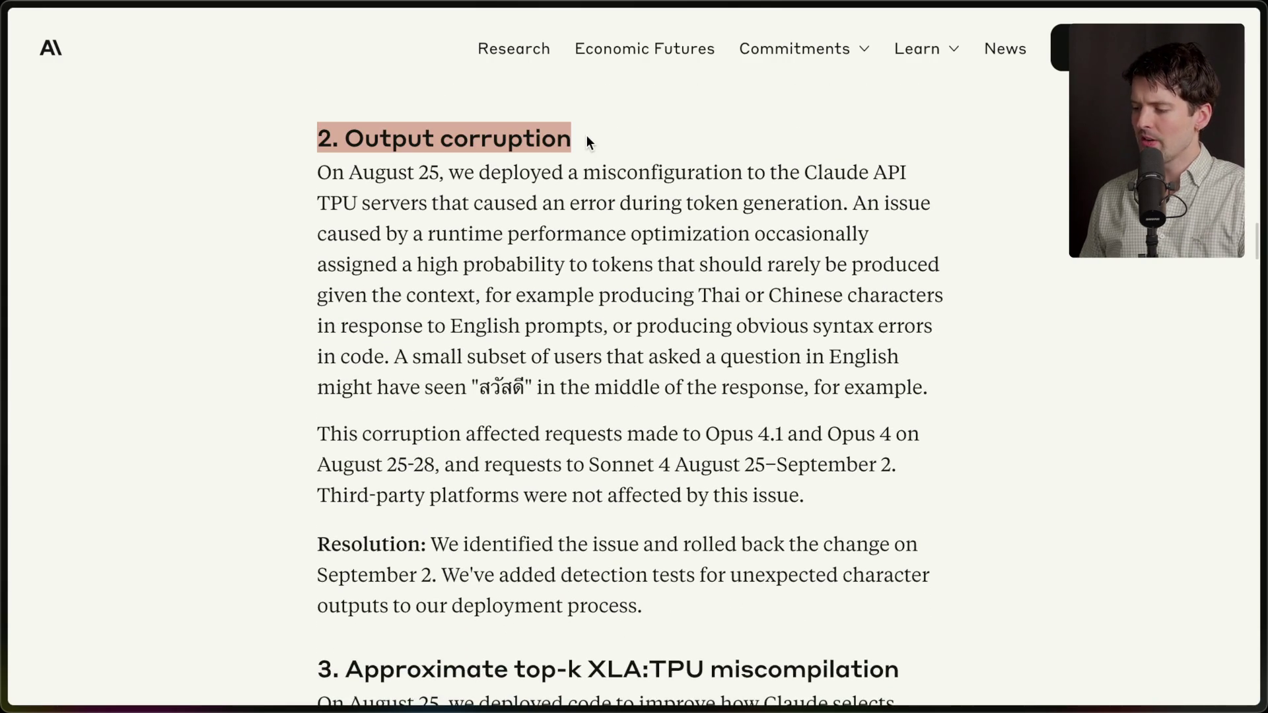
click(350, 152)
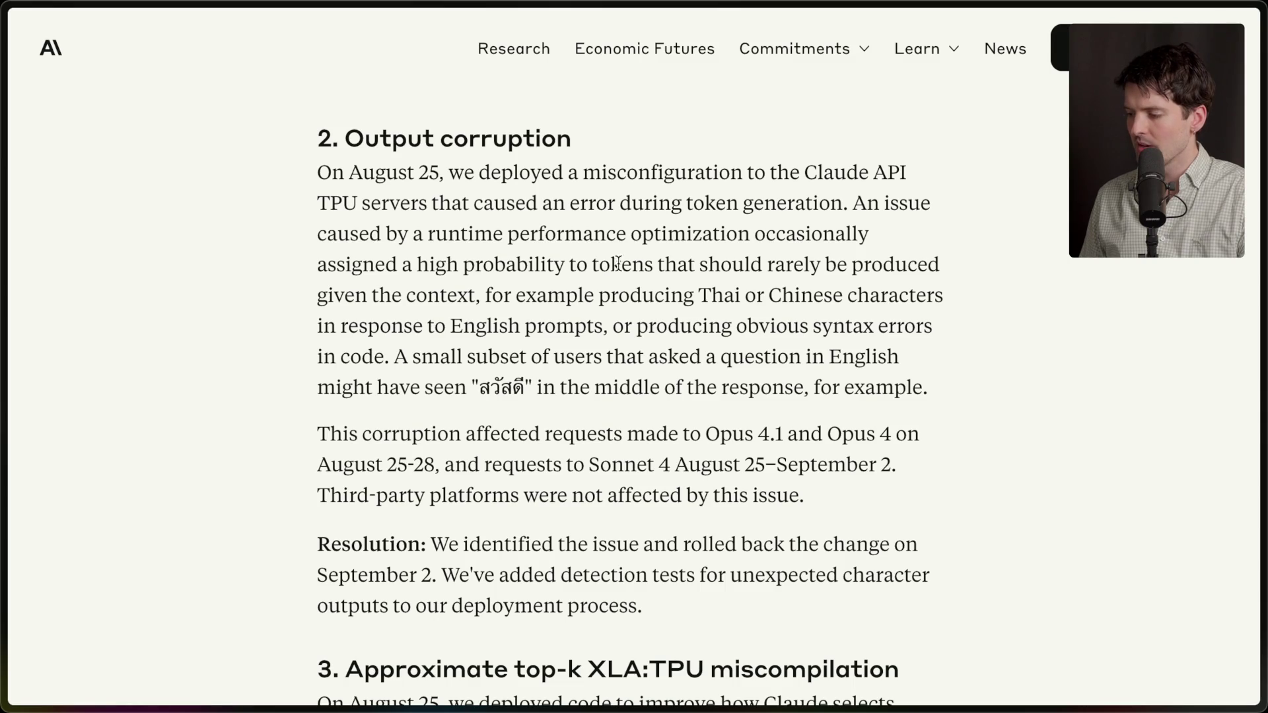
drag(657, 265, 476, 299)
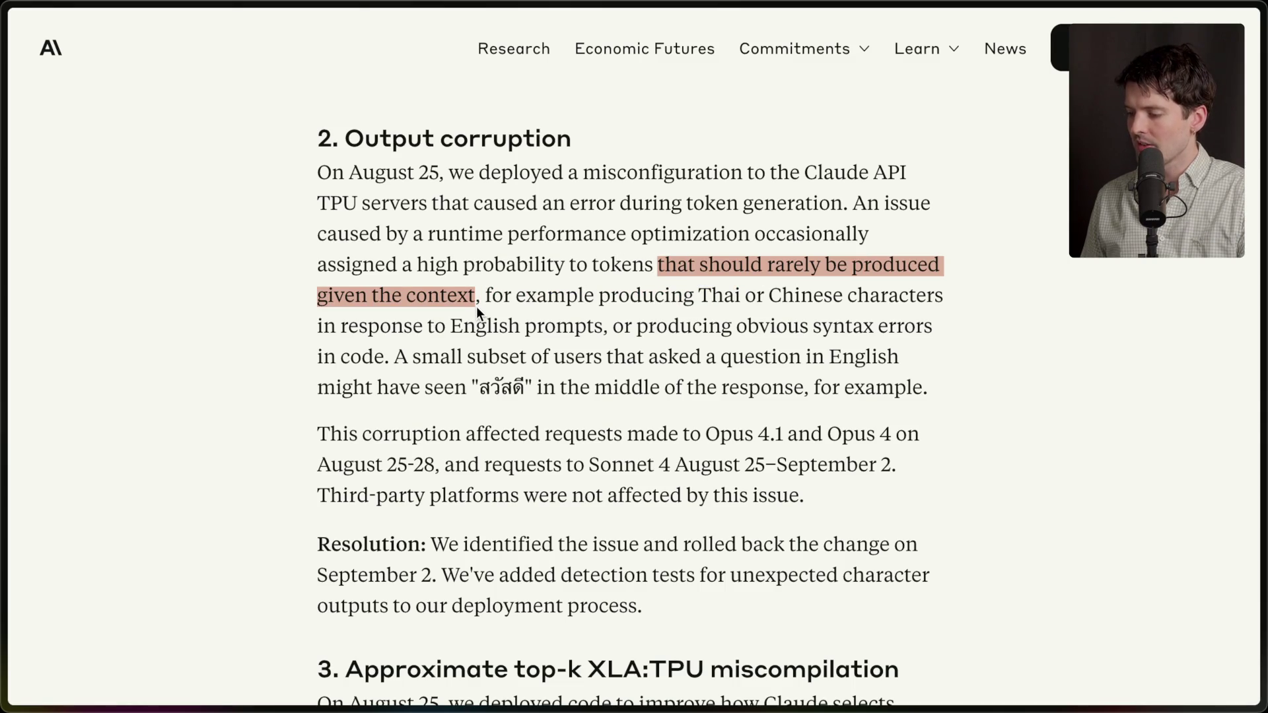
click(477, 306)
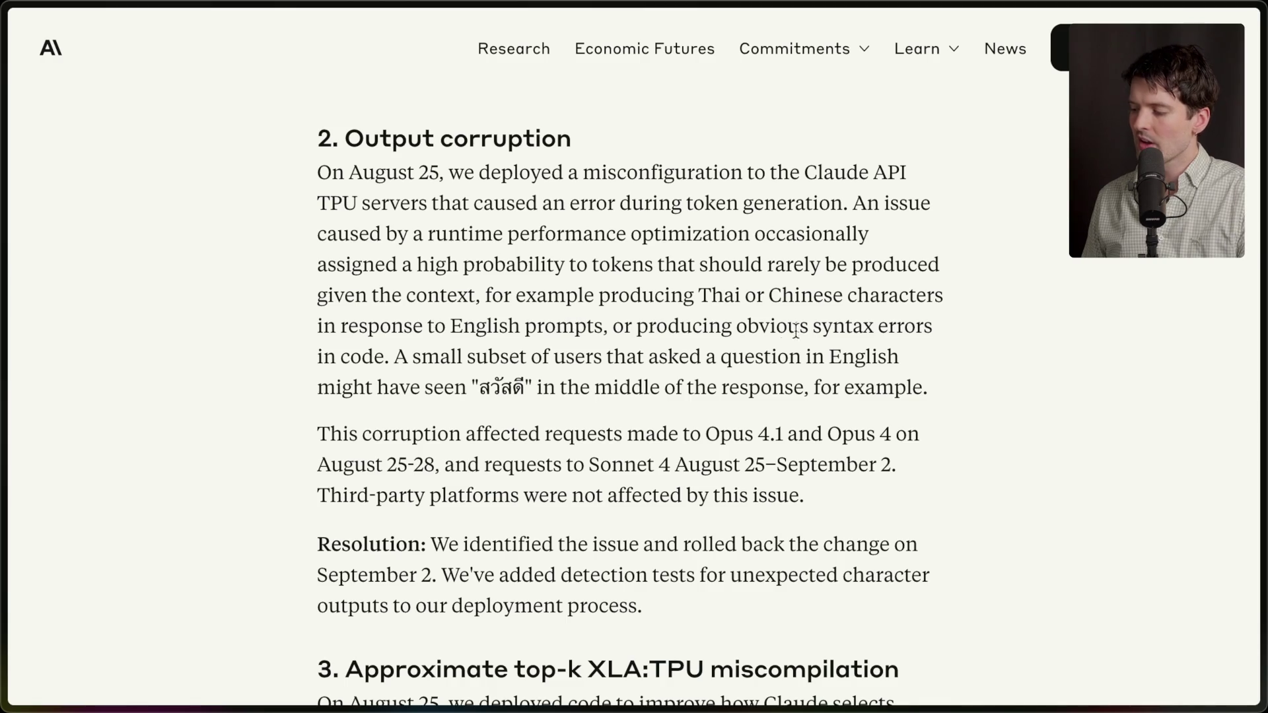
drag(389, 356, 295, 133)
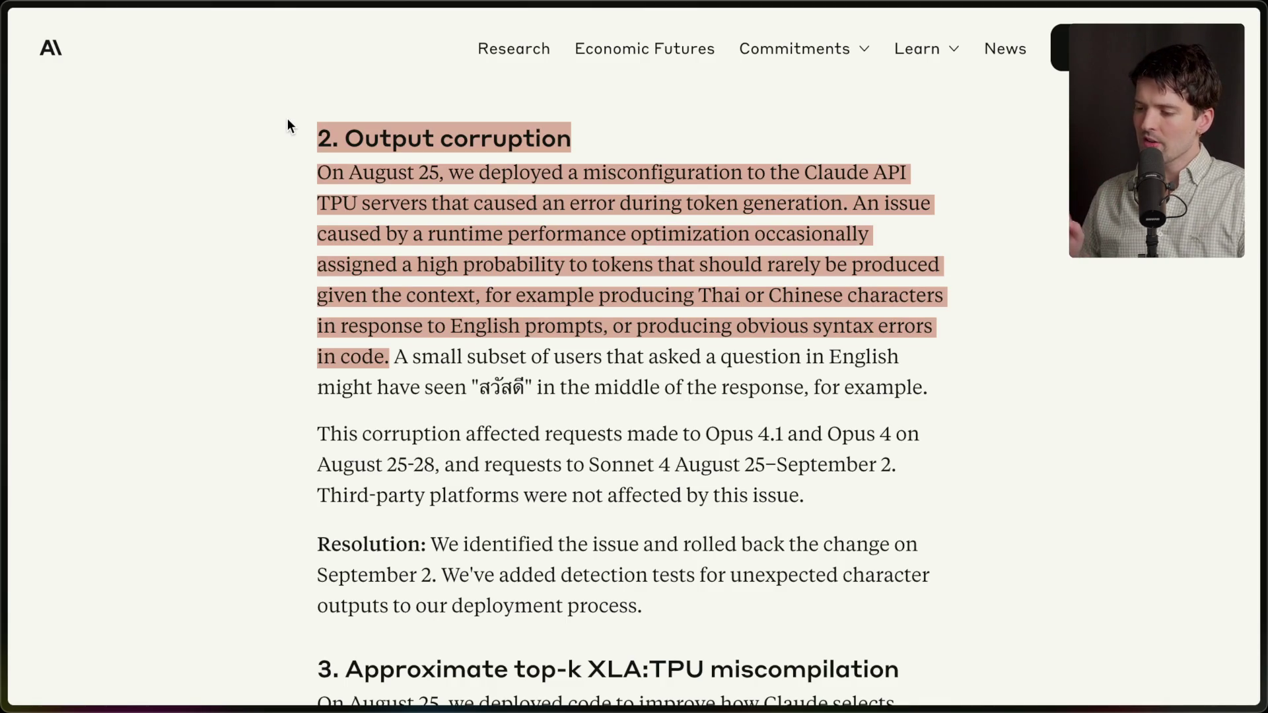
mouse_move(1263, 330)
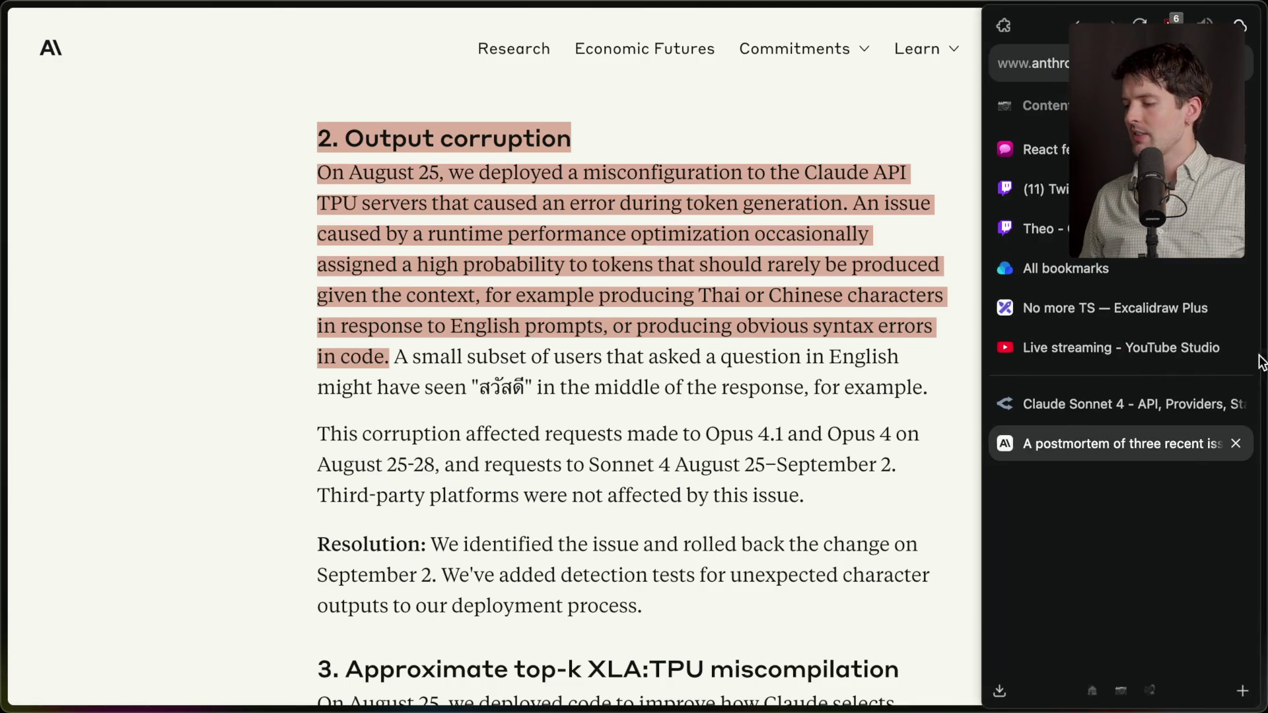
click(1106, 300)
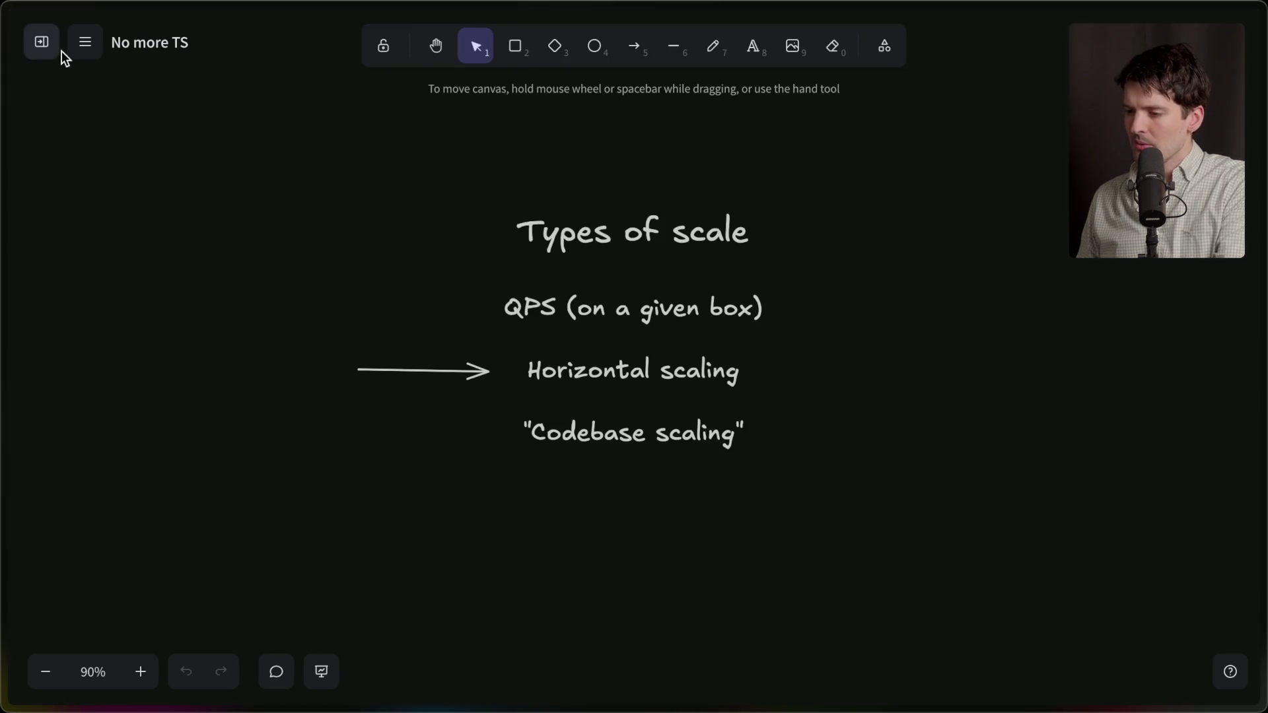
Create a new Excalidraw scene named 'Claude outage report'.
click(42, 45)
click(244, 204)
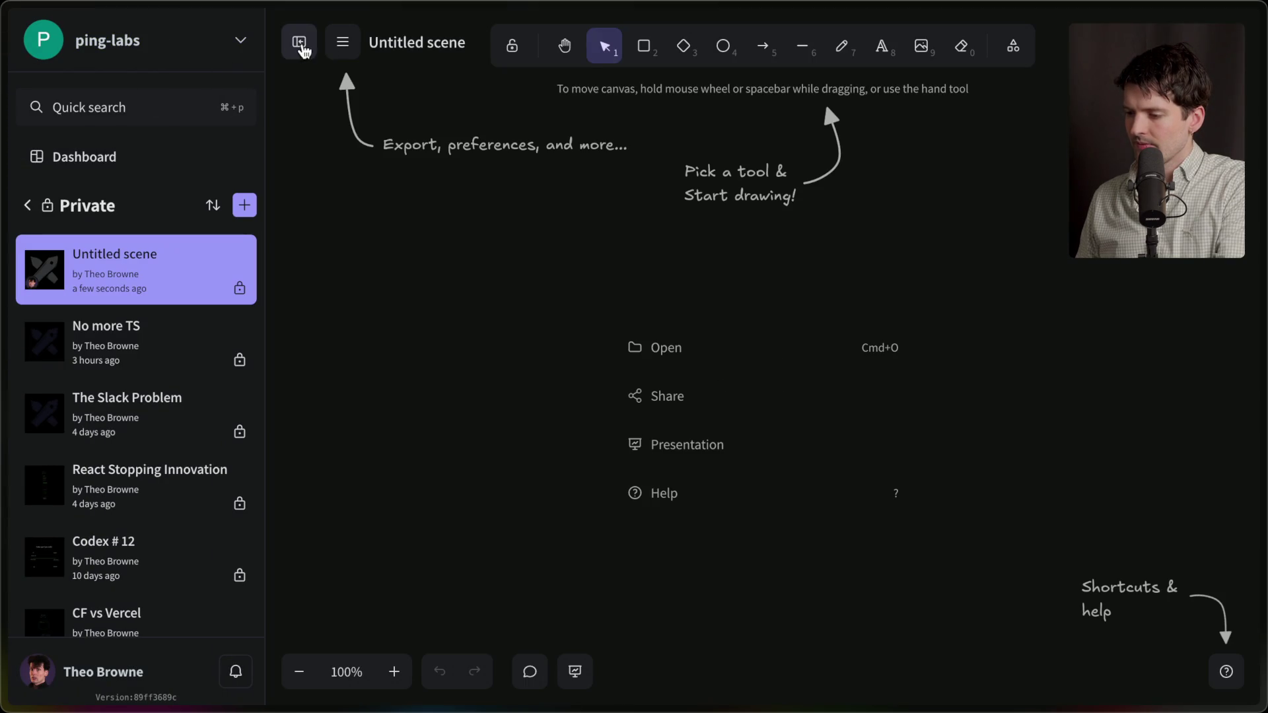
click(386, 43)
text(Claude outage repor)
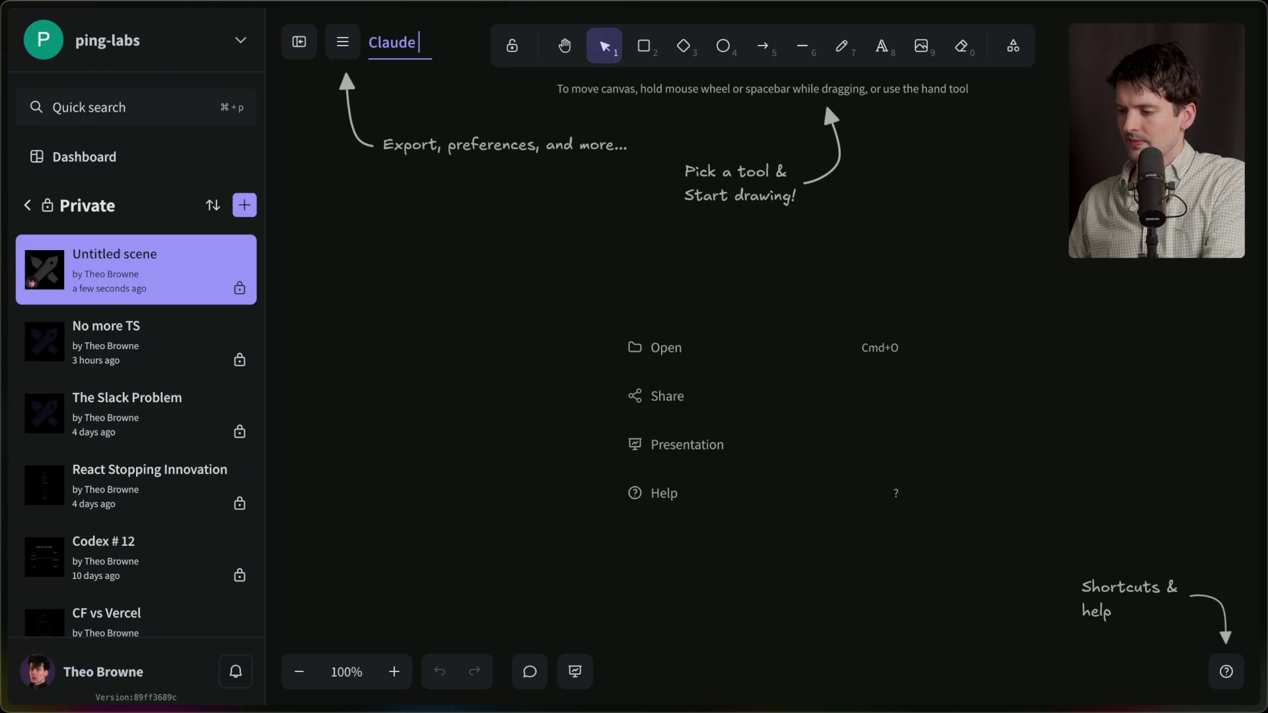
text(t)
key(Return)
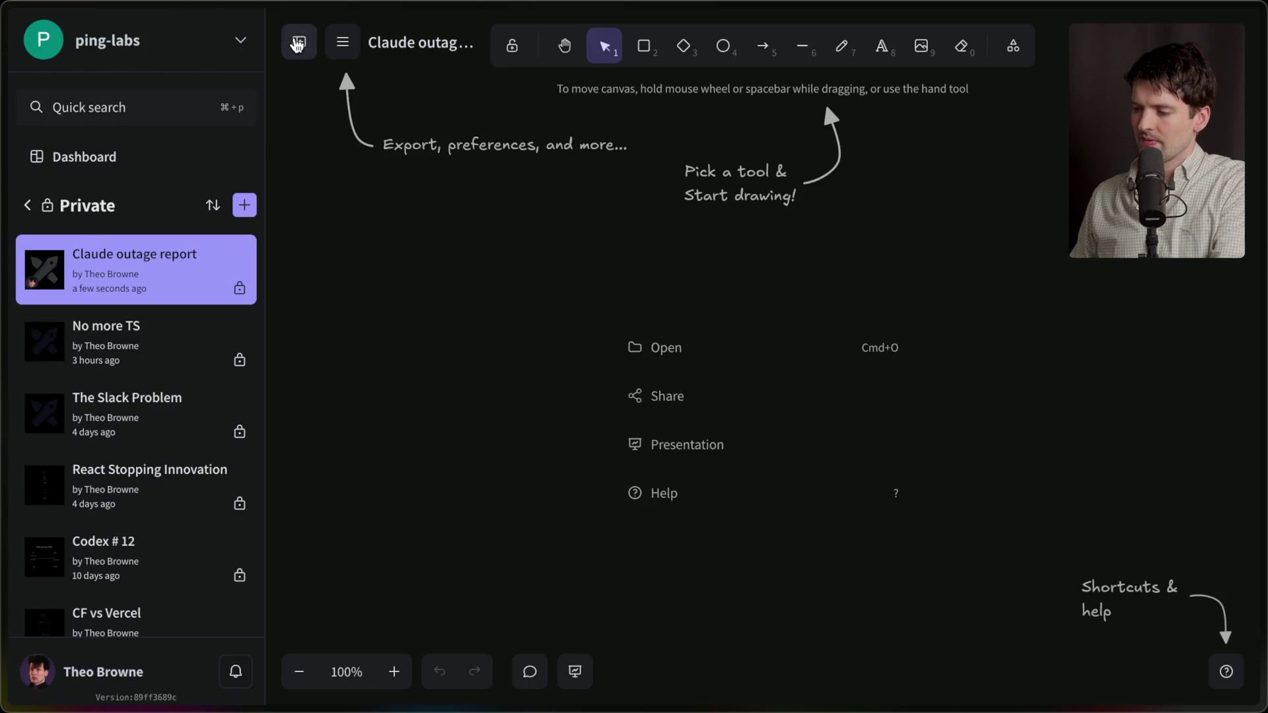
click(299, 41)
Add 'Claude outage report' as extra-large text near the canvas top.
click(752, 46)
click(634, 177)
click(174, 278)
text(Claude outage report)
click(422, 431)
click(619, 198)
drag(619, 198, 597, 147)
click(601, 377)
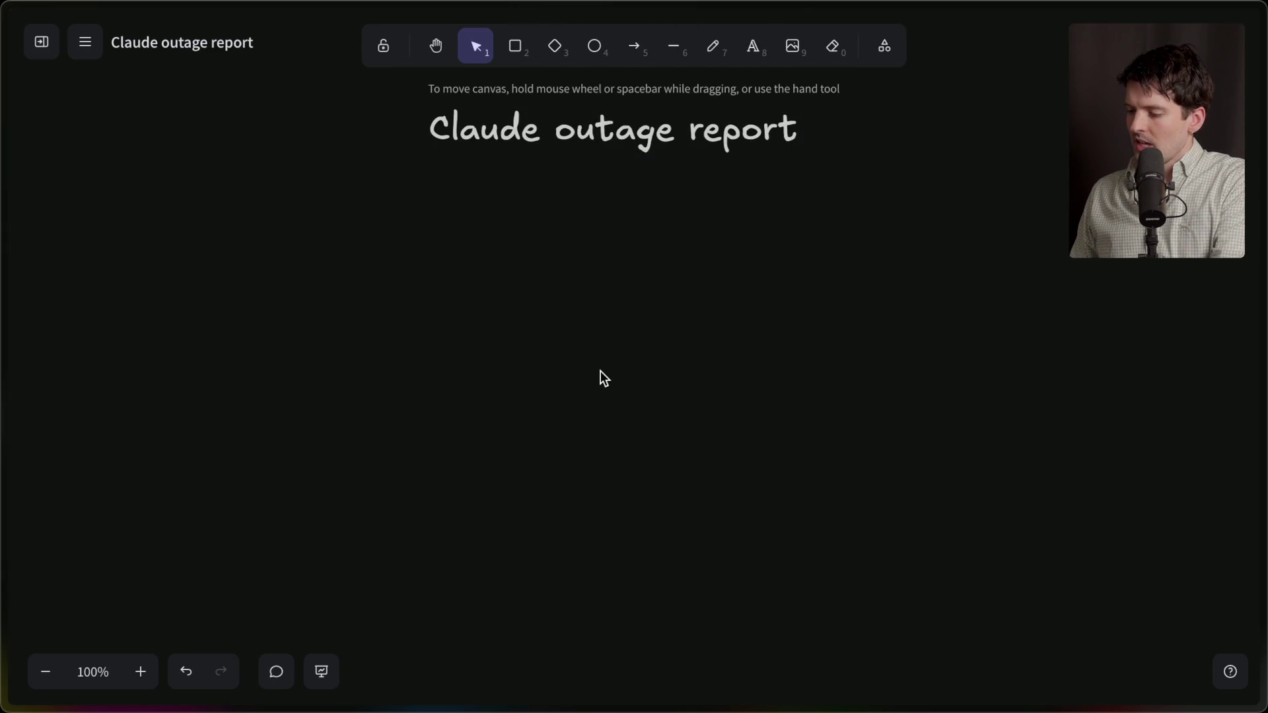
scroll(600, 373, down, 5)
click(739, 49)
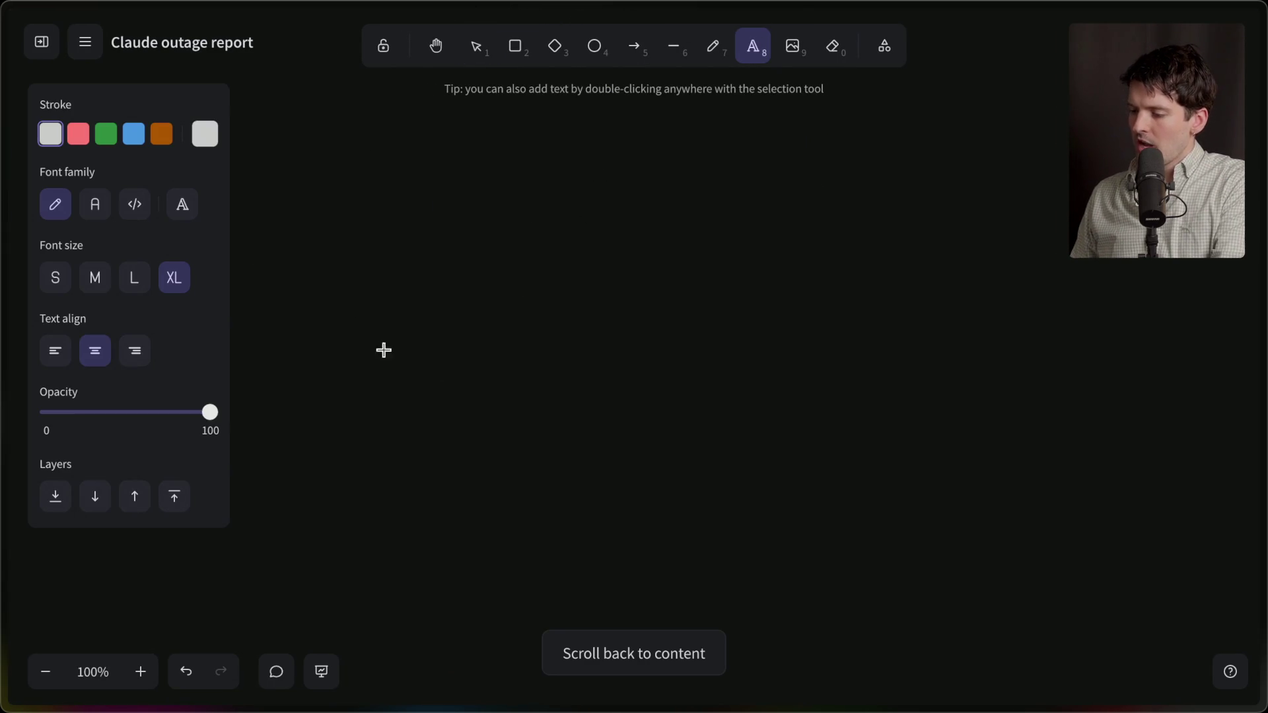
key(ctrl+t)
Search Google for tokenizer and open the OpenAI Tokenizer page.
text(tokenizer)
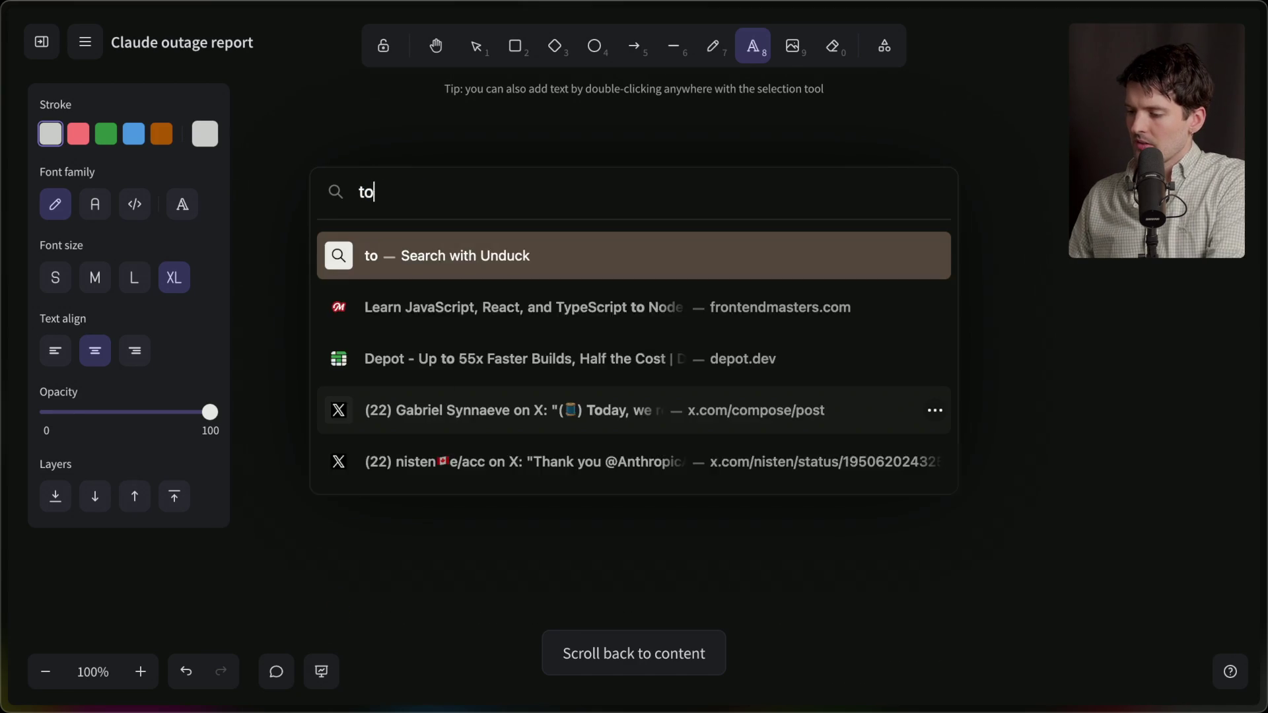
key(Return)
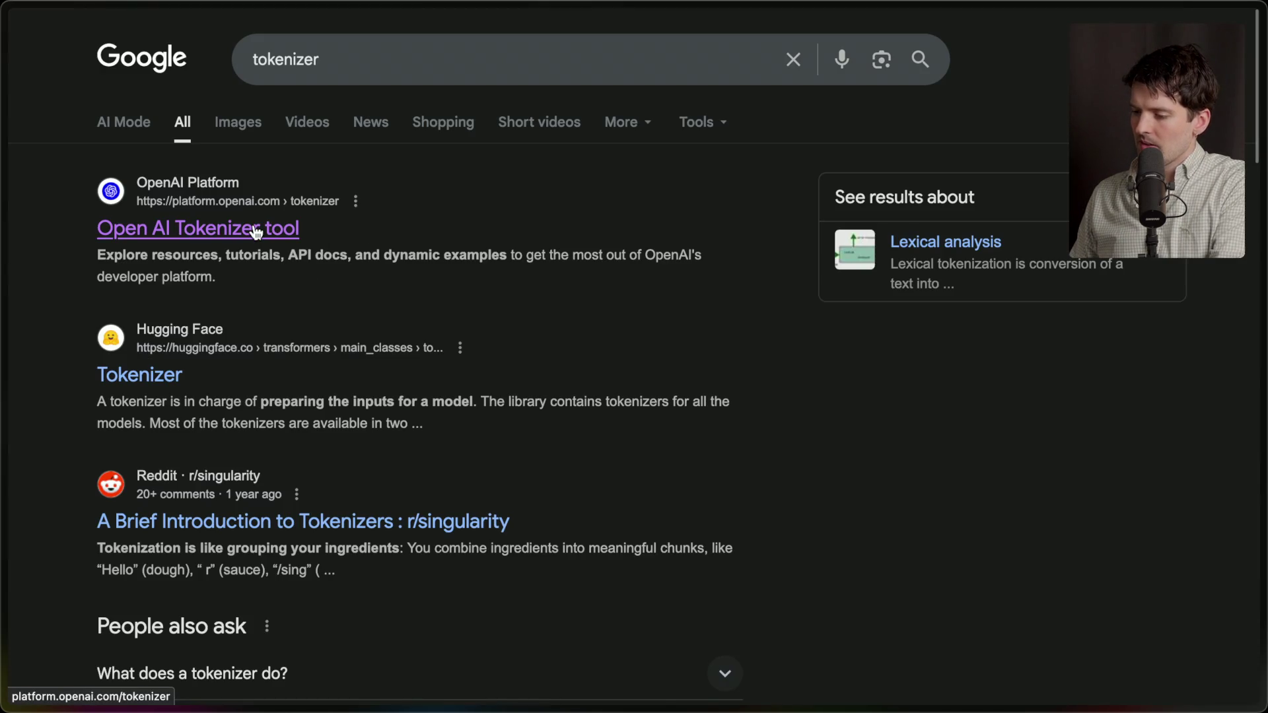
click(255, 225)
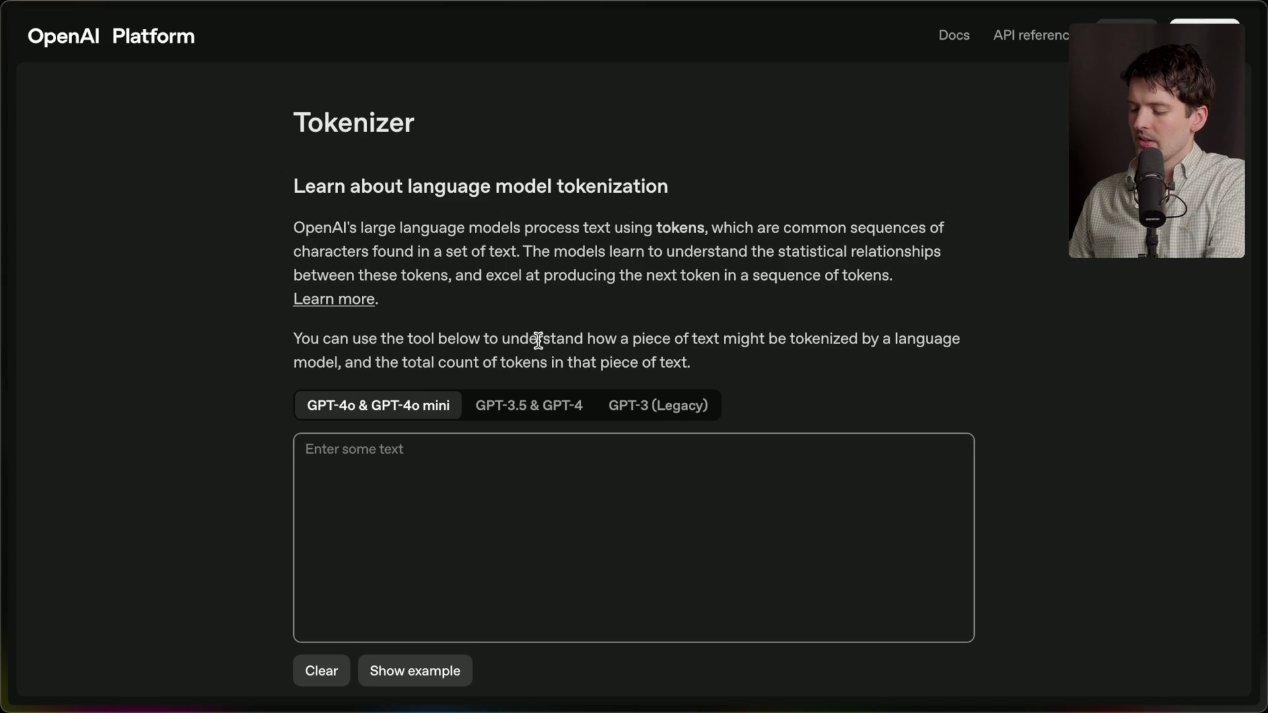
Dictate 'Generate solutions for Advent of Code in four different programming languages.' into the tokenizer.
text(Generate)
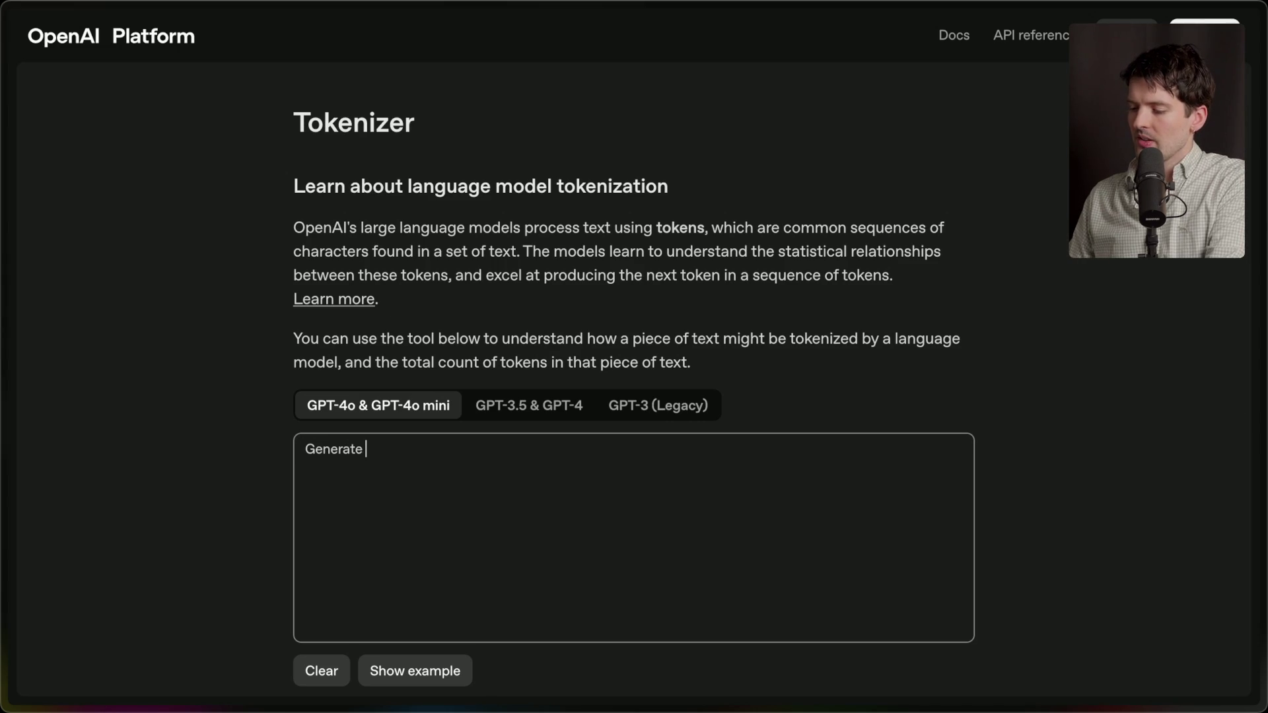
key(ctrl+a)
key(BackSpace)
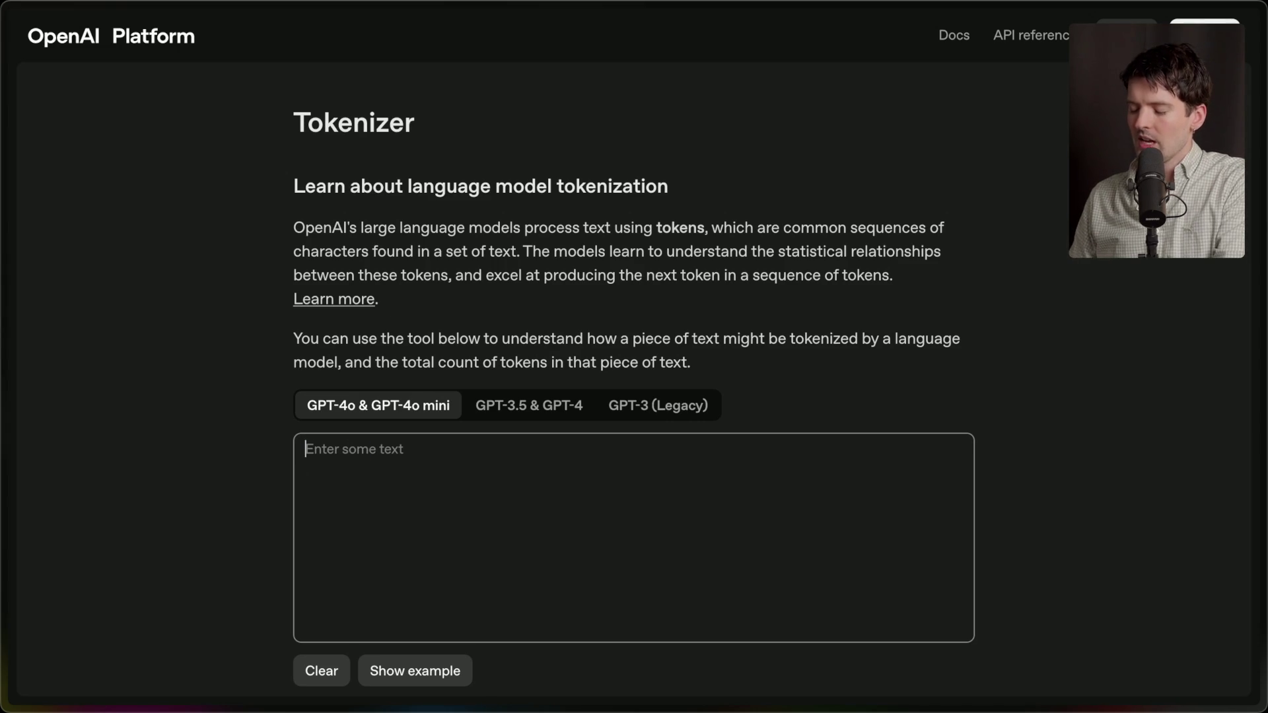
key(fn)
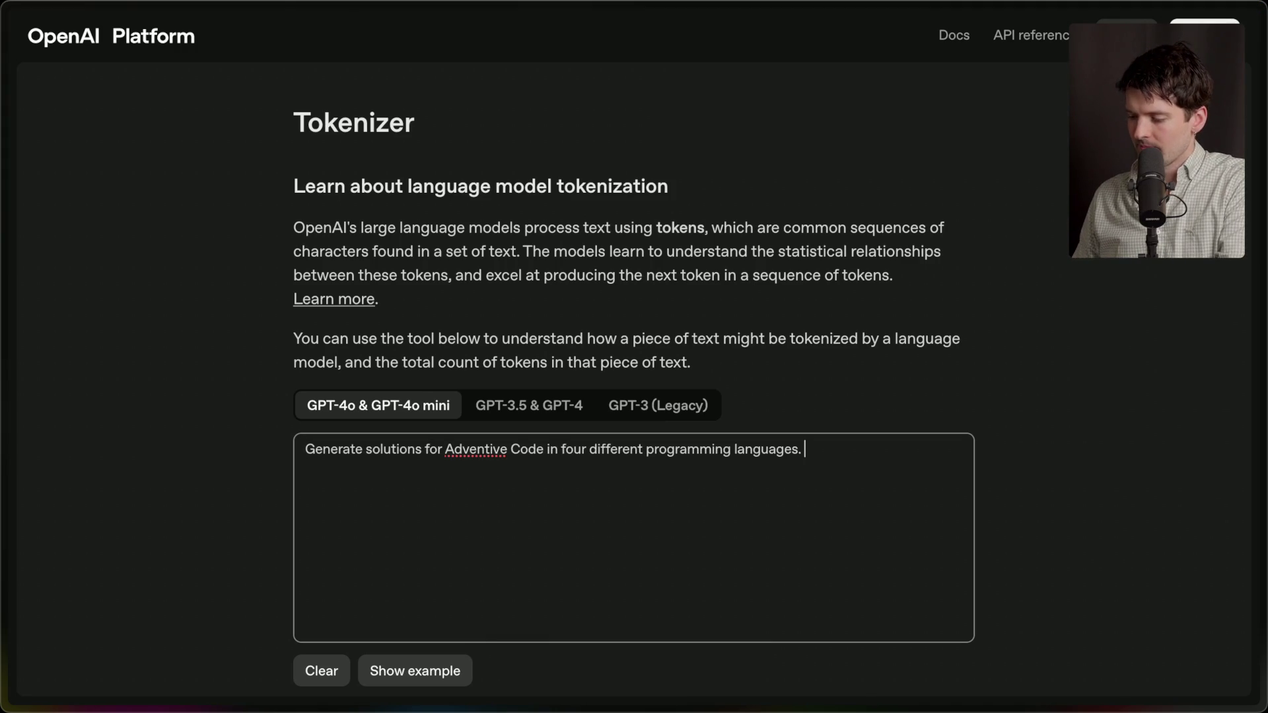
scroll(439, 572, down, 3)
scroll(439, 572, down, 3)
drag(306, 400, 967, 400)
click(956, 423)
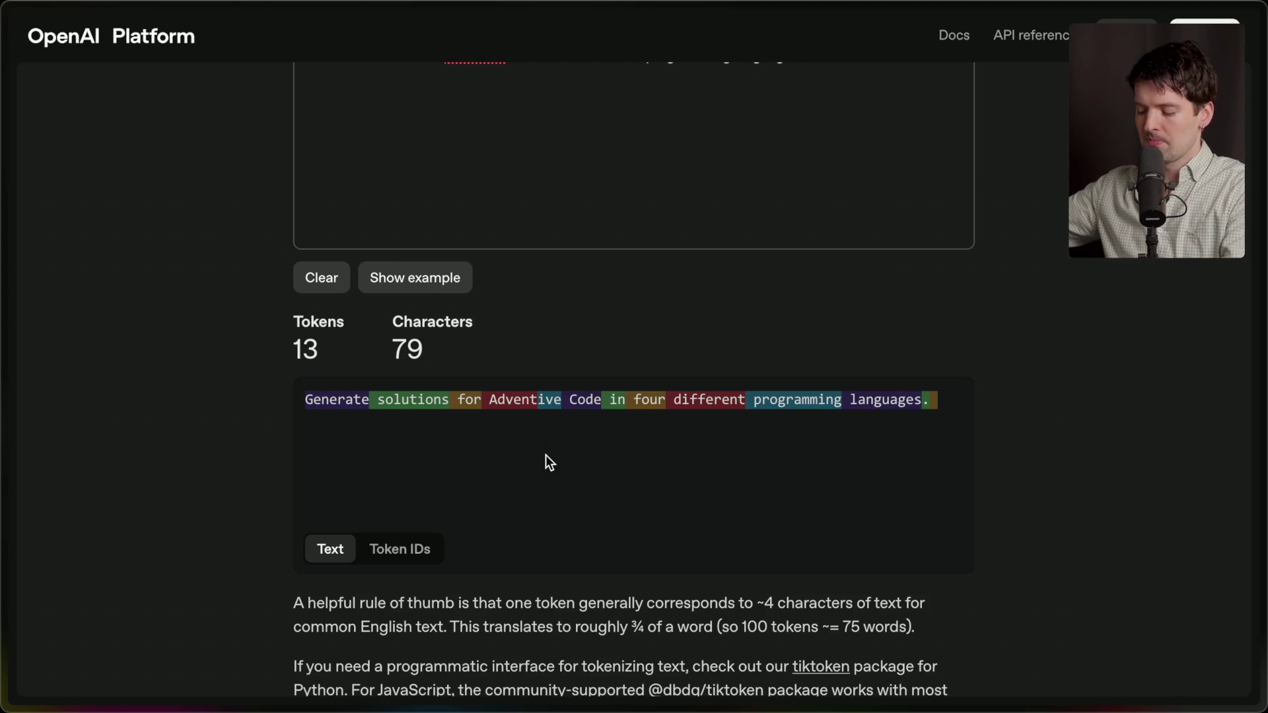
Correct the misspelled 'Adventive' to 'Advent of' in the prompt.
scroll(545, 455, up, 3)
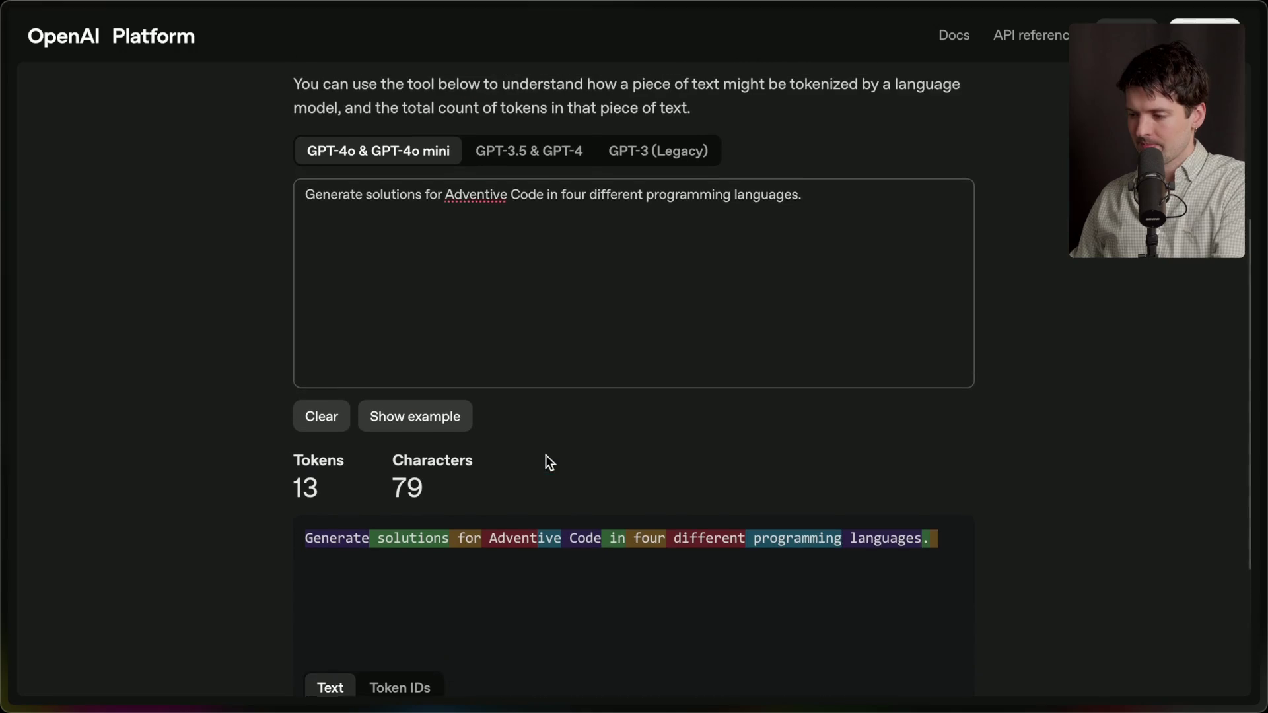
click(506, 218)
key(BackSpace)
key(BackSpace)
key(BackSpace)
text(of)
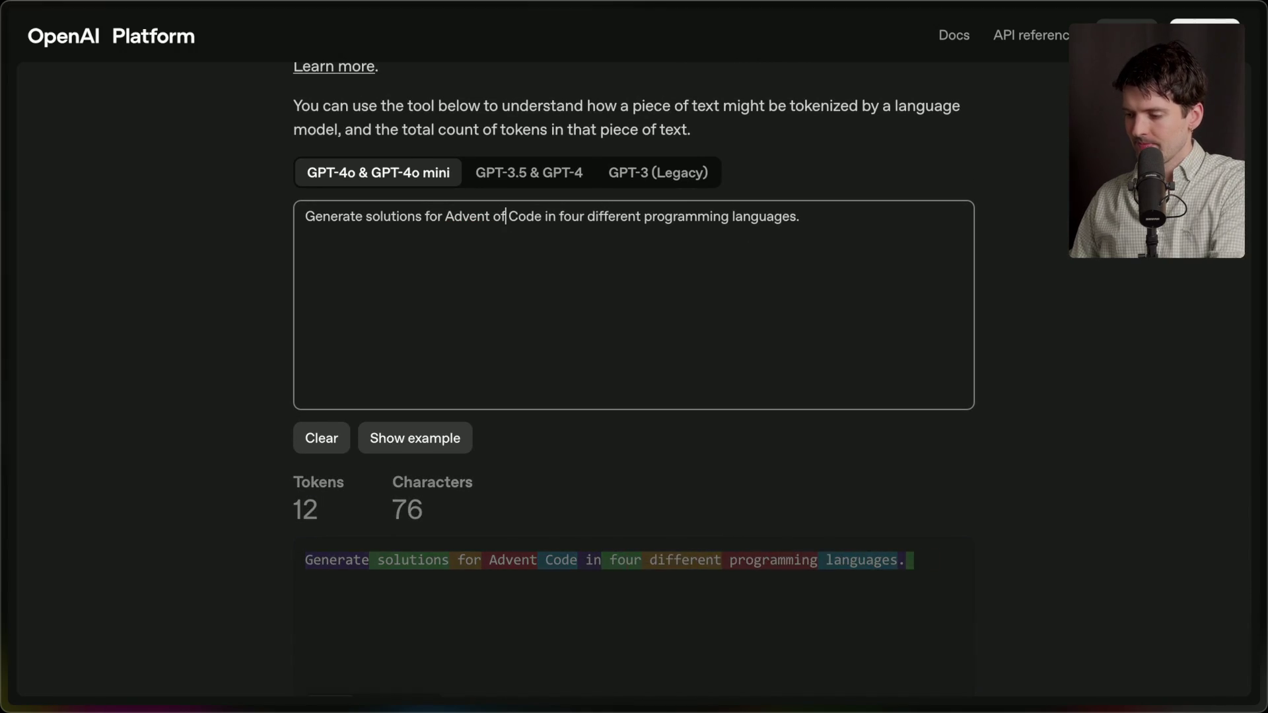
scroll(542, 472, down, 2)
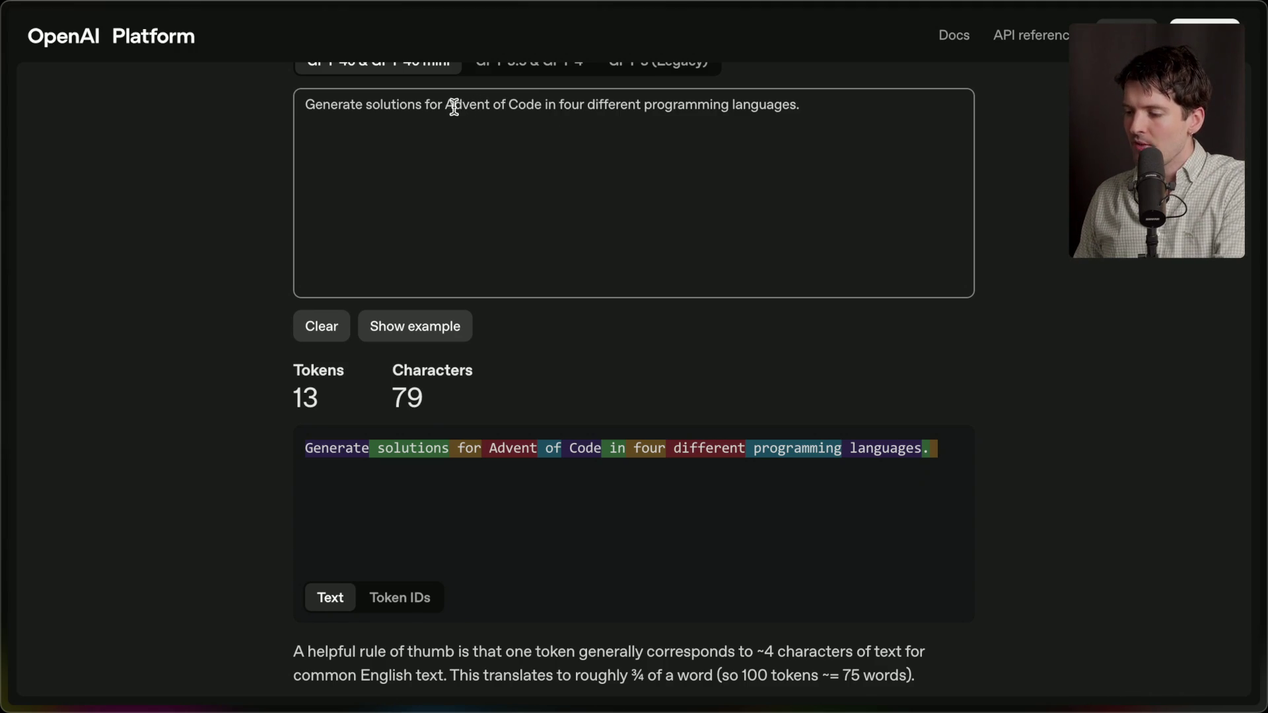
Review the 12-token, 78-character count and delete the prompt's trailing space.
drag(445, 106, 540, 105)
click(561, 106)
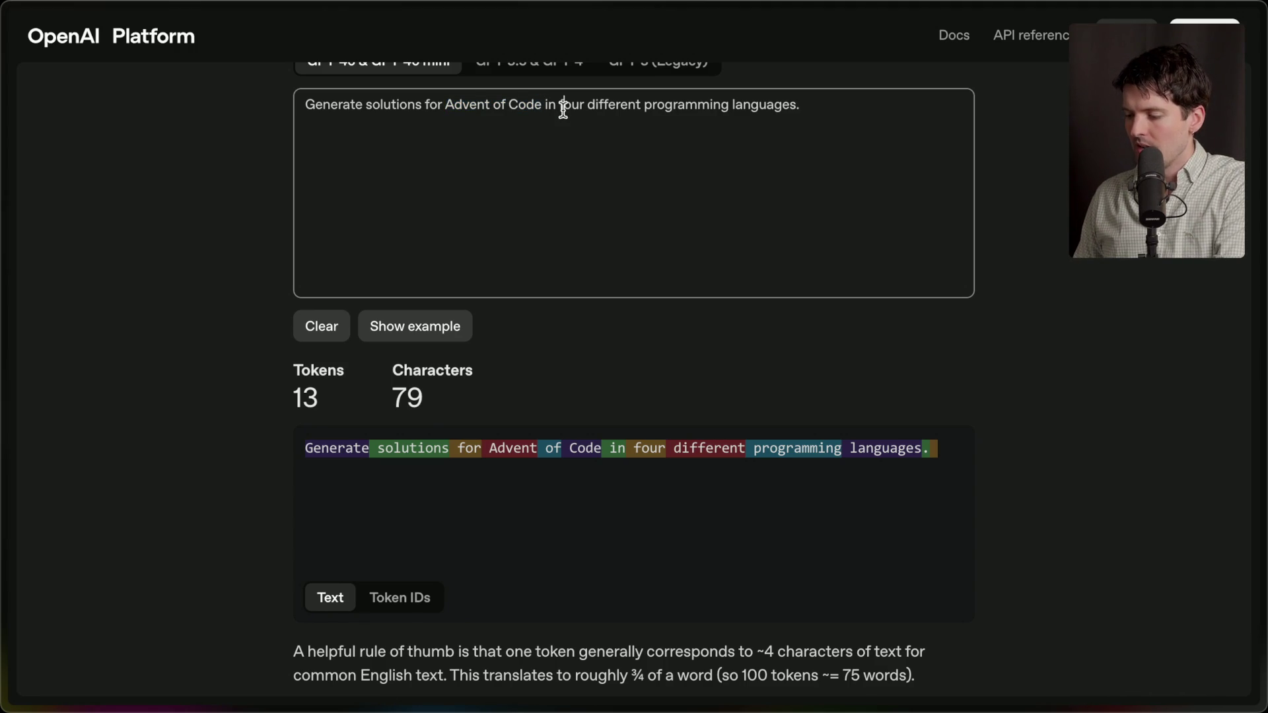
mouse_move(295, 368)
mouse_down()
mouse_move(345, 409)
mouse_move(372, 398)
mouse_up()
click(351, 399)
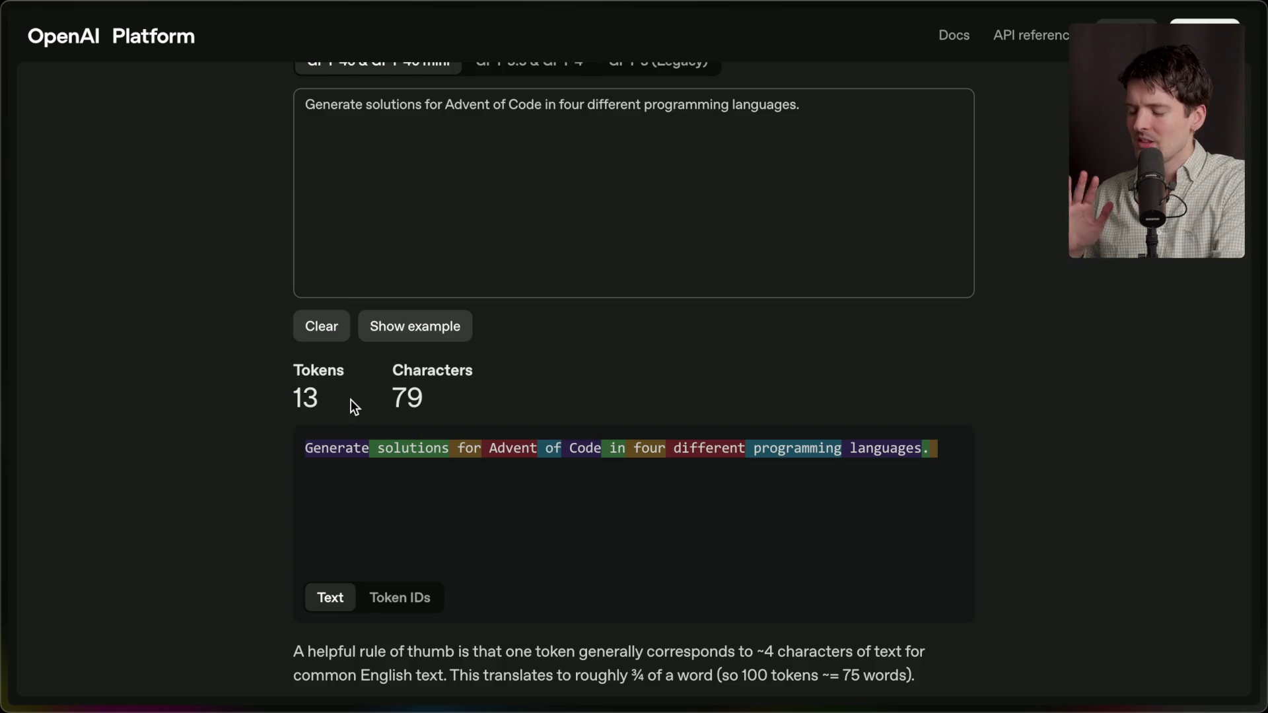
scroll(351, 399, up, 1)
click(881, 161)
key(BackSpace)
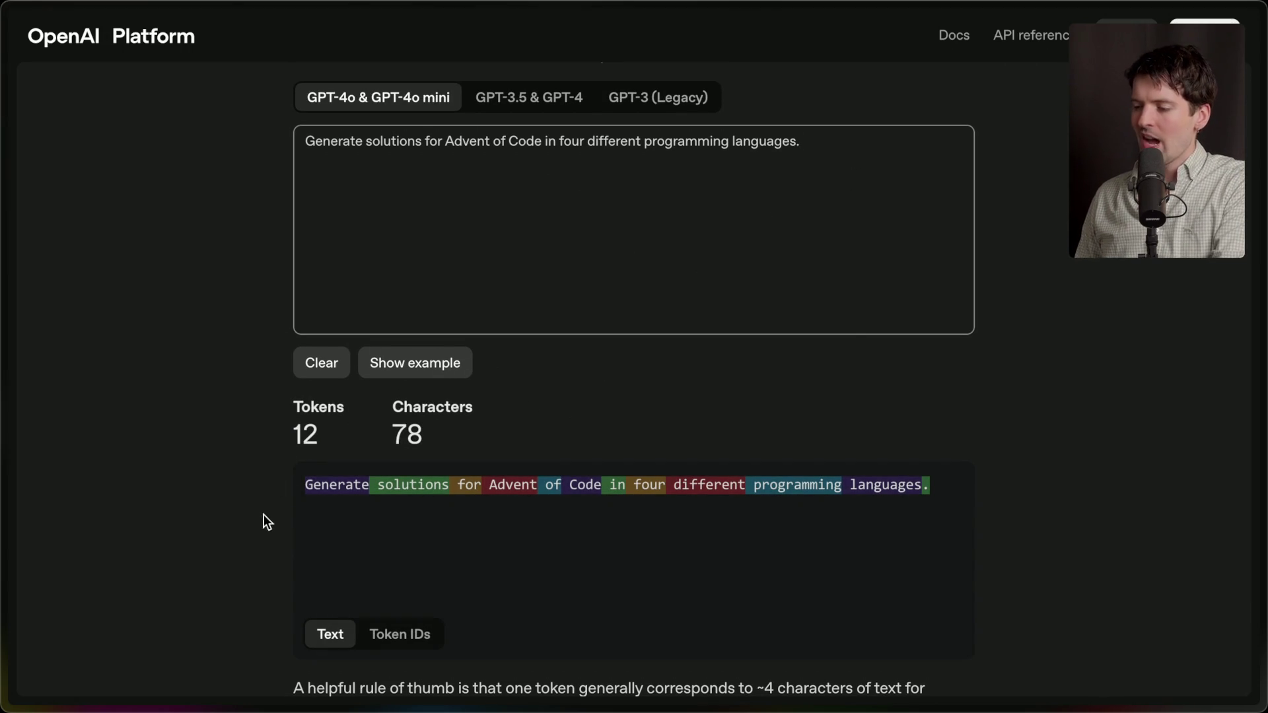
key(super+Tab)
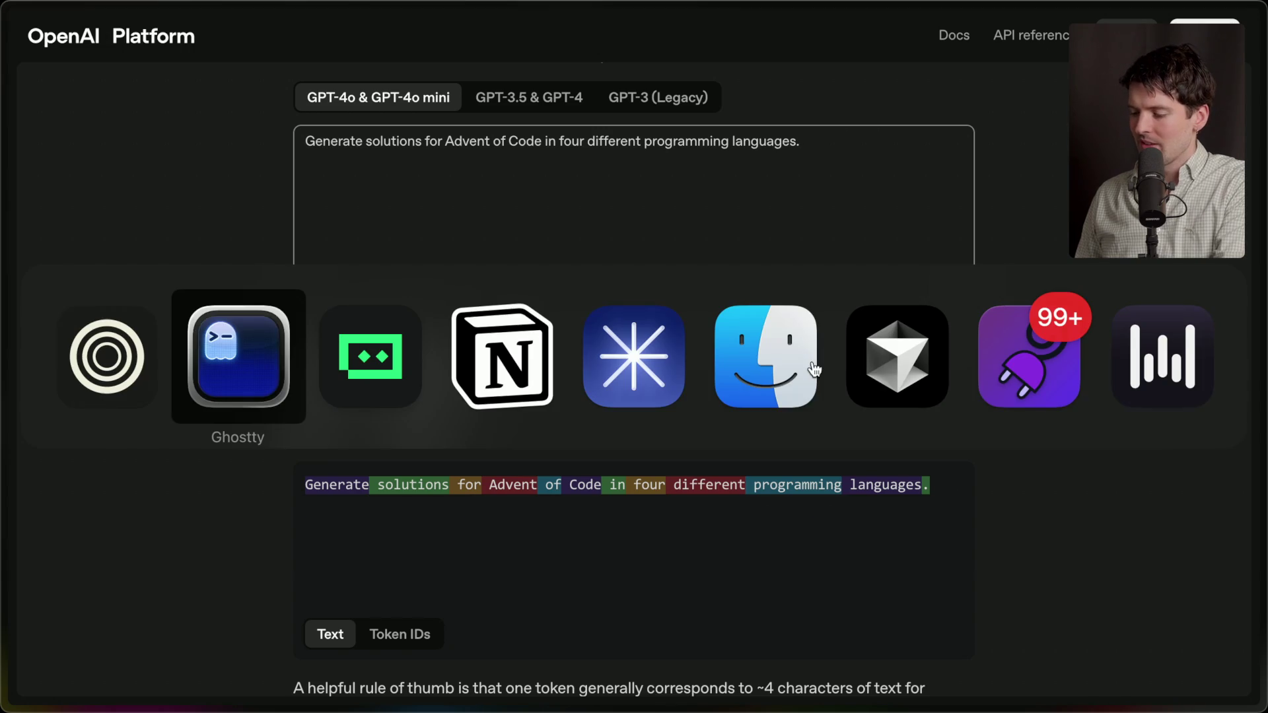
In T3 Chat, write the prompt requesting Advent of Code 2022 day 1 solutions in four languages.
key(super+shift+Tab)
key(ctrl+a)
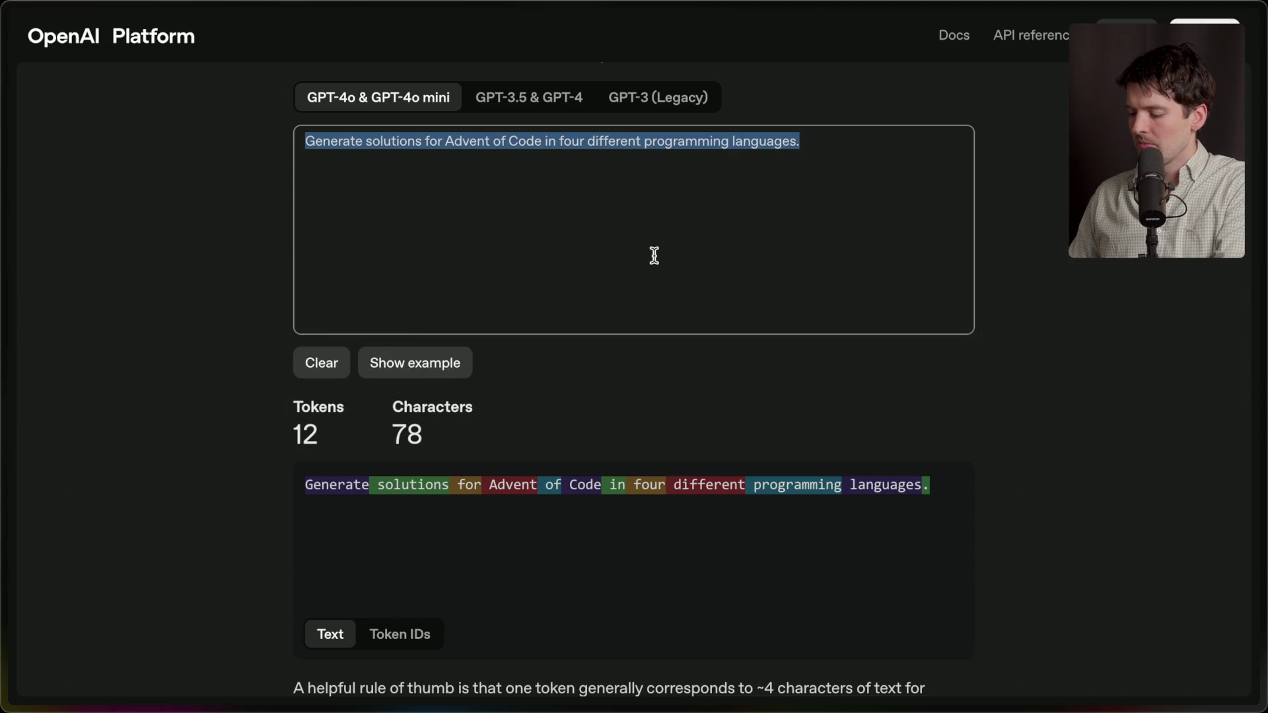
key(super+t)
text(t3)
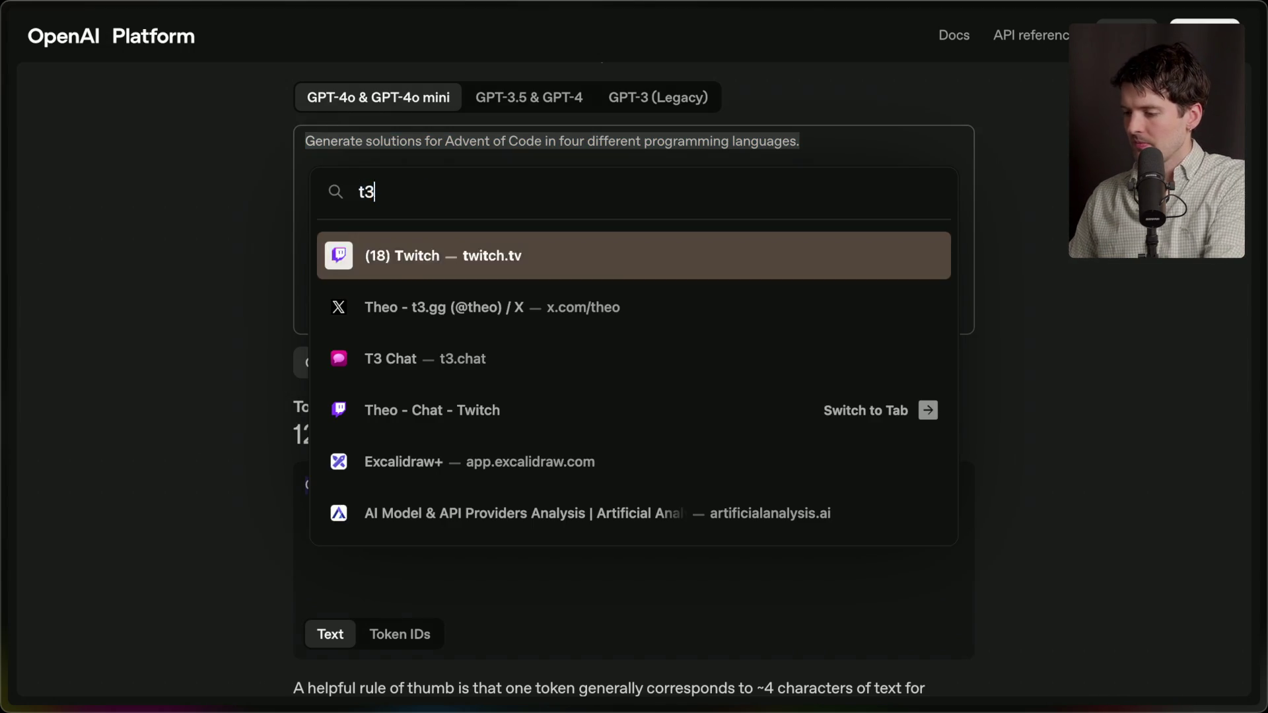
key(Return)
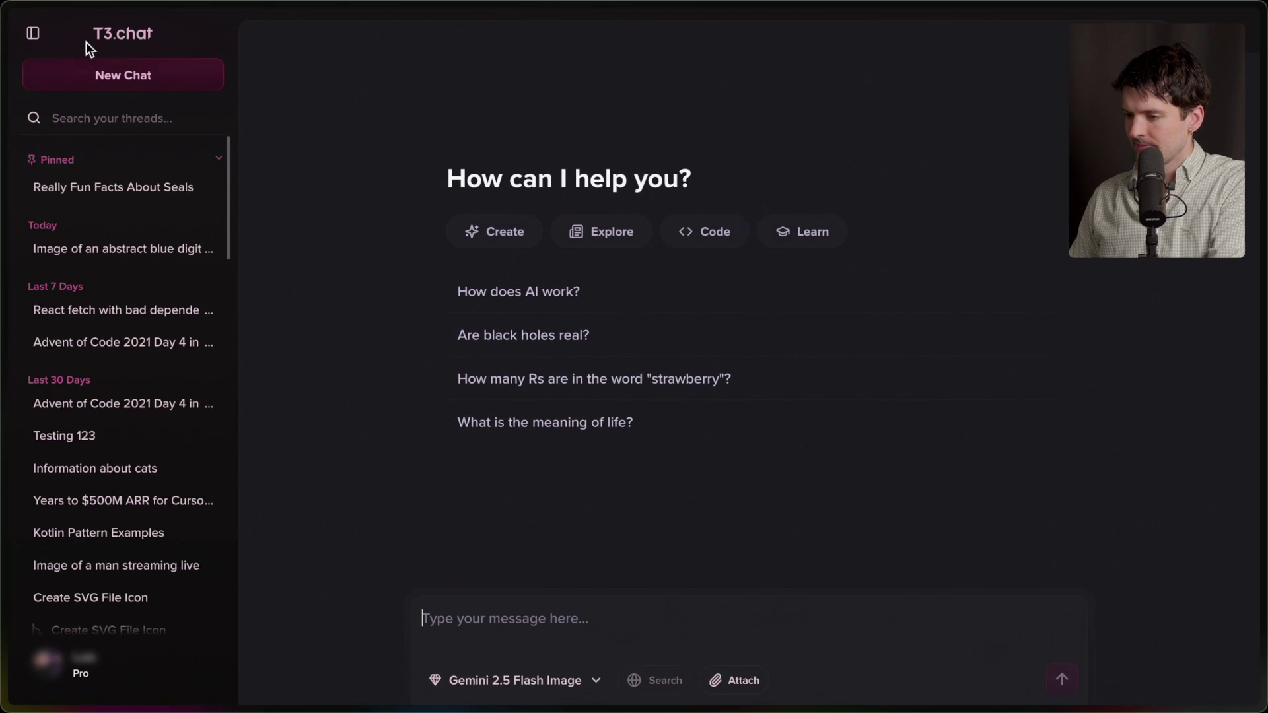
click(33, 33)
click(498, 637)
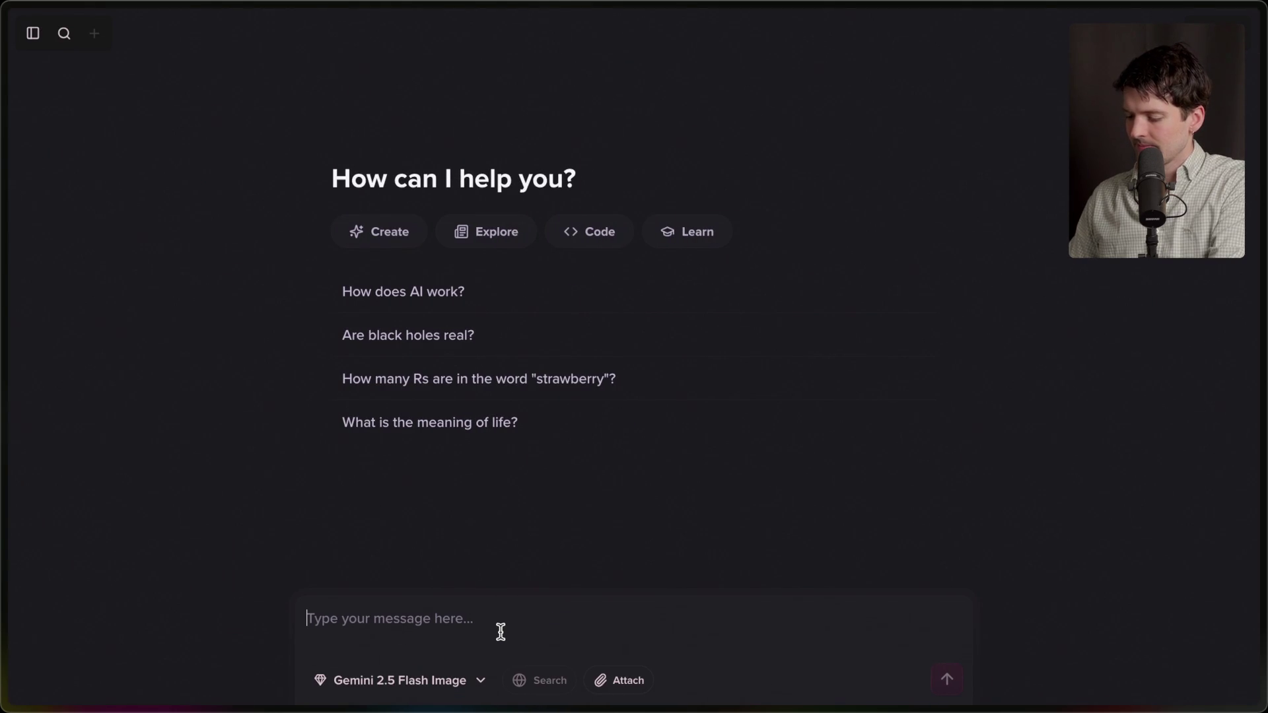
text(Generate solutions for Advent of Code in four different programming languages.)
click(544, 624)
text(202)
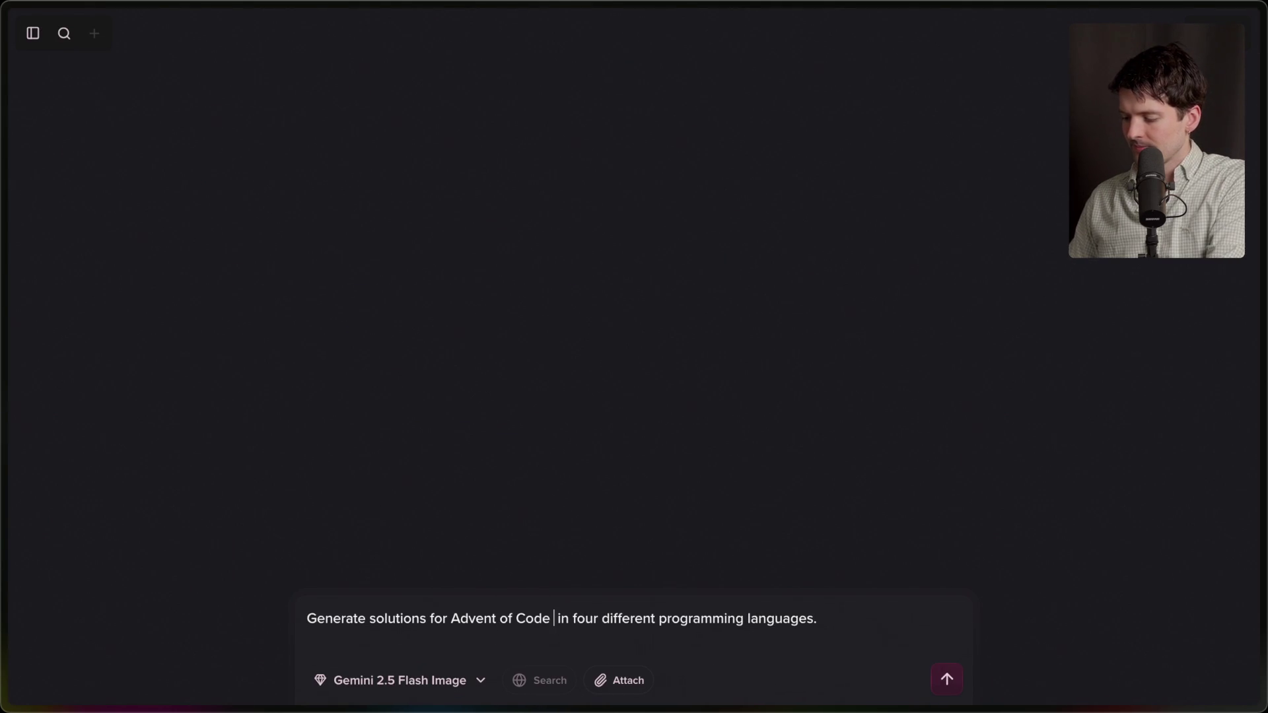
text(2 day 1)
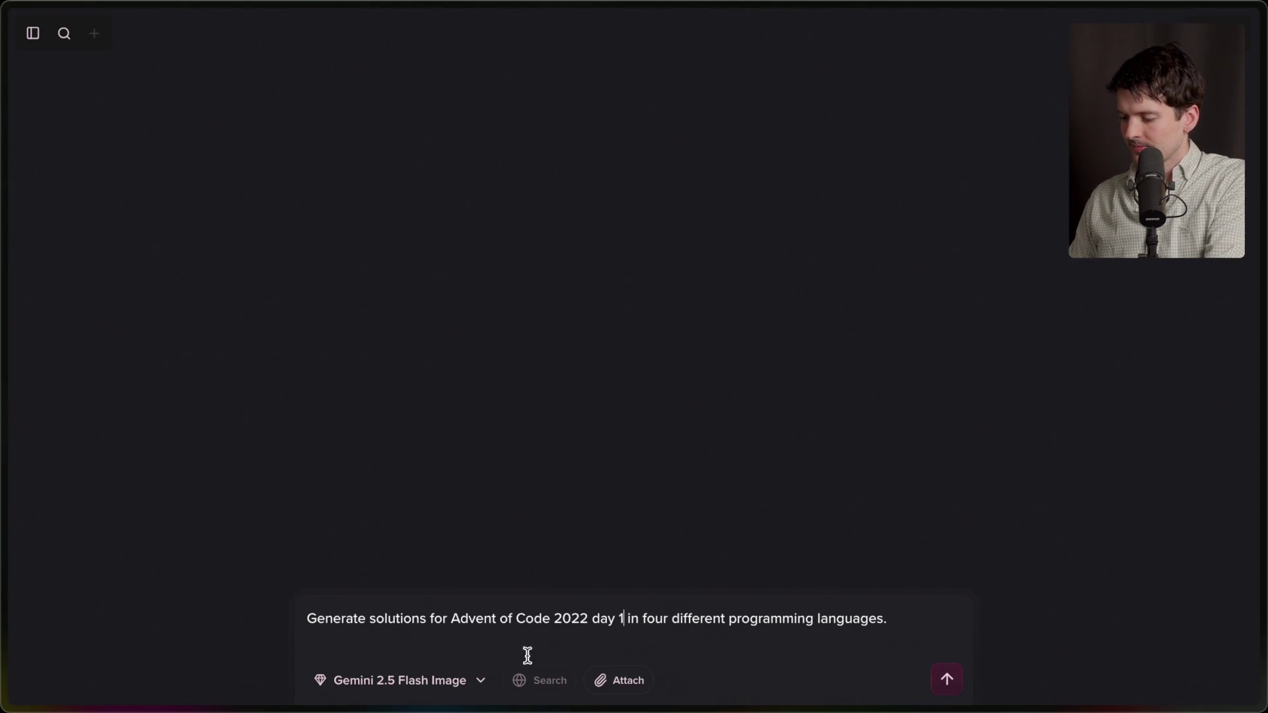
Send the prompt using the Grok 4 Fast model.
click(425, 682)
scroll(379, 545, down, 3)
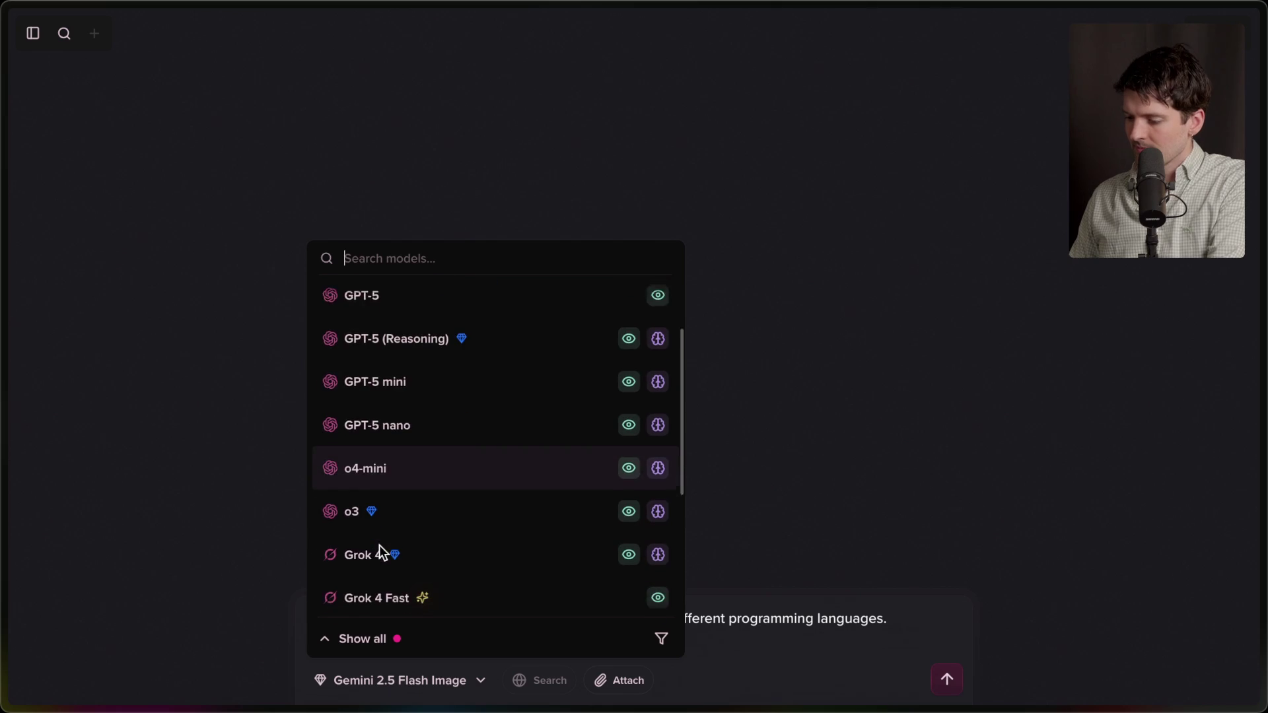
click(393, 540)
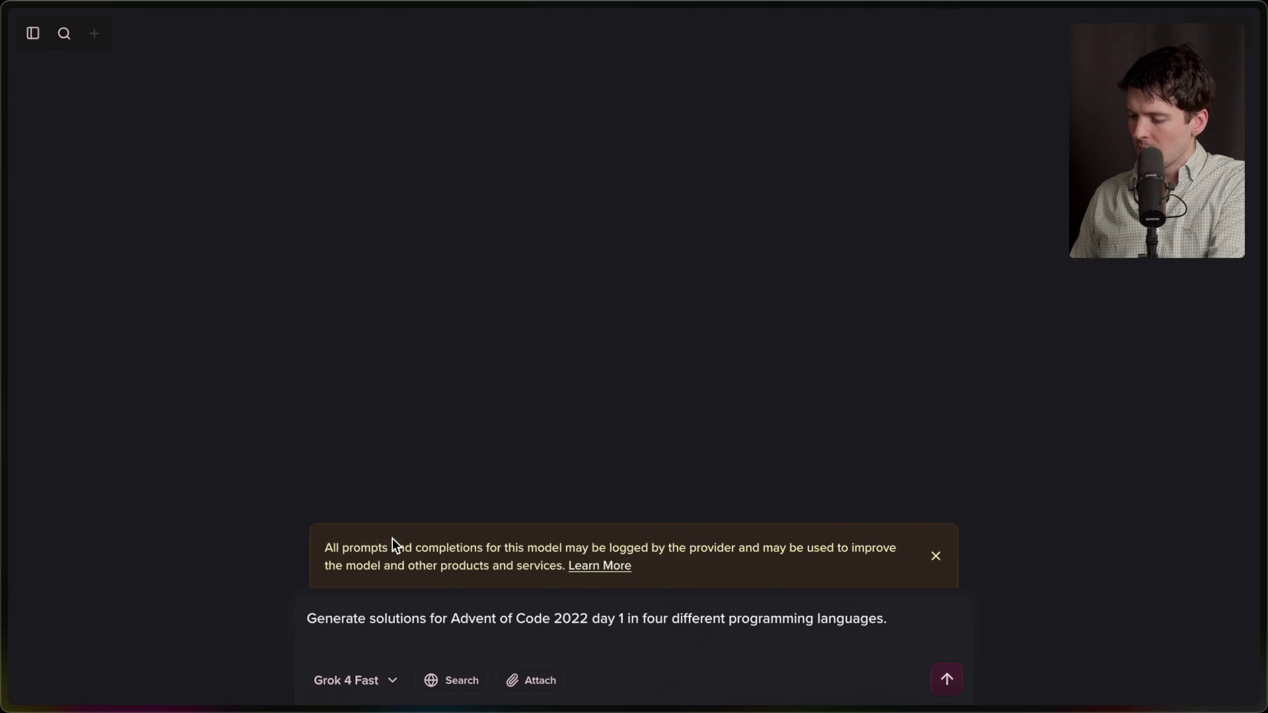
click(938, 556)
click(947, 679)
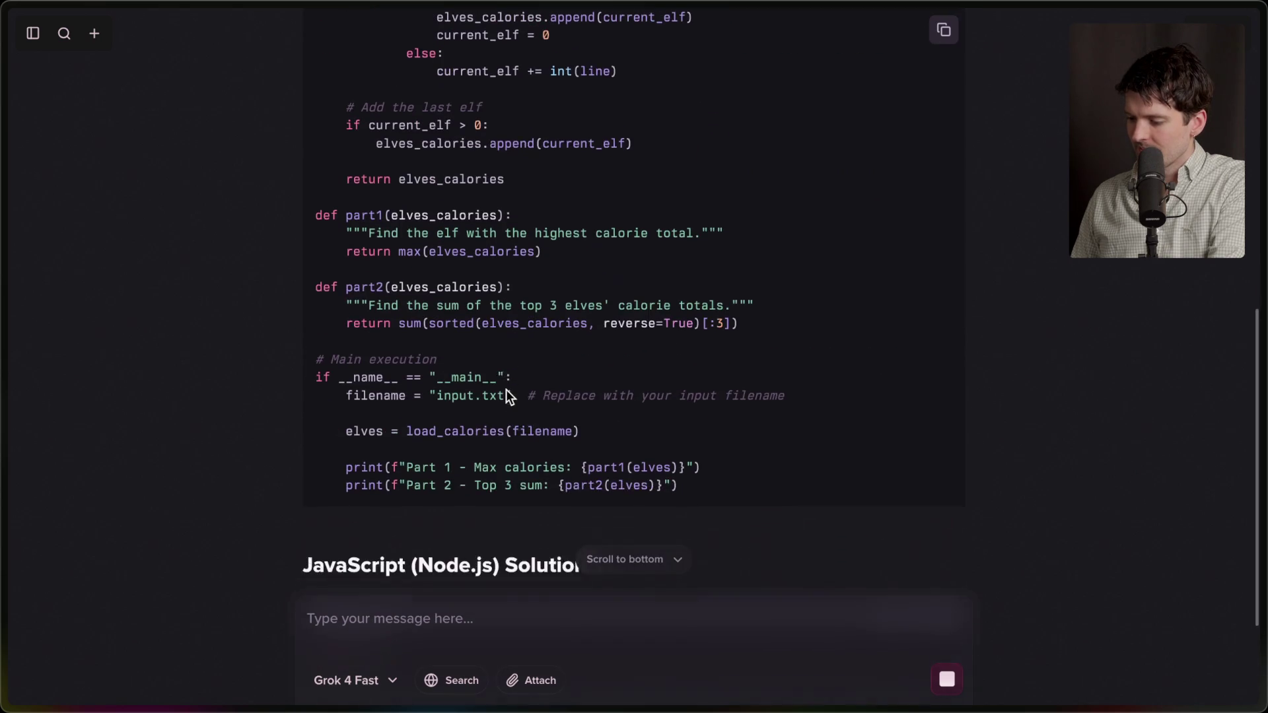
Copy the generated Python solution and return to the OpenAI Tokenizer tab.
scroll(539, 266, up, 7)
scroll(539, 266, down, 3)
click(946, 30)
scroll(898, 119, up, 1)
mouse_move(1110, 414)
click(1102, 445)
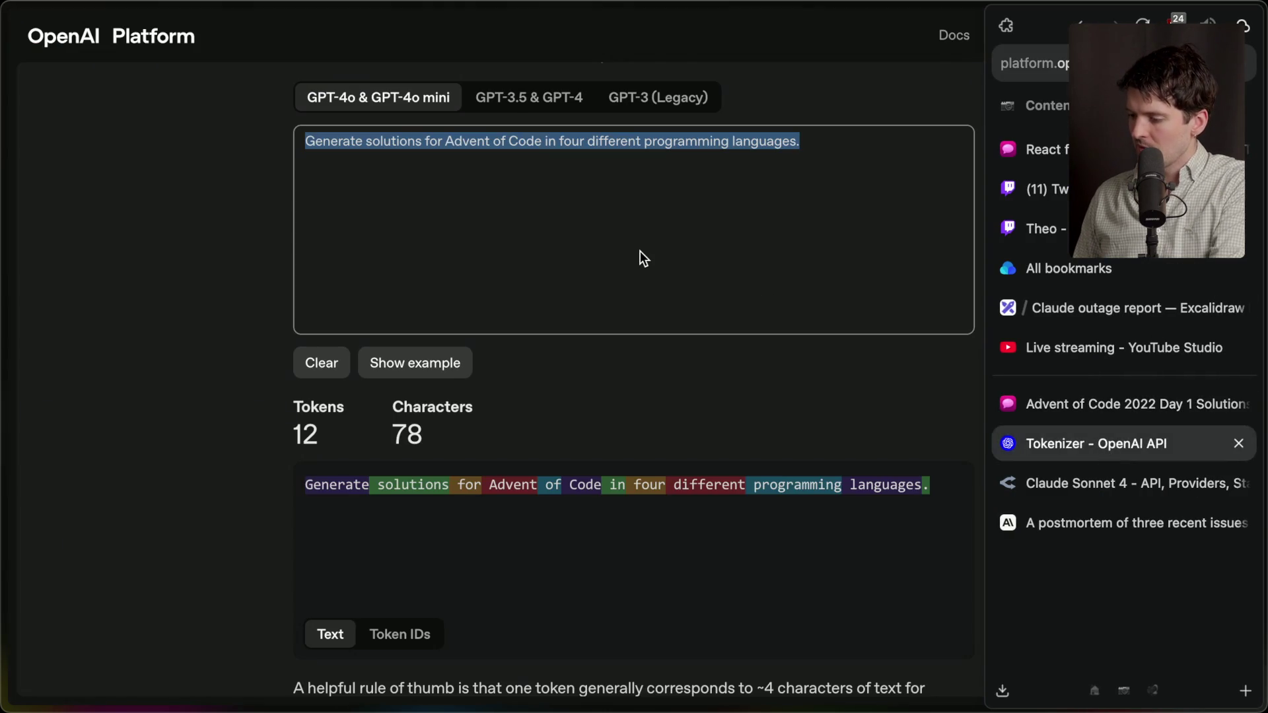
Paste the Python solution into the tokenizer (270 tokens, 1088 characters), then open the Claude outage report drawing.
key(ctrl+v)
scroll(568, 399, down, 3)
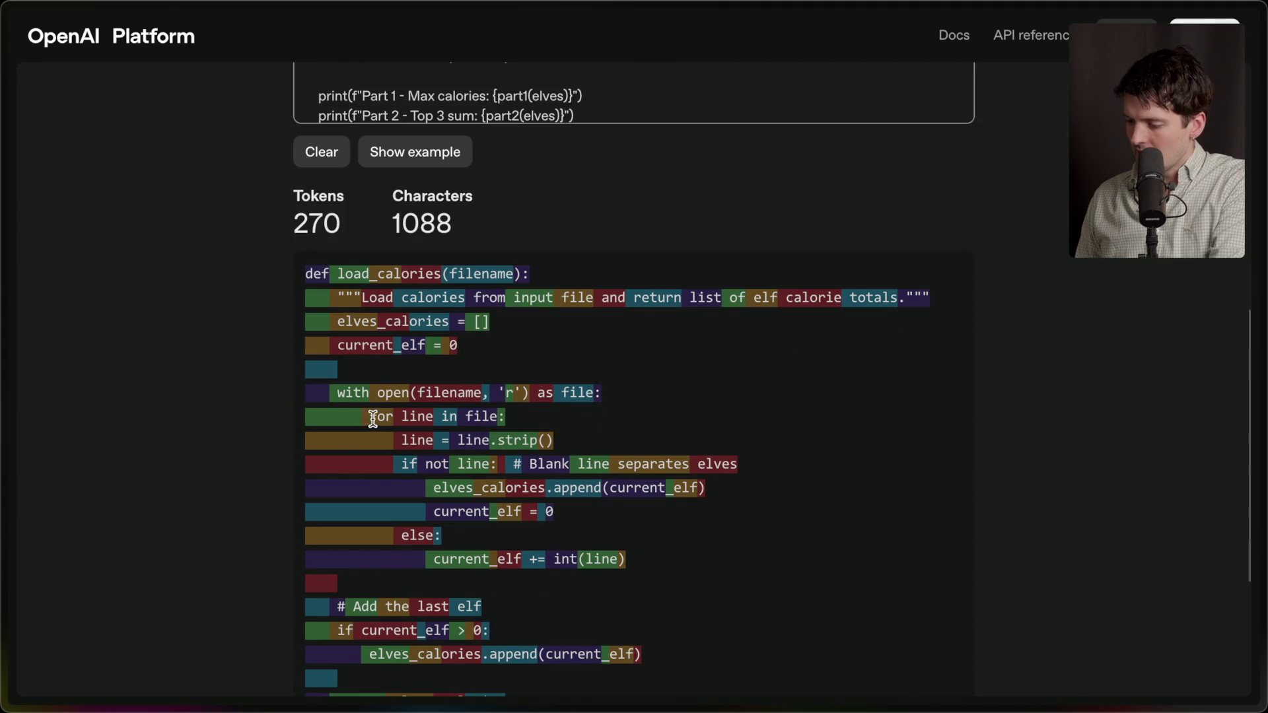
scroll(492, 466, down, 2)
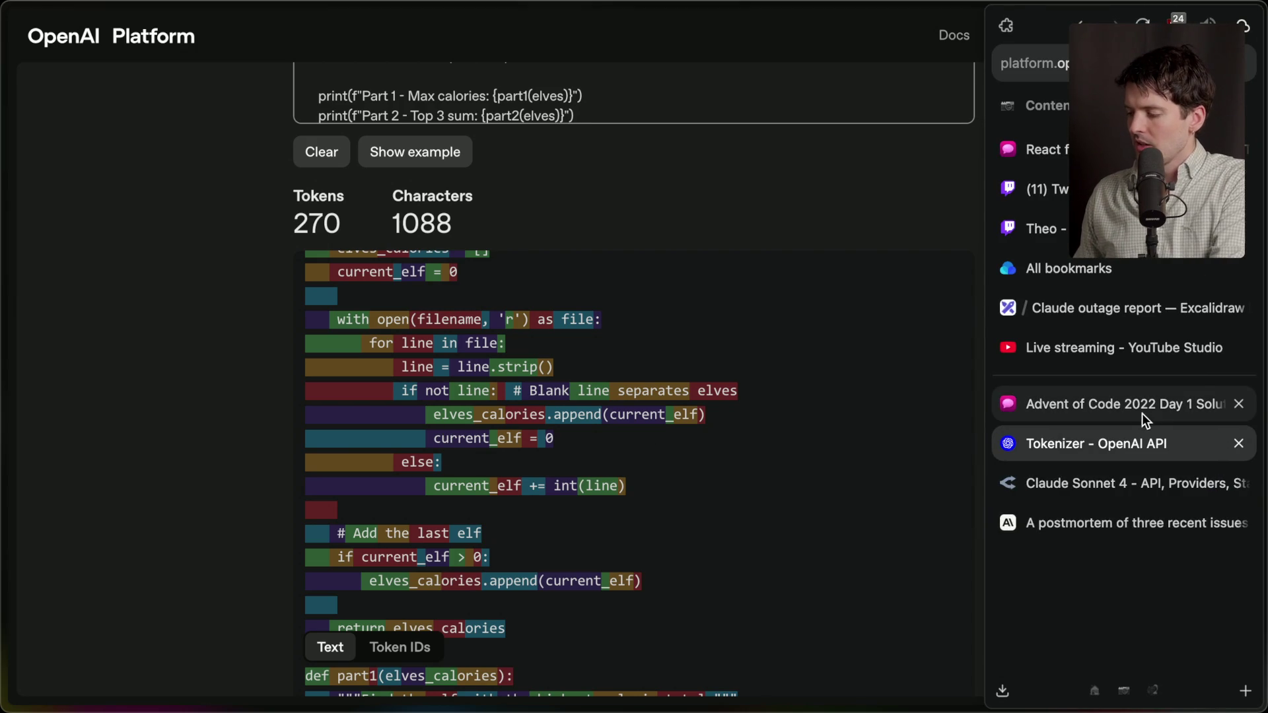
click(1110, 513)
click(1091, 319)
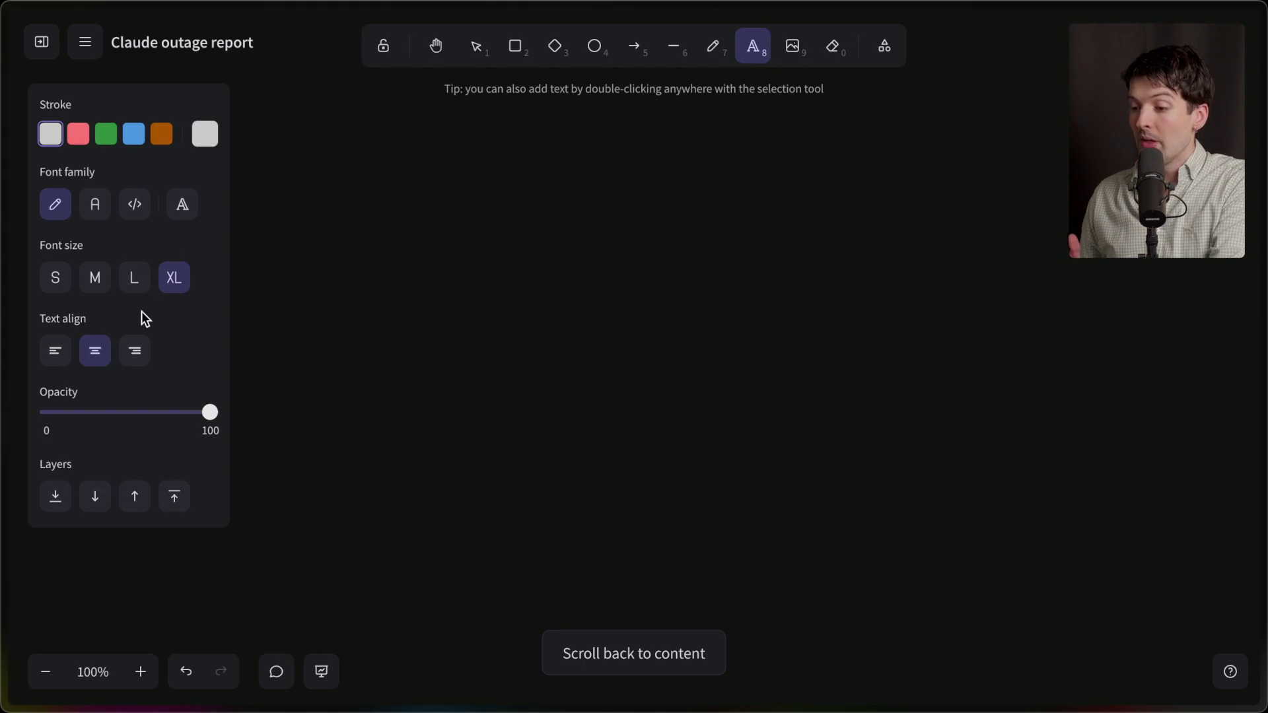
At medium font size, place the words the, cat, elephant and orange on the canvas.
click(96, 276)
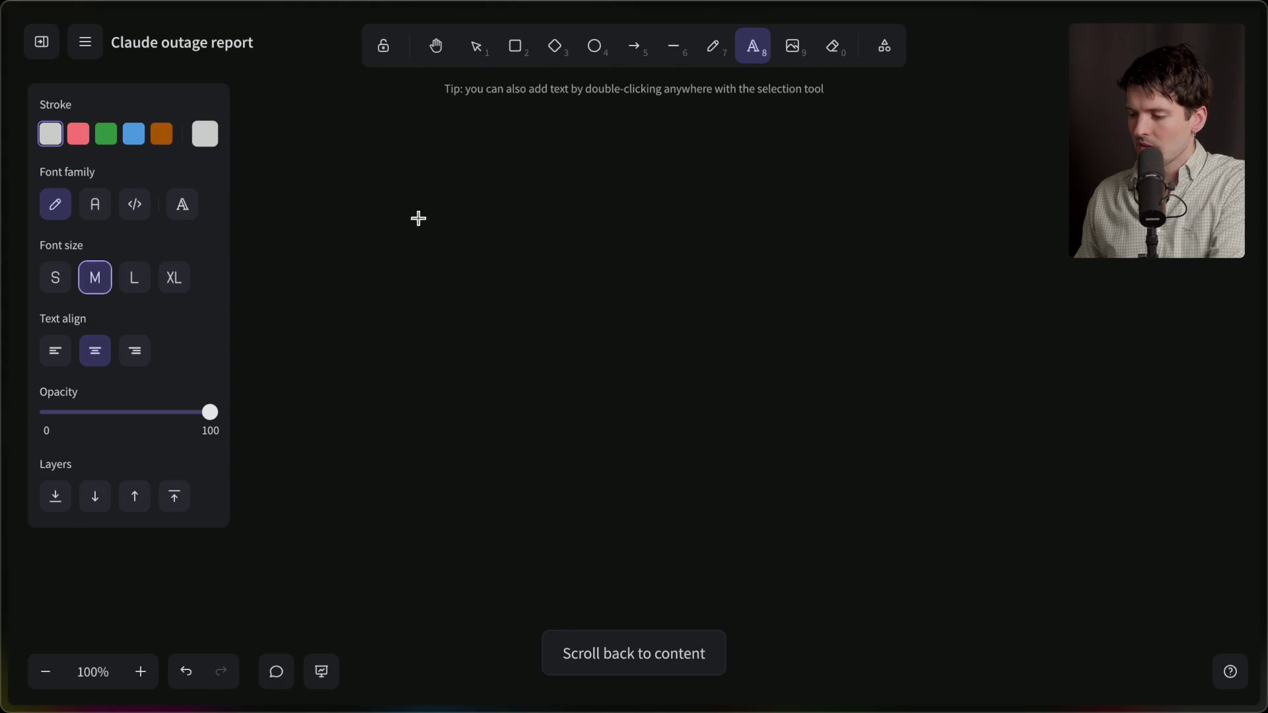
click(413, 221)
text(the)
click(533, 345)
double_click(532, 345)
text(cat)
click(623, 275)
double_click(623, 275)
text(elephant)
click(389, 345)
double_click(389, 345)
text(orange)
click(779, 382)
Add the words sits, peak, on and purple, and draw a rounded box around 'the'.
double_click(778, 383)
text(sits)
click(832, 262)
double_click(832, 262)
text(peak)
click(691, 194)
double_click(691, 193)
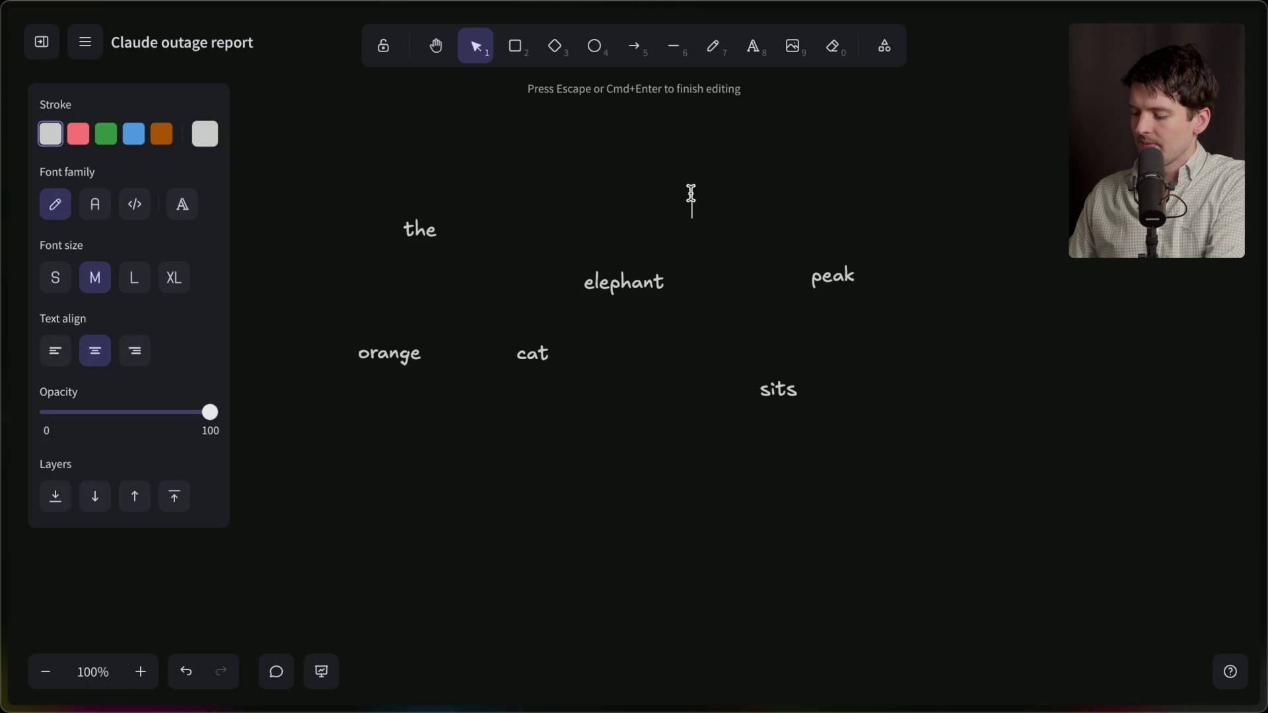
text(on)
double_click(580, 465)
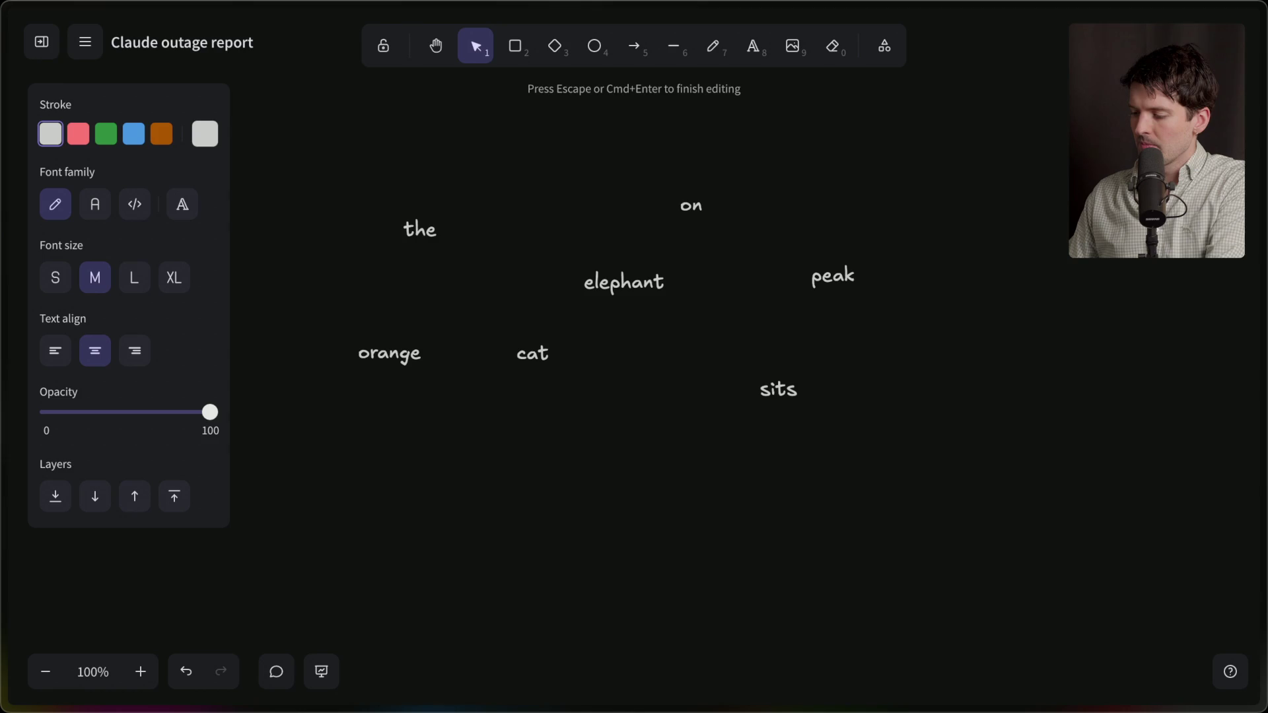
text(purple)
click(870, 601)
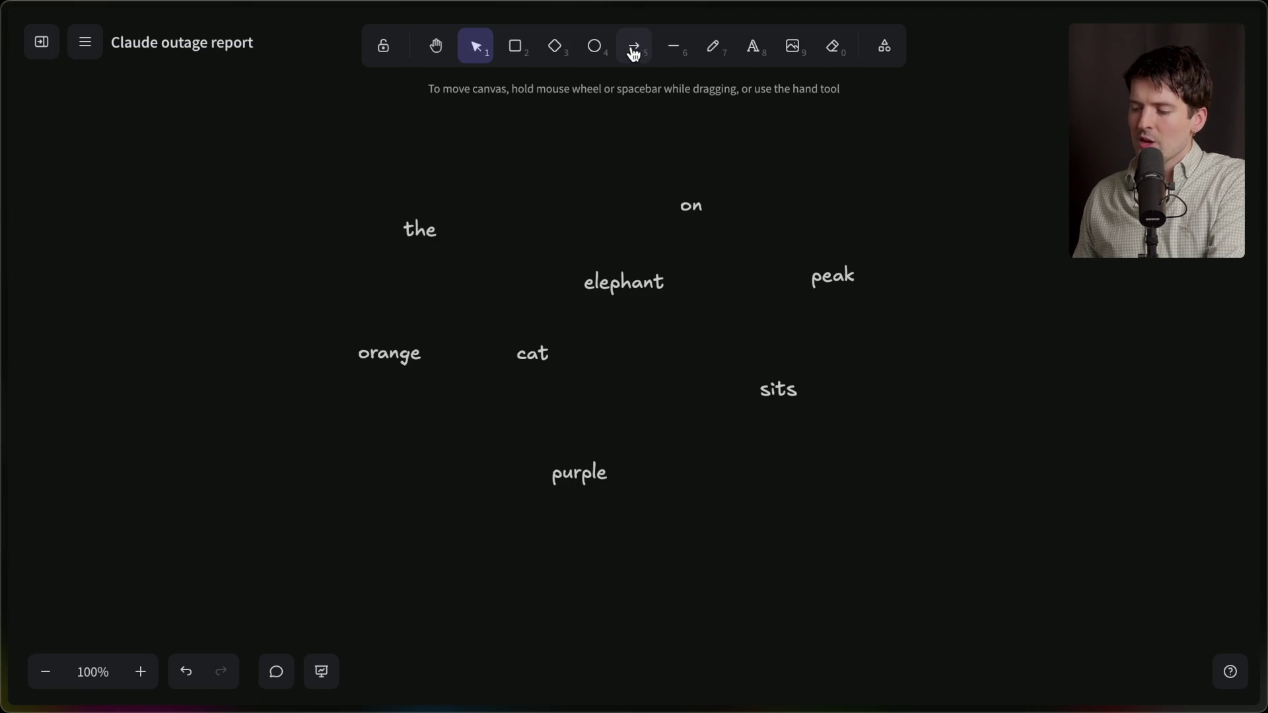
click(517, 48)
mouse_move(369, 200)
mouse_down()
mouse_move(478, 260)
mouse_move(470, 220)
mouse_up()
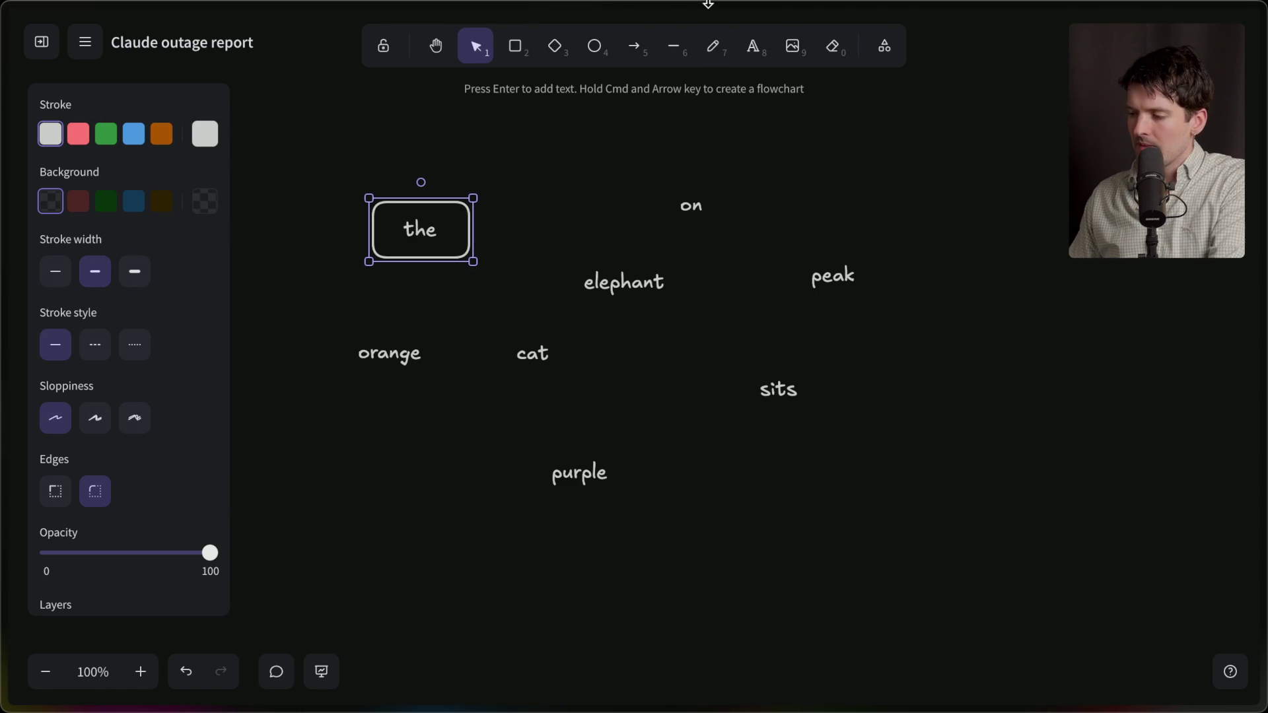
Draw arrows from the boxed 'the' to orange, cat and elephant.
click(636, 46)
drag(422, 253, 405, 339)
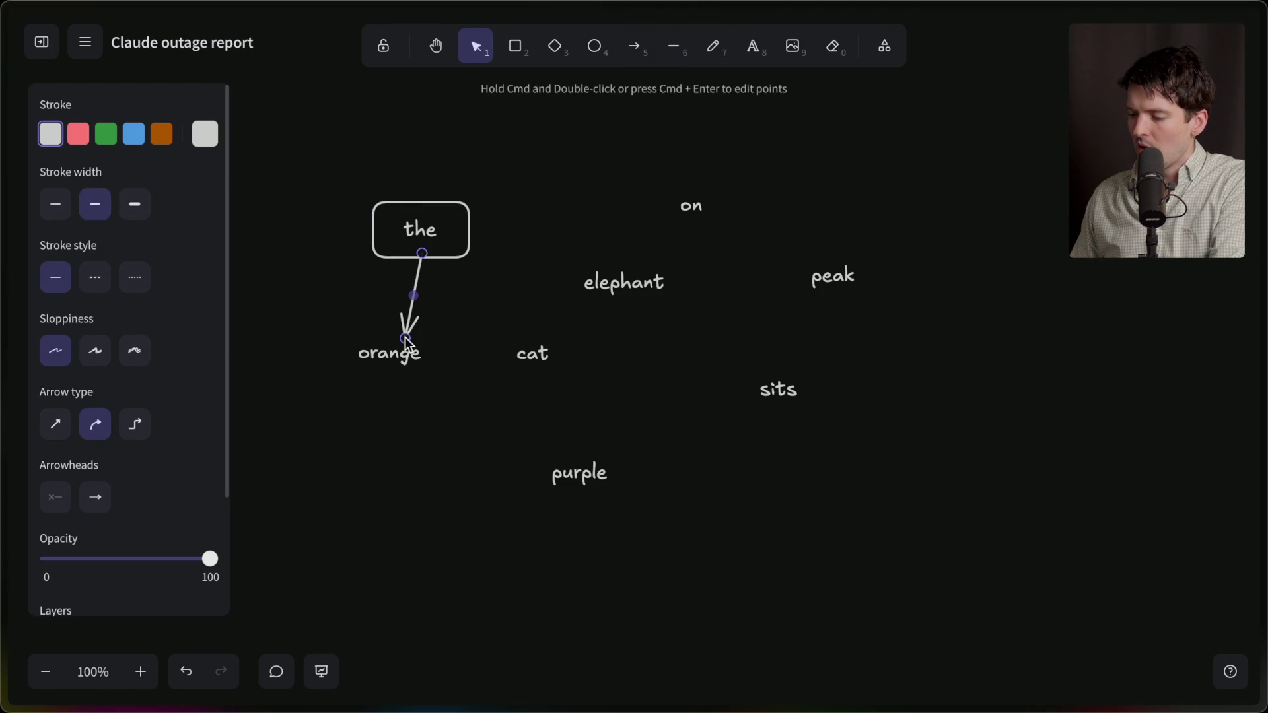
click(636, 46)
drag(445, 251, 513, 335)
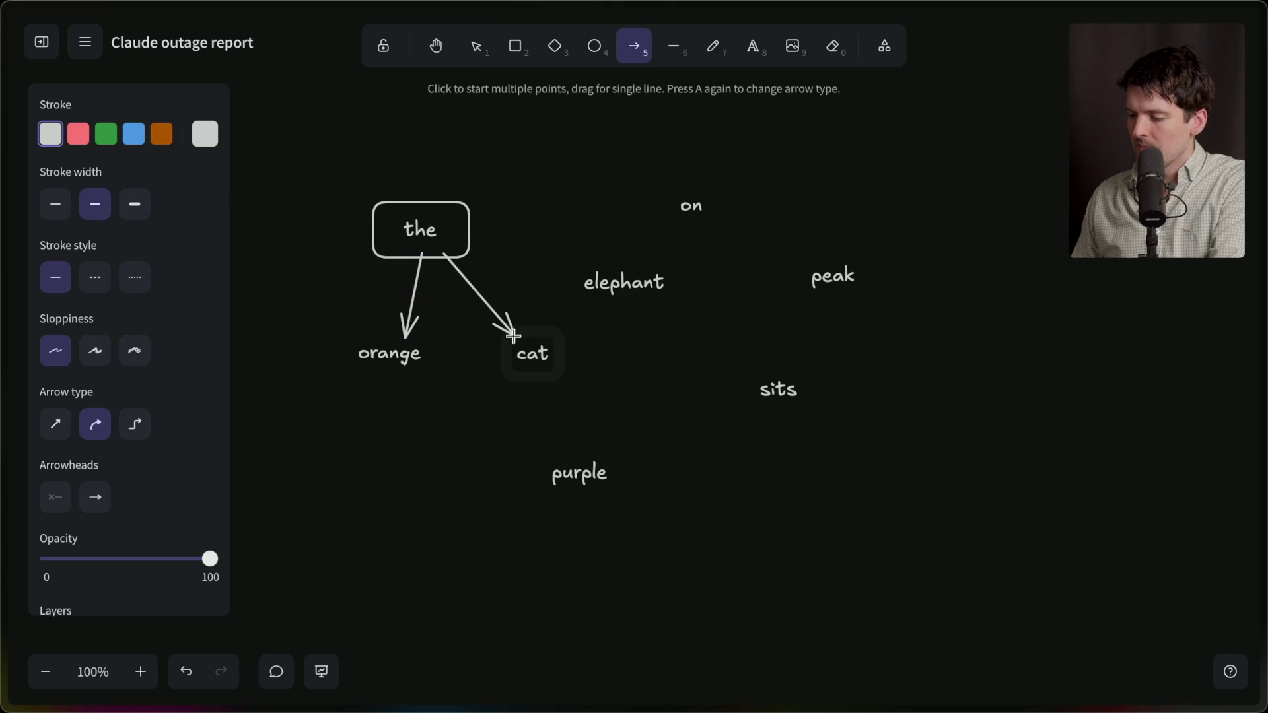
click(635, 46)
drag(468, 231, 575, 275)
Label the arrows 0.5 to elephant, 0.8 to cat and 0.2 to orange.
double_click(522, 258)
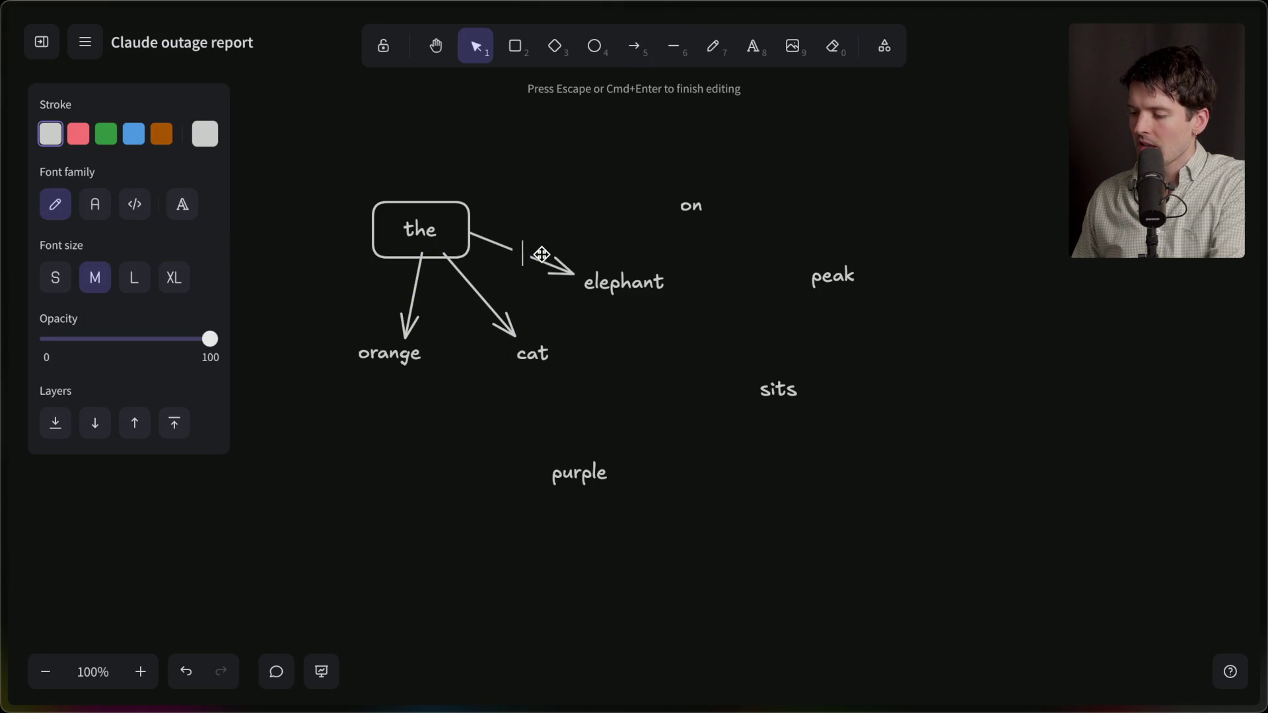
text(0.5)
double_click(476, 290)
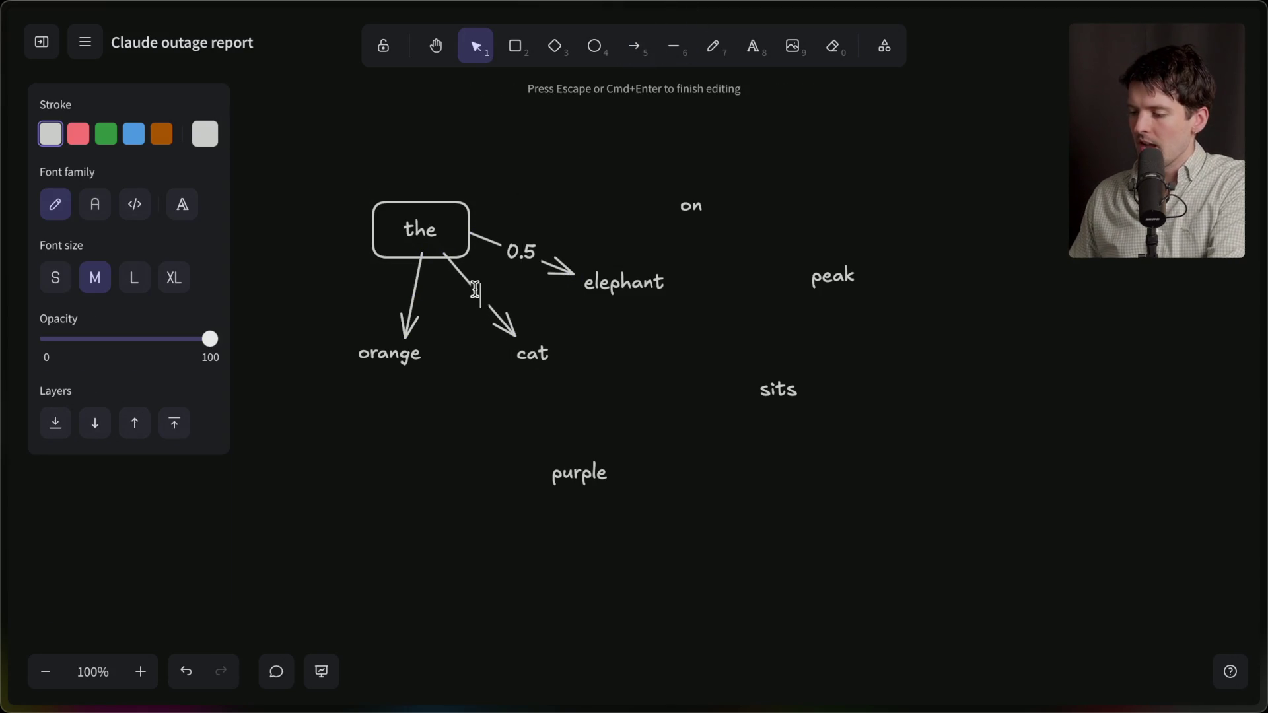
text(8)
double_click(423, 300)
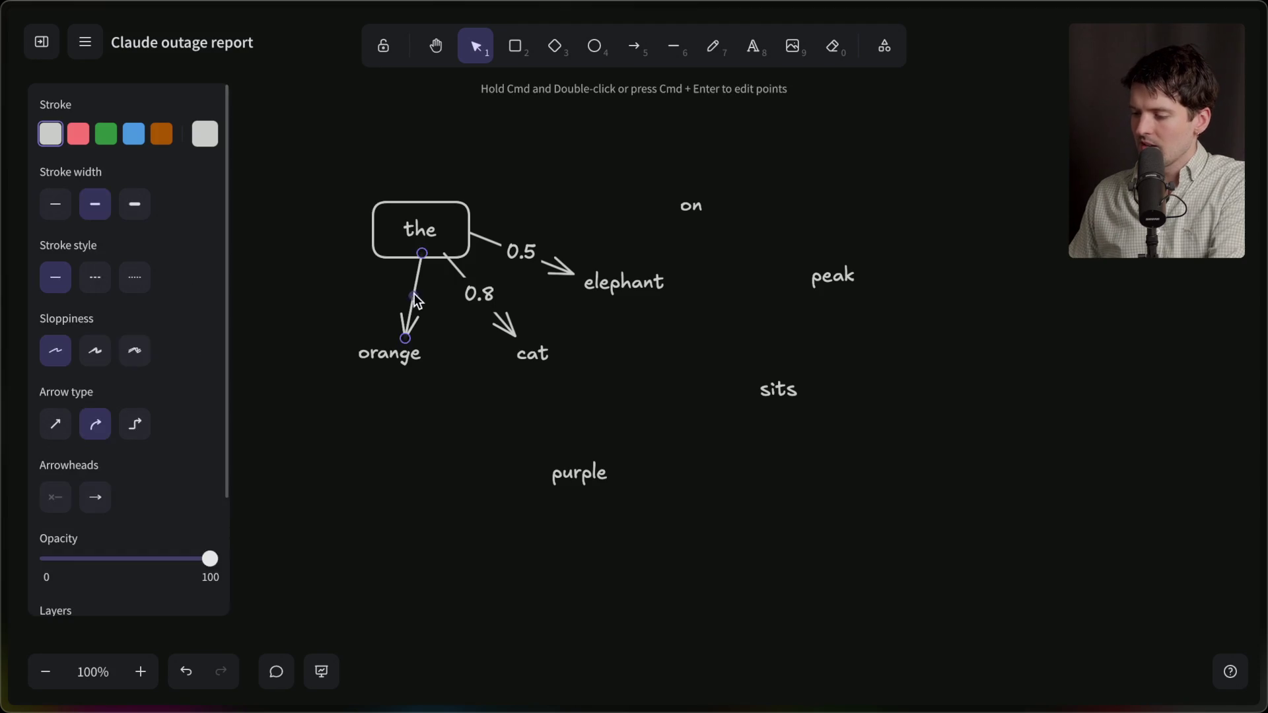
text(0.2)
click(582, 111)
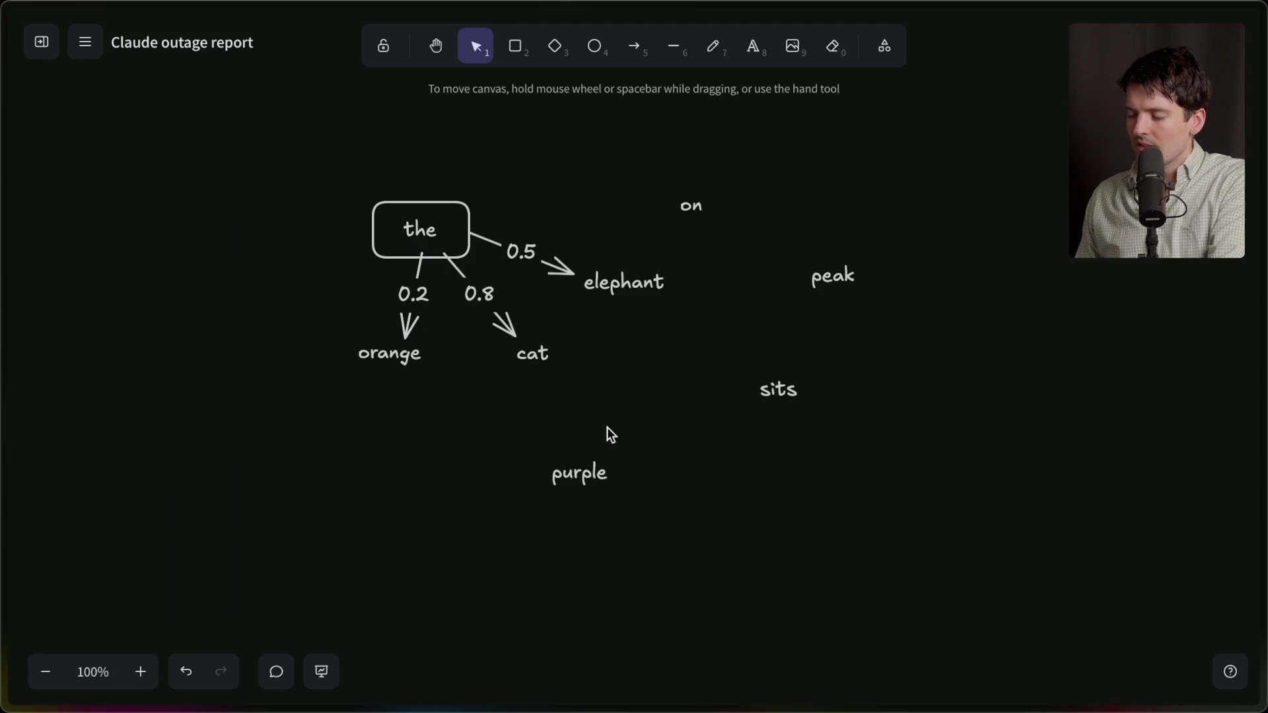
click(415, 286)
click(532, 256)
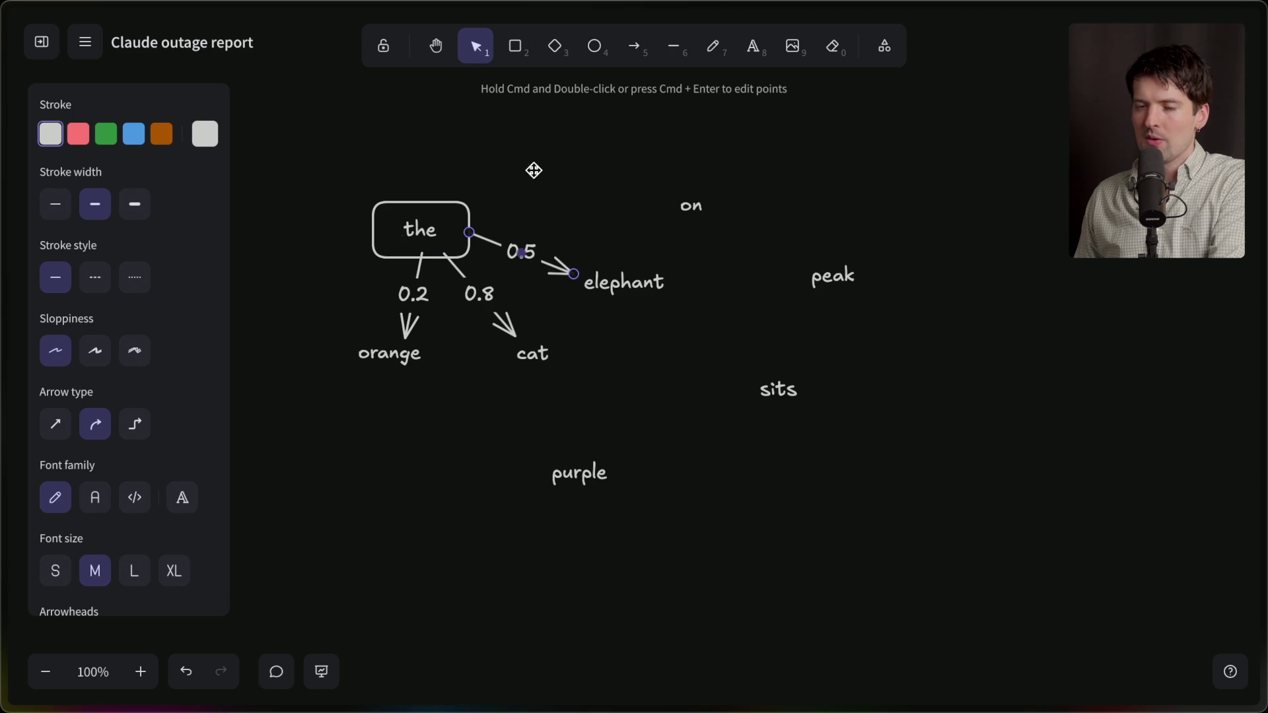
click(631, 59)
Chain arrows from cat to sits, sits to on, and on to elephant.
click(559, 360)
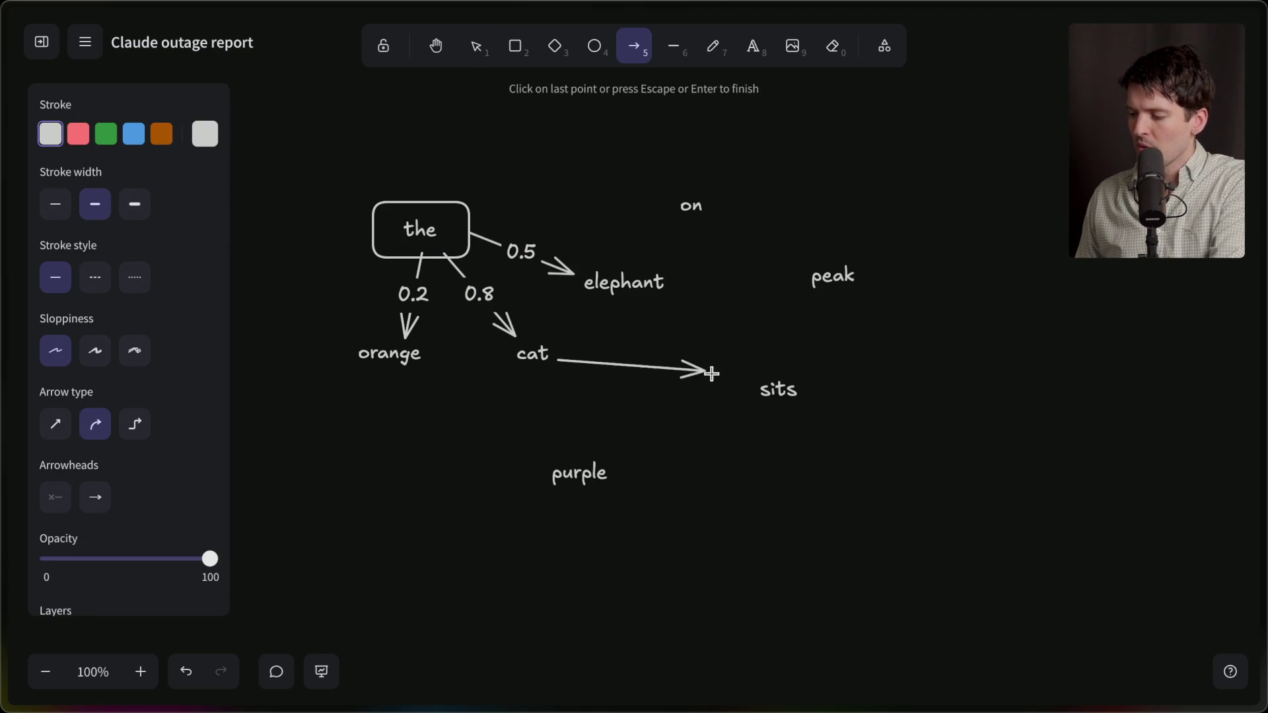
click(735, 393)
key(a)
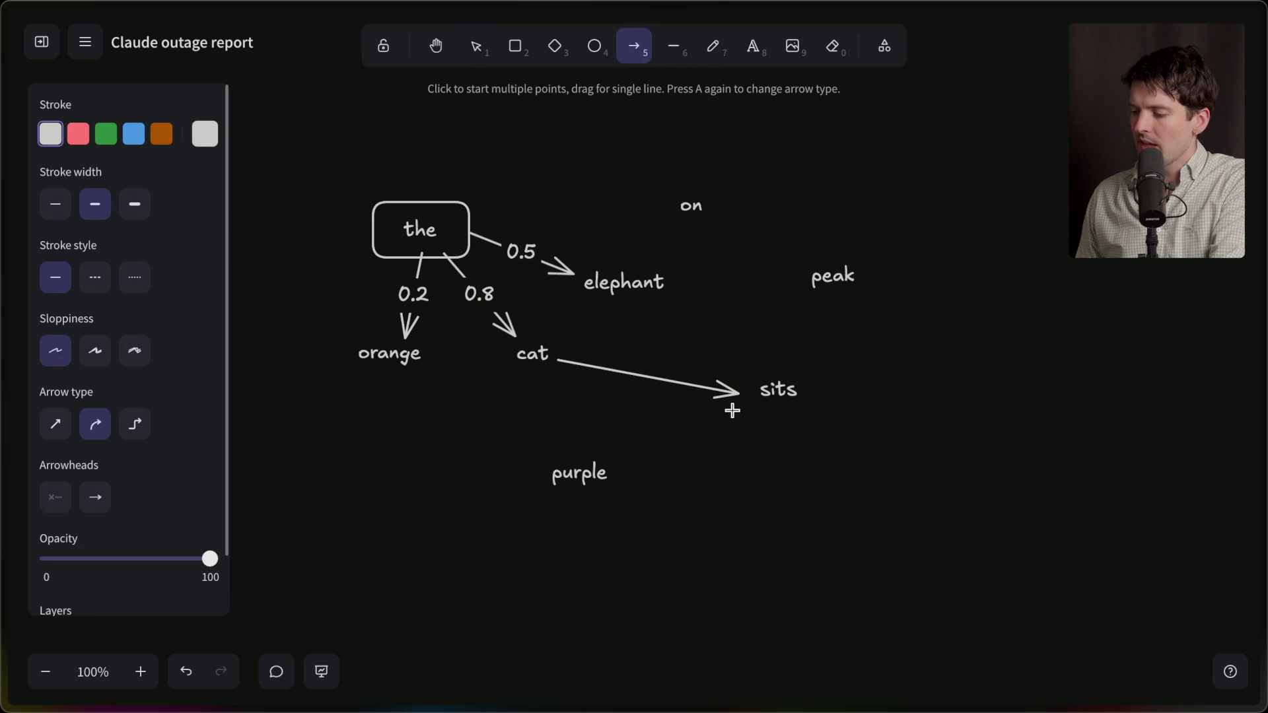
click(752, 413)
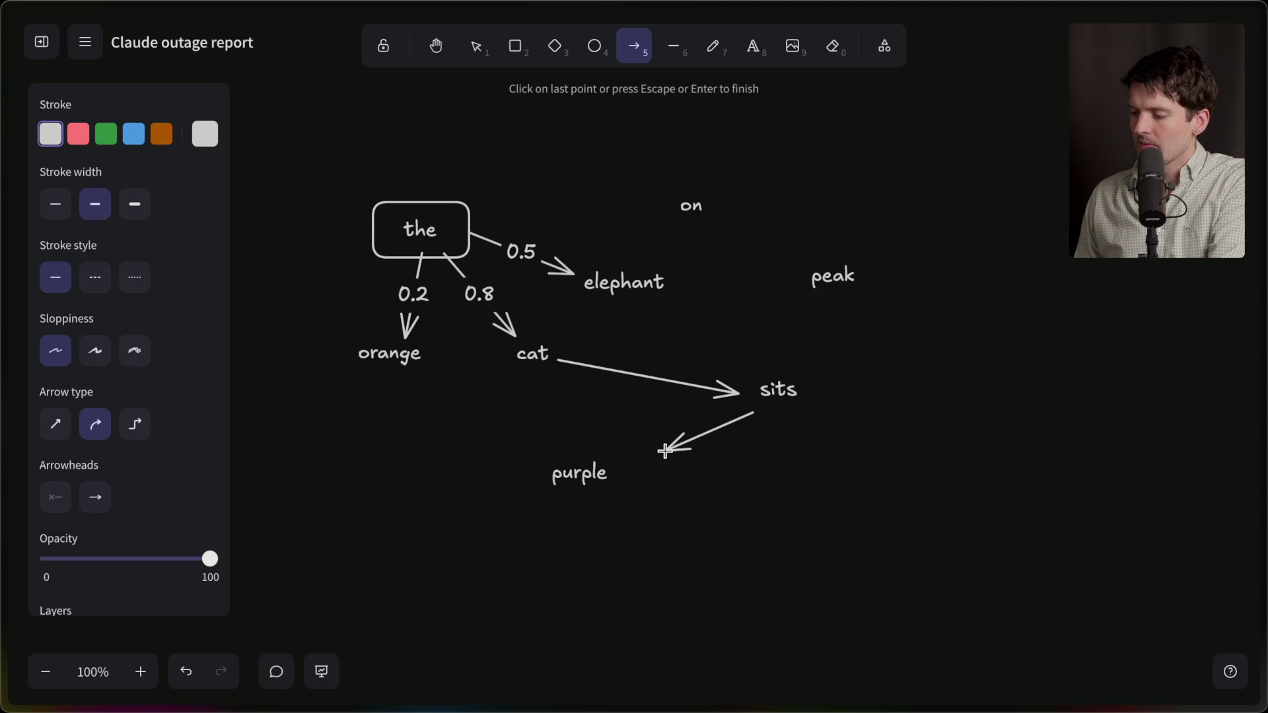
key(Escape)
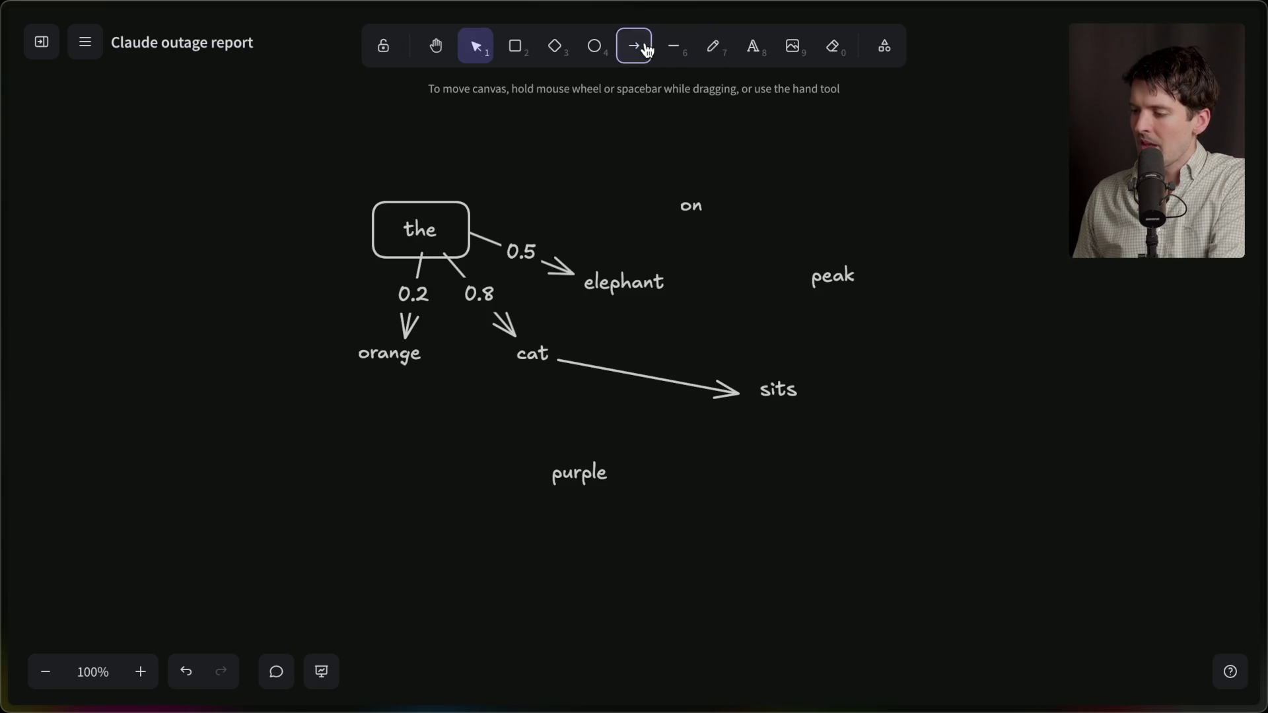
click(647, 50)
click(775, 372)
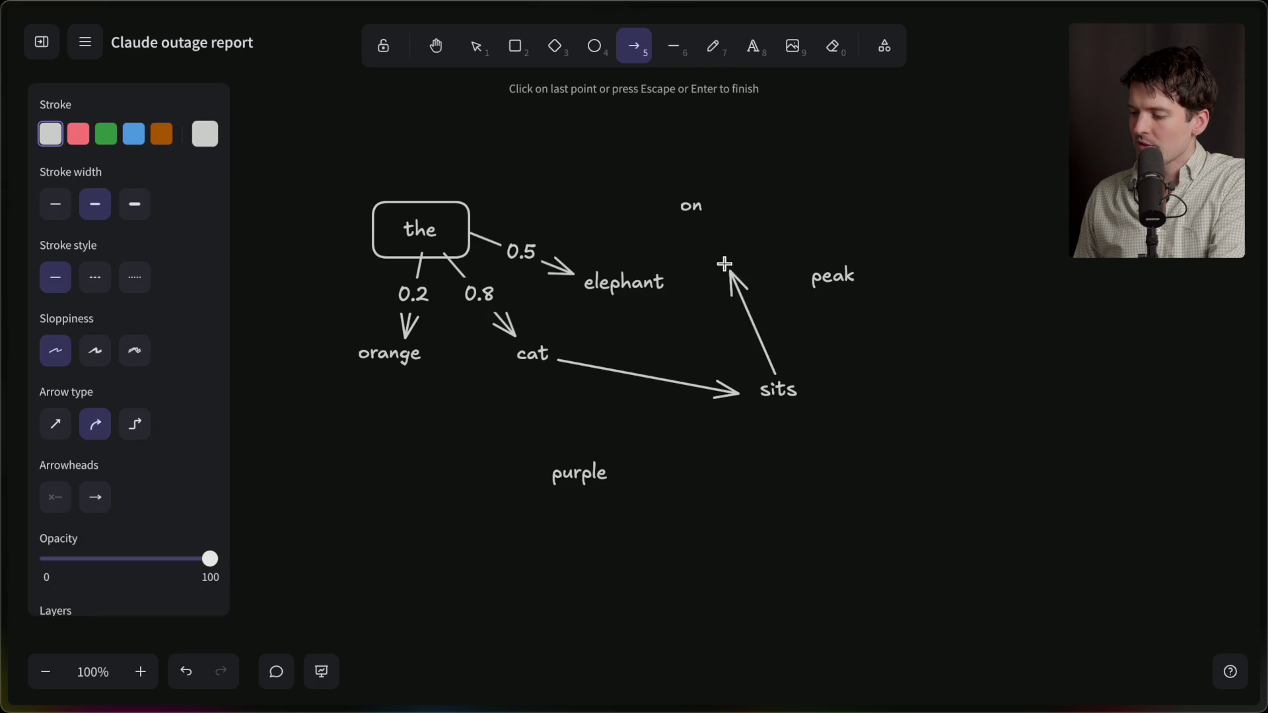
click(701, 235)
click(635, 45)
drag(663, 232, 644, 259)
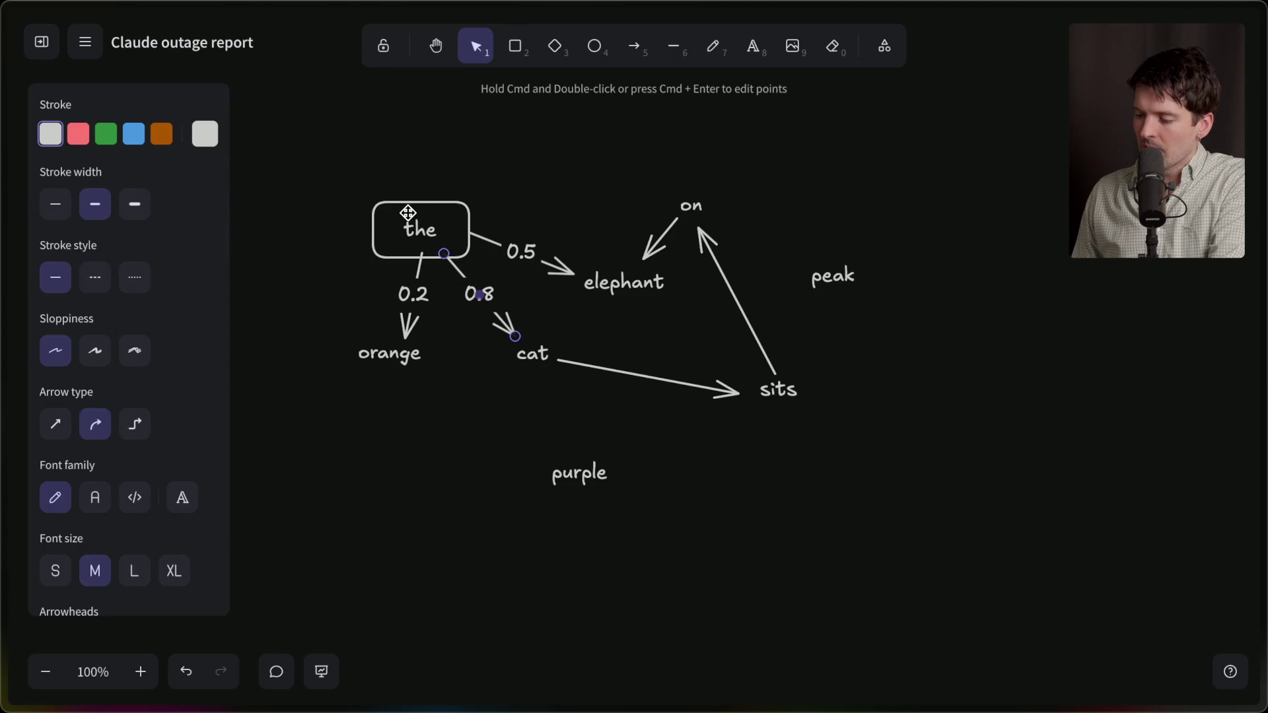
Select diagram pieces, then box-select everything except peak and clear the selection.
click(409, 214)
click(542, 354)
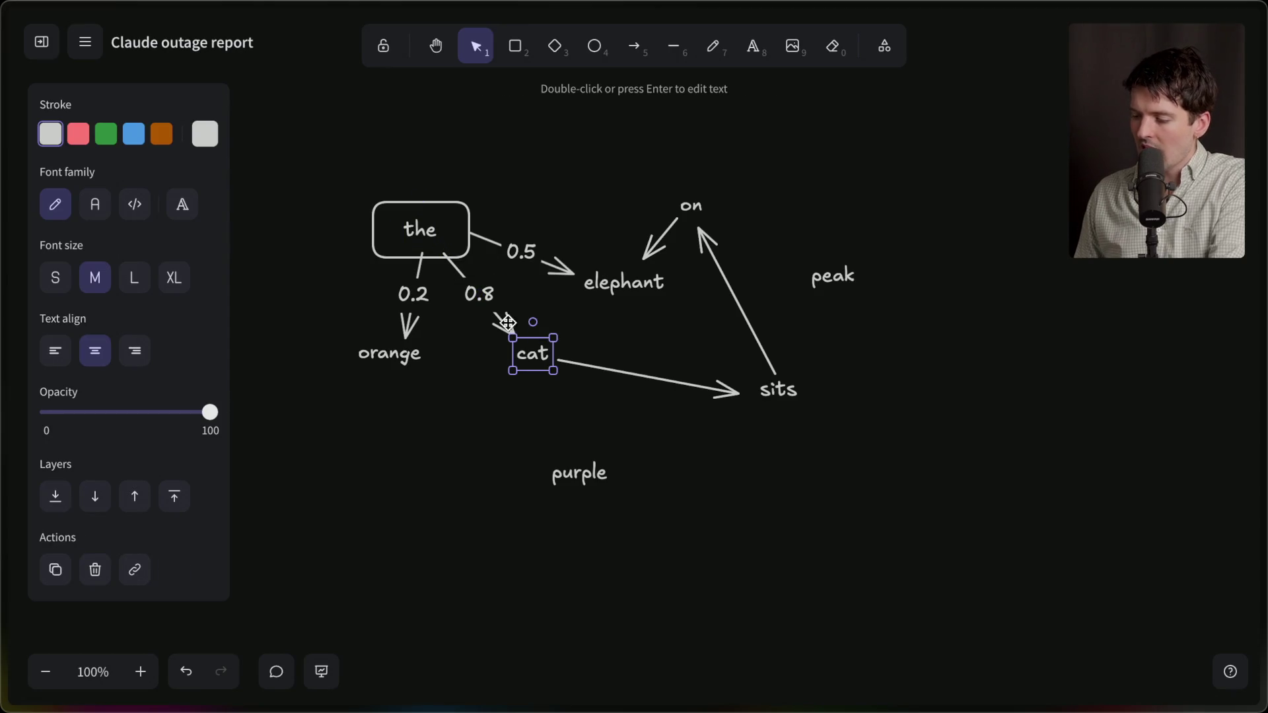
click(479, 294)
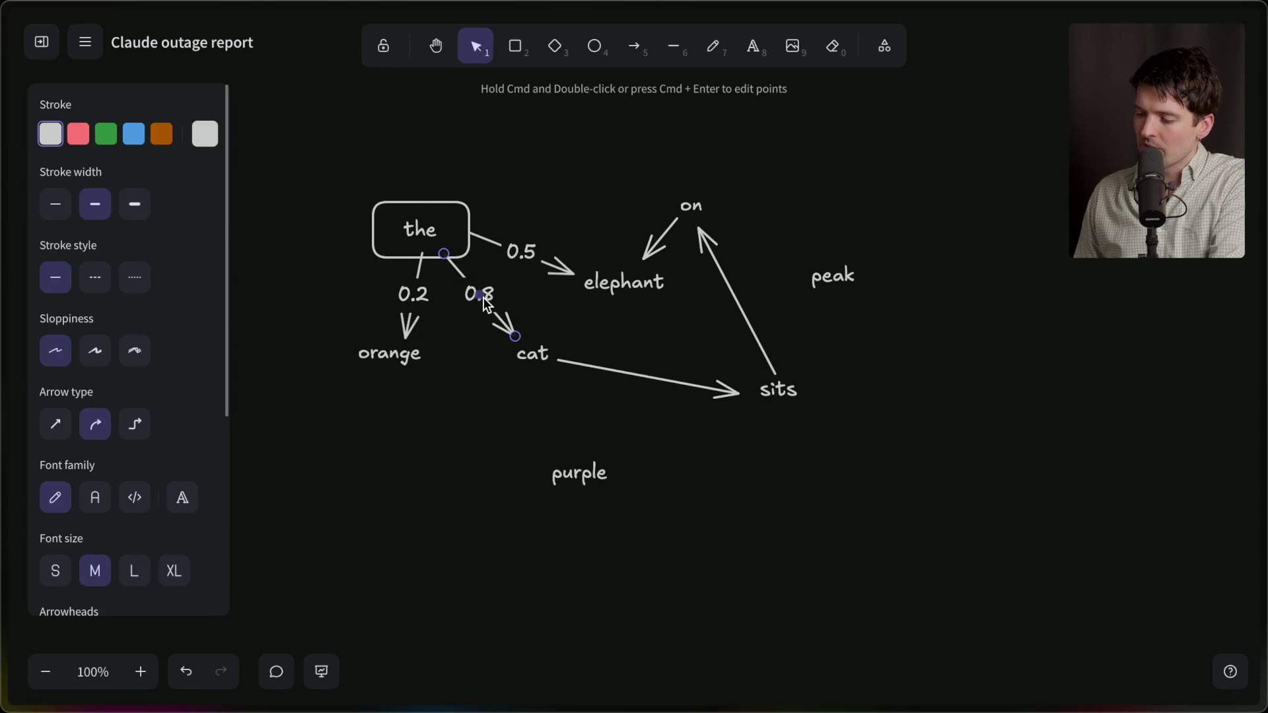
click(528, 357)
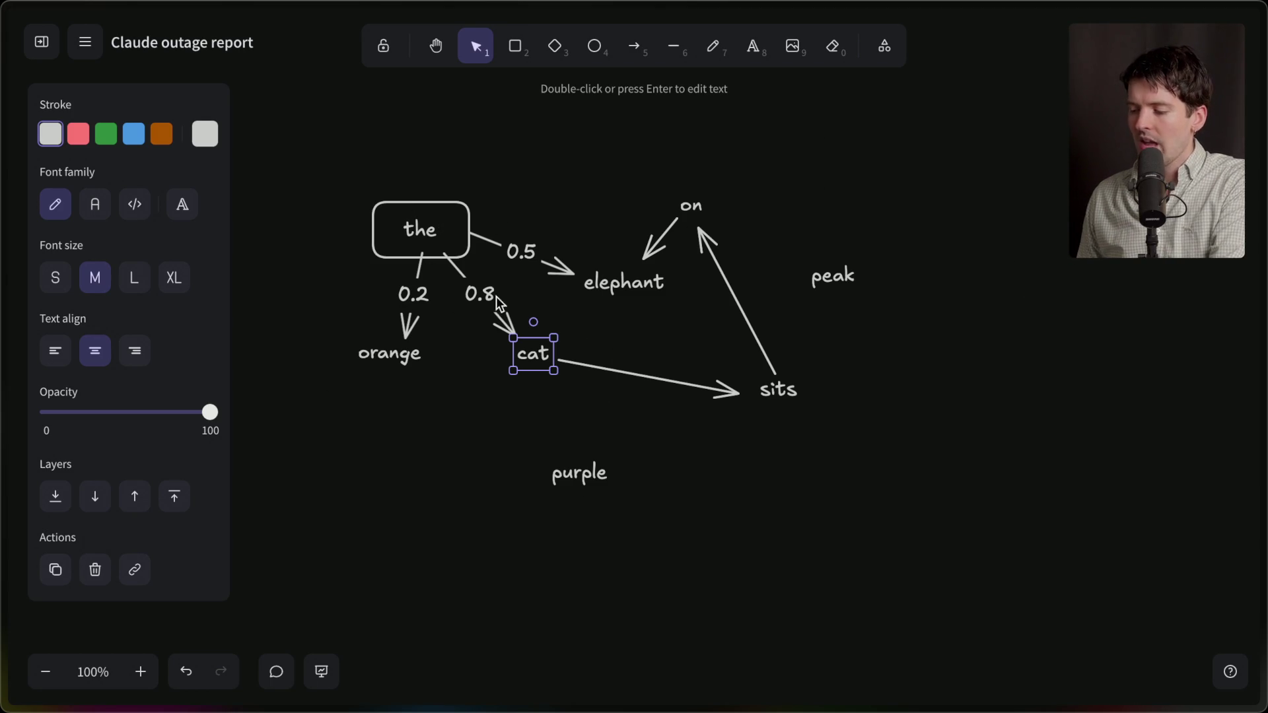
mouse_move(310, 173)
mouse_down()
mouse_move(826, 555)
mouse_move(844, 553)
mouse_up()
click(844, 554)
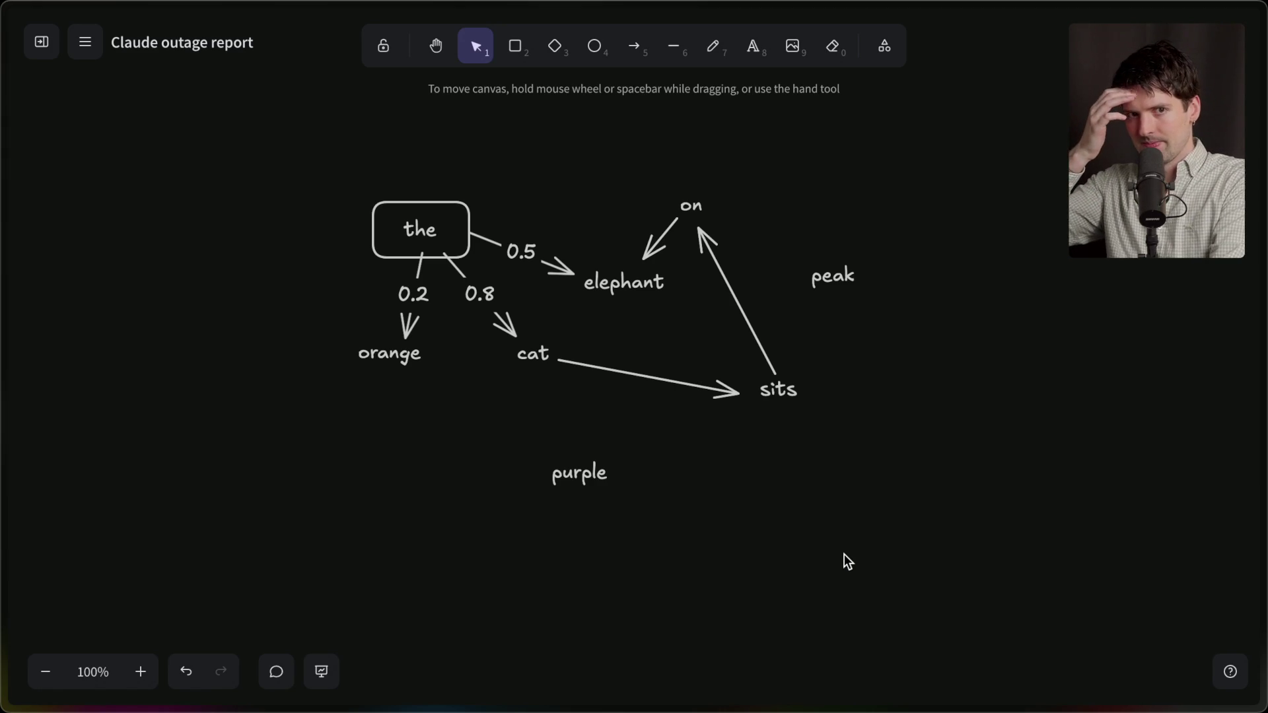
In the postmortem article, highlight the quoted Thai word in the Output corruption section.
mouse_move(1263, 295)
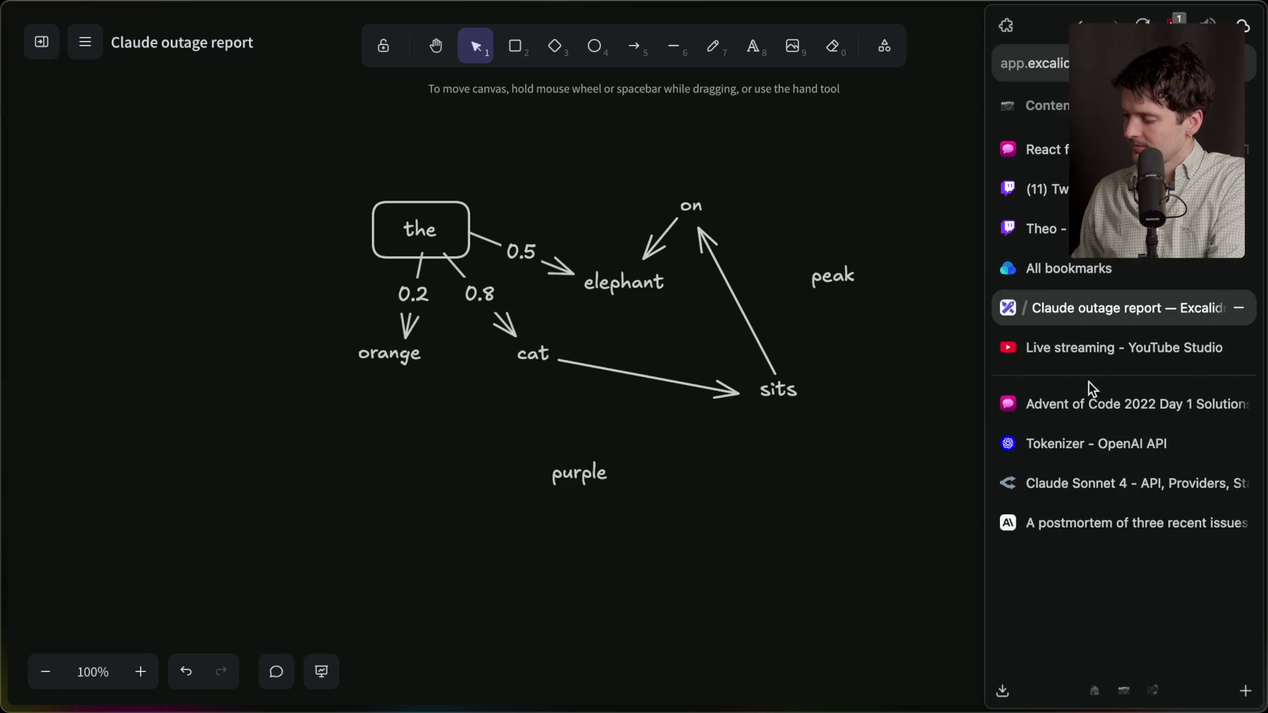
click(1101, 534)
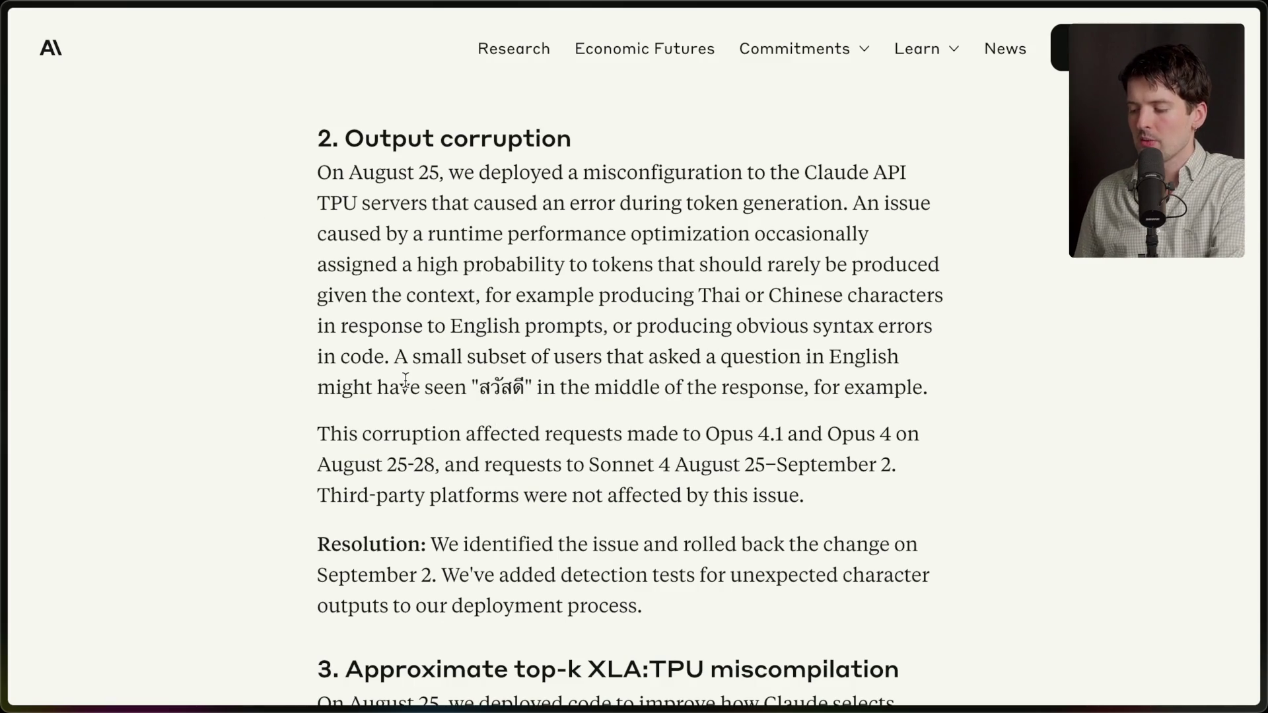
drag(494, 385, 537, 388)
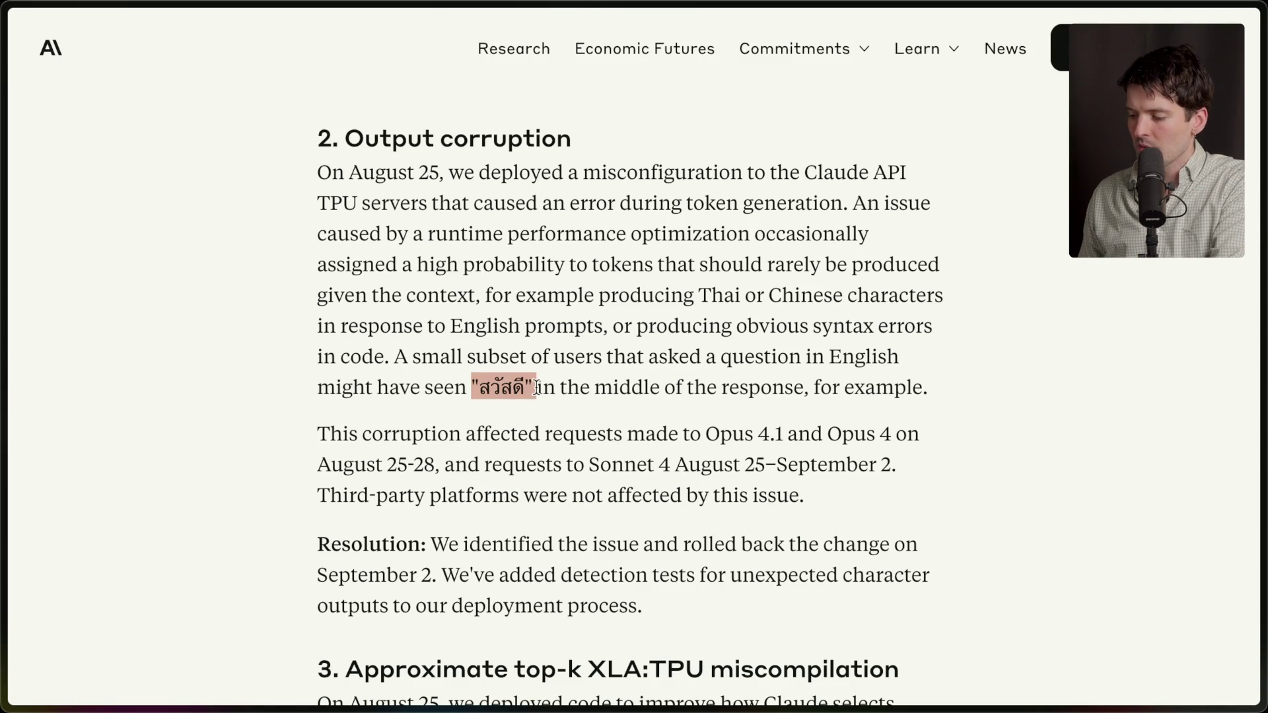
click(522, 434)
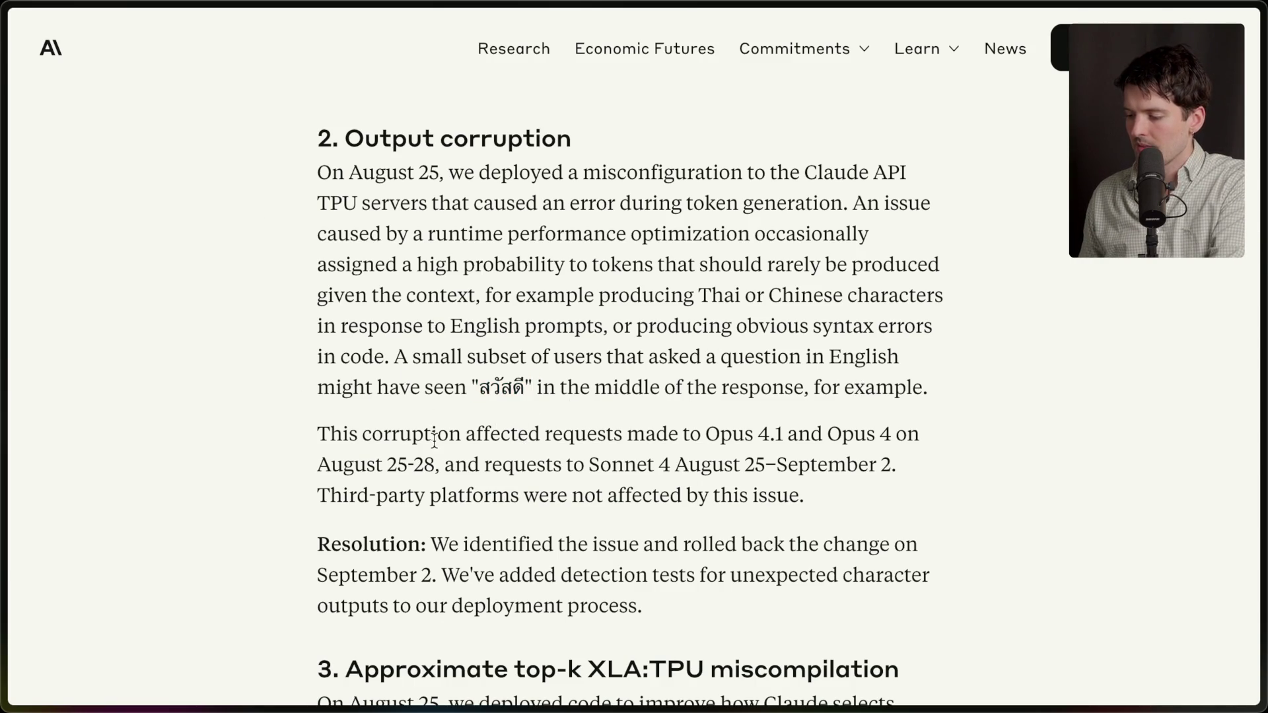
scroll(434, 440, down, 2)
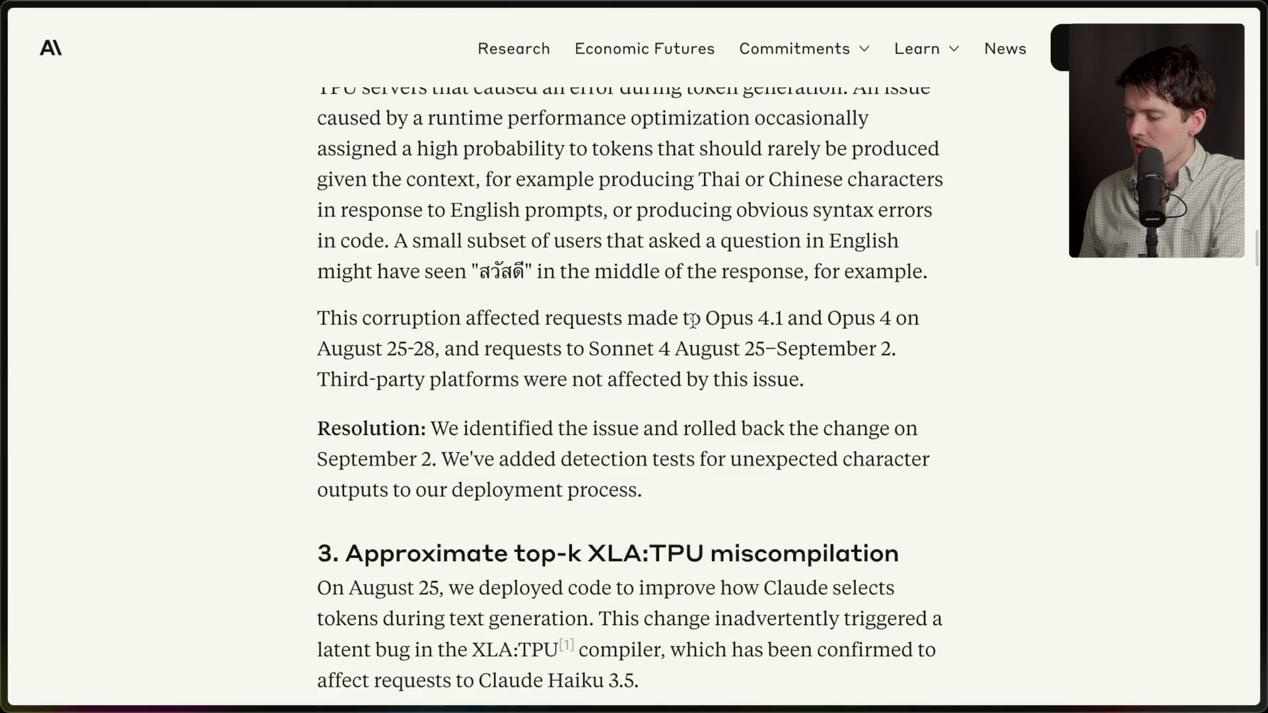
Highlight the affected Opus models, Sonnet 4's August 25–September 2 dates, and unaffected third-party platforms.
drag(704, 319, 766, 323)
click(780, 324)
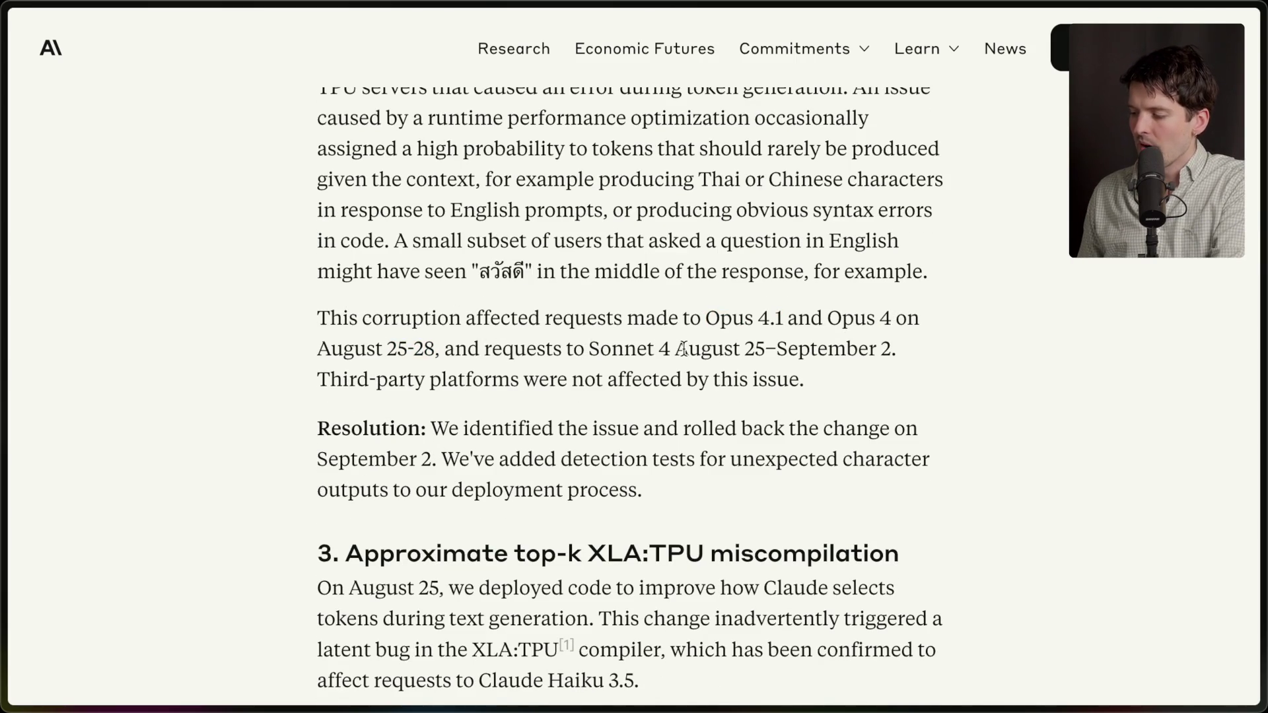
drag(679, 348, 934, 358)
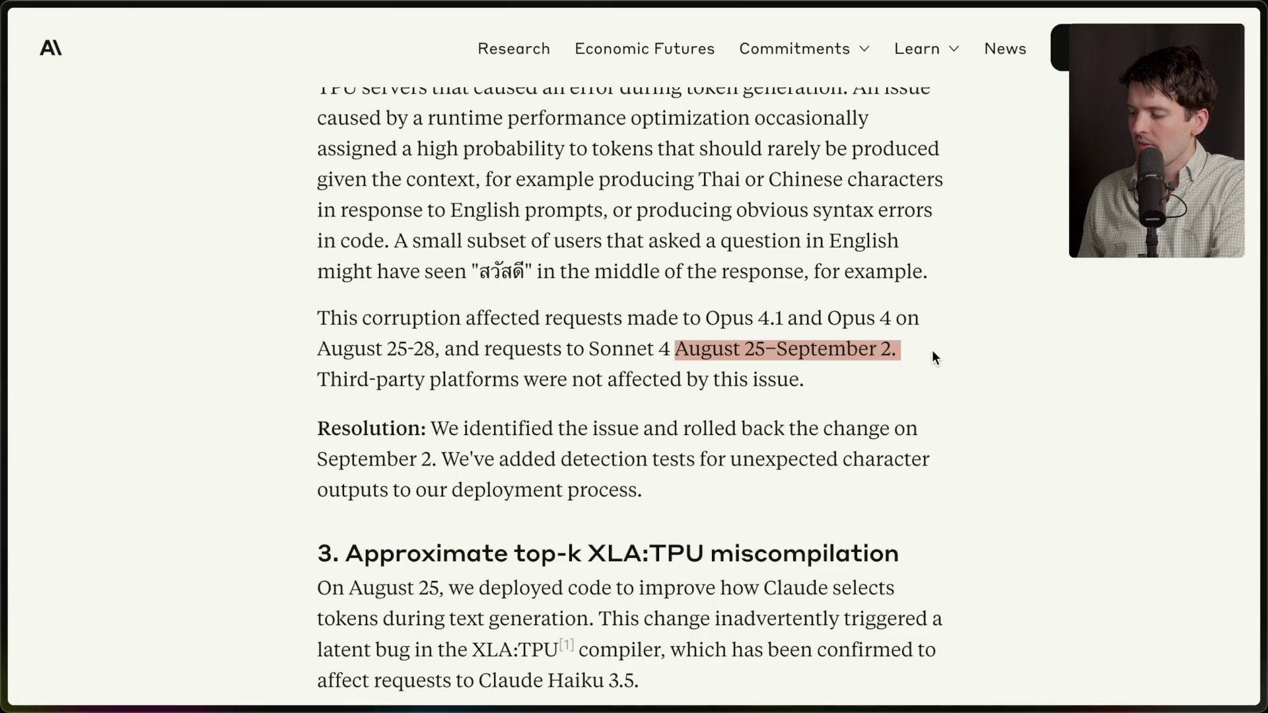
click(881, 375)
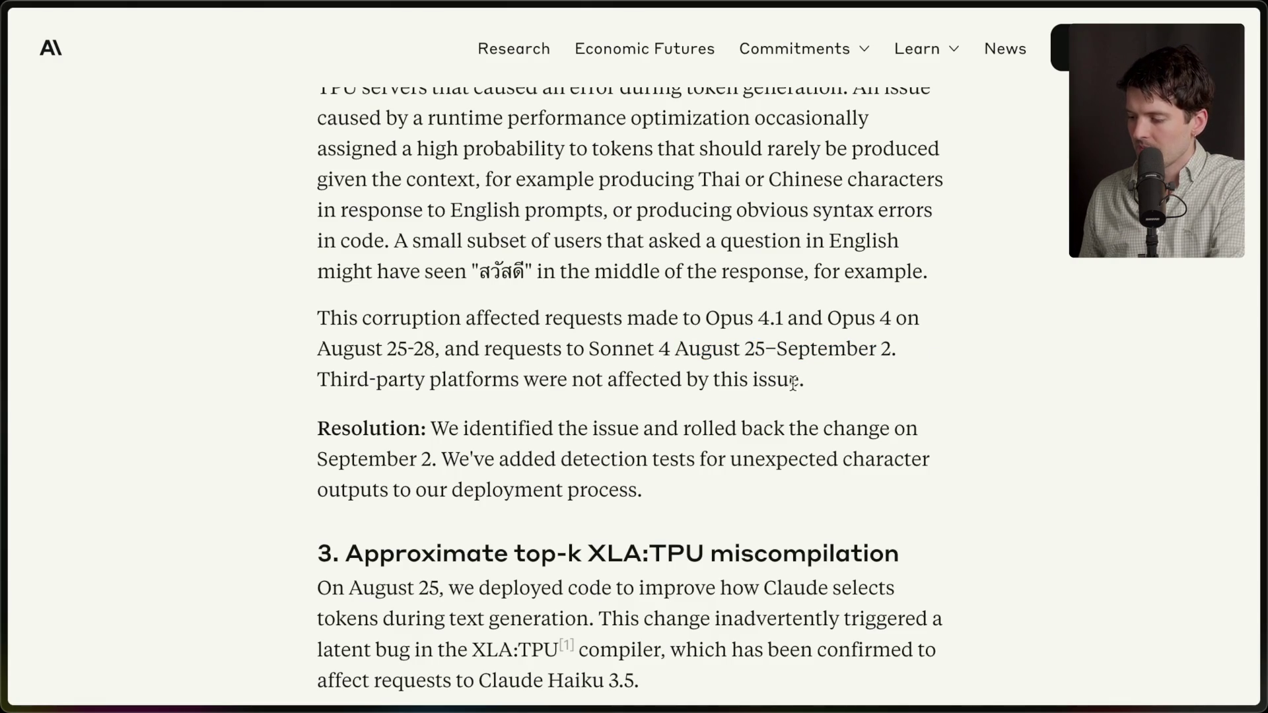
mouse_move(851, 383)
mouse_down()
mouse_move(452, 351)
mouse_move(293, 386)
mouse_up()
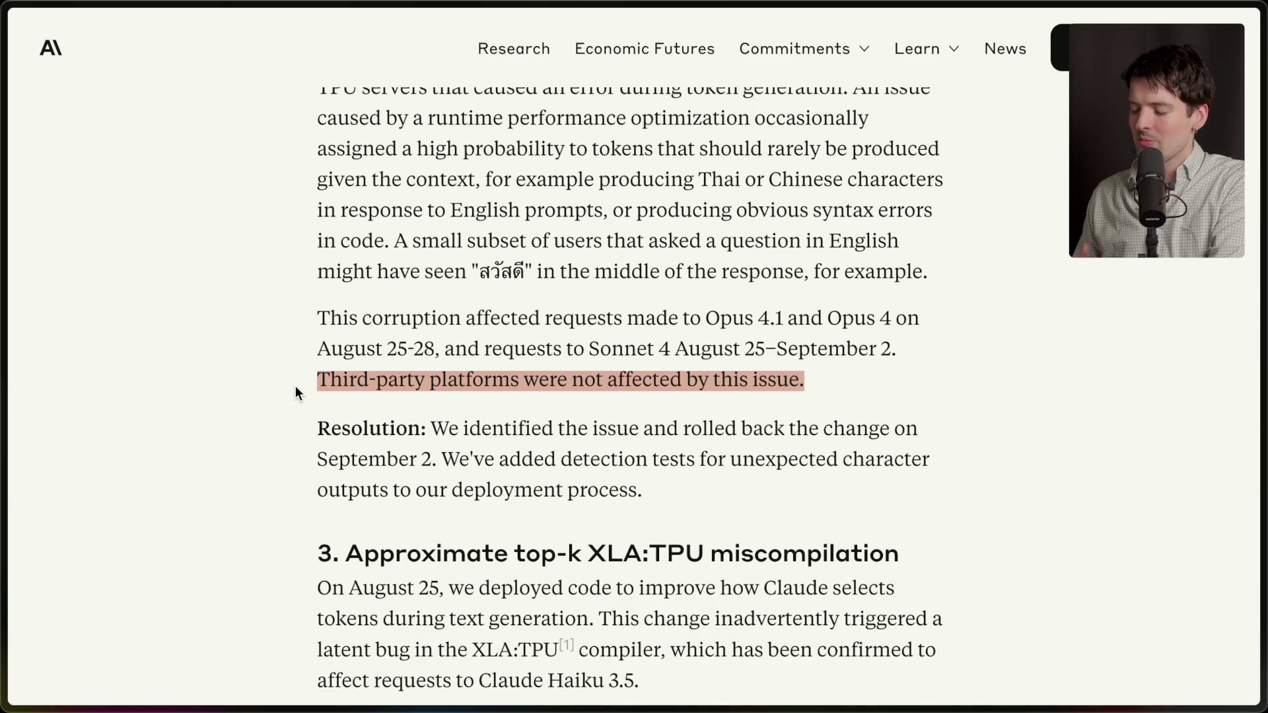
mouse_move(1263, 396)
click(1117, 308)
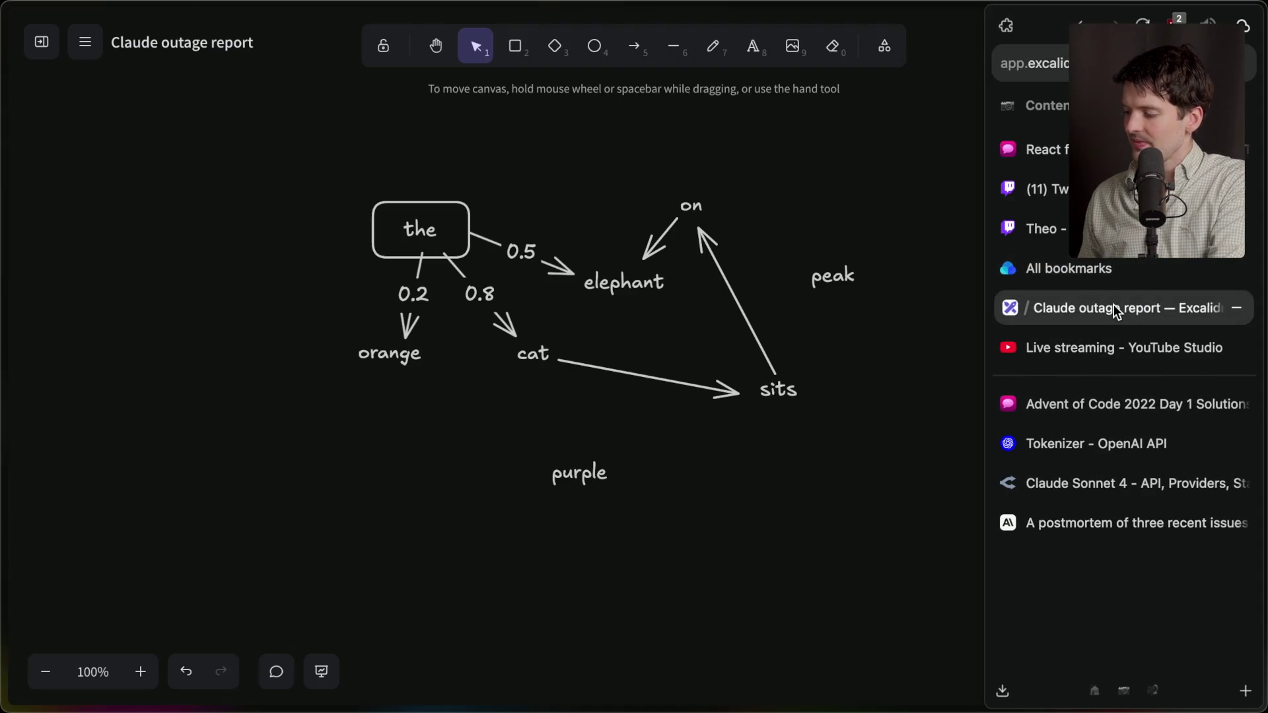
Add an extra-large 'Why did this happen?' heading below the diagram.
scroll(580, 578, down, 3)
double_click(613, 414)
click(184, 284)
text(Why did this happen?)
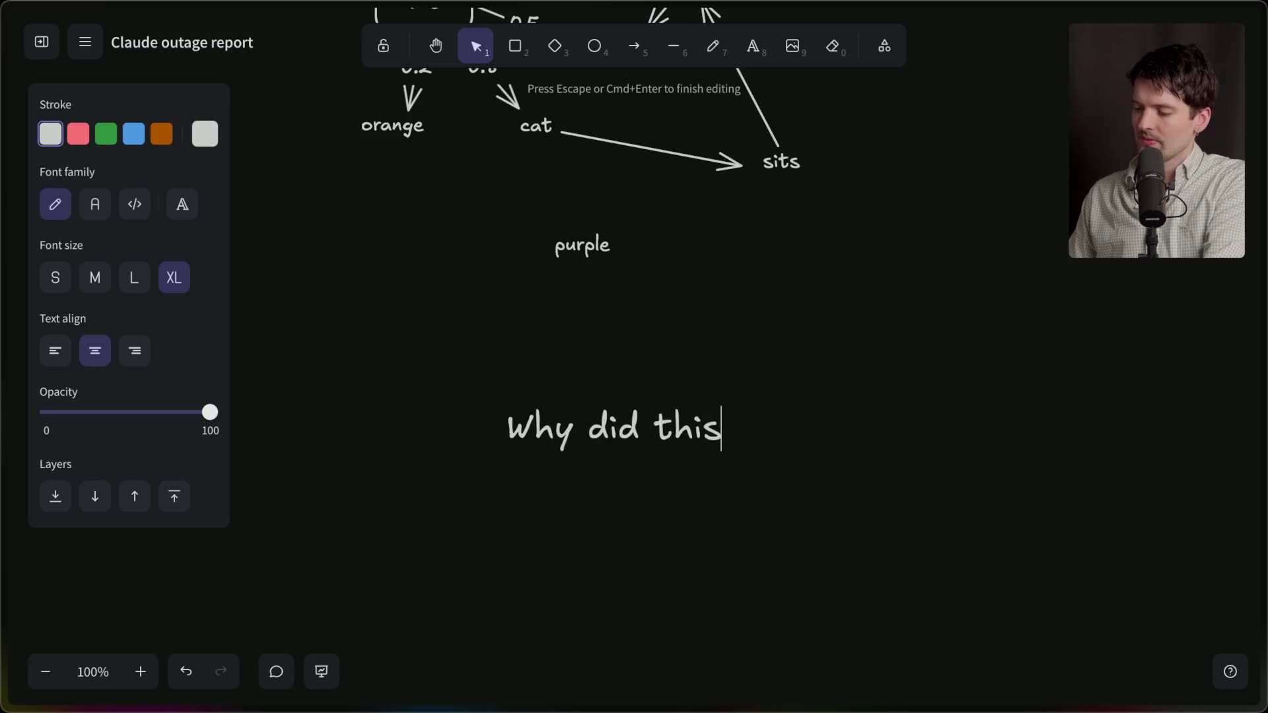
key(Escape)
mouse_move(581, 430)
mouse_down()
mouse_move(593, 372)
mouse_move(581, 373)
mouse_up()
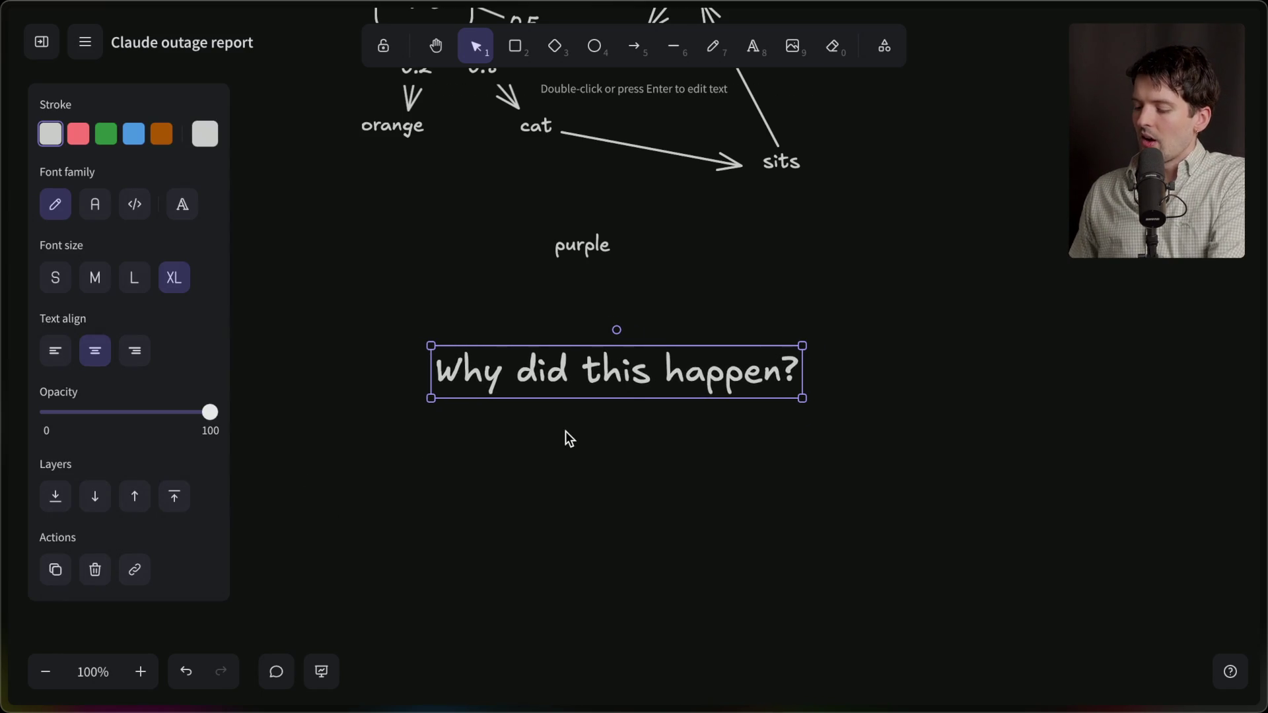
Duplicate the heading below, make it medium size, and change it to 'Reduce compute per request.'.
key(ctrl+c)
key(ctrl+v)
mouse_move(565, 431)
mouse_down()
mouse_move(632, 489)
mouse_move(620, 485)
mouse_up()
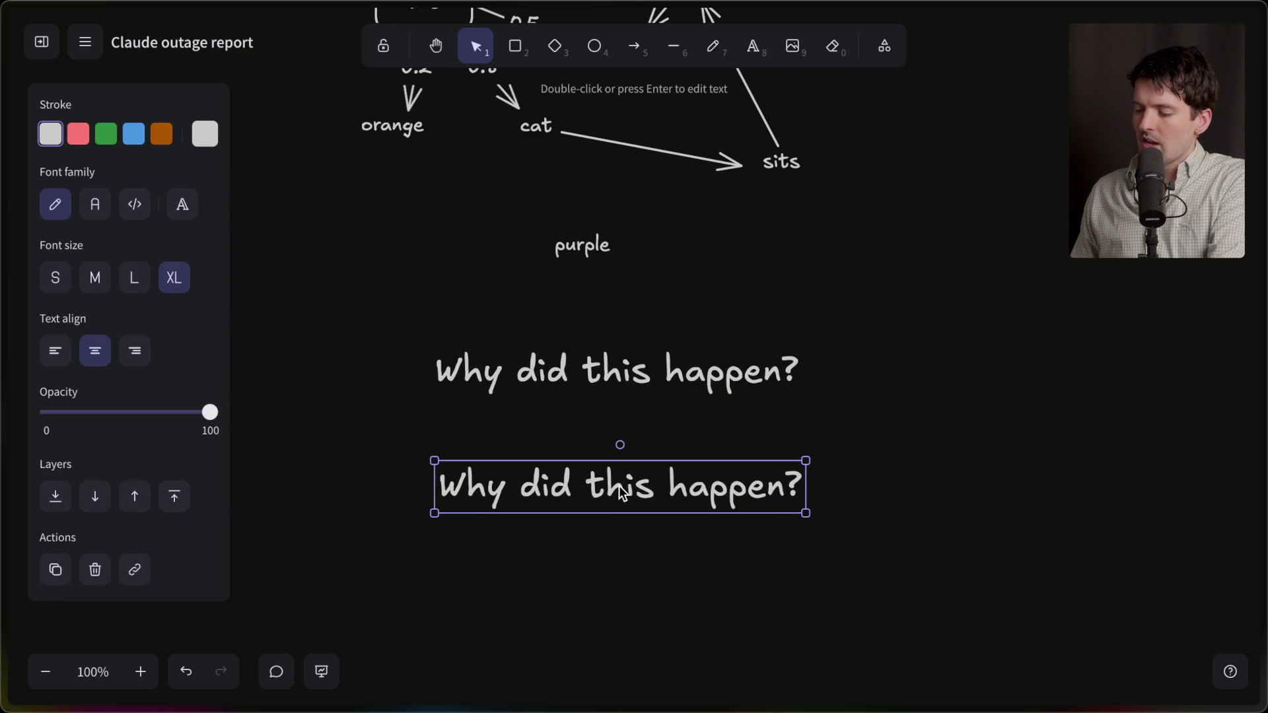
click(100, 290)
double_click(566, 485)
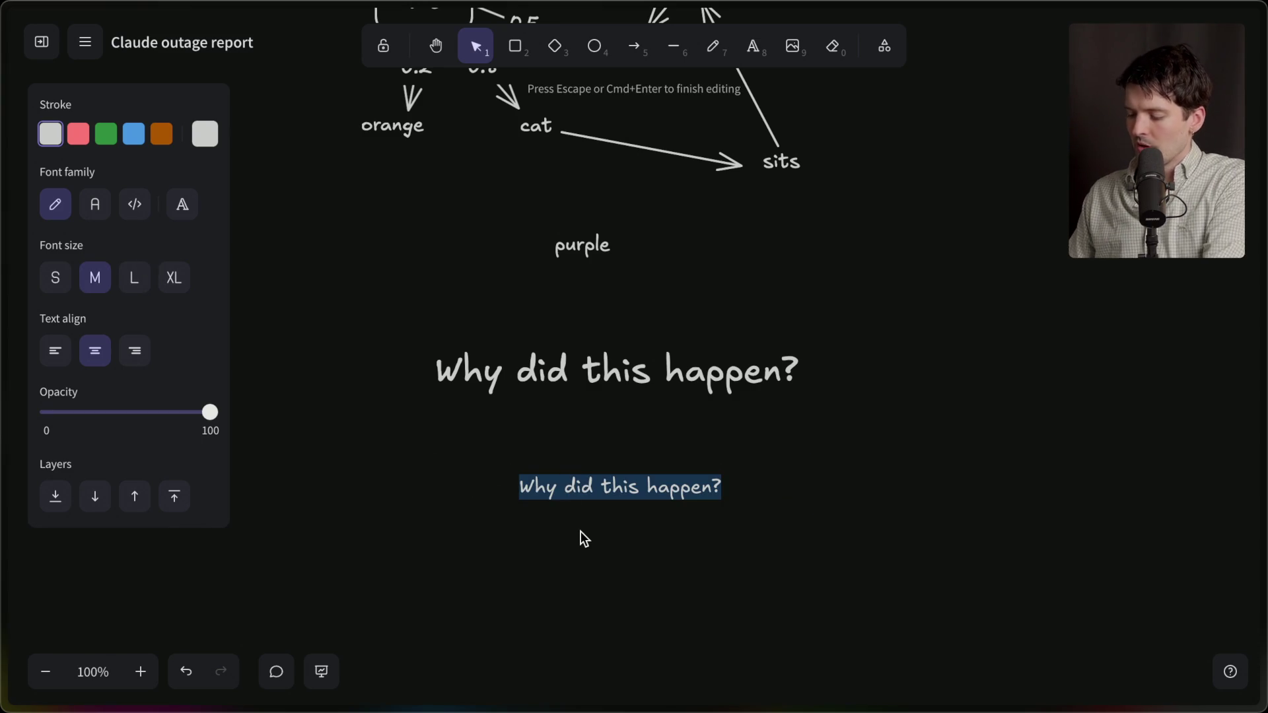
text(Reduce compute per request.)
click(689, 558)
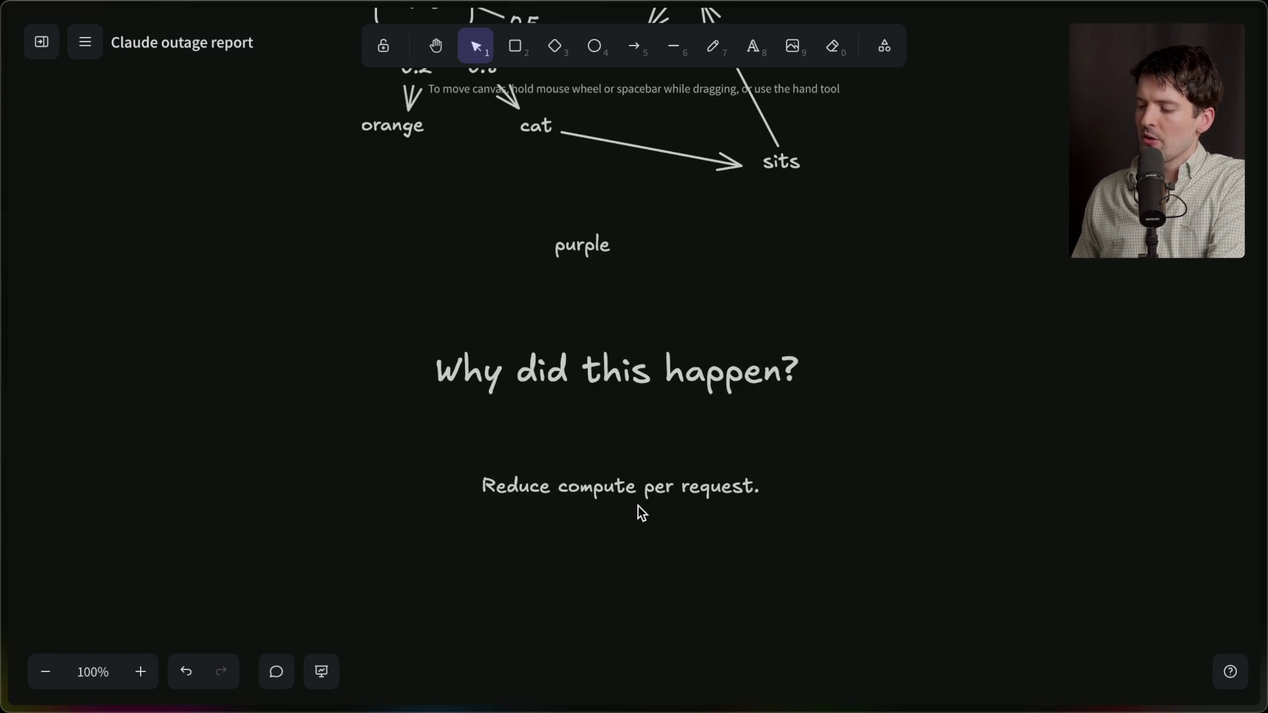
drag(636, 504, 630, 467)
scroll(615, 620, down, 2)
scroll(615, 620, down, 3)
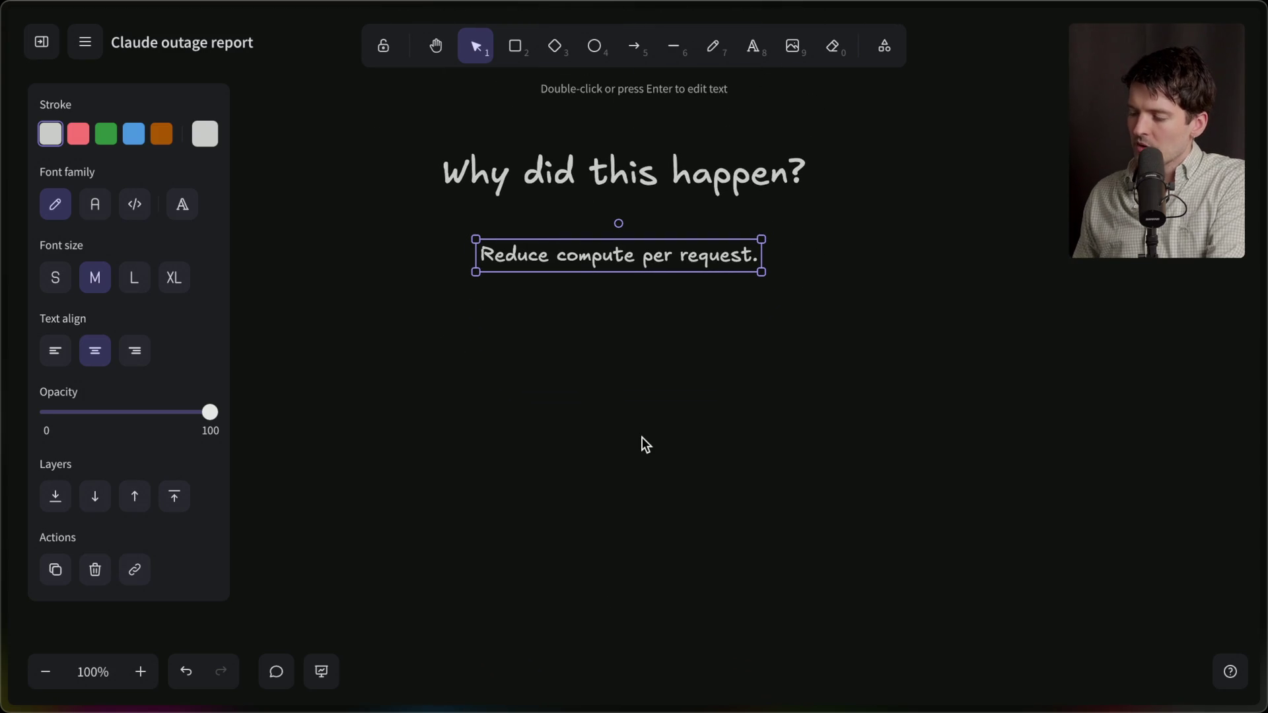
Duplicate the 'Reduce compute per request.' note below itself and reword it to 'They need more GPUs for research.'.
scroll(642, 438, down, 2)
scroll(642, 437, up, 3)
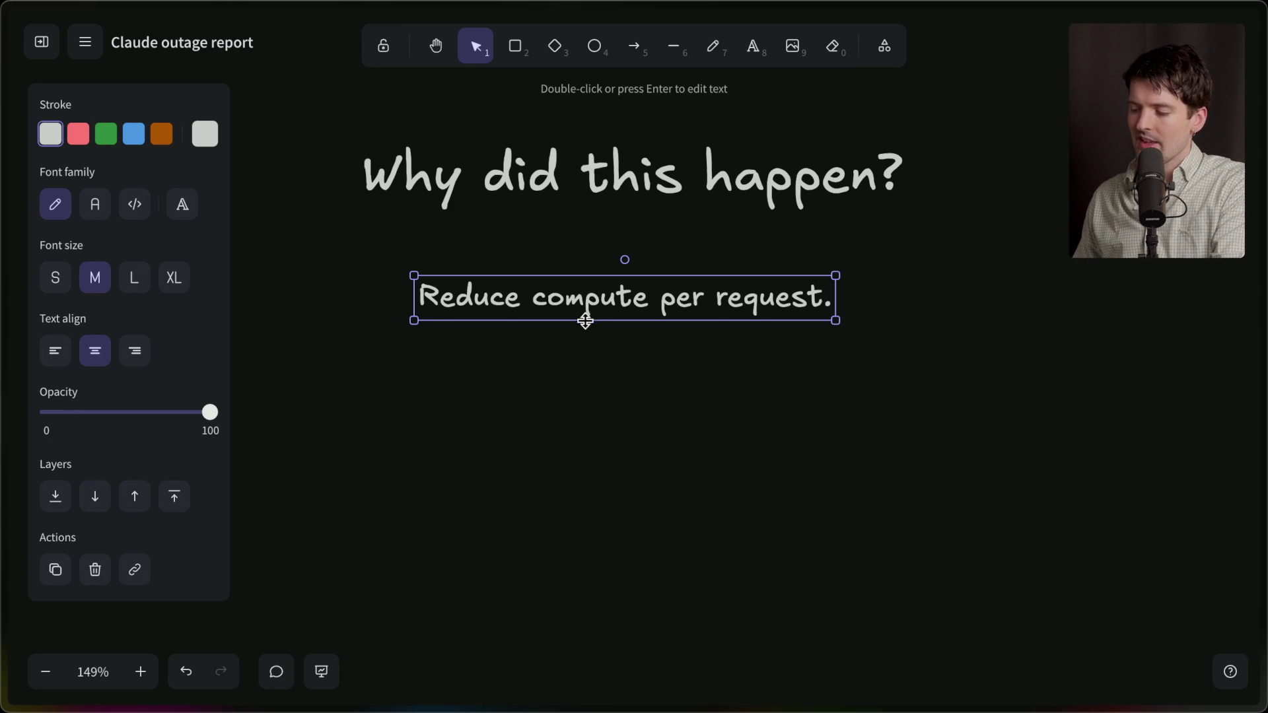
mouse_move(584, 299)
mouse_down()
mouse_move(538, 299)
mouse_move(580, 371)
mouse_up()
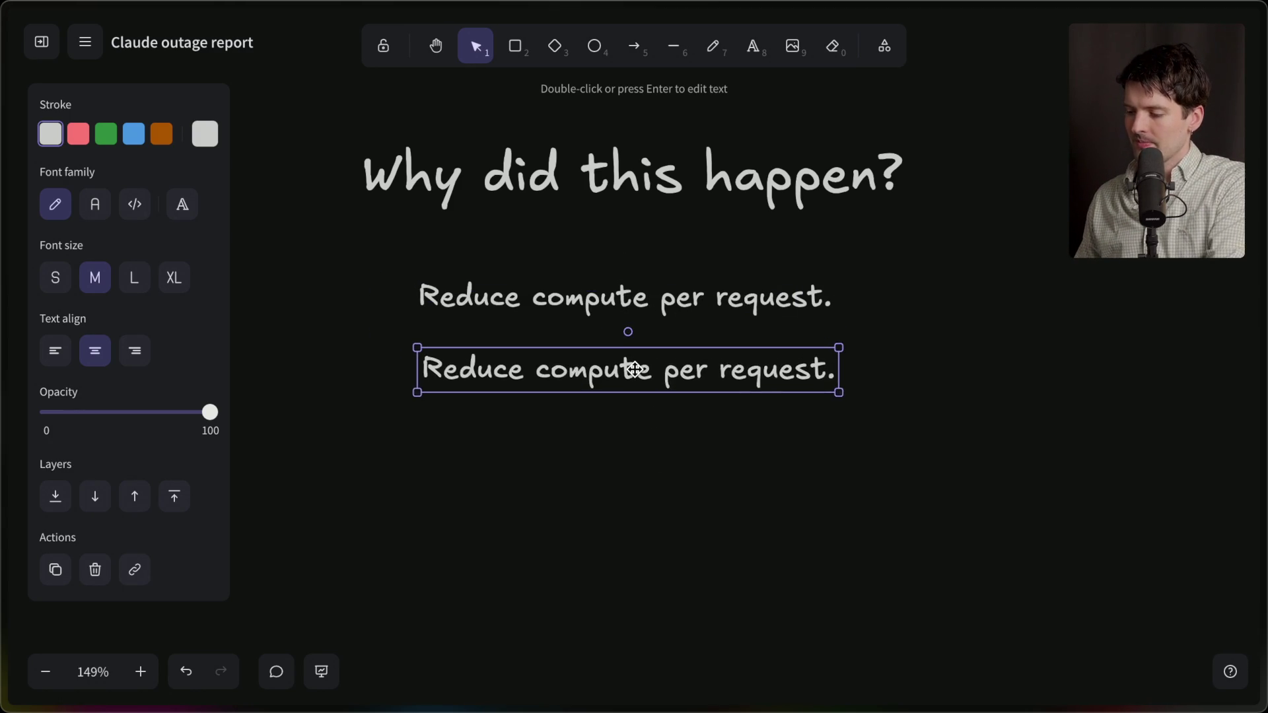
double_click(630, 370)
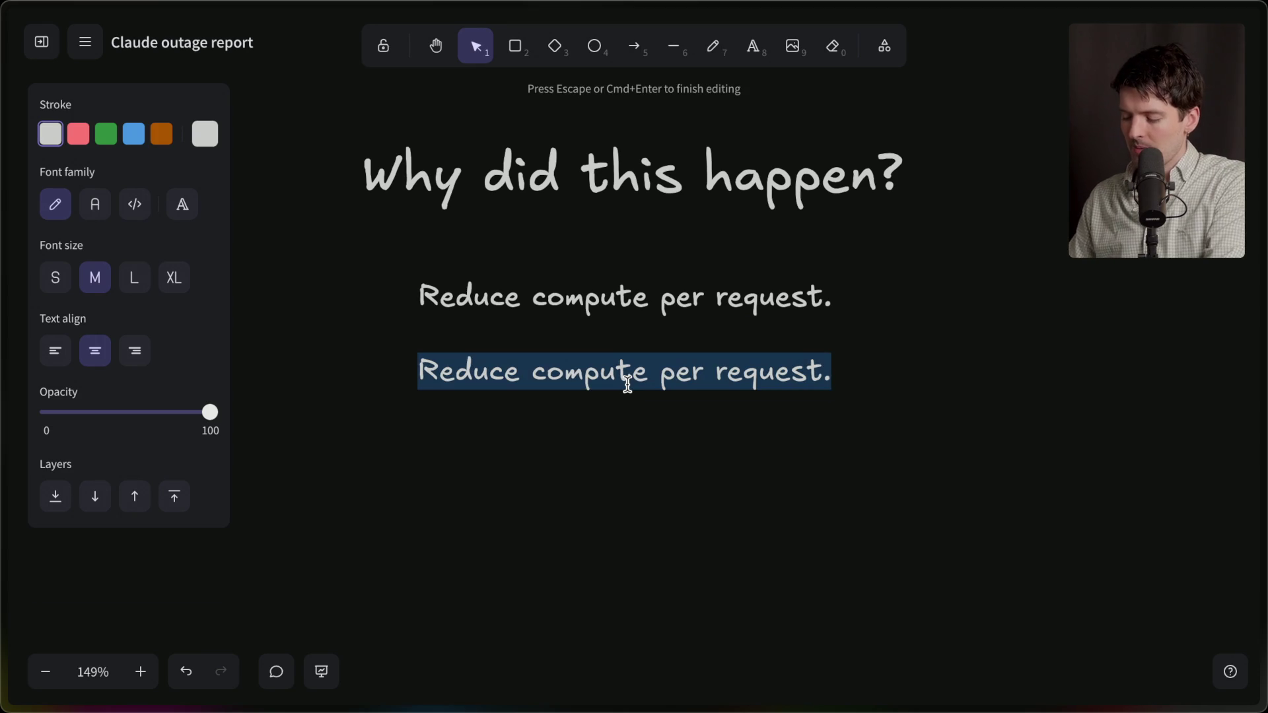
text(They need more GPUs )
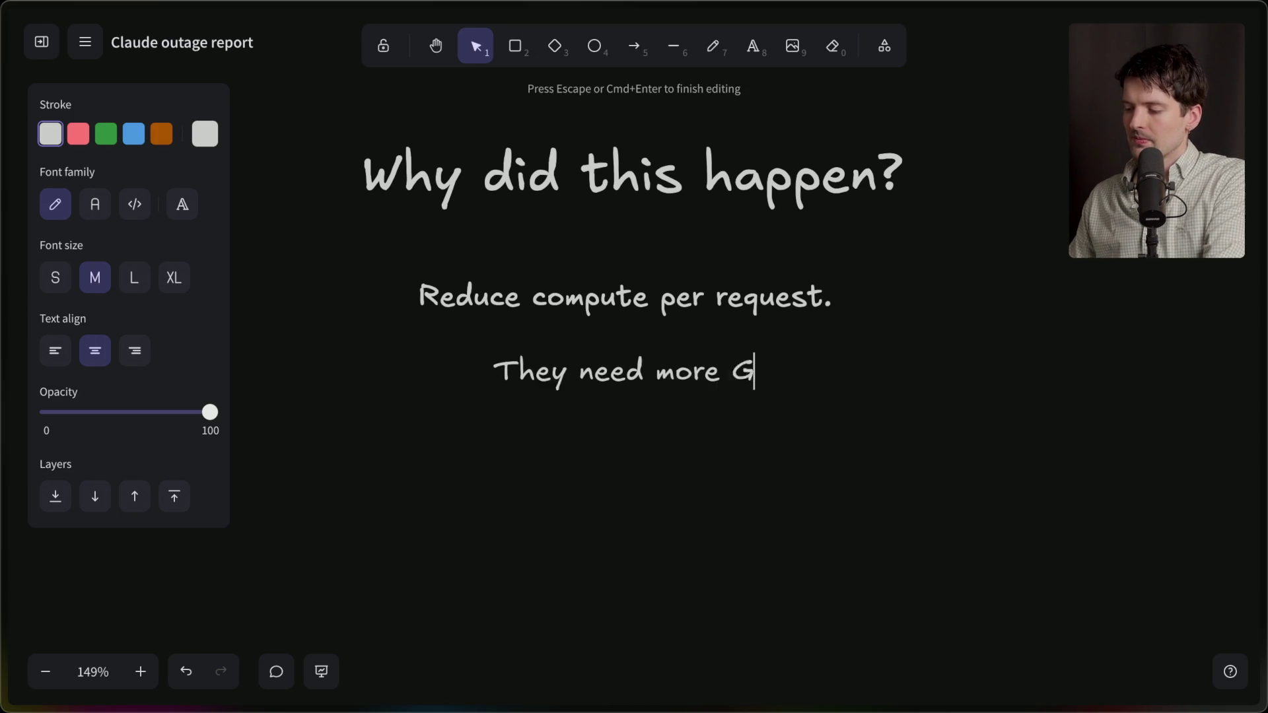
text(for research.)
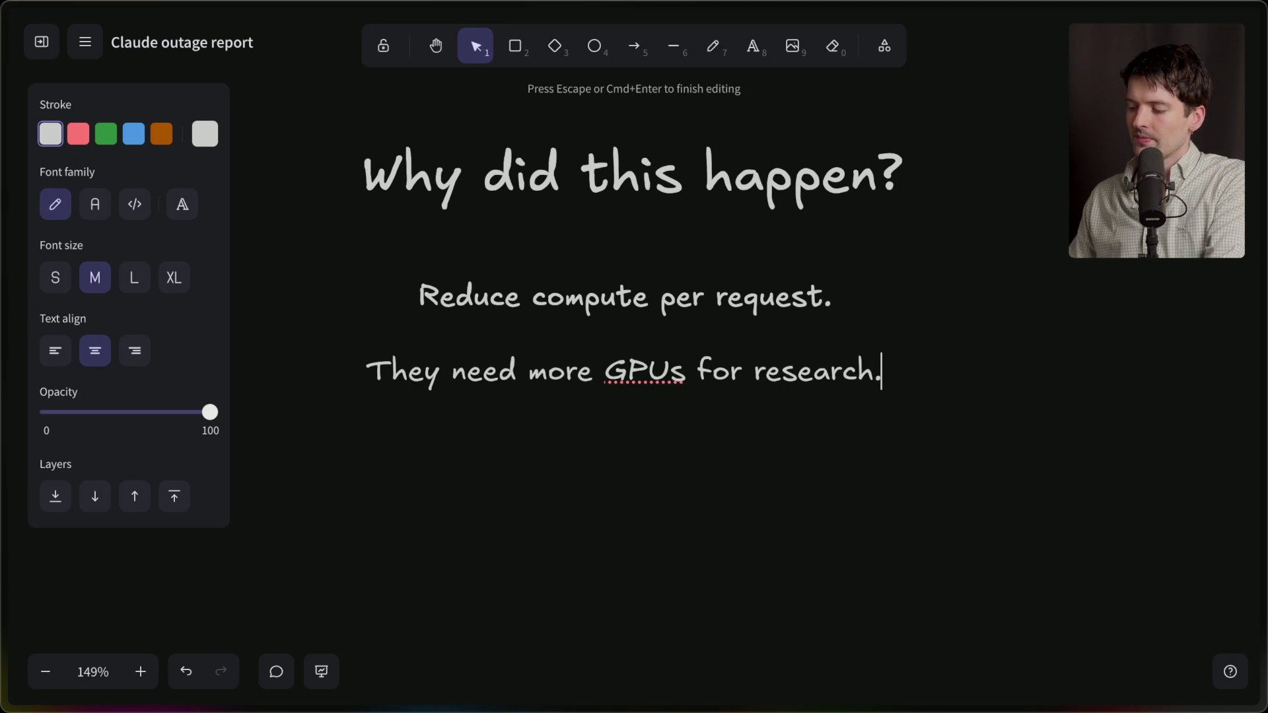
click(612, 407)
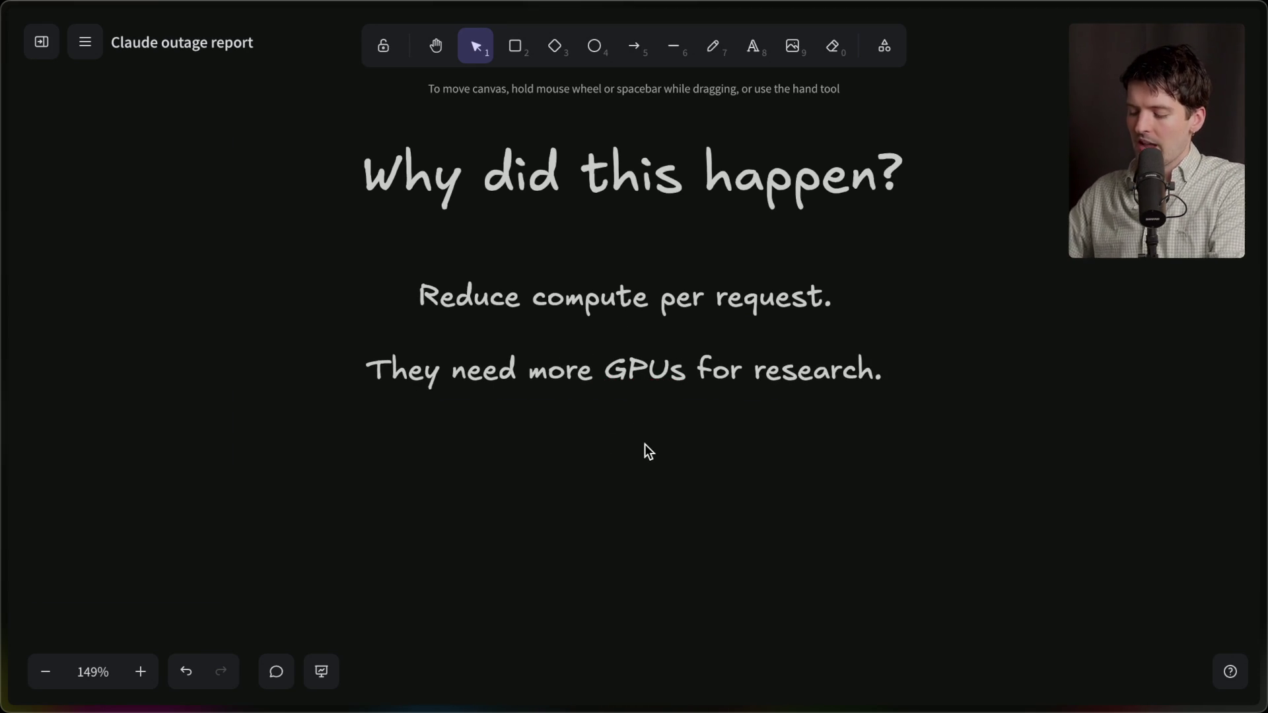
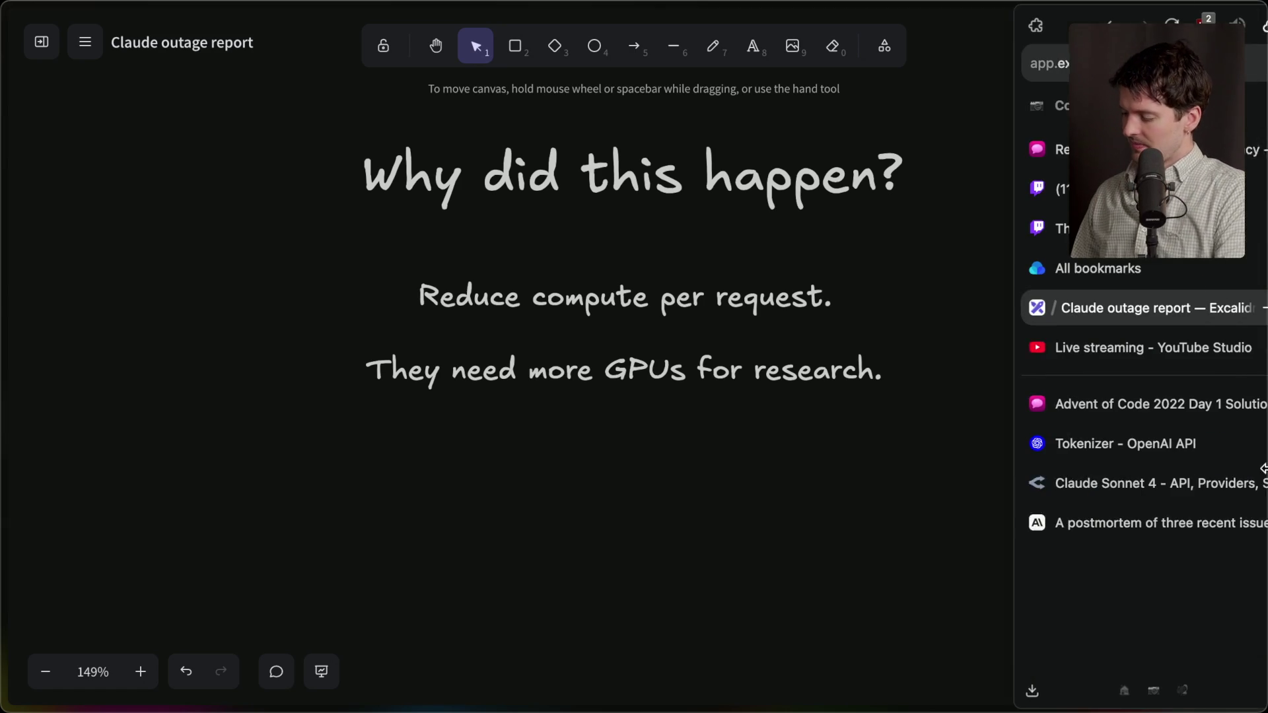
Switch to the postmortem article and read its opening, marking the words 'Claude Haiku 3.5'.
click(1111, 511)
scroll(513, 408, down, 15)
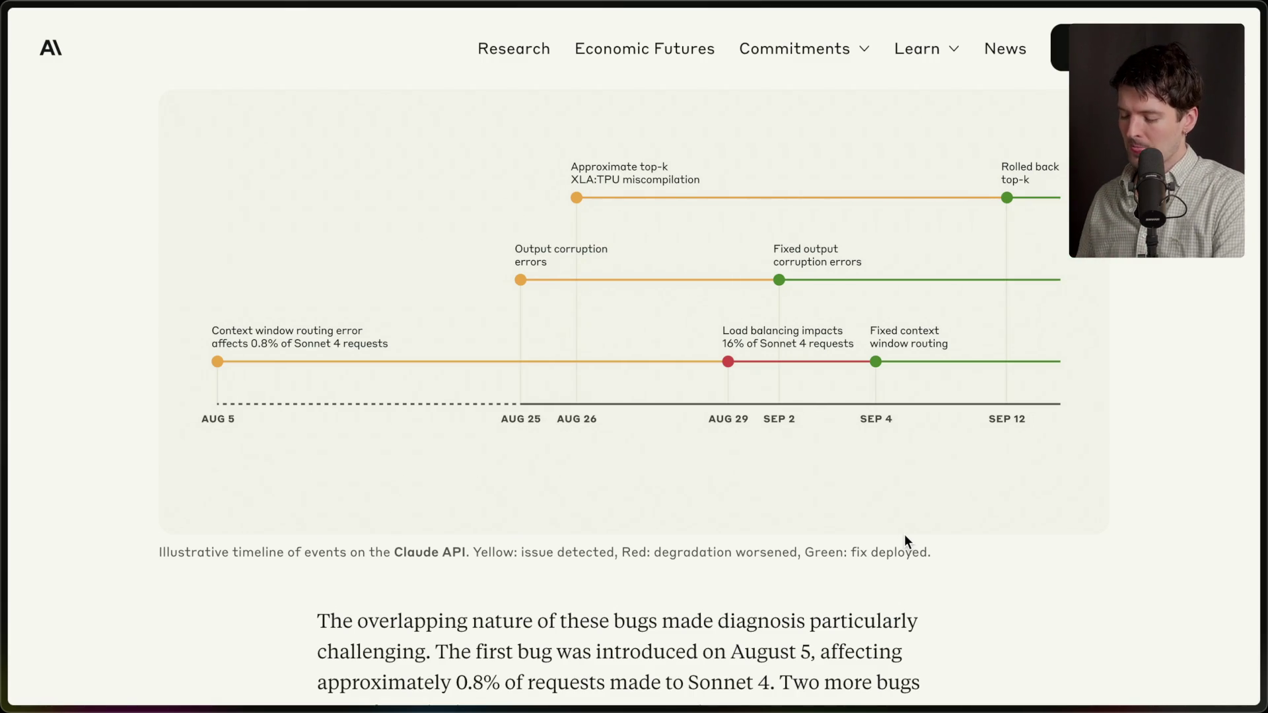
scroll(905, 536, down, 15)
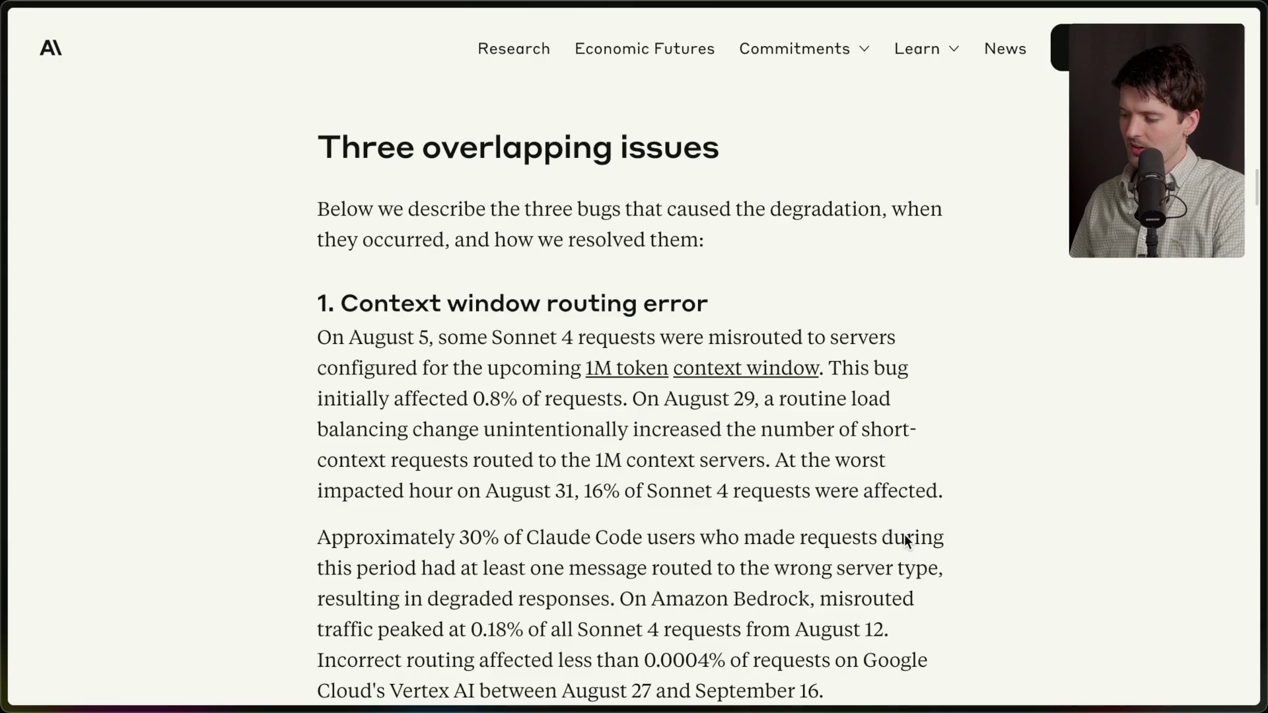
scroll(905, 538, down, 9)
scroll(904, 538, up, 7)
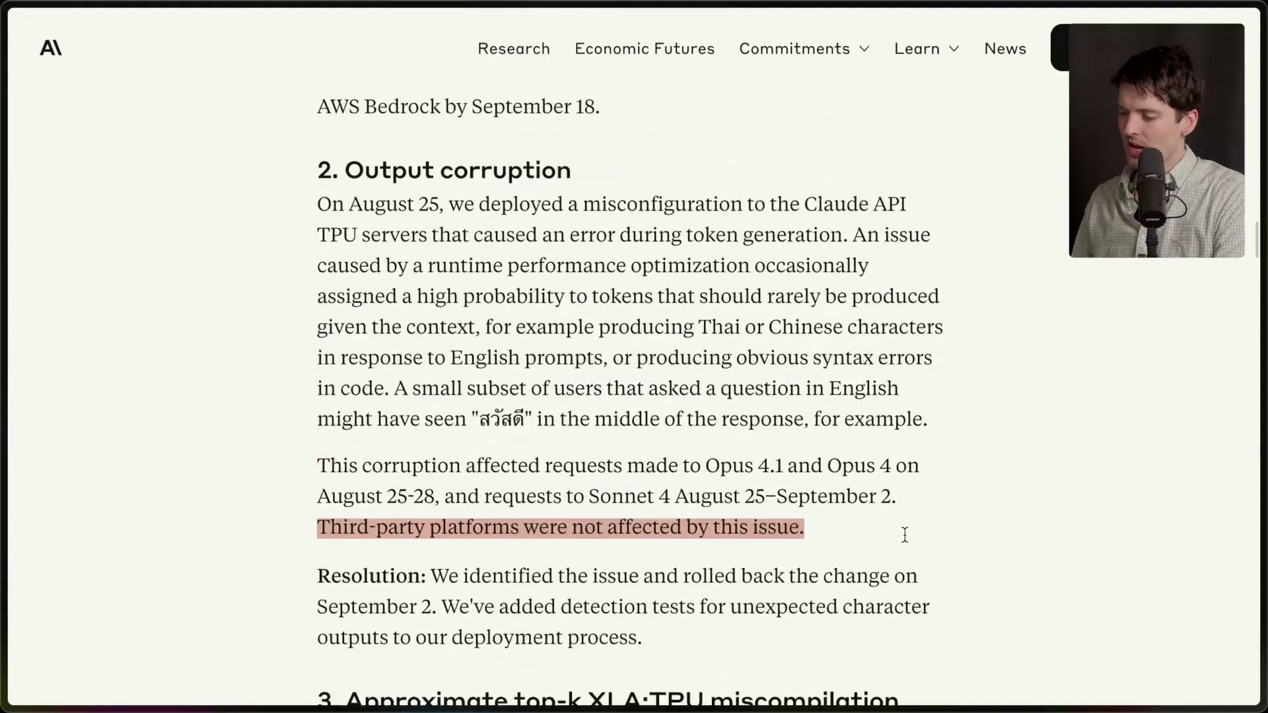
scroll(905, 538, down, 8)
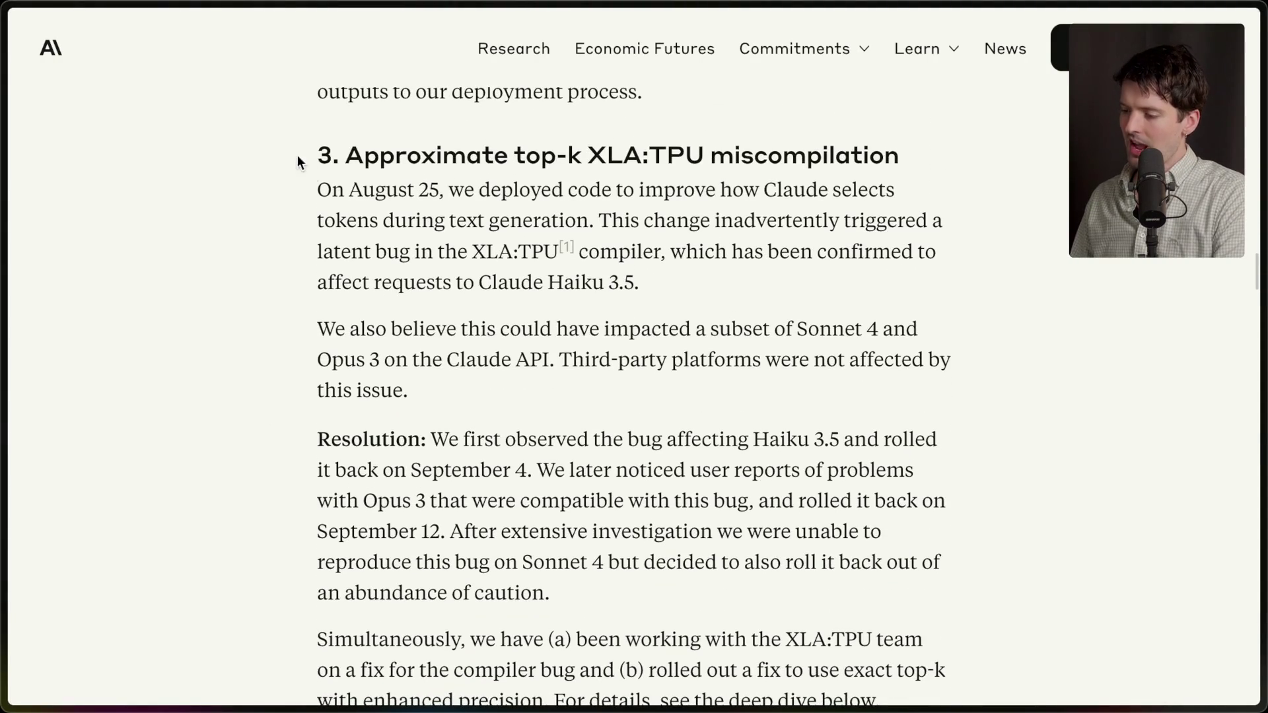
scroll(608, 608, up, 1)
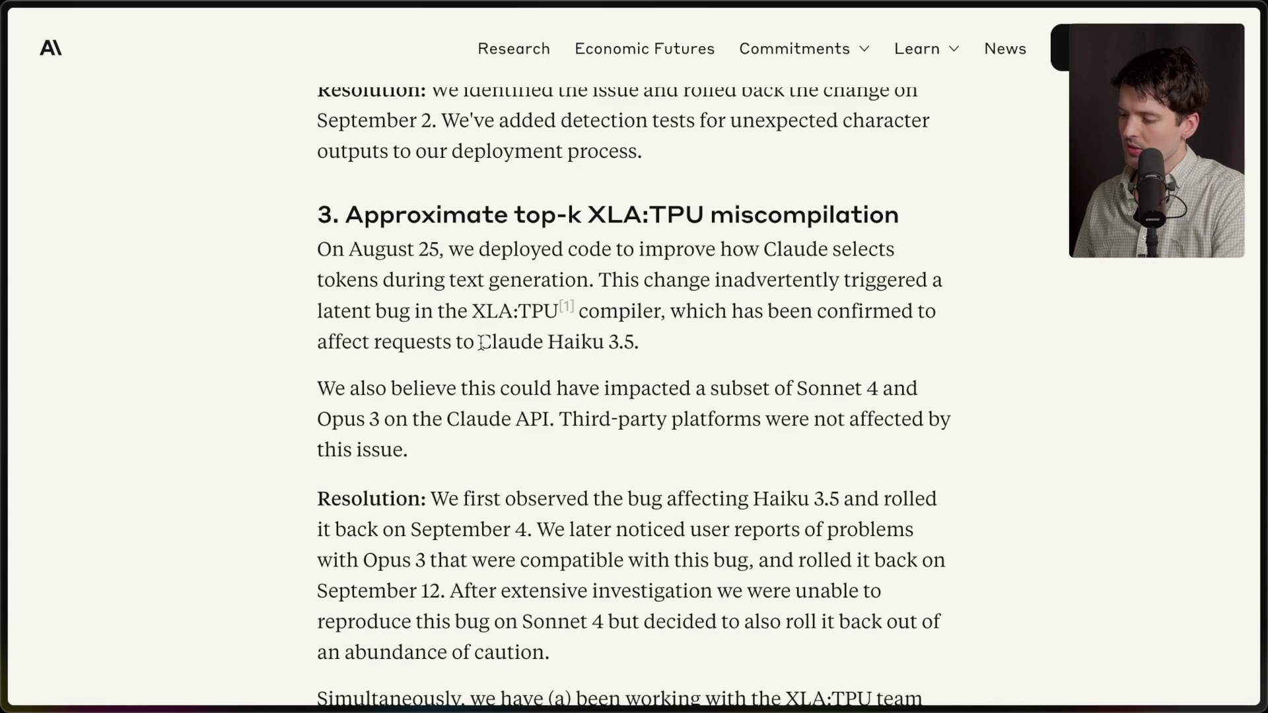
drag(479, 342, 693, 350)
click(694, 346)
Read past the third-party platforms sentence down to 'A closer look at the XLA compiler bug'.
scroll(632, 388, down, 2)
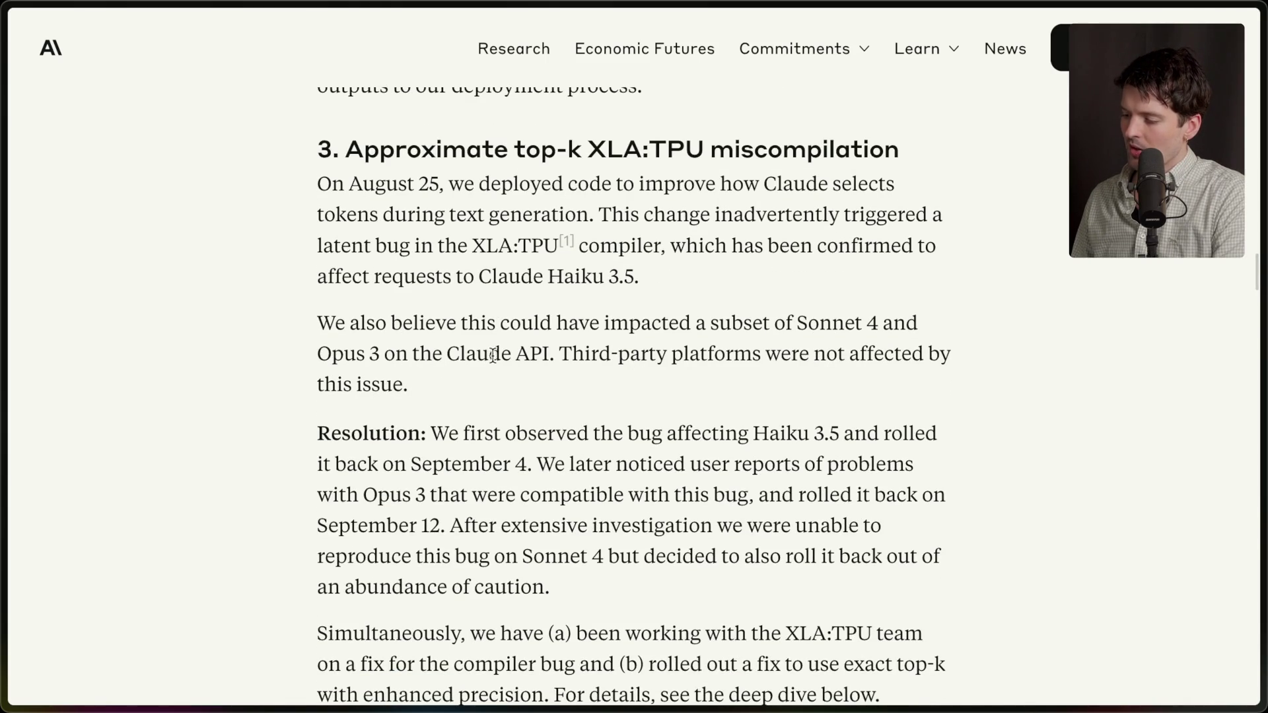
drag(566, 354, 581, 394)
click(581, 395)
scroll(580, 394, down, 1)
scroll(580, 395, down, 1)
scroll(581, 395, down, 2)
scroll(580, 395, down, 2)
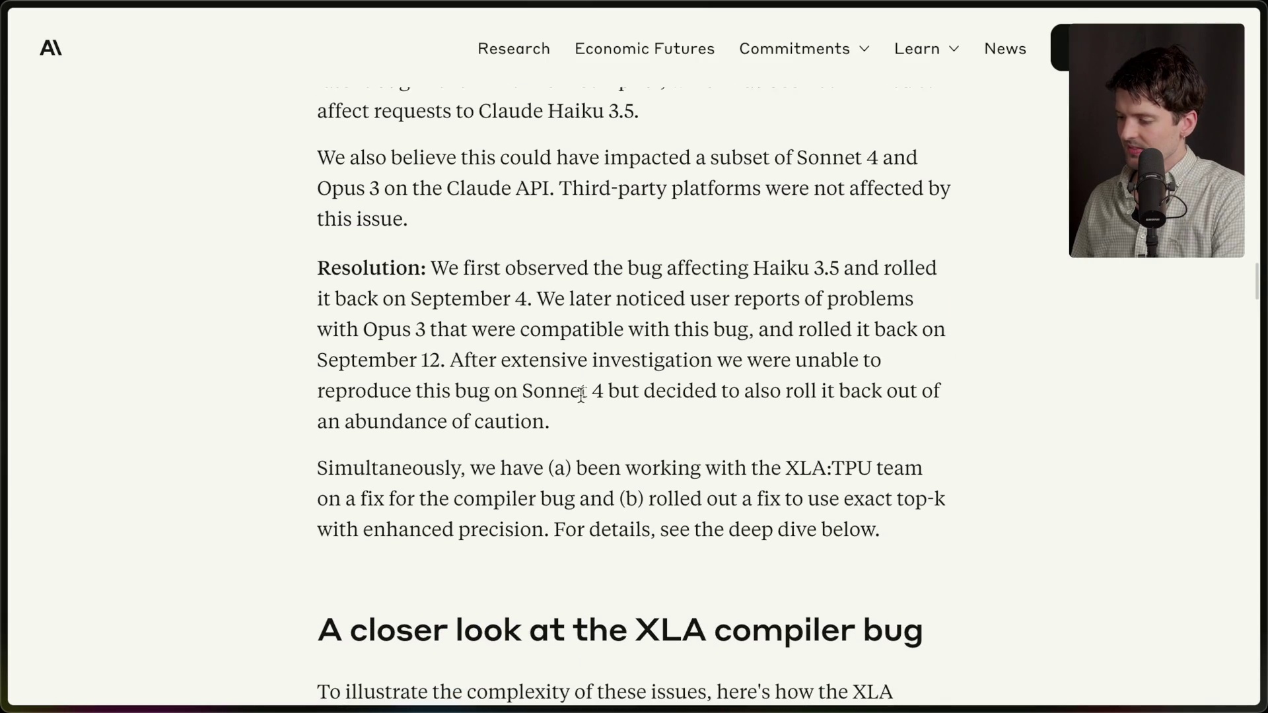
scroll(581, 395, down, 1)
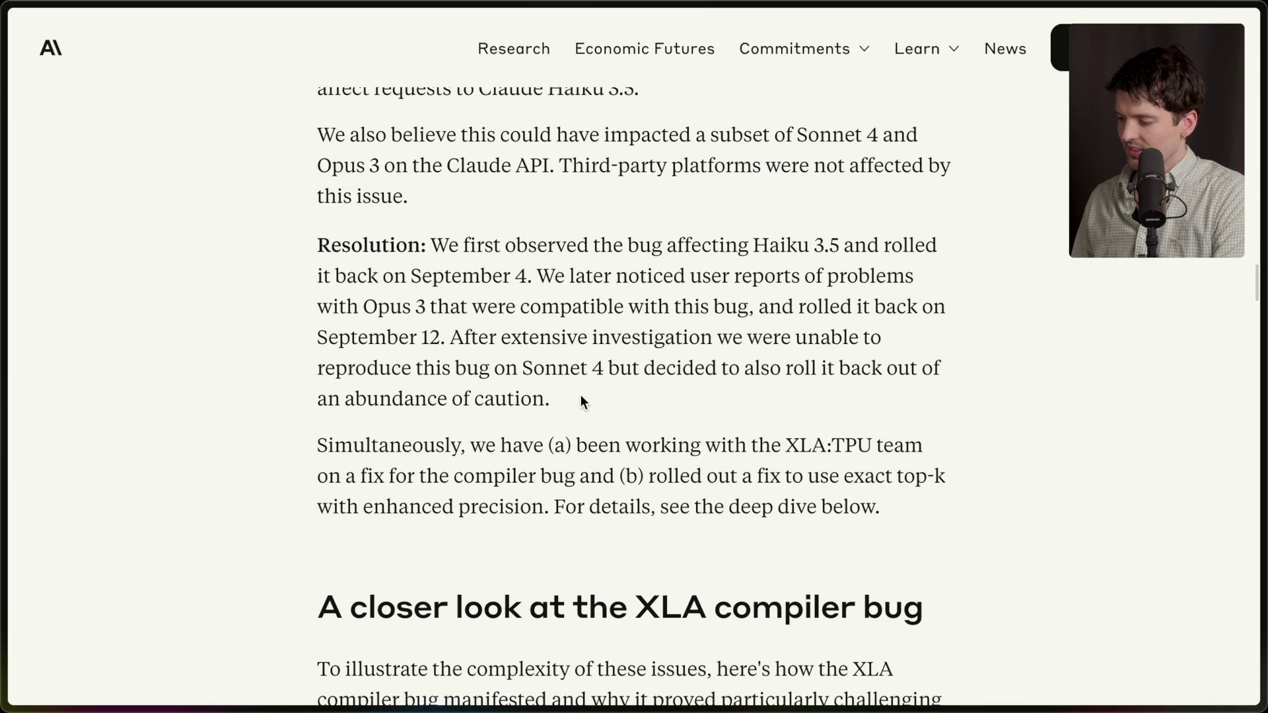
scroll(580, 395, down, 1)
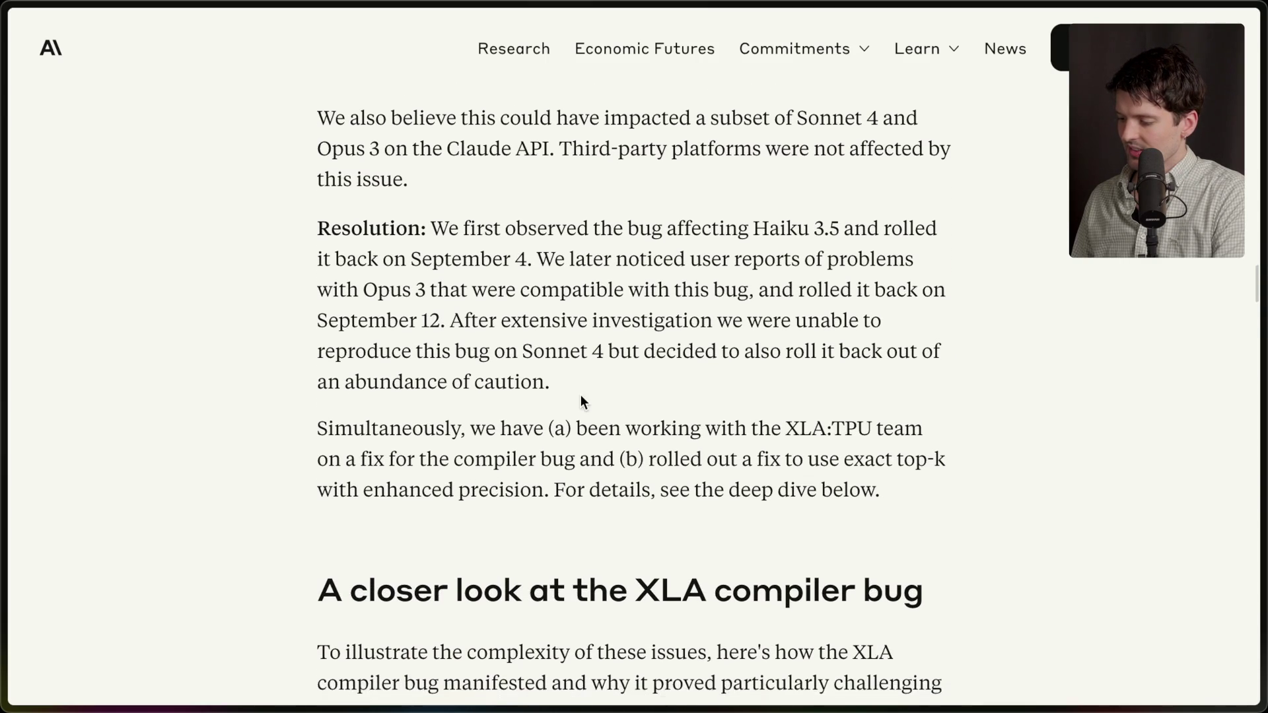
scroll(580, 397, down, 7)
scroll(581, 395, up, 2)
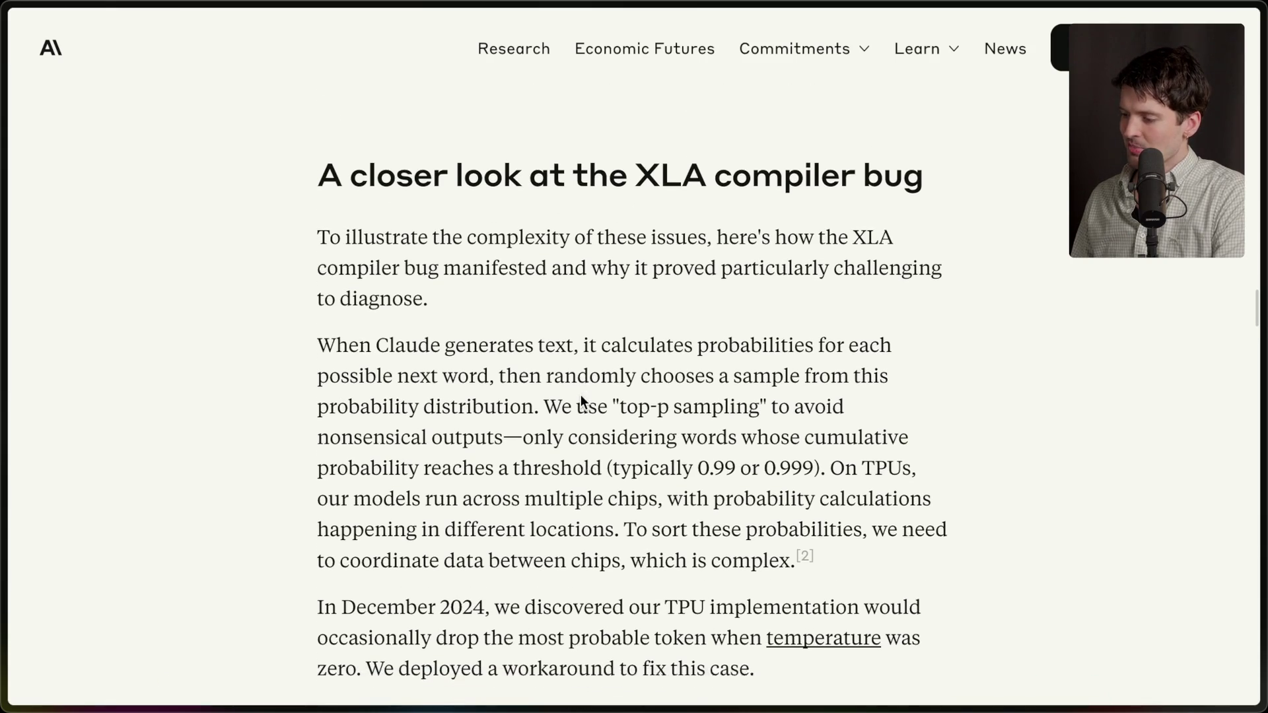
Read the bug explanation, marking the random sampling, top-p and chip-coordination passages.
scroll(633, 371, down, 1)
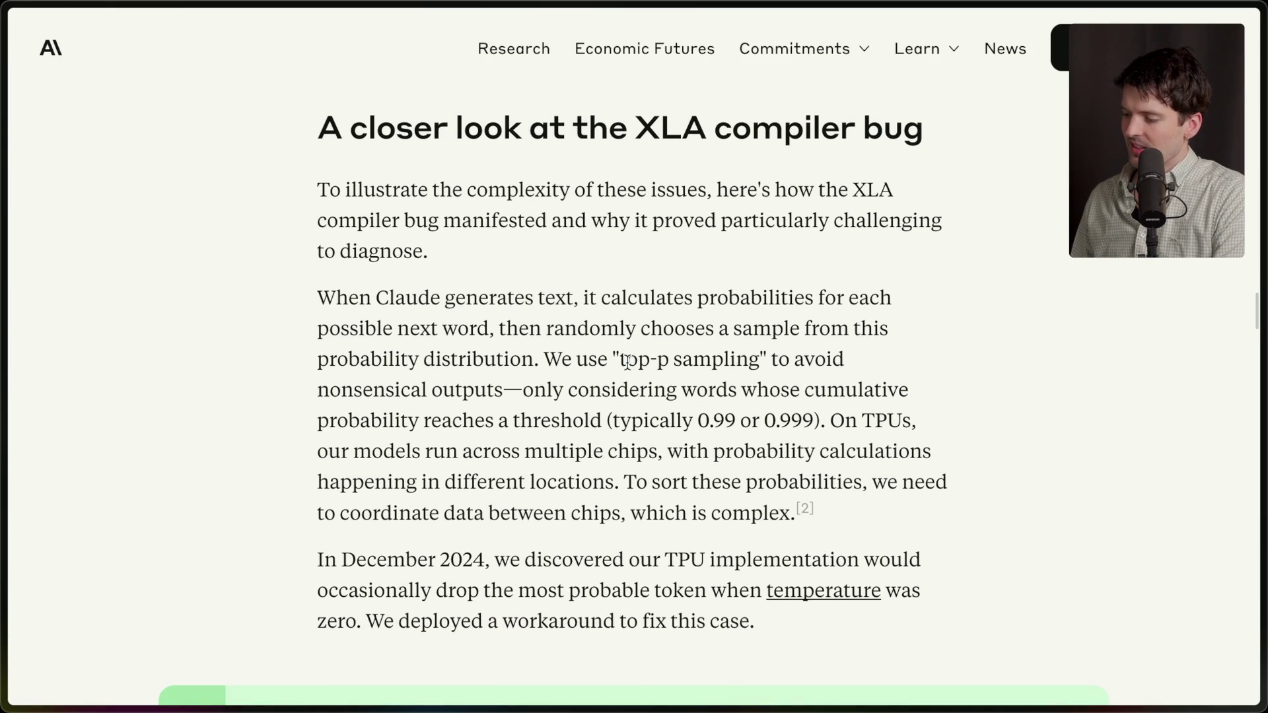
drag(314, 191, 566, 267)
click(566, 266)
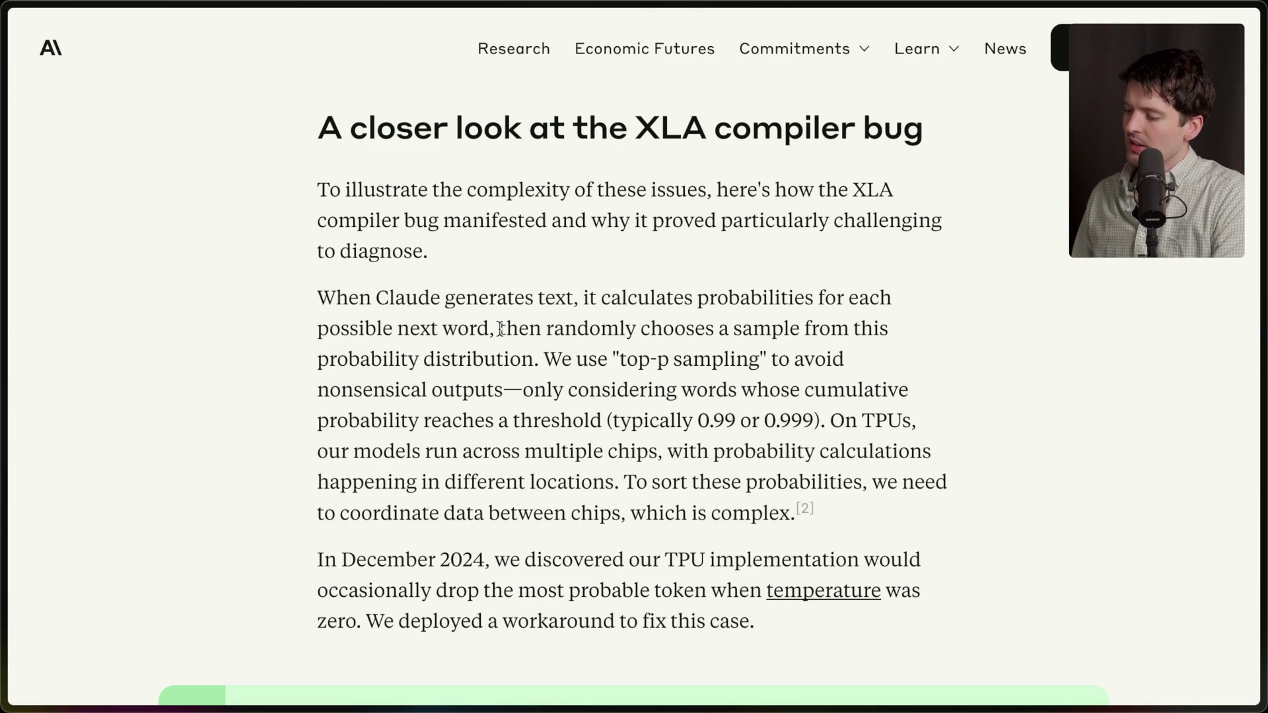
drag(498, 329, 925, 352)
click(916, 362)
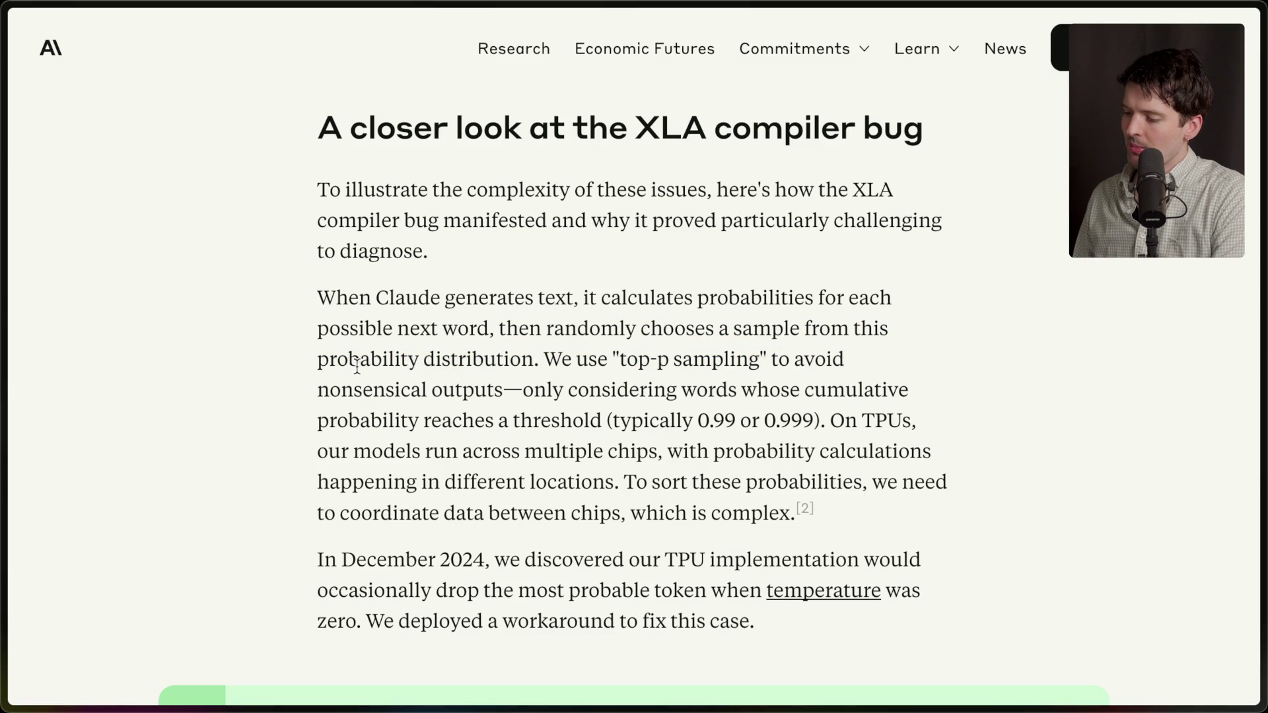
mouse_move(545, 360)
mouse_down()
mouse_move(778, 362)
mouse_move(767, 362)
mouse_up()
click(795, 362)
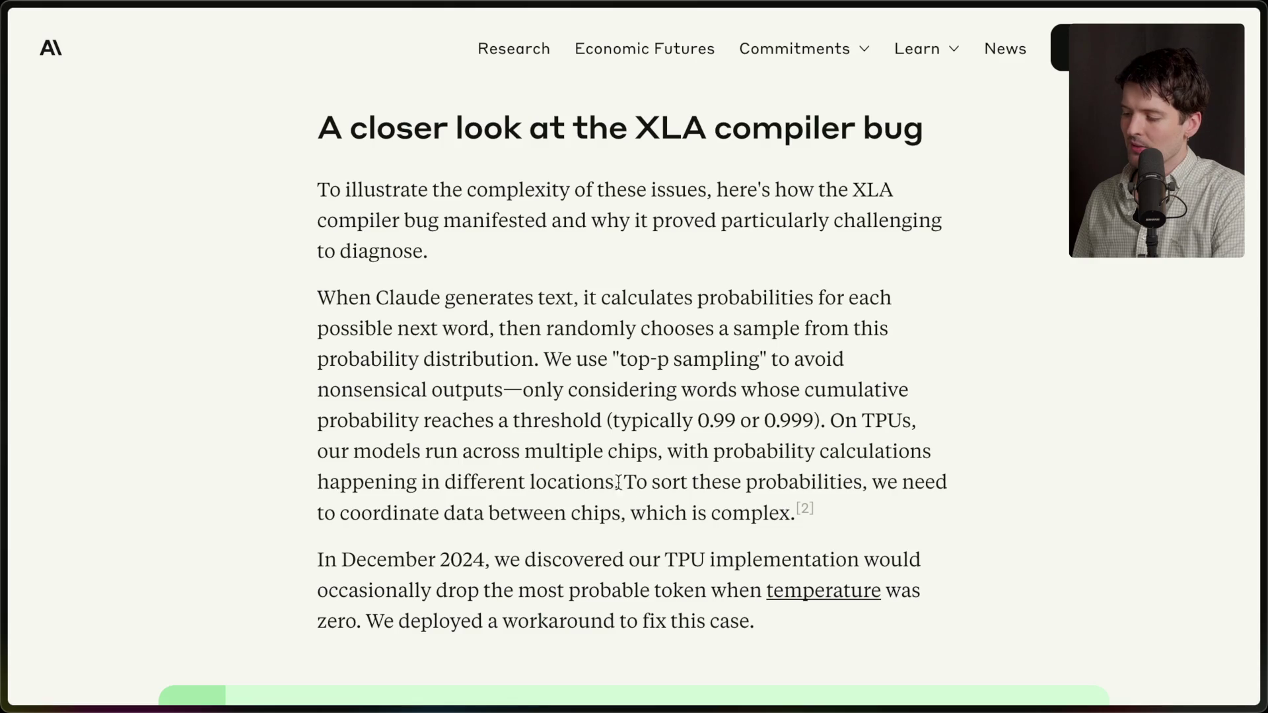
drag(622, 484, 824, 517)
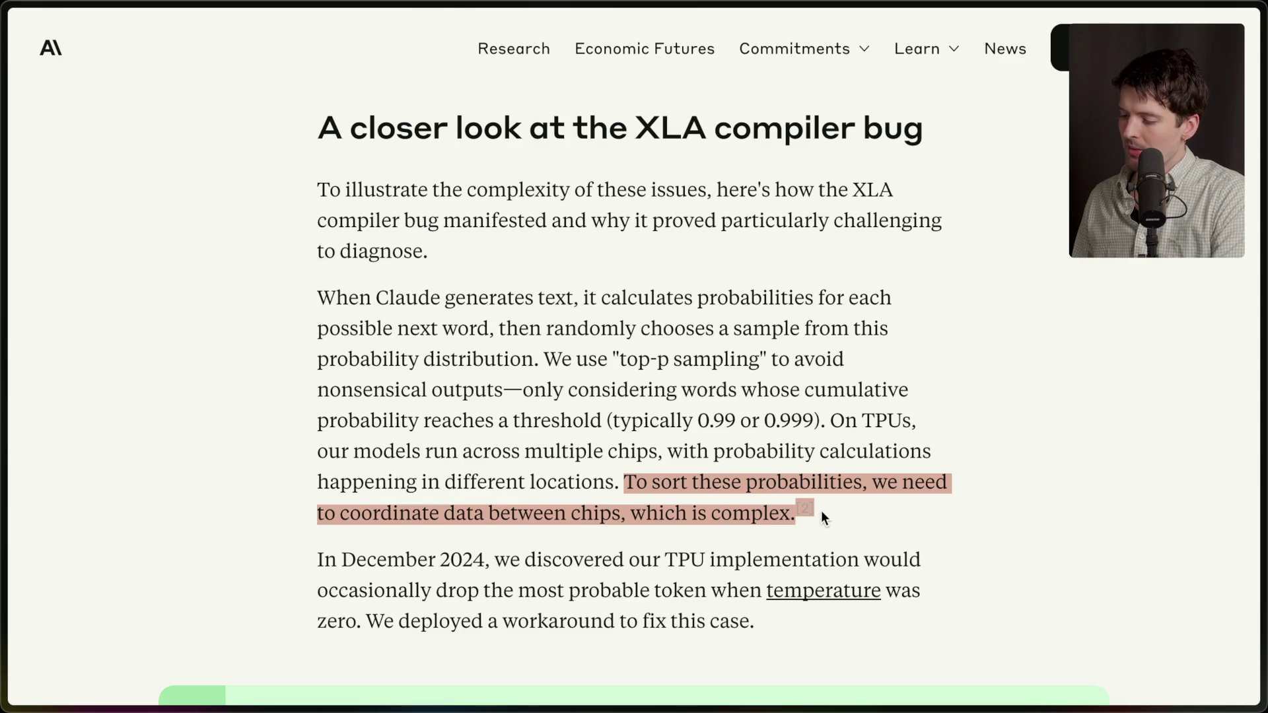
click(823, 517)
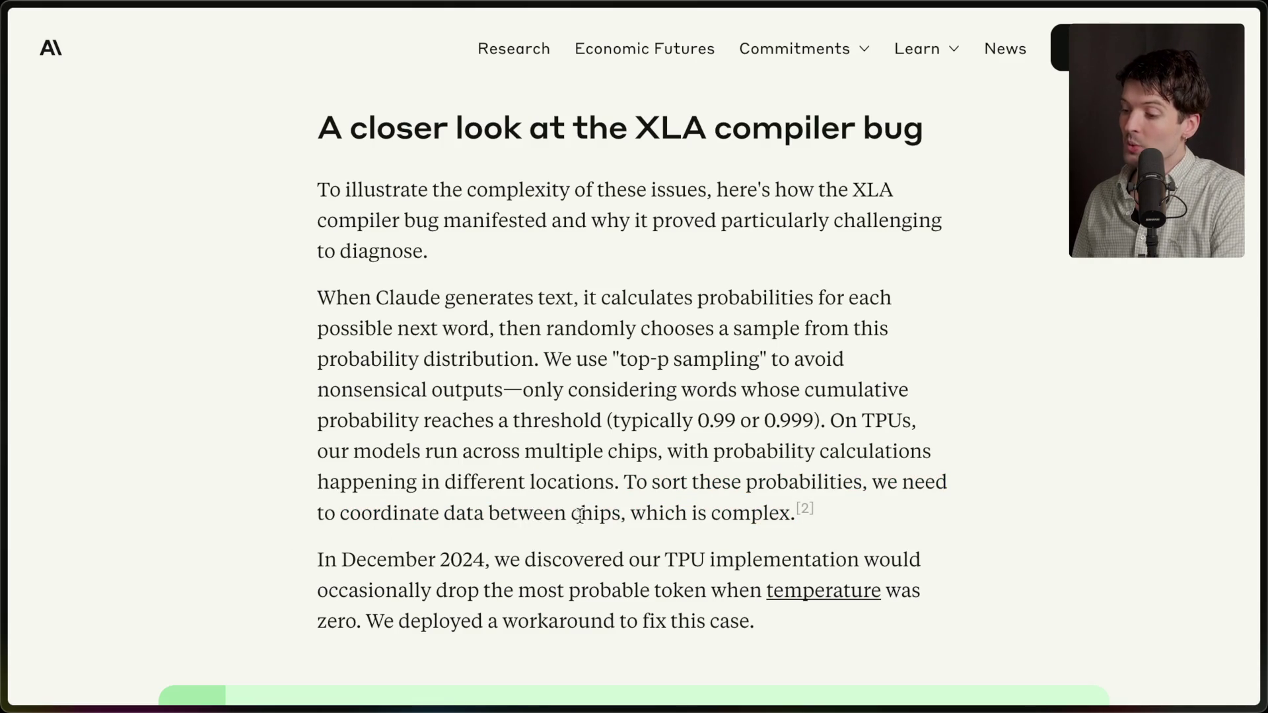
Continue to the December 2024 paragraph, marking the deployed workaround sentence, then reach its code snippet.
scroll(833, 552, down, 1)
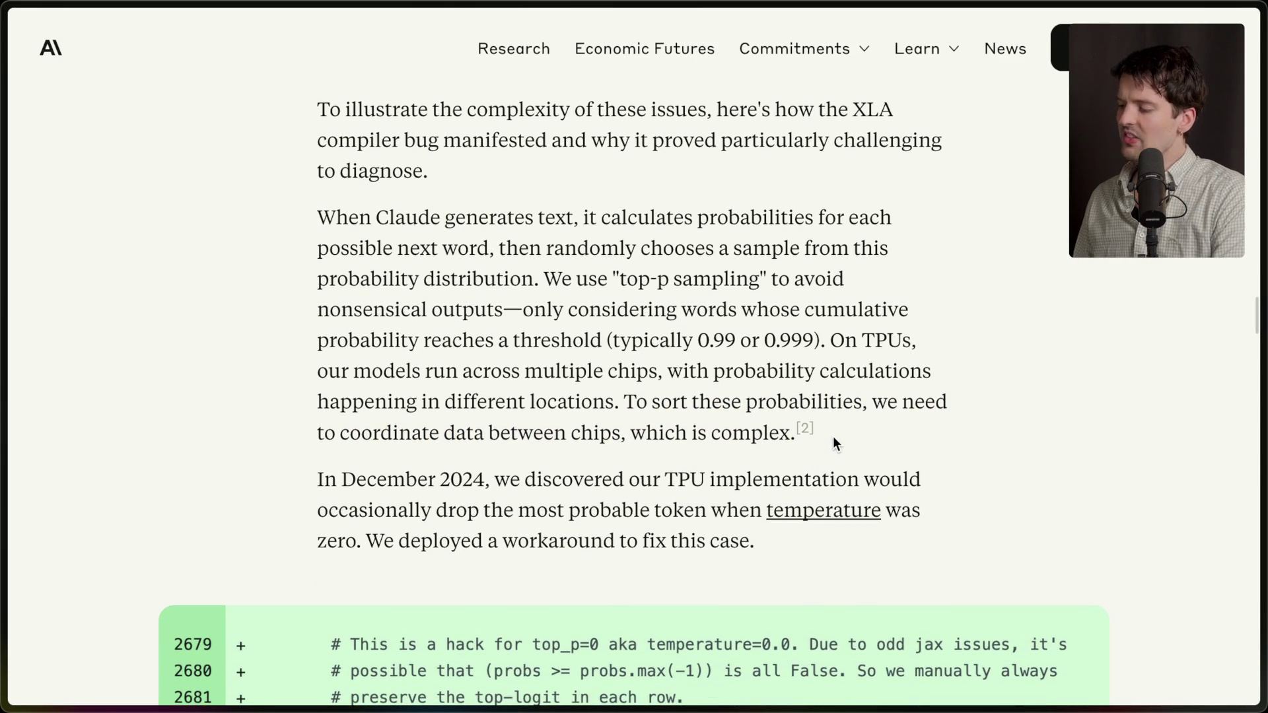
drag(846, 430, 624, 407)
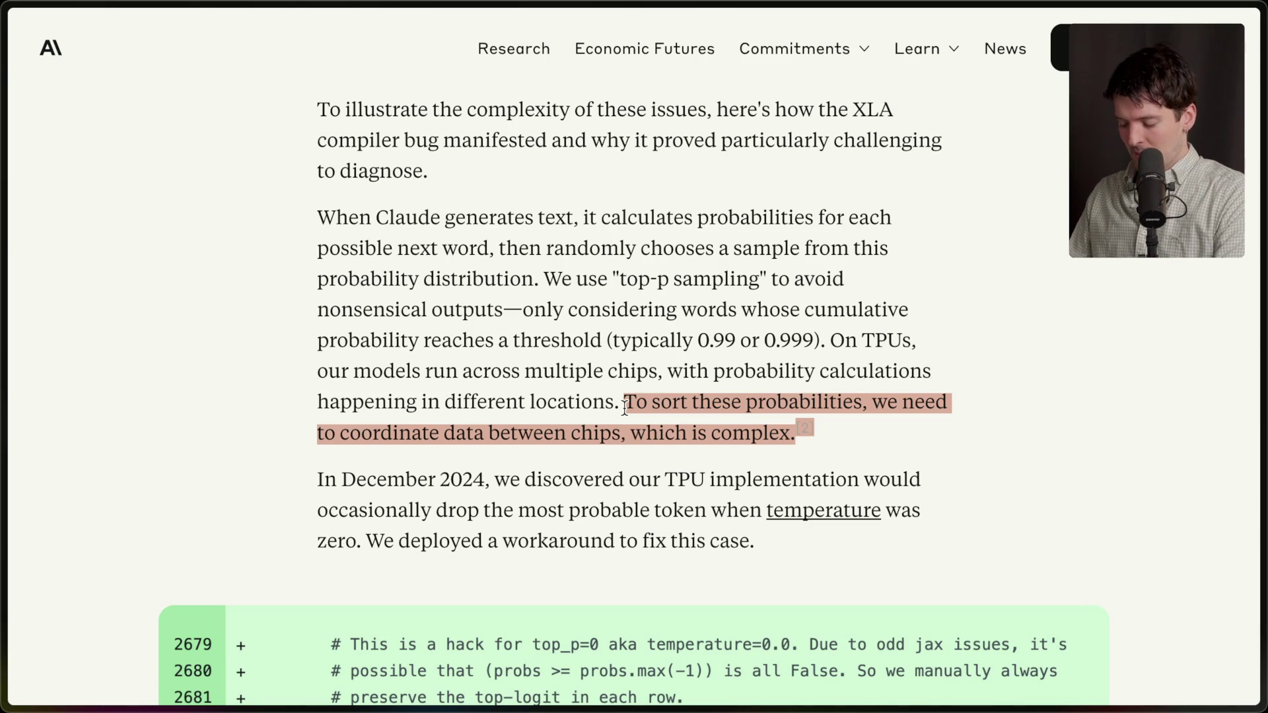
scroll(624, 406, down, 2)
scroll(606, 337, down, 1)
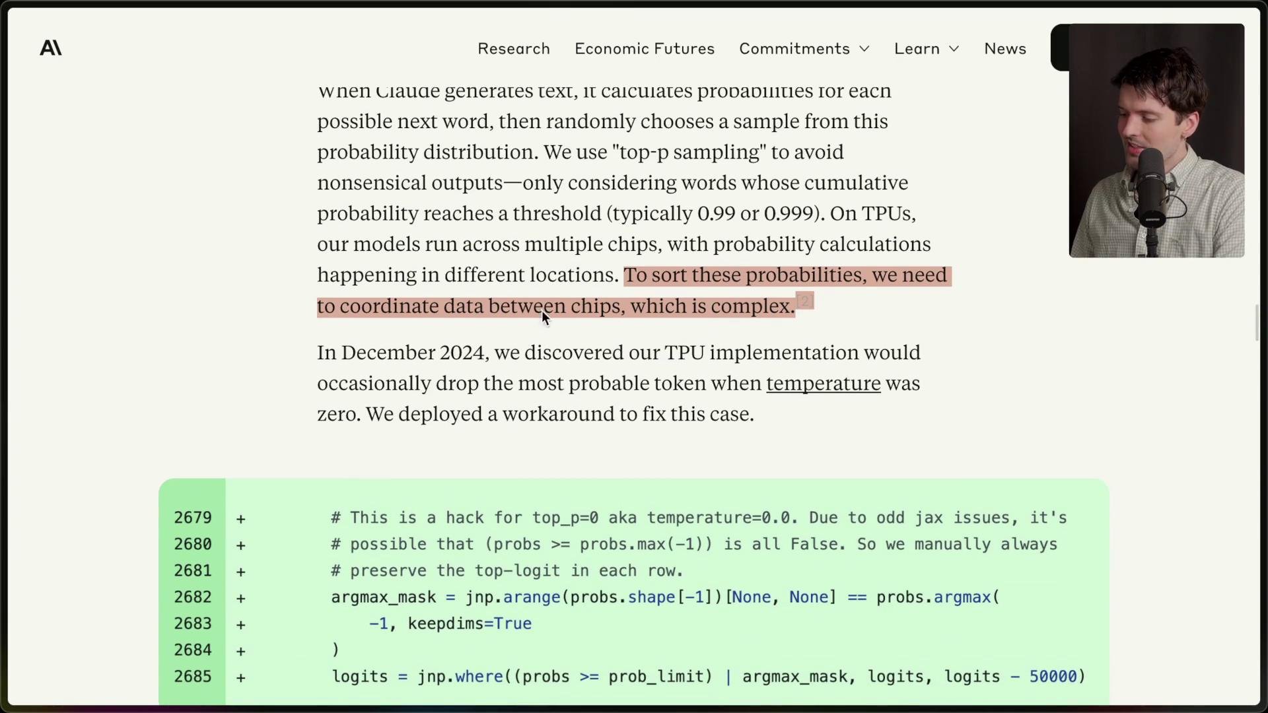
click(673, 343)
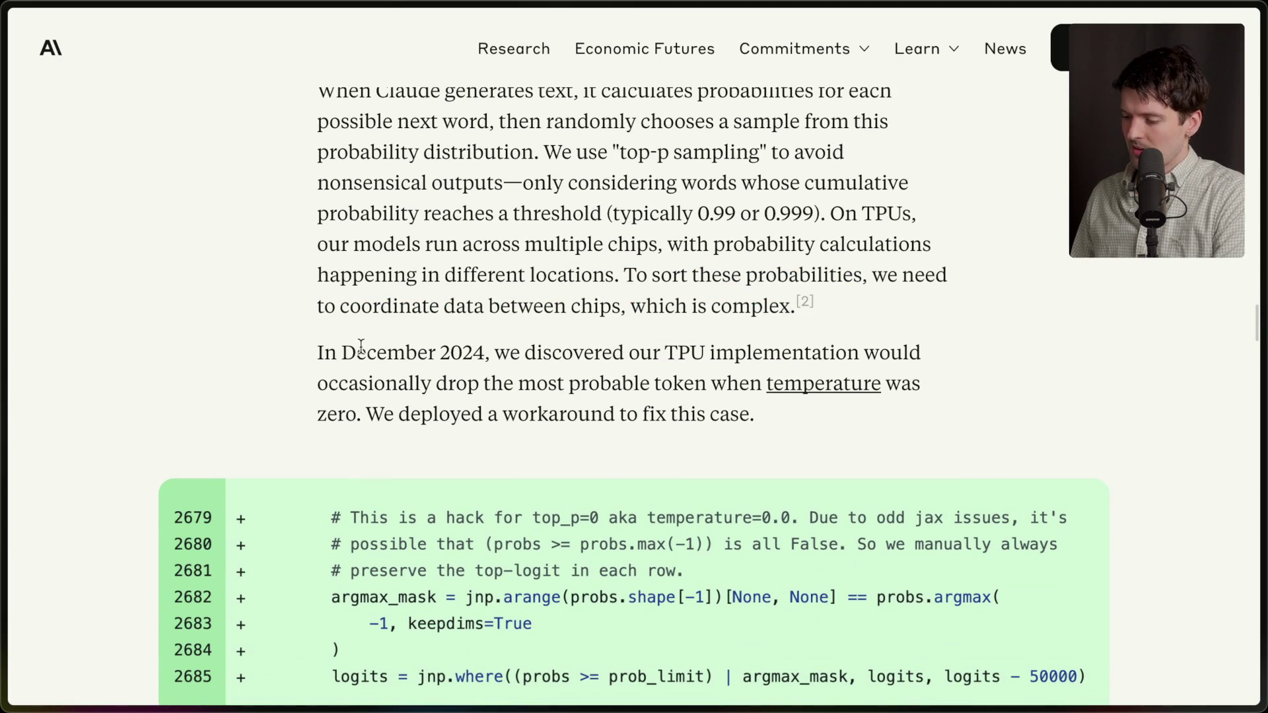
drag(312, 352, 508, 364)
click(485, 362)
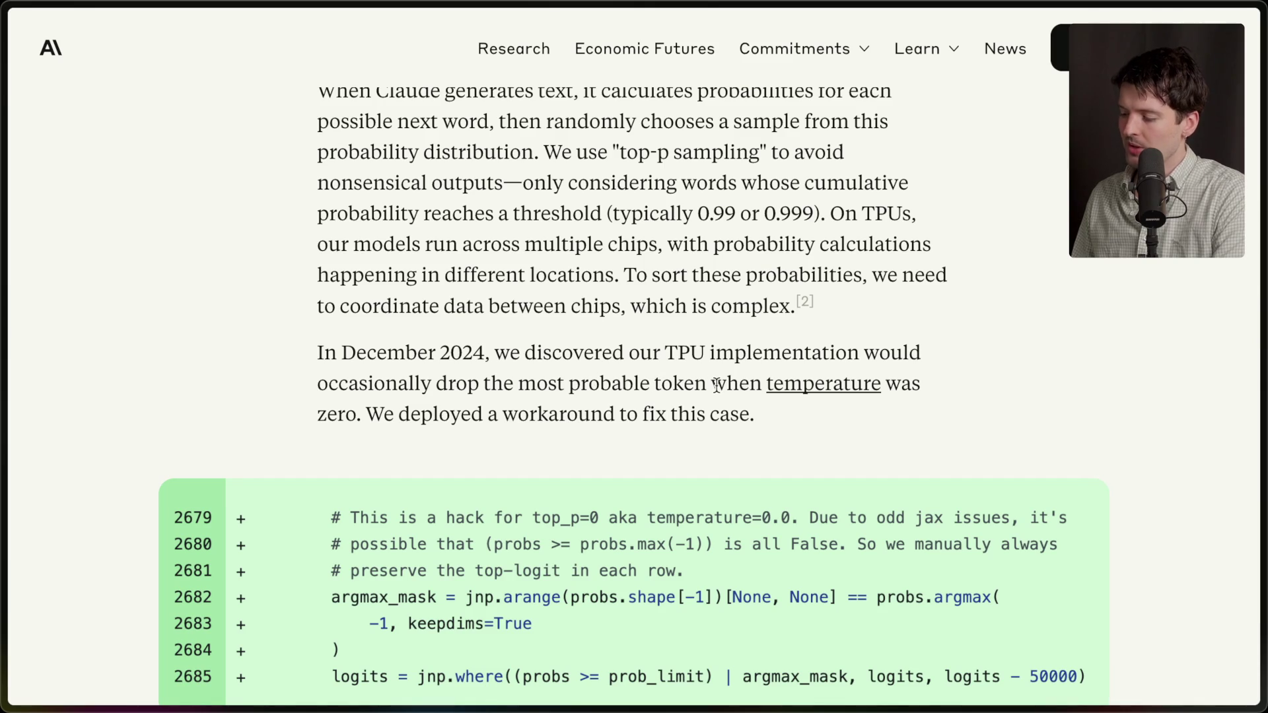
drag(366, 415, 825, 433)
click(786, 425)
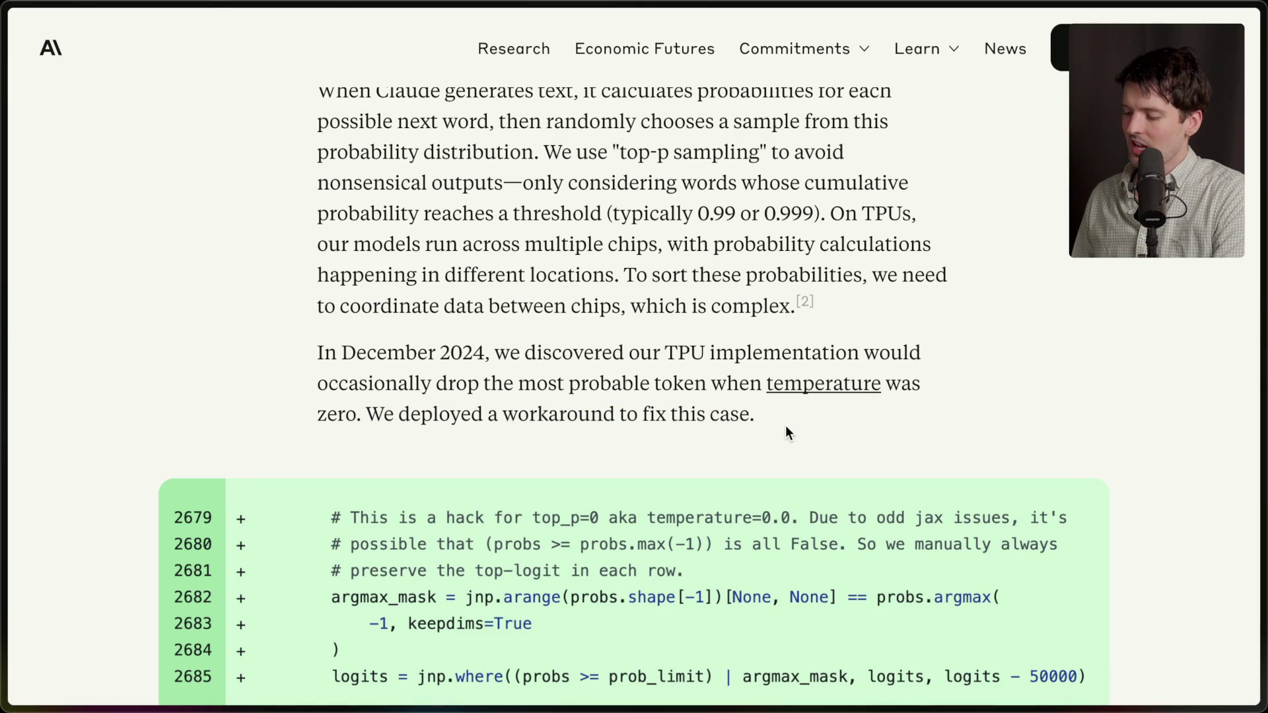
drag(755, 414, 252, 333)
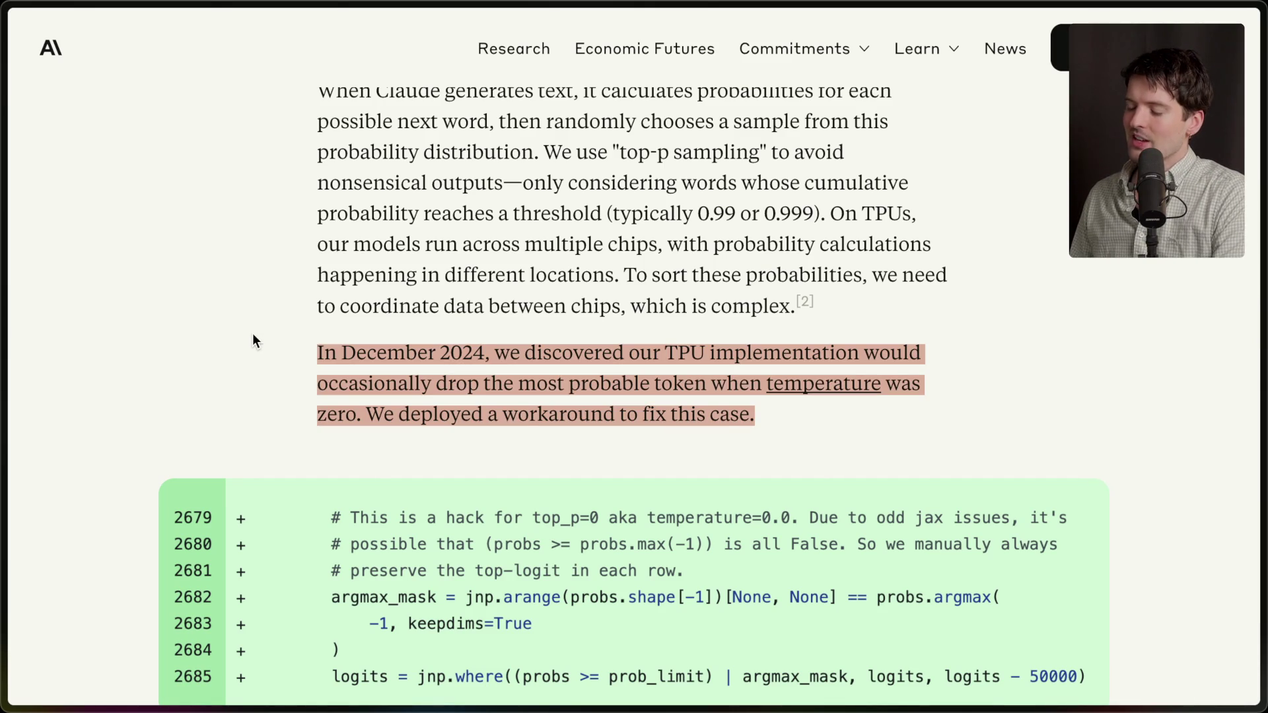
click(519, 417)
scroll(520, 422, down, 2)
scroll(521, 423, down, 3)
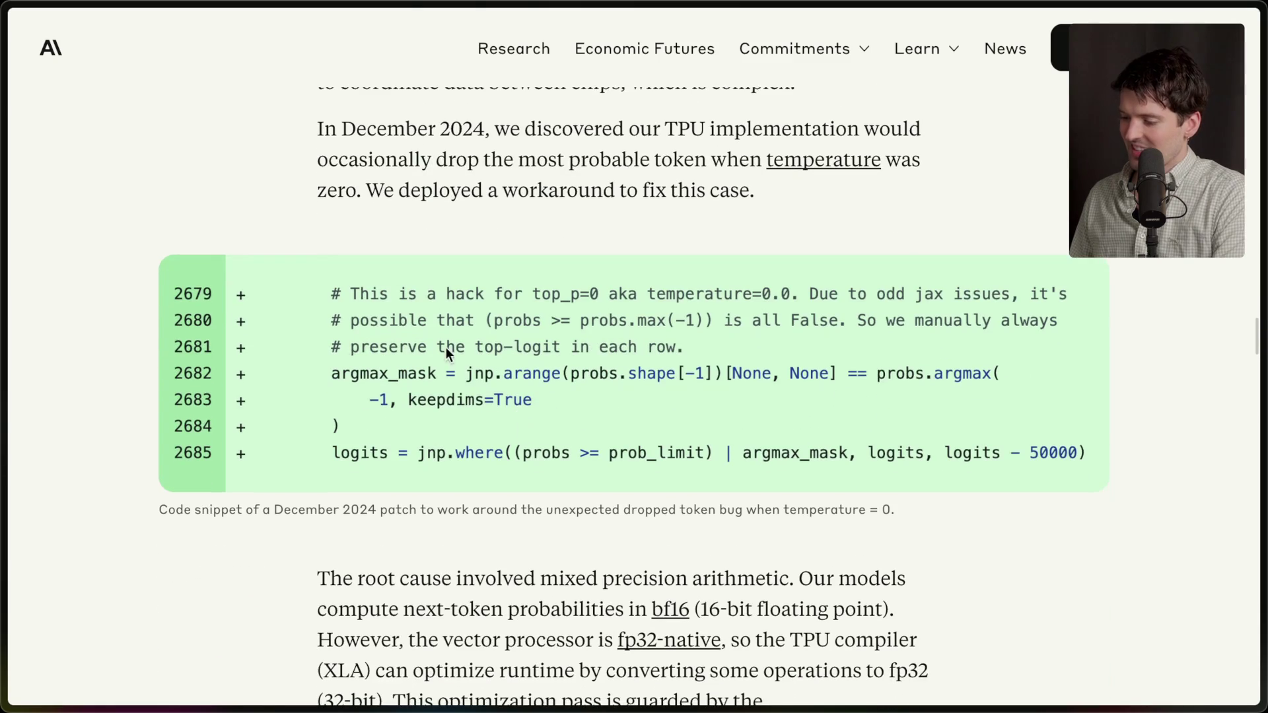
Open the December 2024 paragraph's 'temperature' link in a background tab and switch to that Glossary page.
mouse_move(334, 294)
mouse_down()
mouse_move(693, 363)
mouse_move(588, 304)
mouse_up()
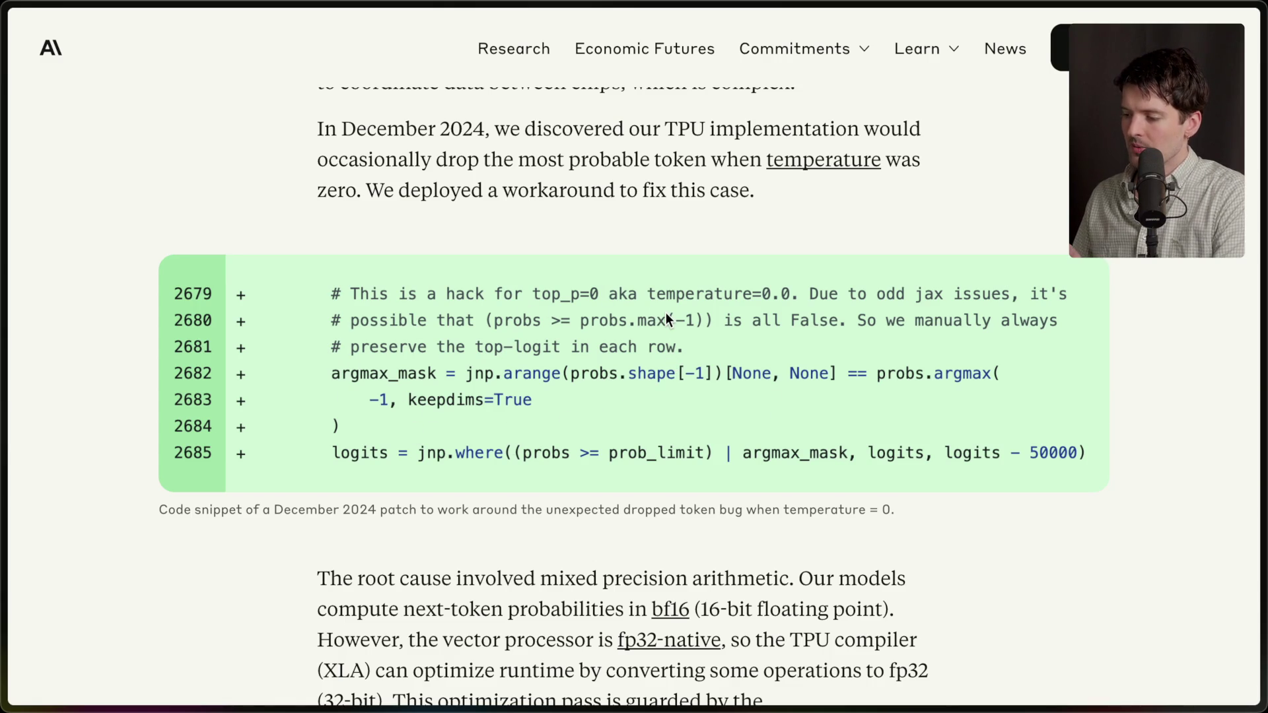
super+click(811, 168)
mouse_move(1177, 350)
click(1059, 563)
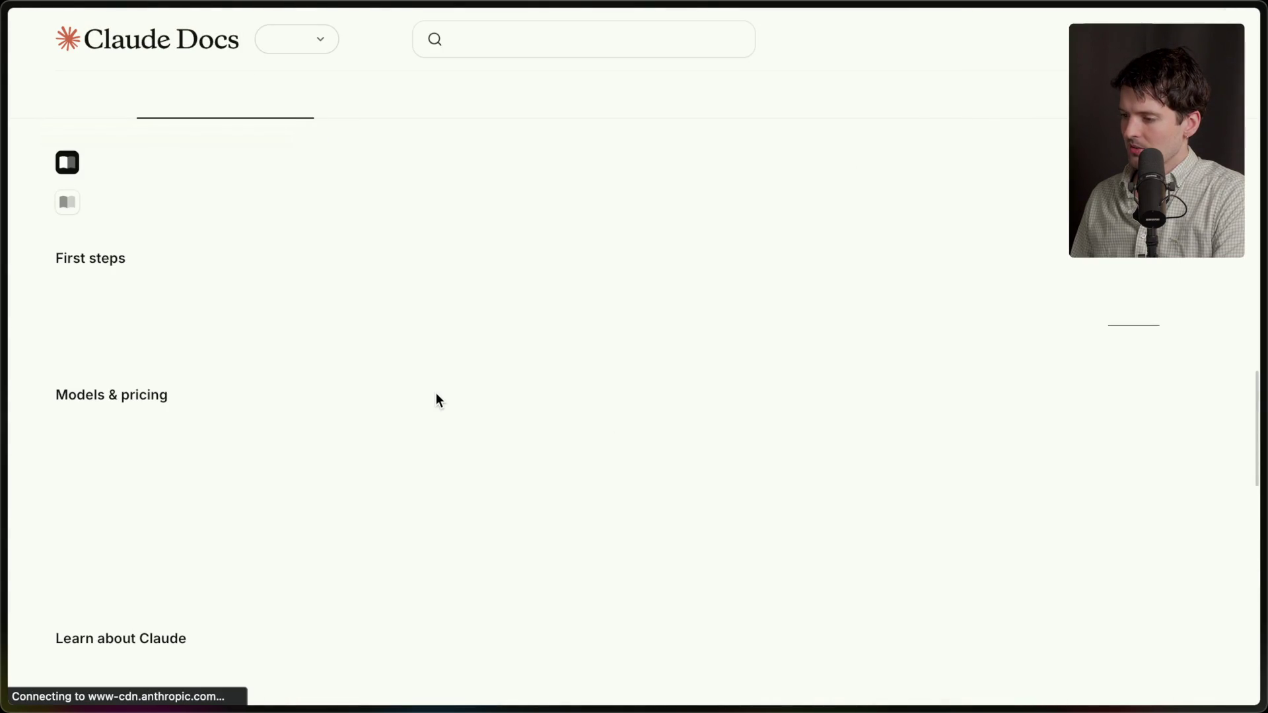
Read the Glossary's Temperature paragraph, then return to the 'Claude outage report' drawing.
scroll(436, 400, down, 6)
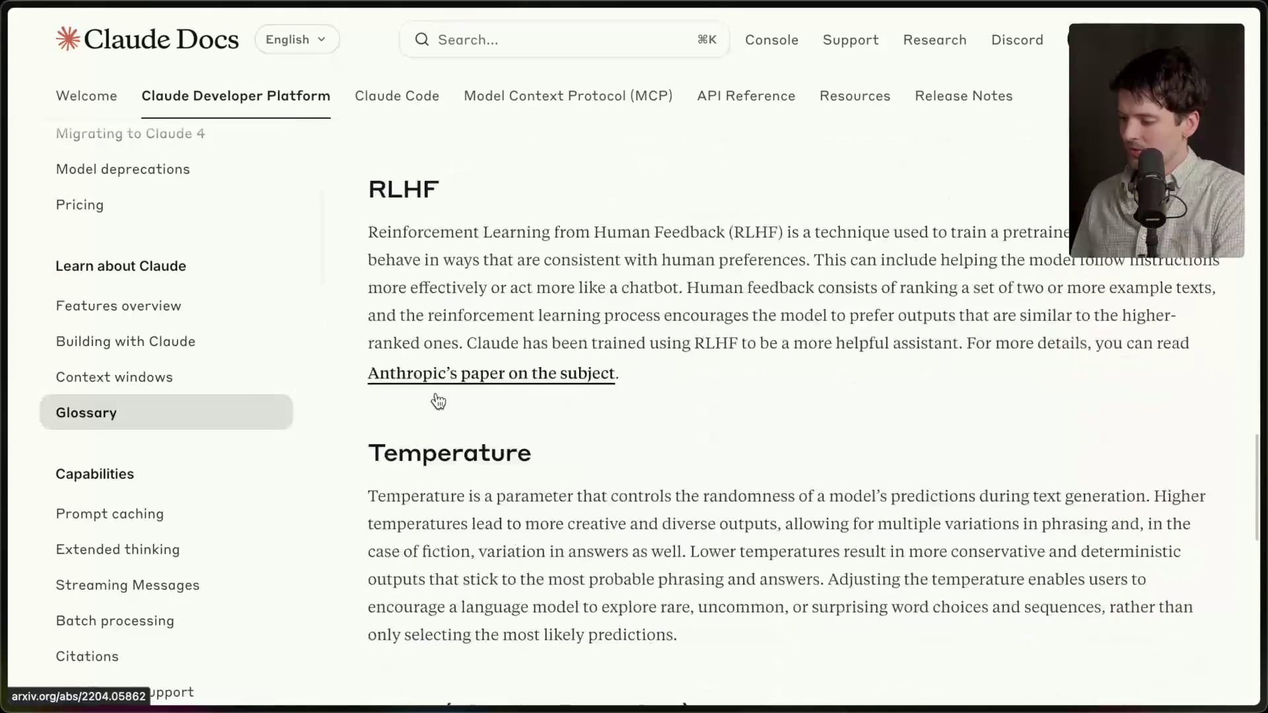
scroll(406, 281, up, 1)
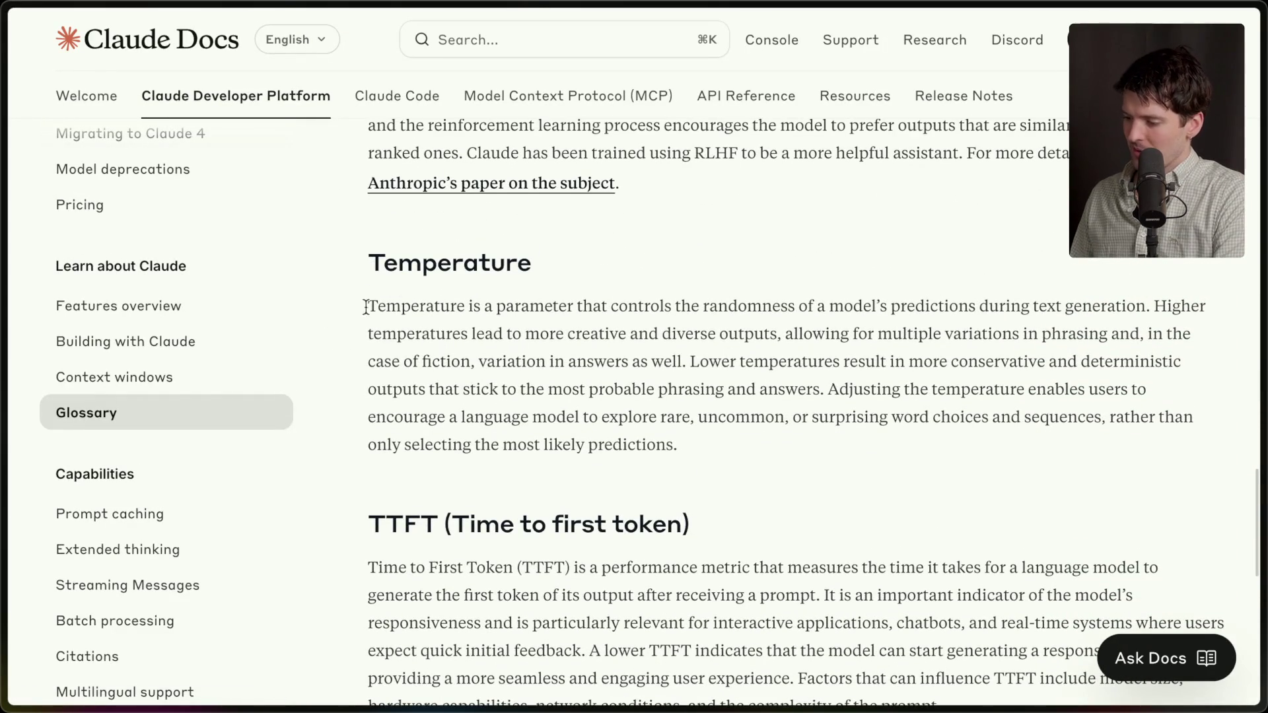
drag(372, 309, 811, 451)
click(810, 451)
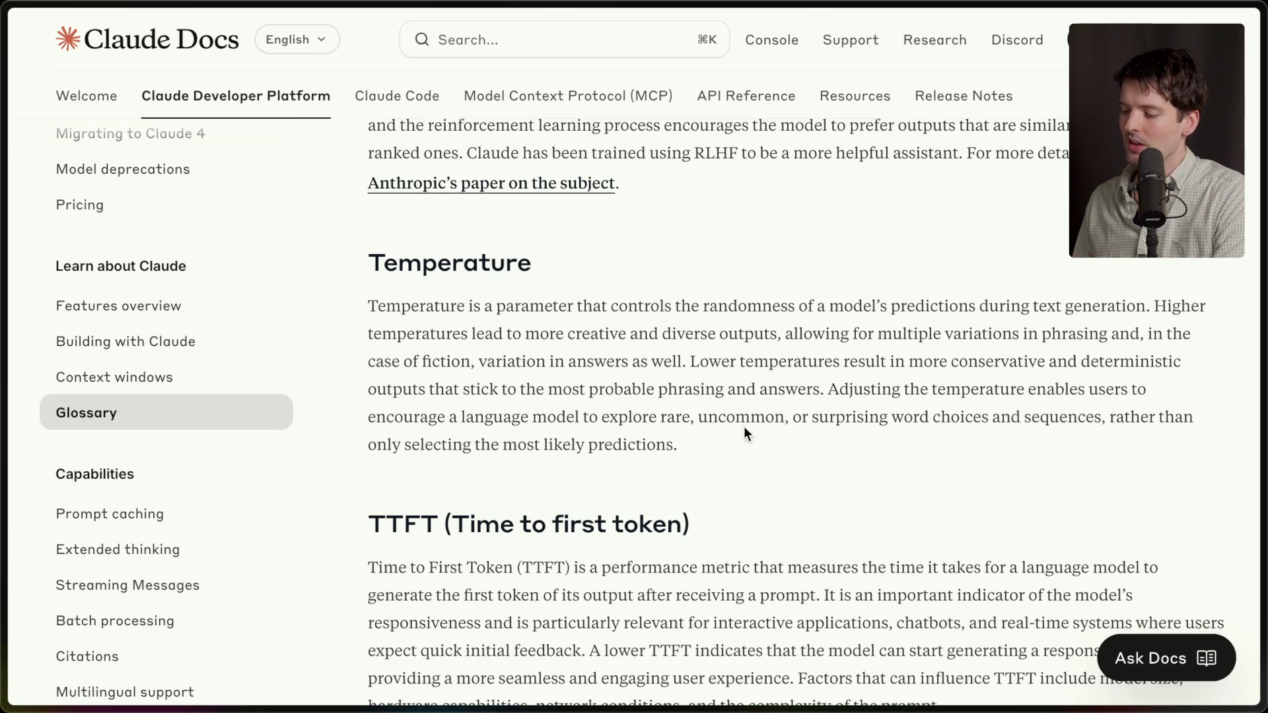
mouse_move(1095, 541)
click(1072, 301)
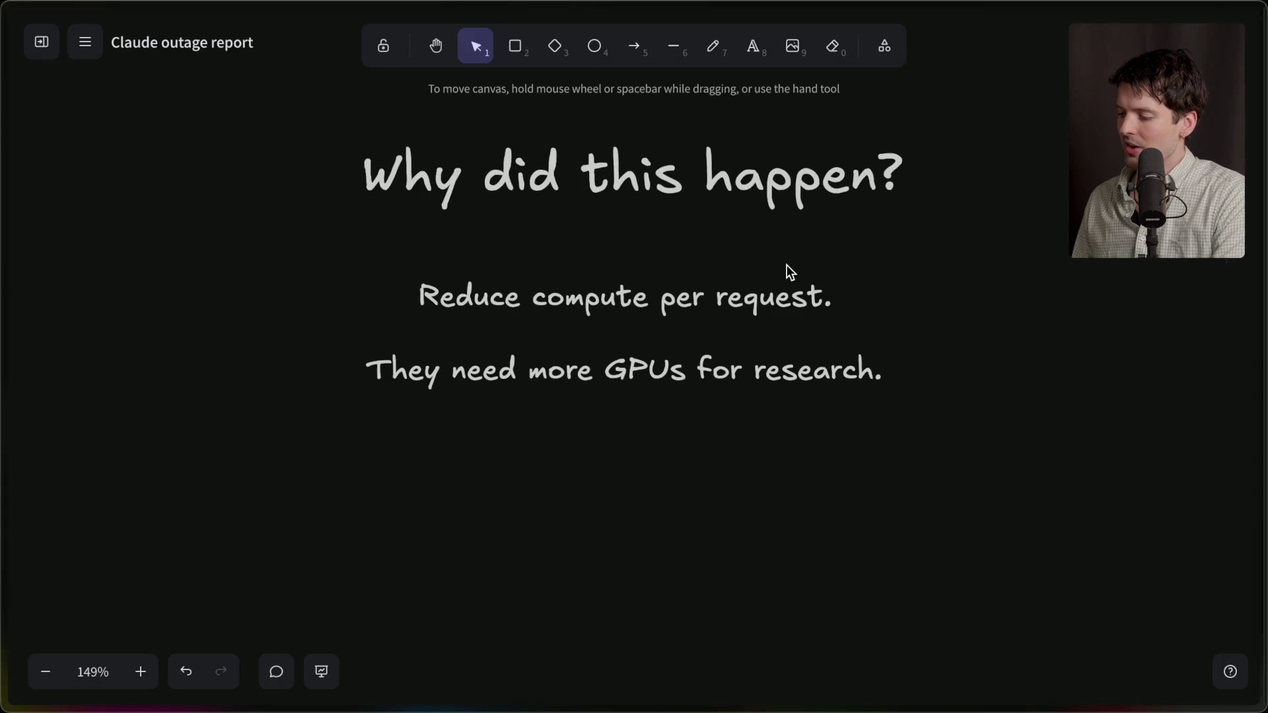
Select the diagram words 'the', 'cat', 'sits', 'on' and 'elephant' in turn.
scroll(753, 506, up, 8)
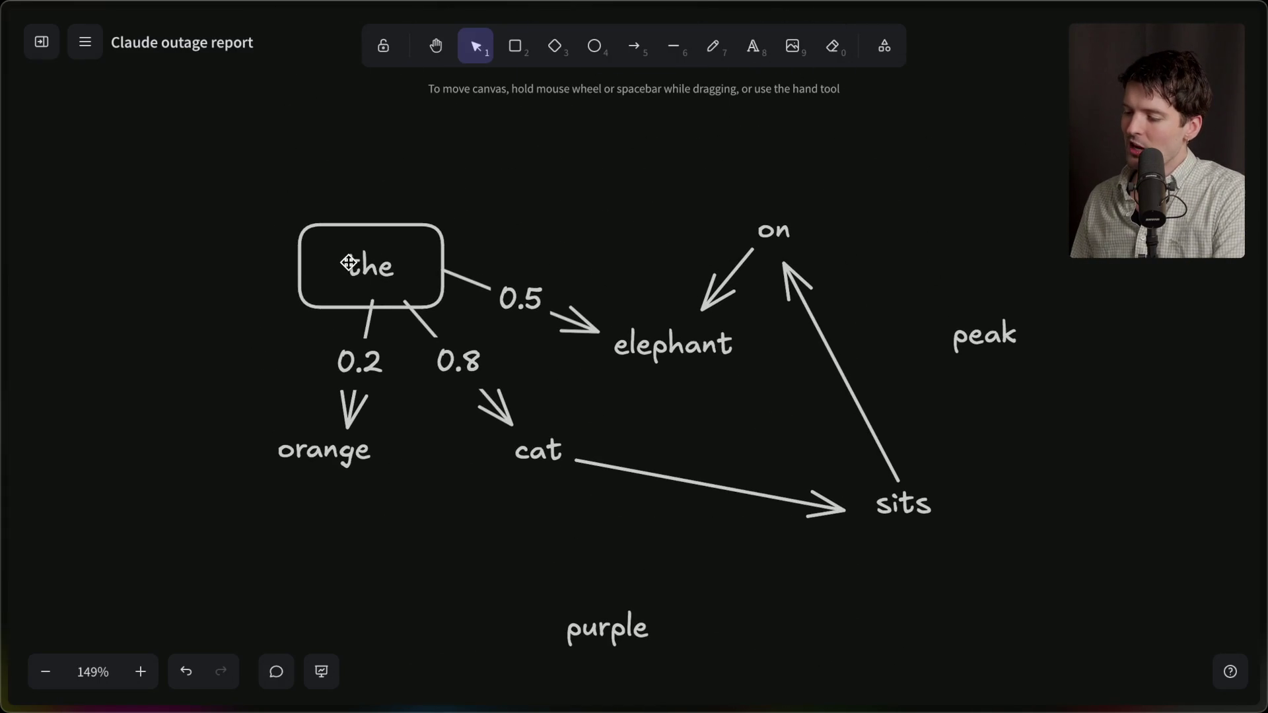
click(355, 264)
click(538, 446)
click(881, 490)
click(765, 231)
click(665, 355)
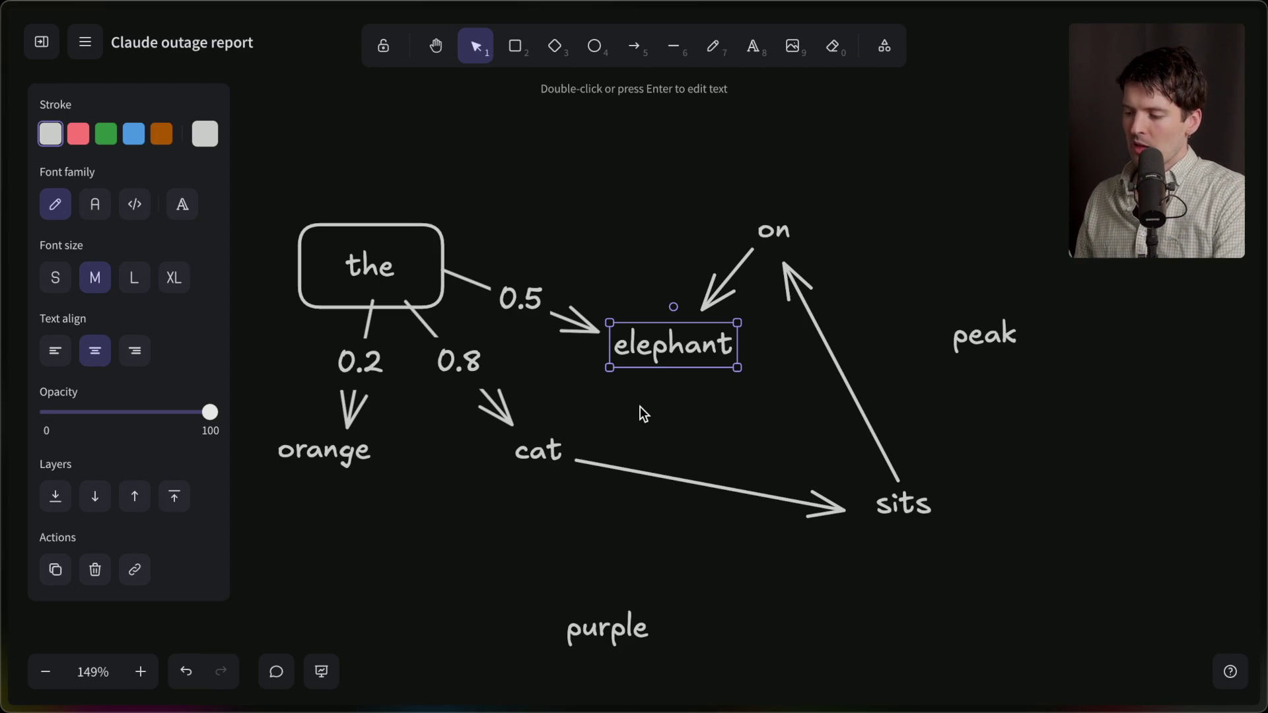
Add a text label above 'peak' with lines 0.9998 and 0.99987.
double_click(961, 172)
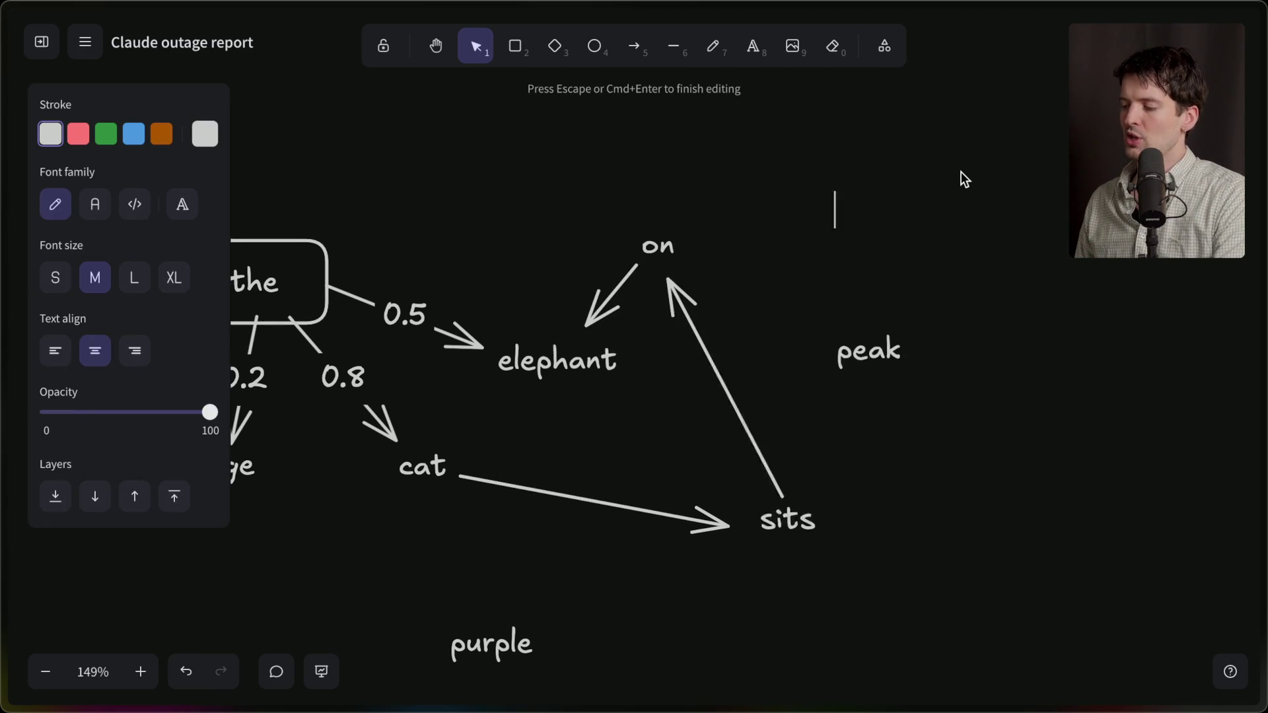
text(0.999)
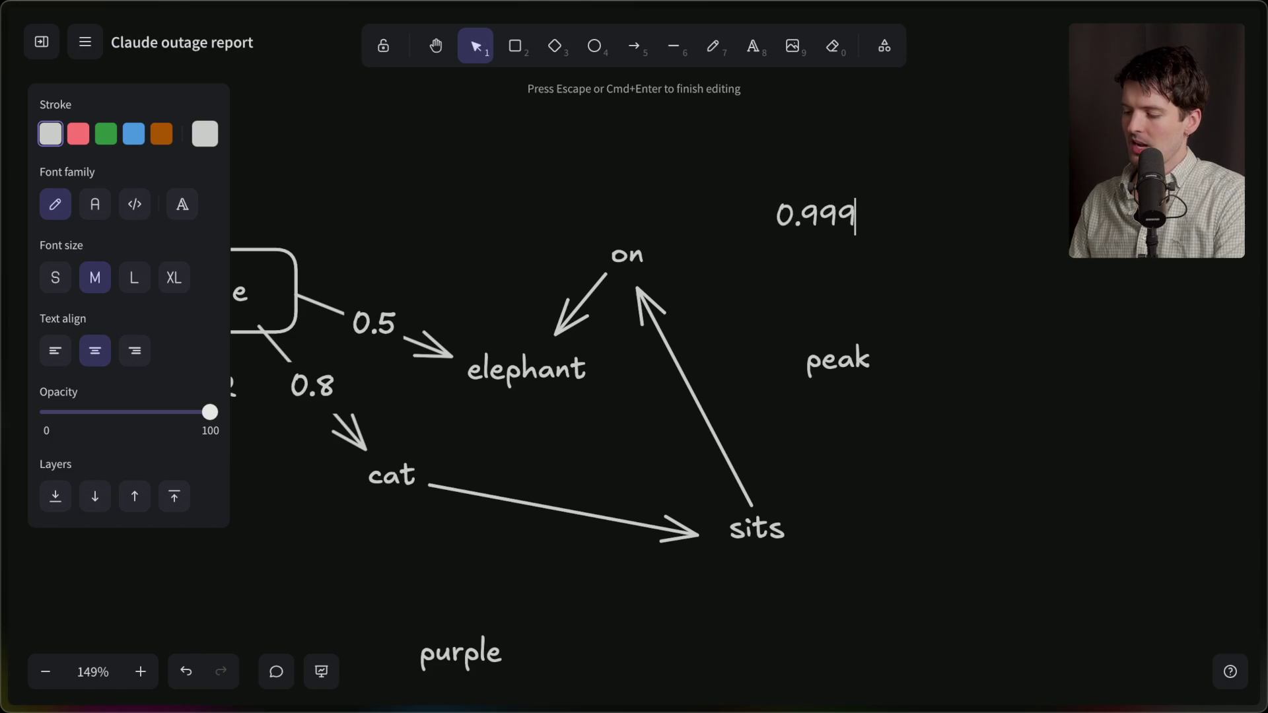
text(8)
key(Escape)
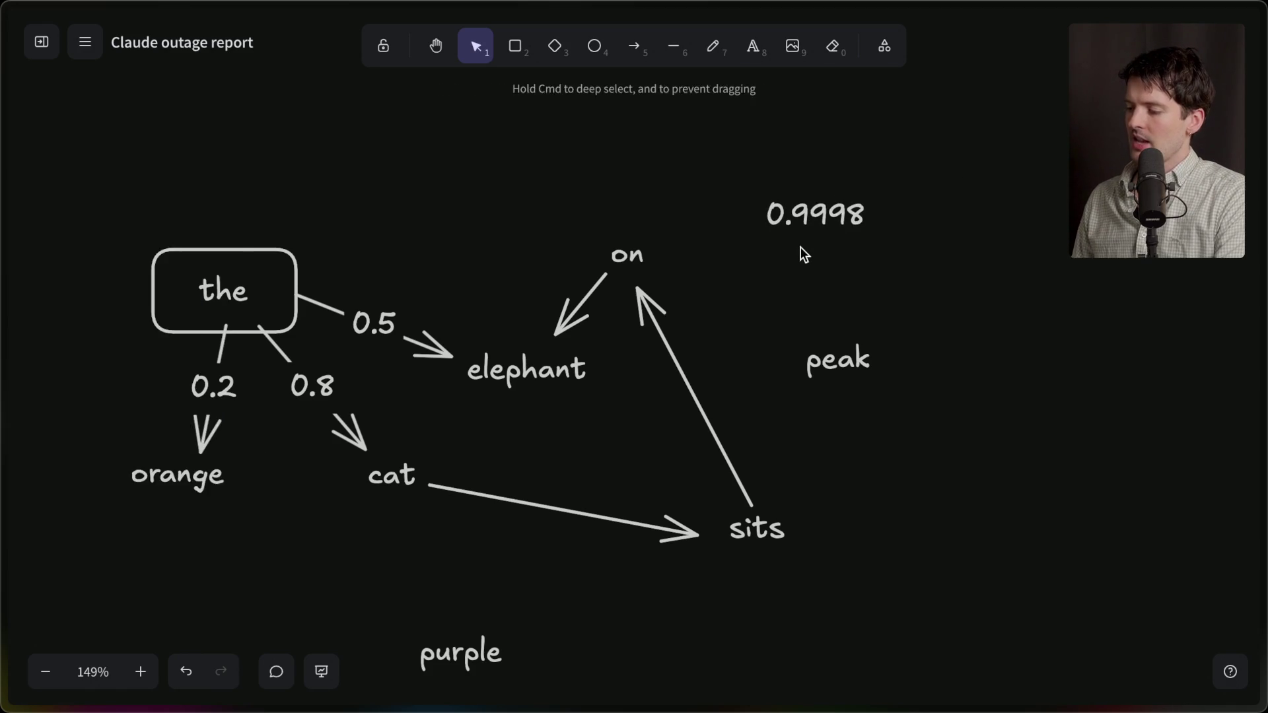
key(Return)
key(BackSpace)
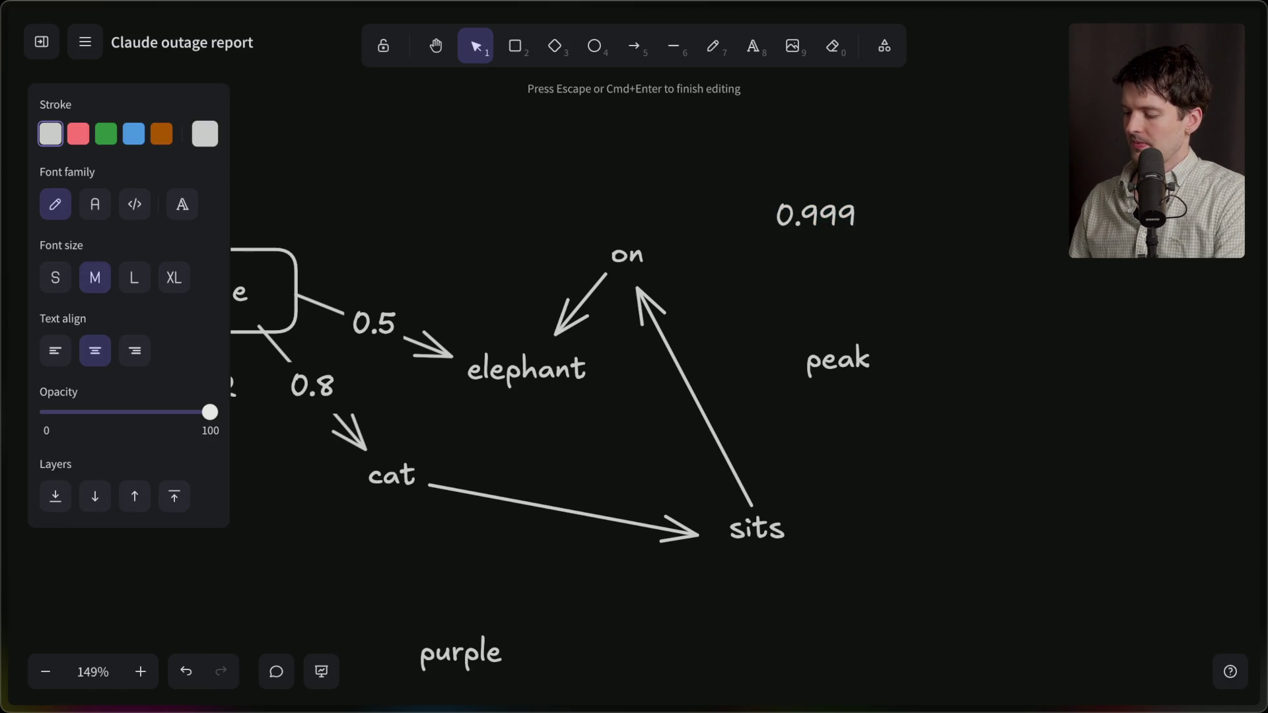
text(8)
key(Return)
text(0.9998)
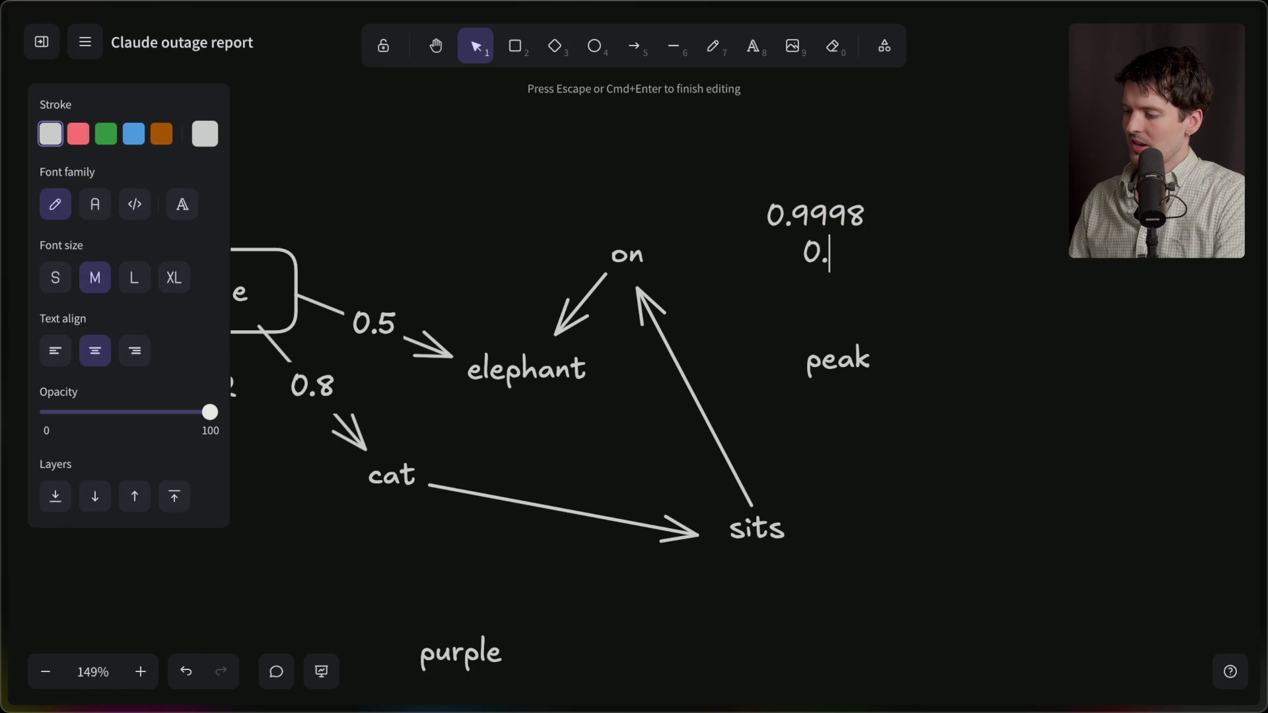
text(7)
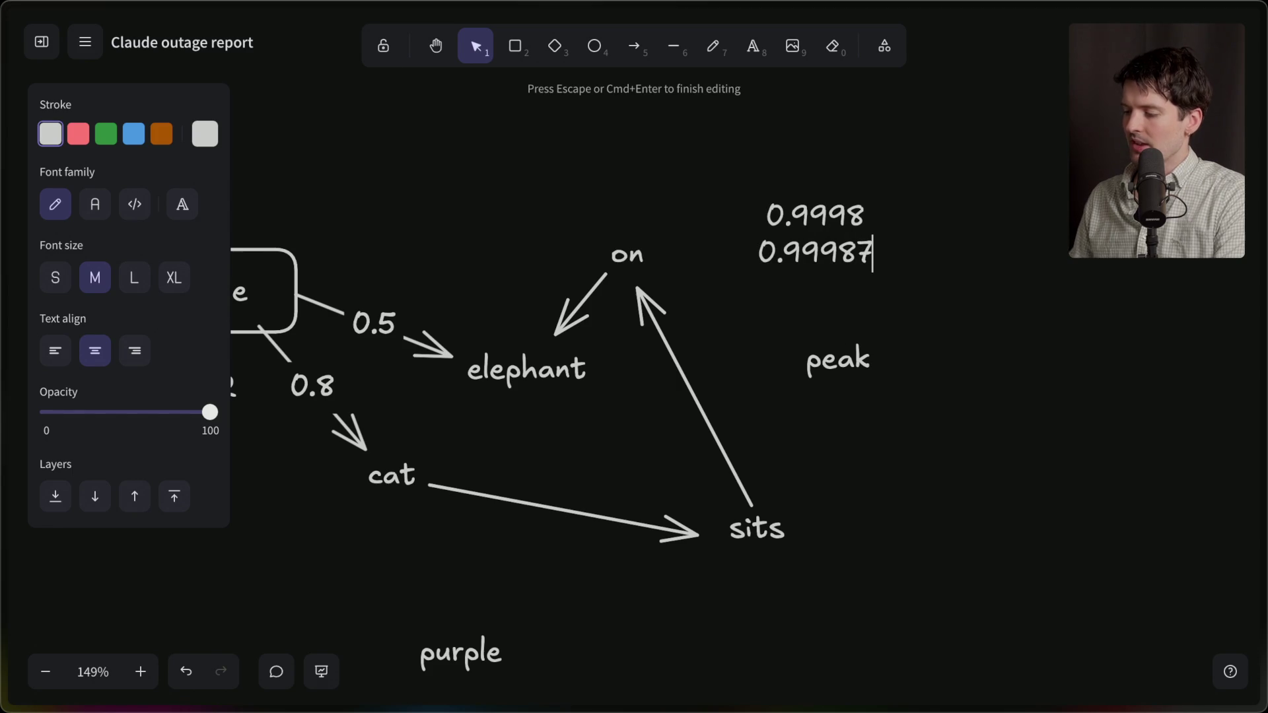
click(891, 238)
Move the number label right and correct its first line to 0.99989.
drag(813, 213, 876, 213)
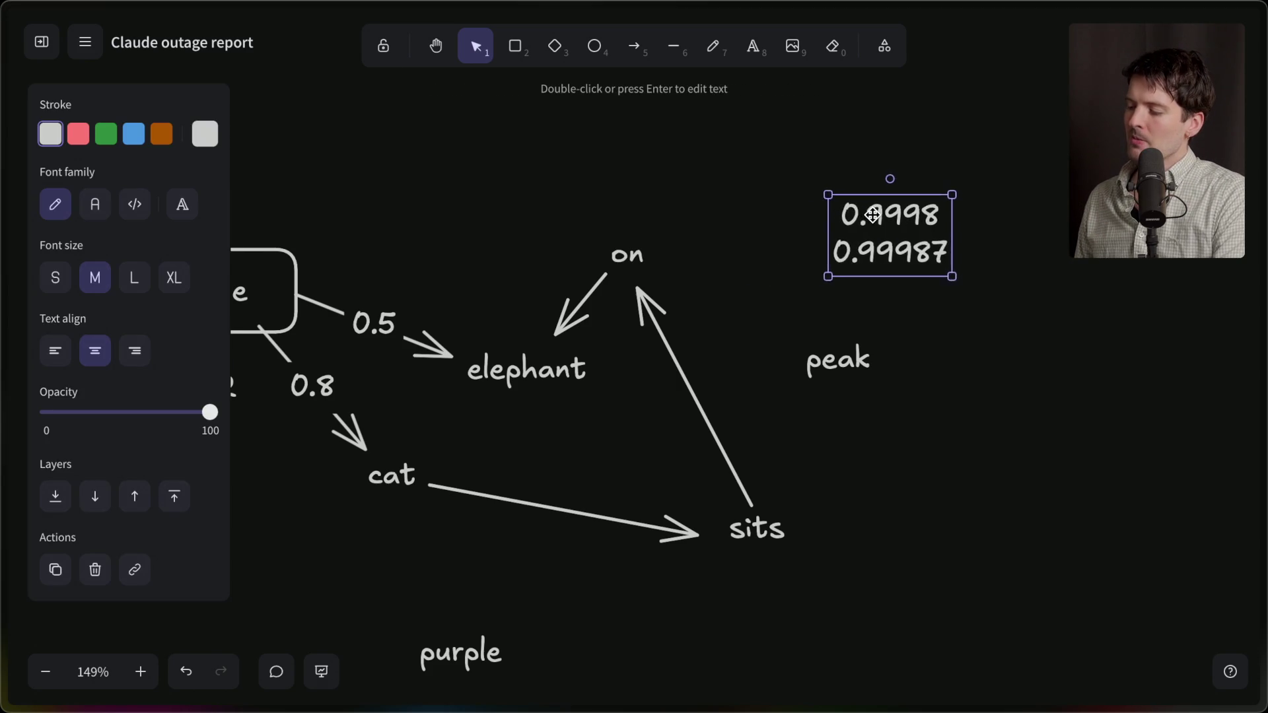
double_click(915, 245)
click(937, 252)
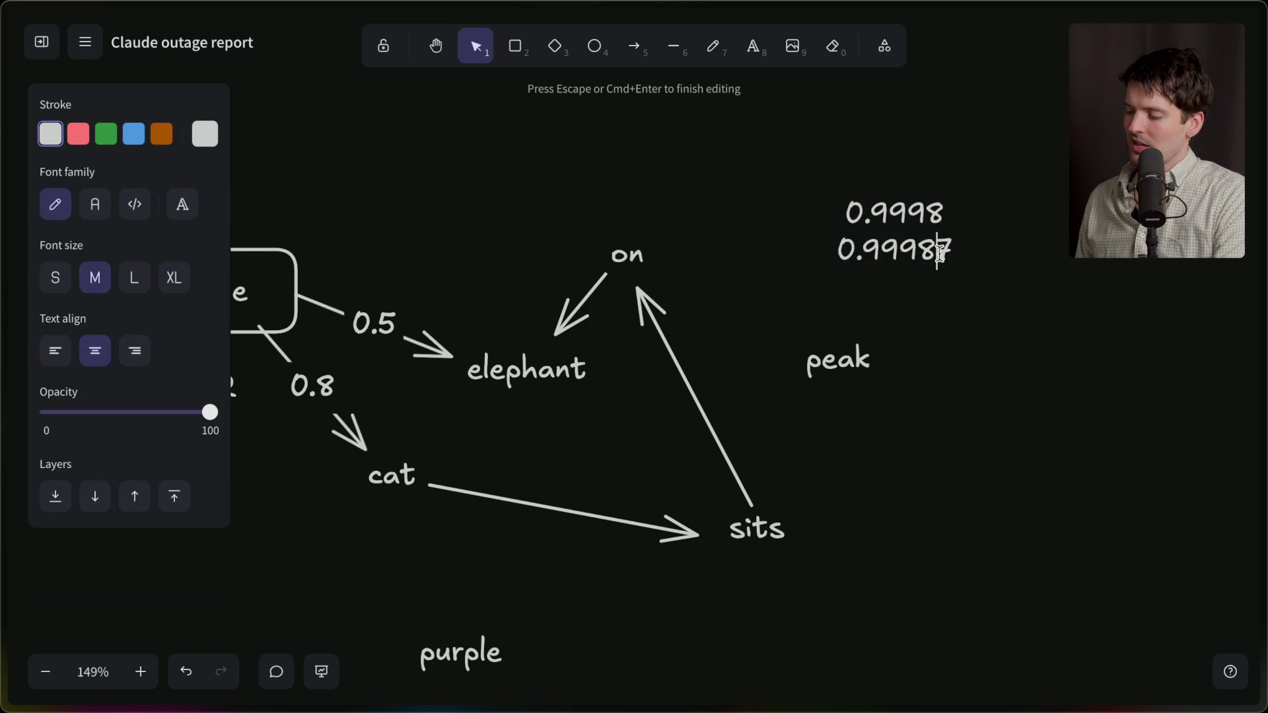
click(944, 213)
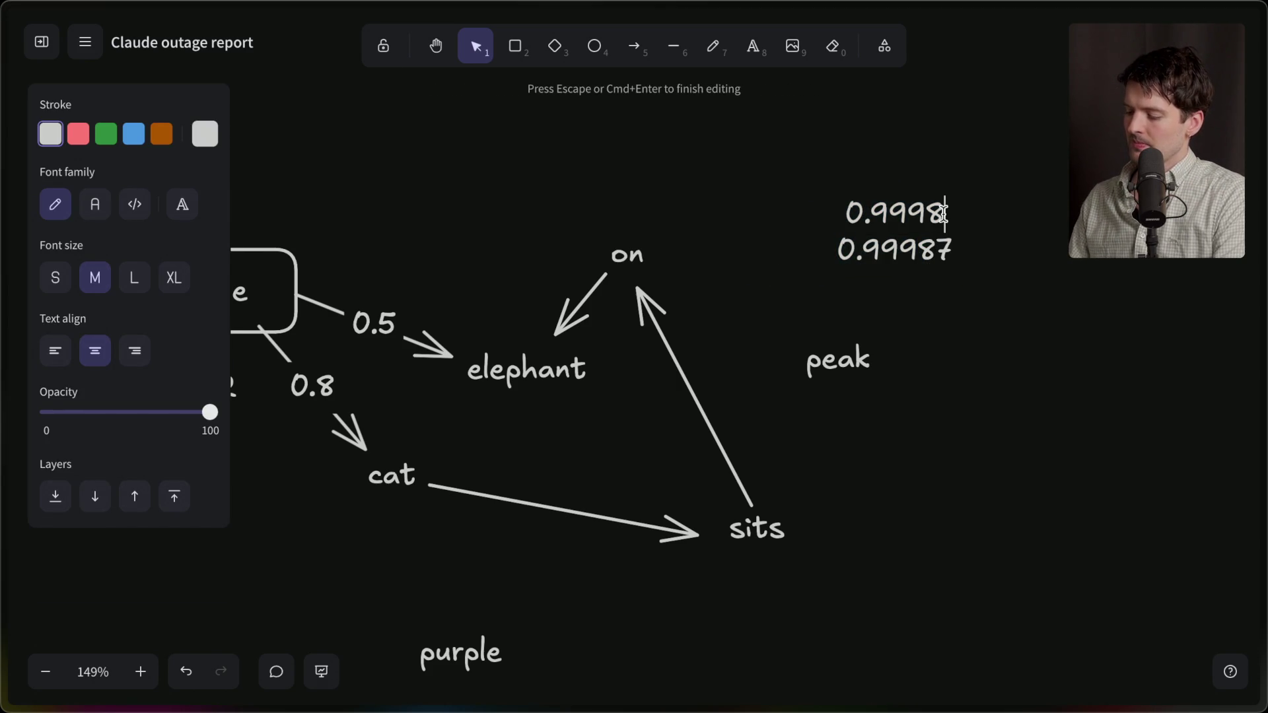
text(9)
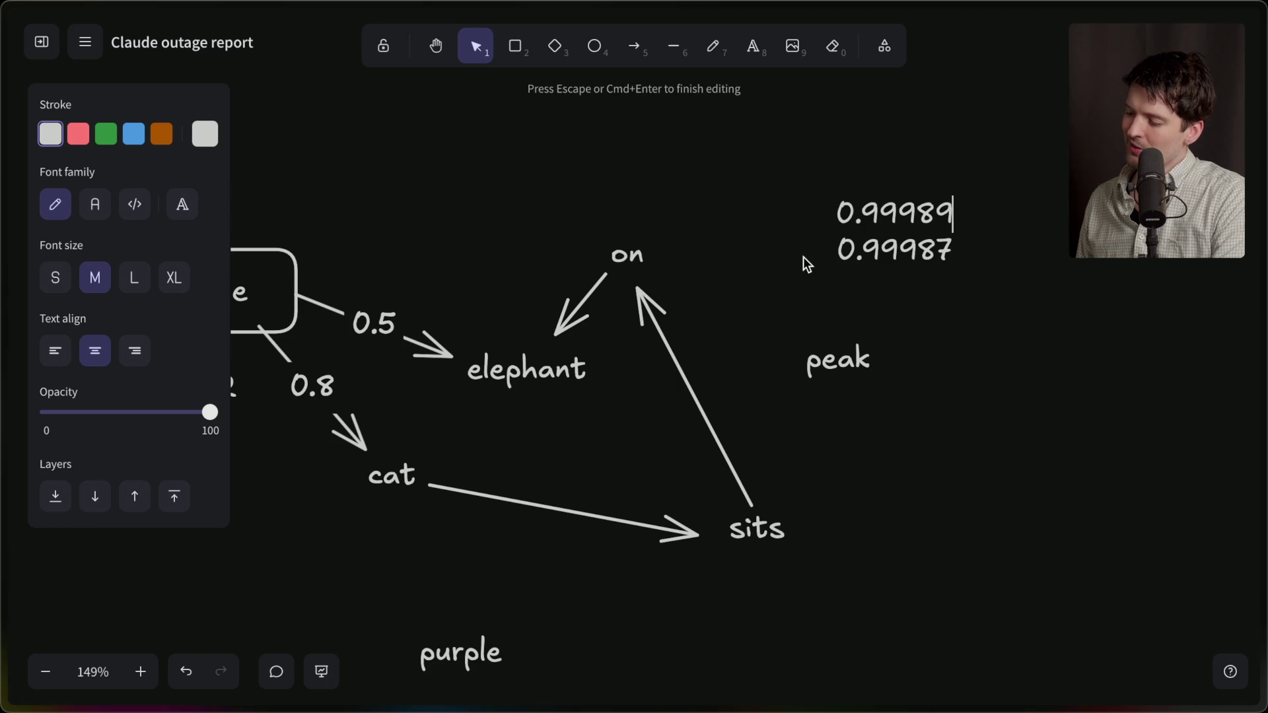
click(907, 344)
Nudge the number label up and draw a rightward arrow pointing at 0.99989 / 0.99987.
drag(894, 265, 898, 246)
key(a)
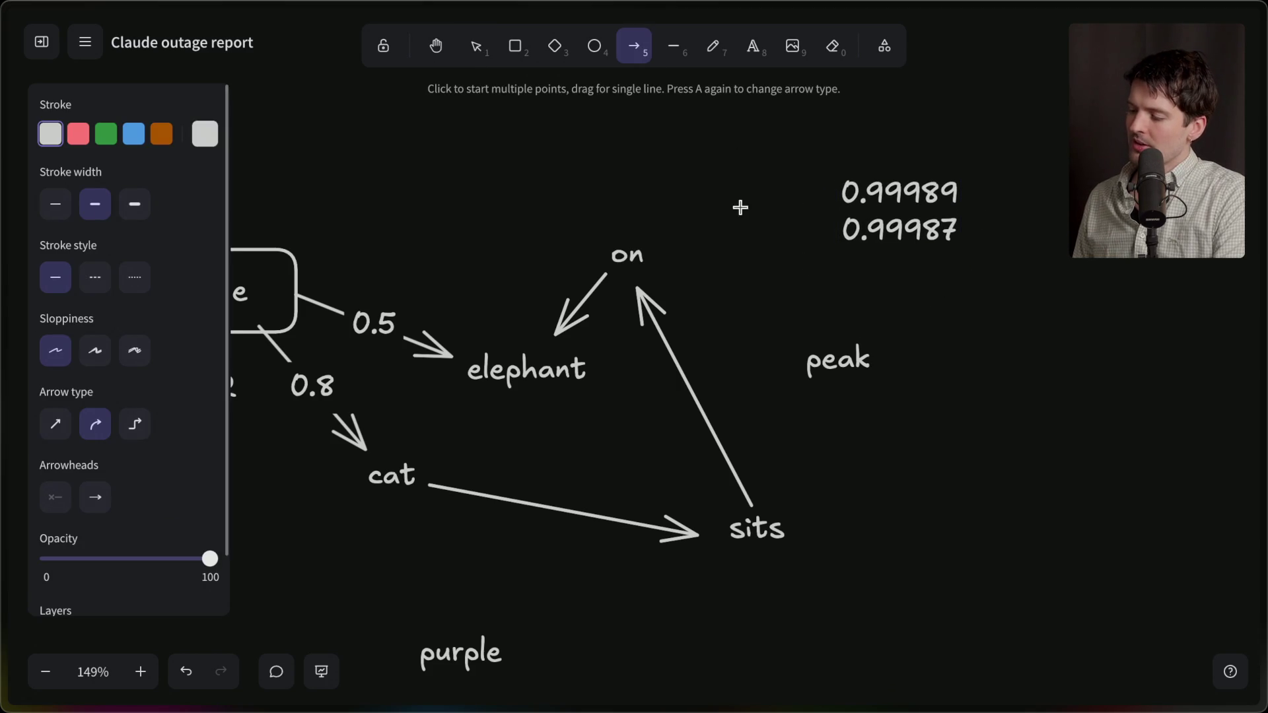
mouse_move(697, 188)
mouse_down()
mouse_move(833, 190)
mouse_move(786, 189)
mouse_up()
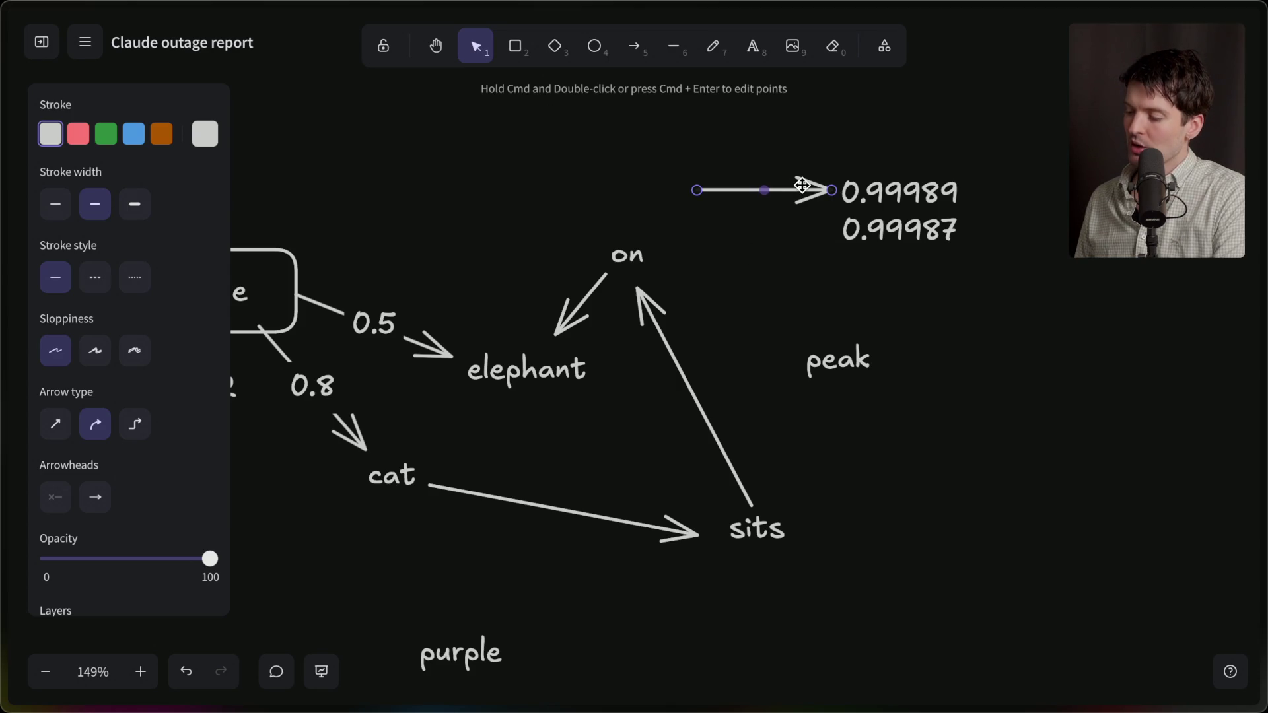
drag(802, 186, 793, 226)
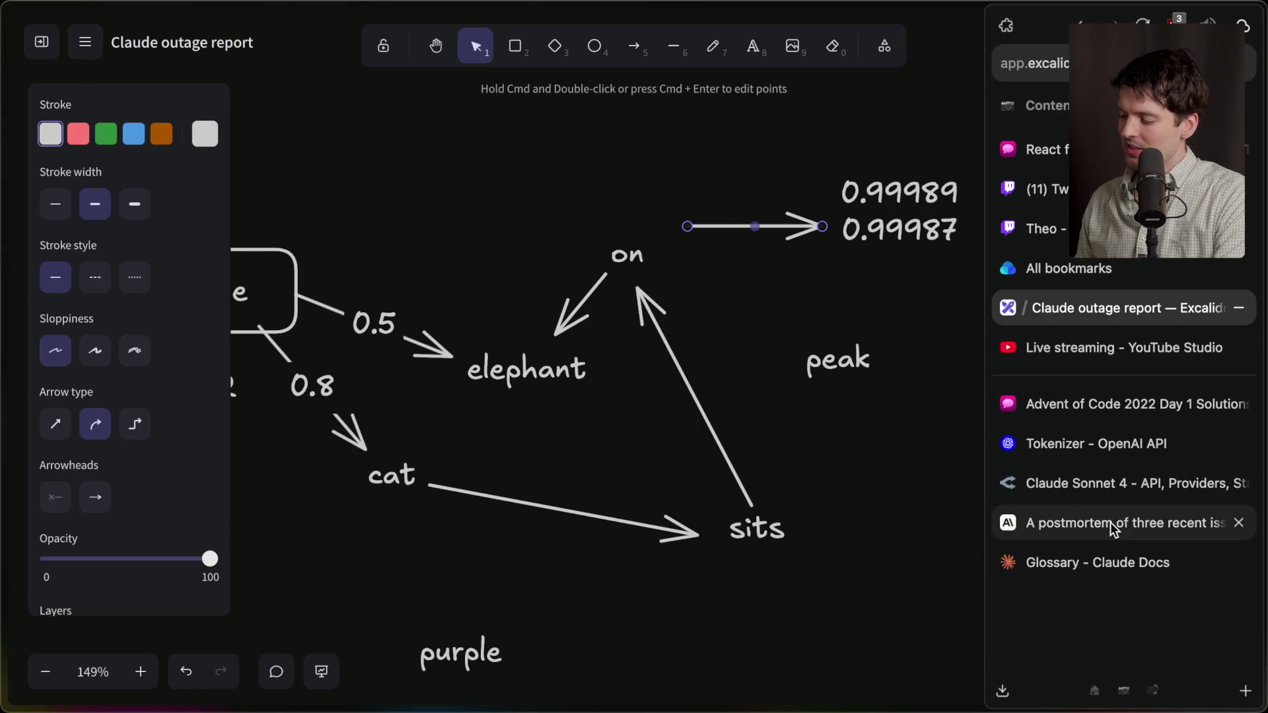
Return to the postmortem and mark the root cause sentence and '16-bit floating point'.
click(1101, 526)
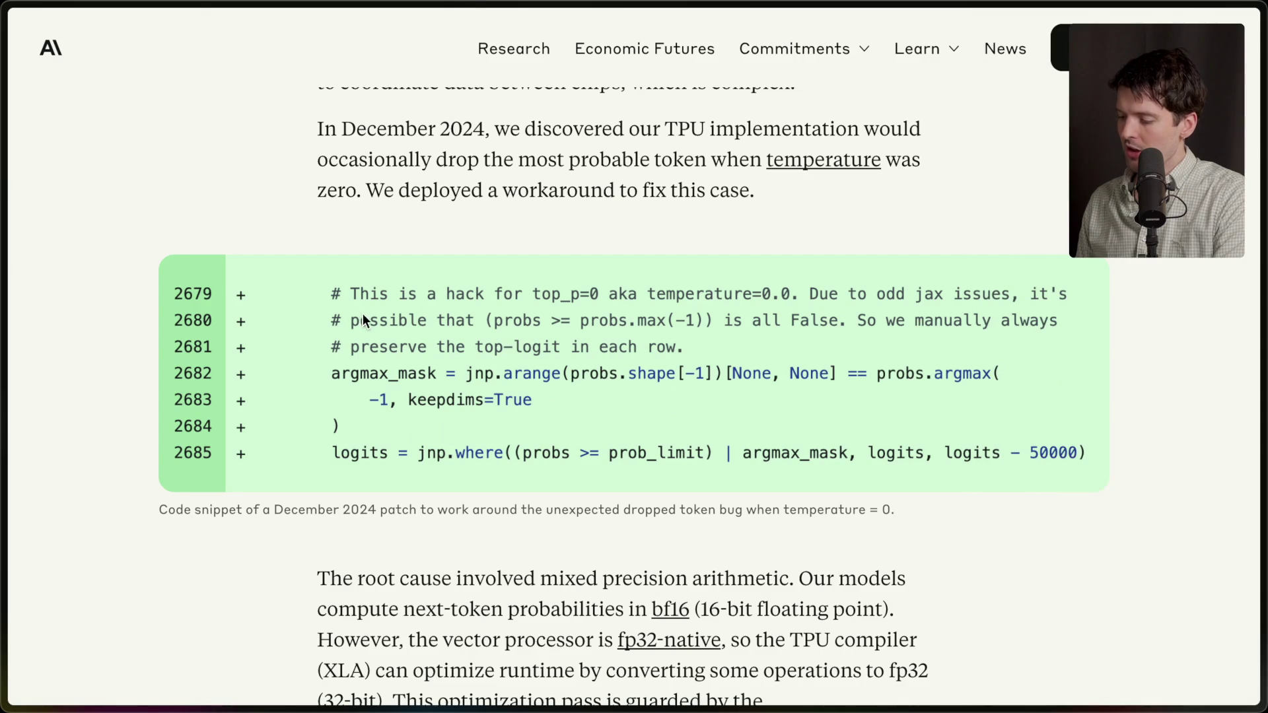
scroll(689, 384, down, 3)
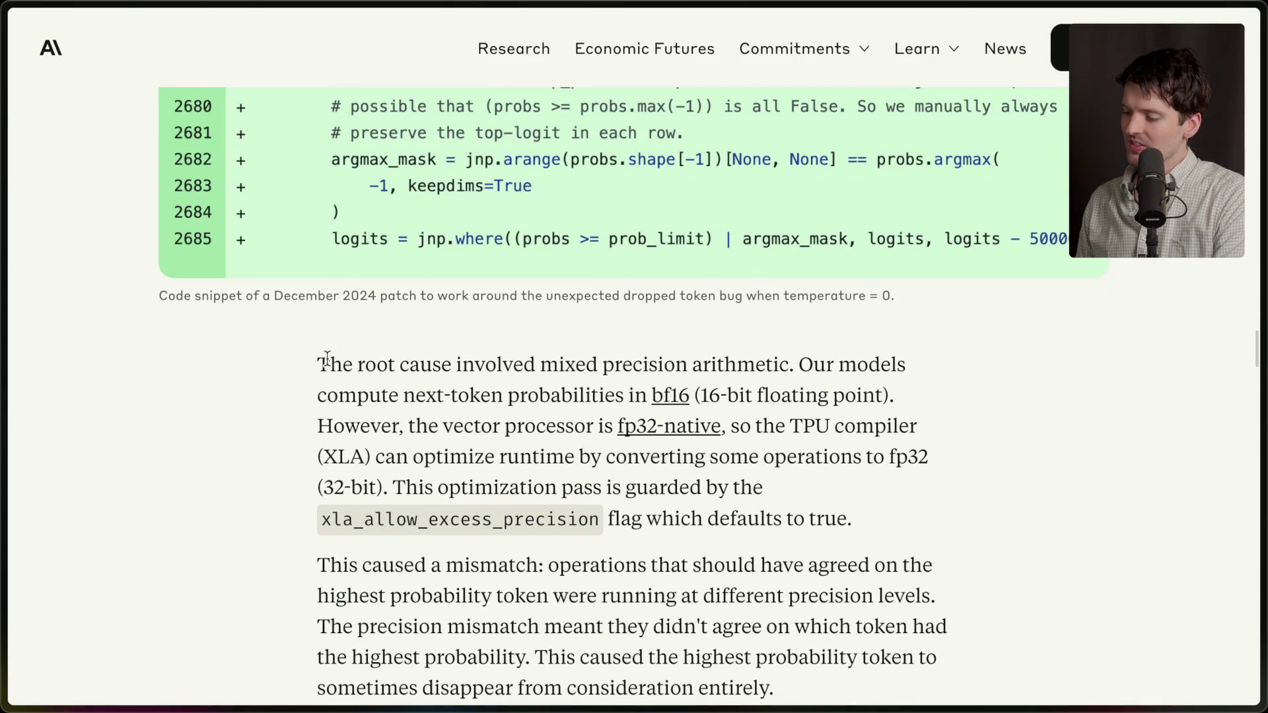
drag(318, 362, 796, 365)
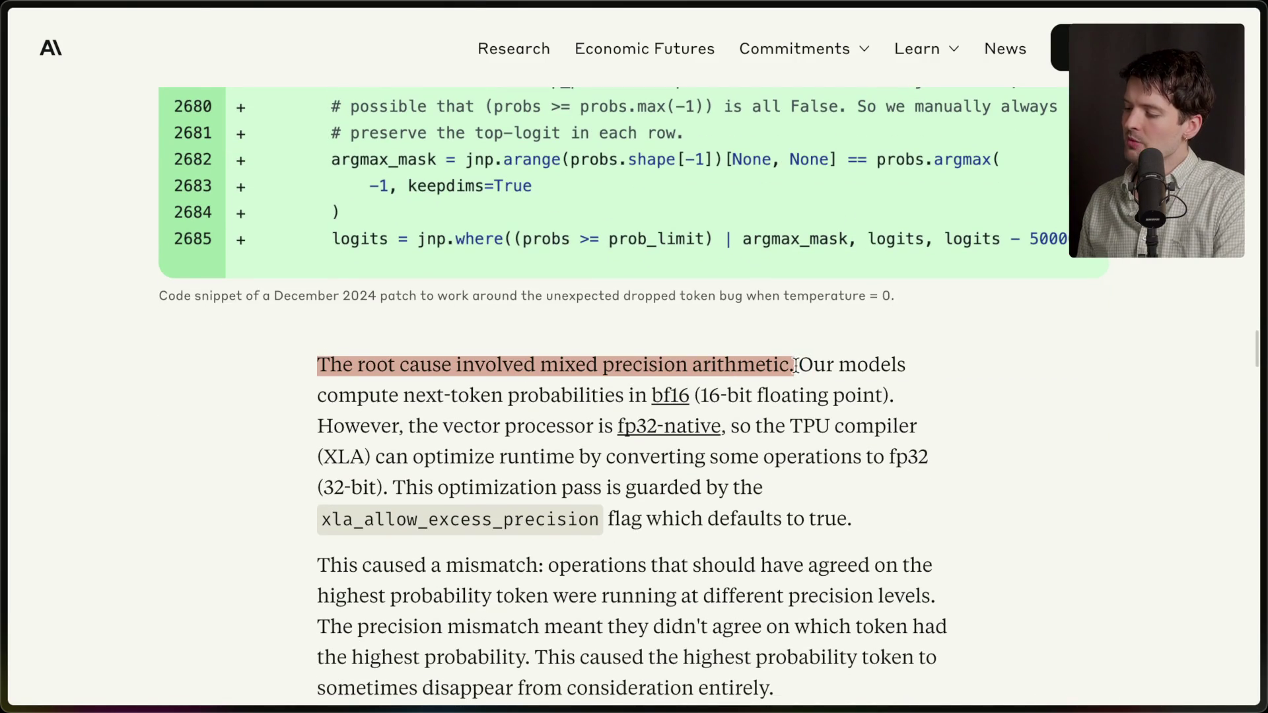
click(795, 365)
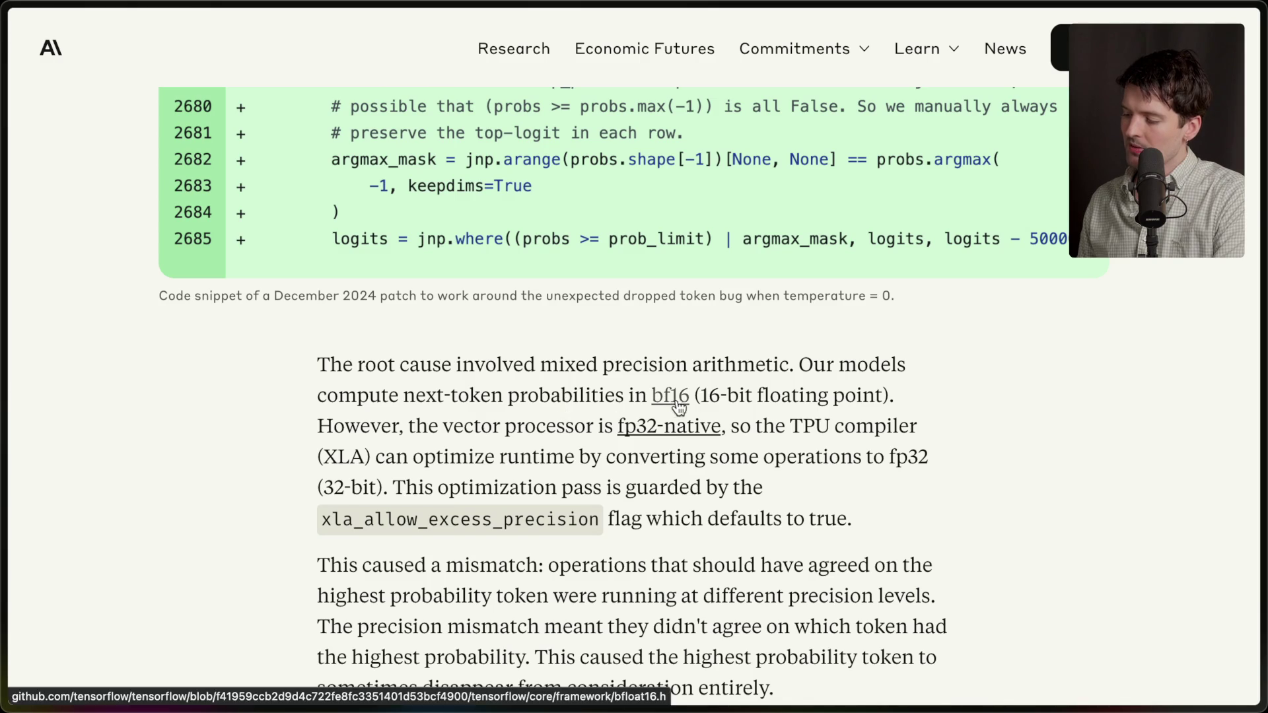
drag(701, 396, 884, 397)
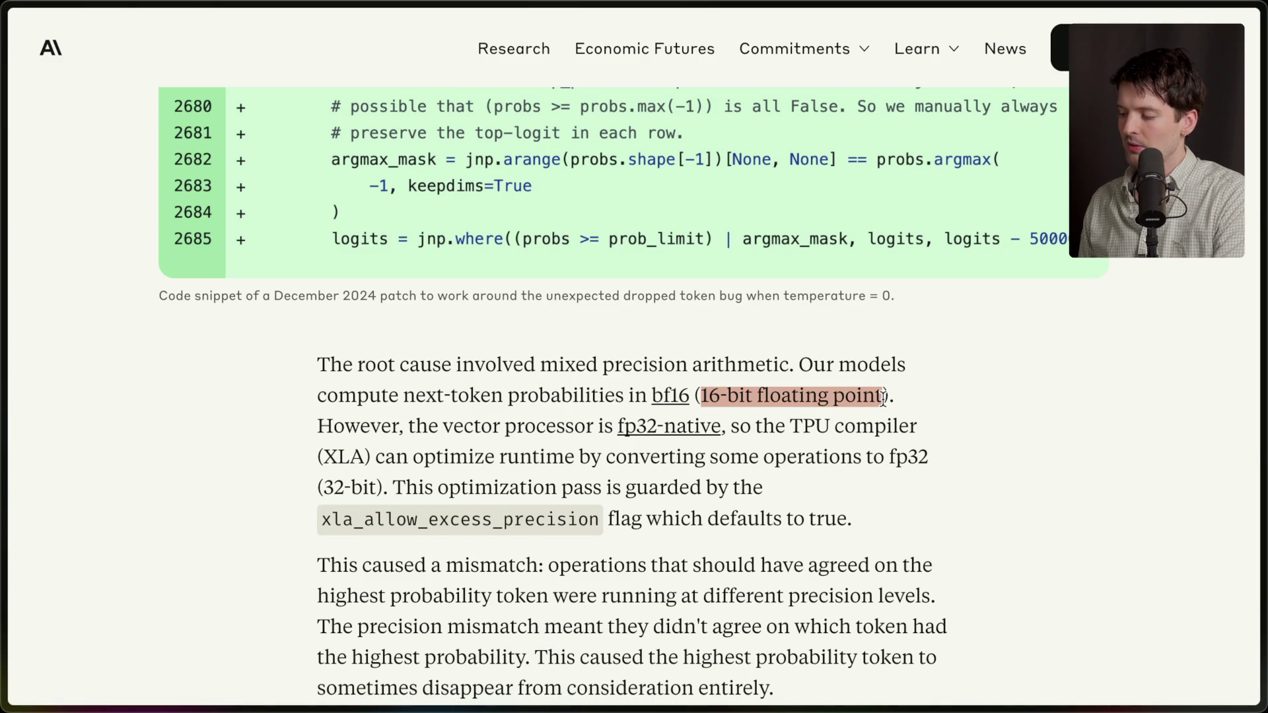
click(986, 399)
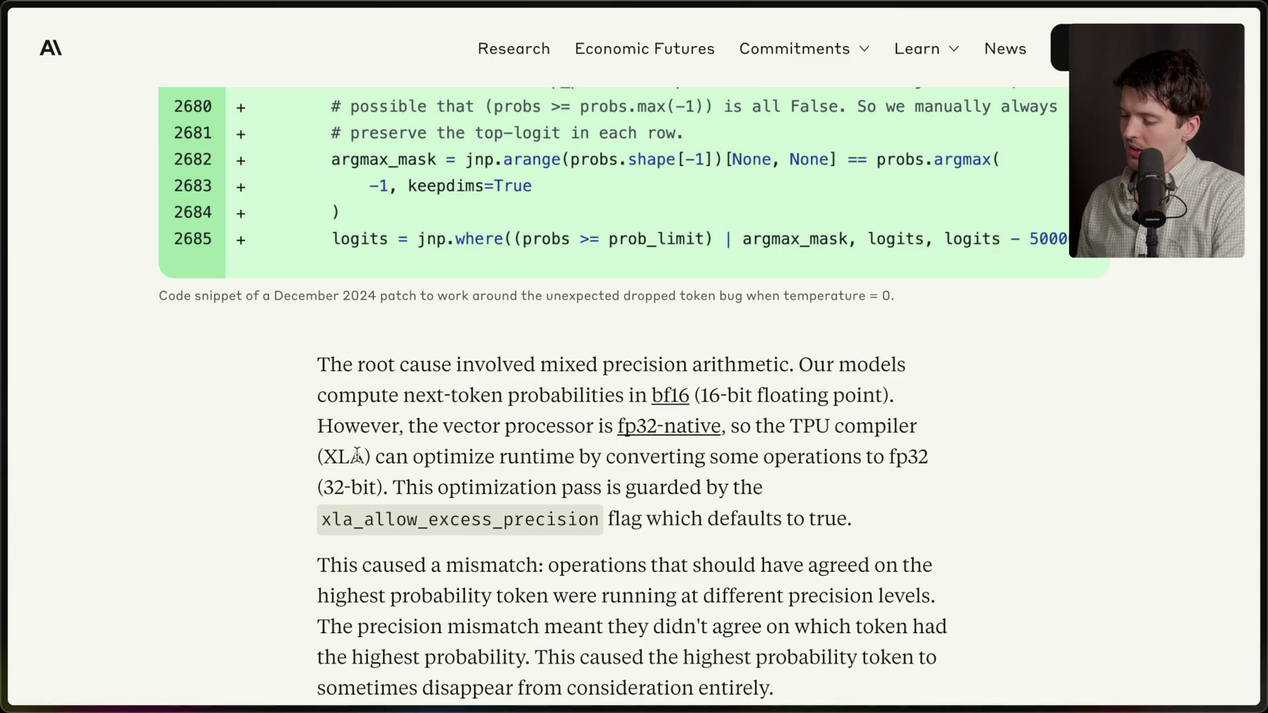
Mark the passage on converting operations to fp32 and the xla_allow_excess_precision flag name.
drag(379, 456, 749, 457)
click(568, 456)
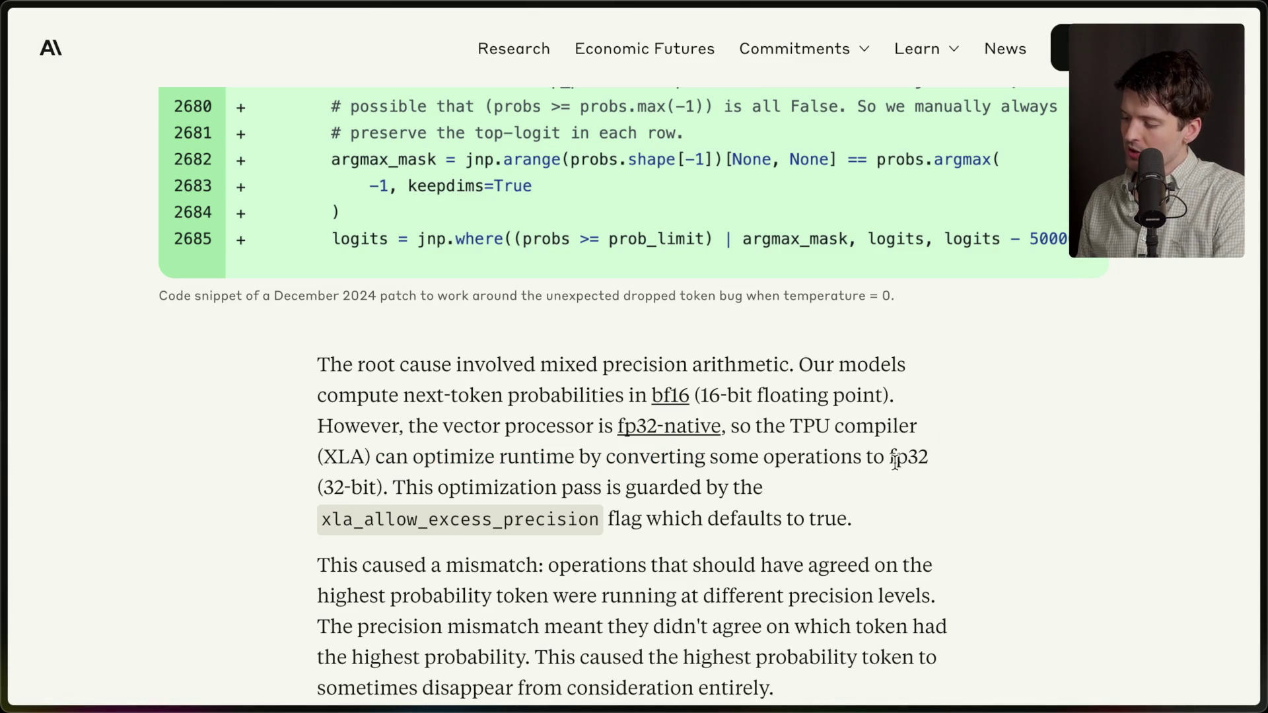
drag(890, 458, 933, 458)
click(944, 486)
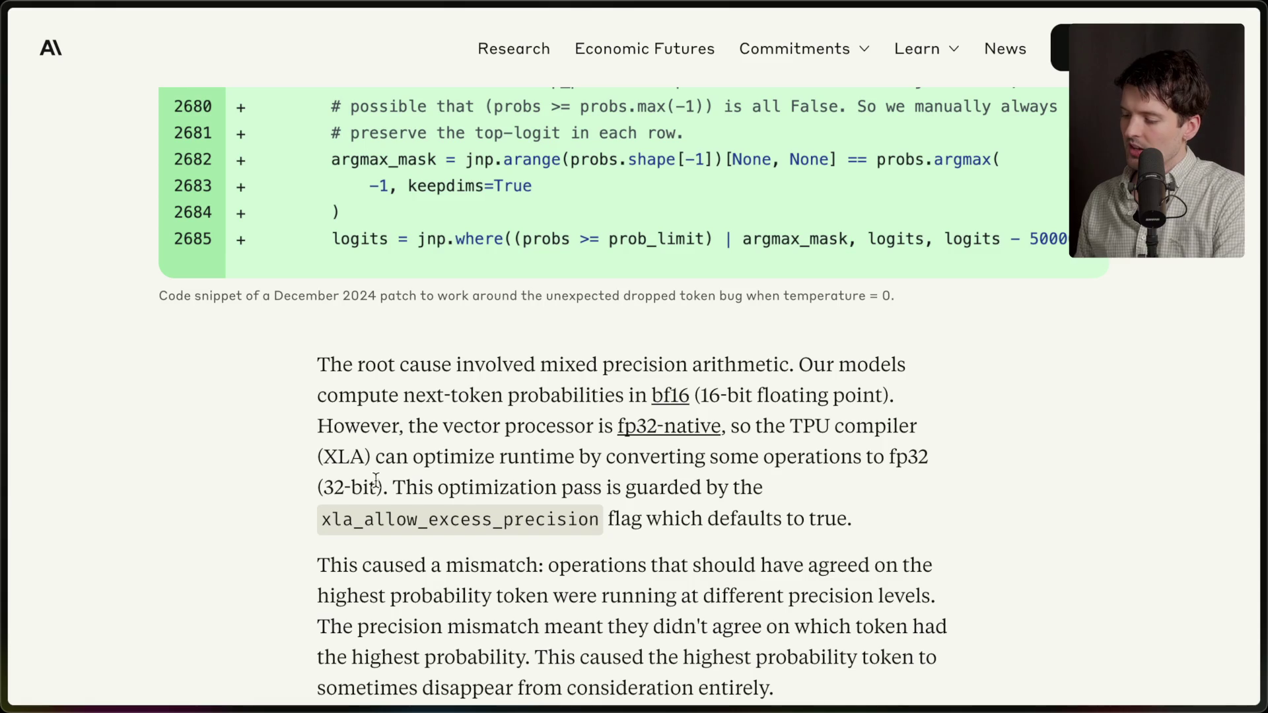
drag(319, 522, 608, 523)
click(603, 530)
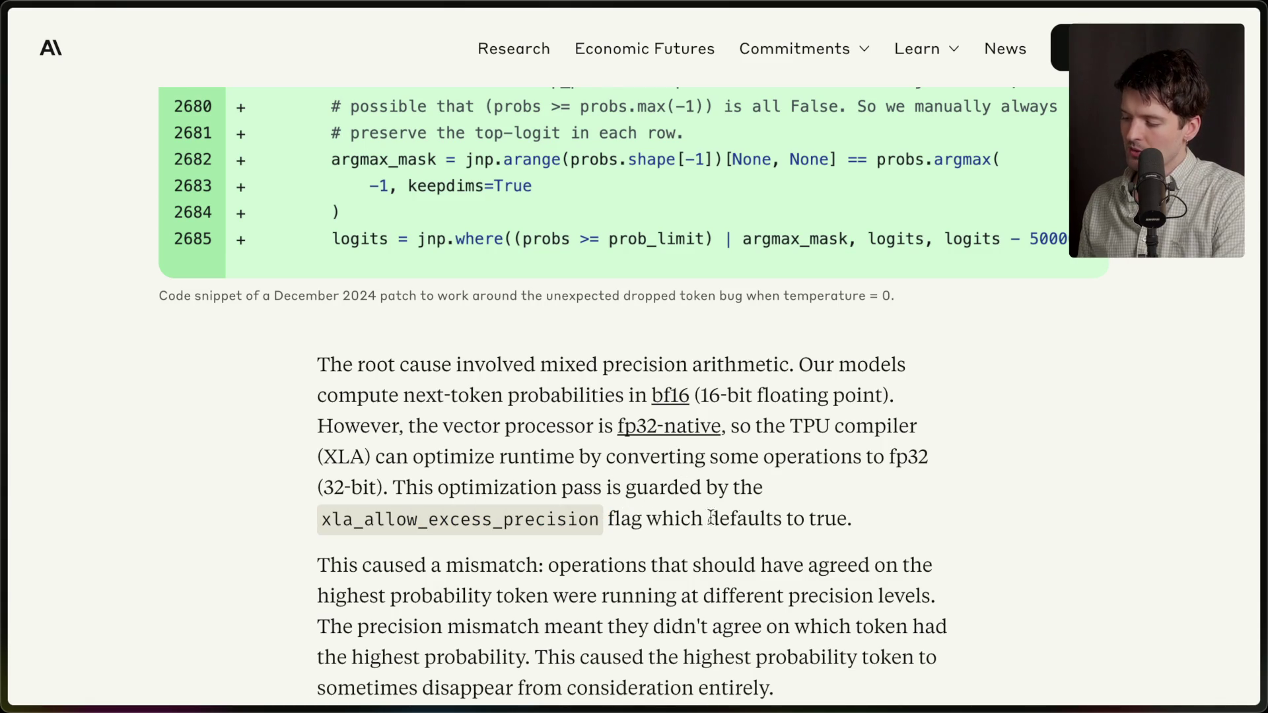
scroll(858, 521, down, 3)
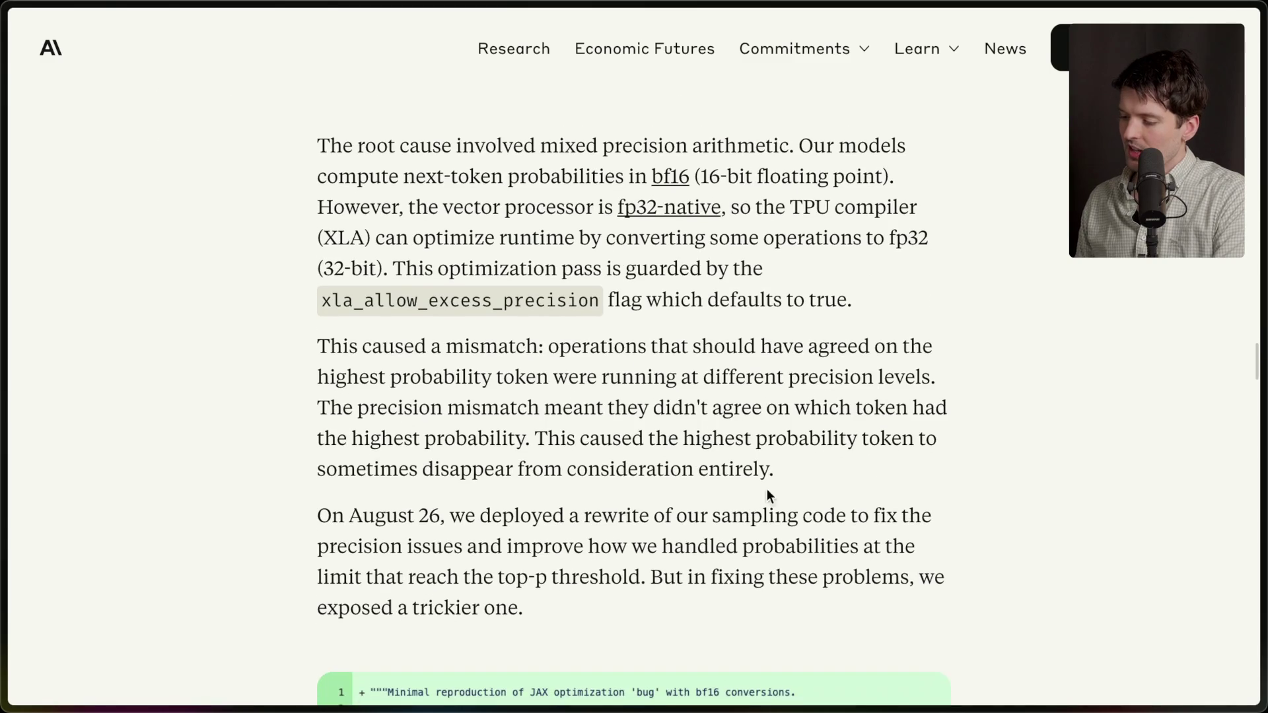
Mark the precision-mismatch paragraph, the disappearing-top-token and trickier-bug sentences, then scroll into the reproducer.
drag(298, 350, 860, 478)
click(840, 479)
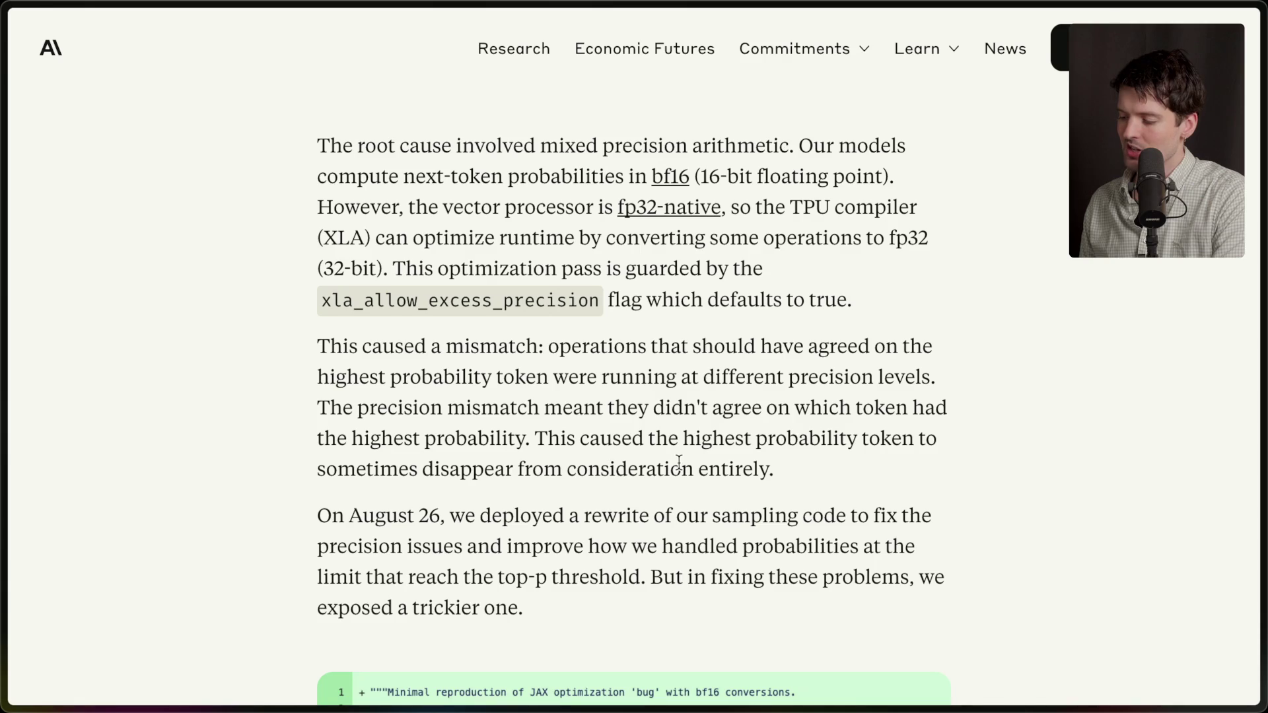
mouse_move(793, 470)
mouse_down()
mouse_move(628, 468)
mouse_move(522, 441)
mouse_move(538, 444)
mouse_up()
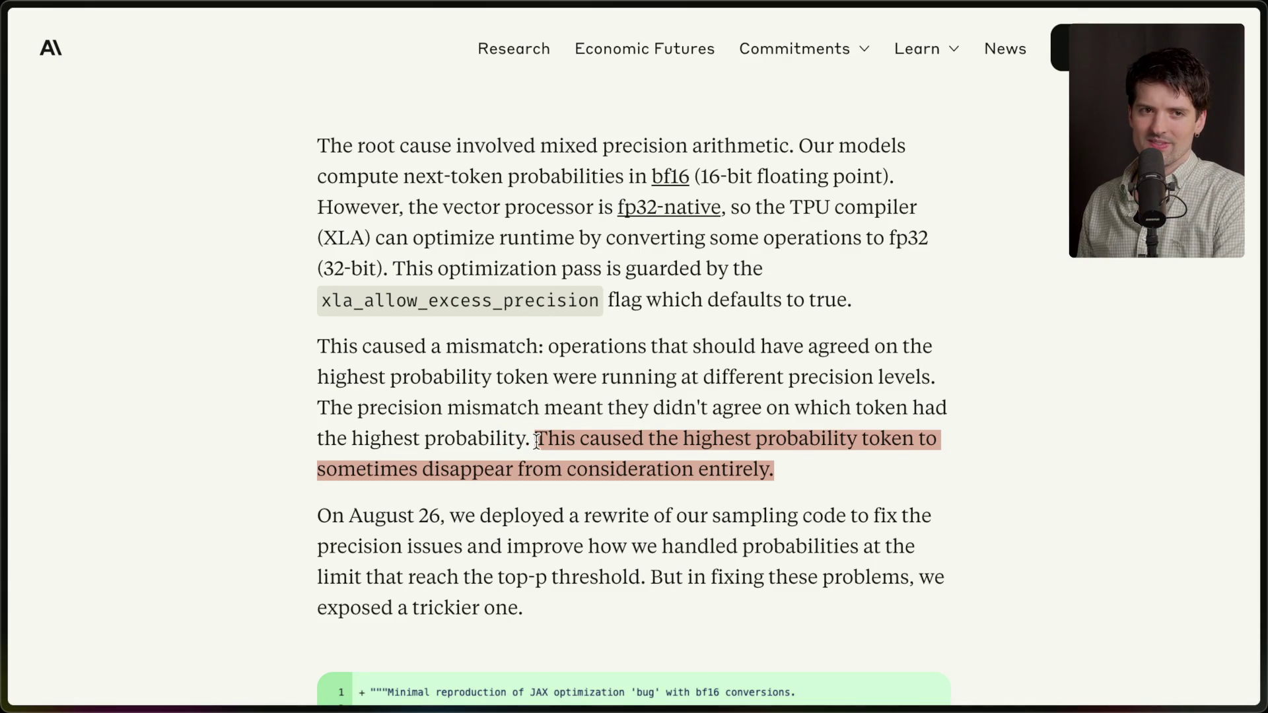
scroll(537, 440, down, 3)
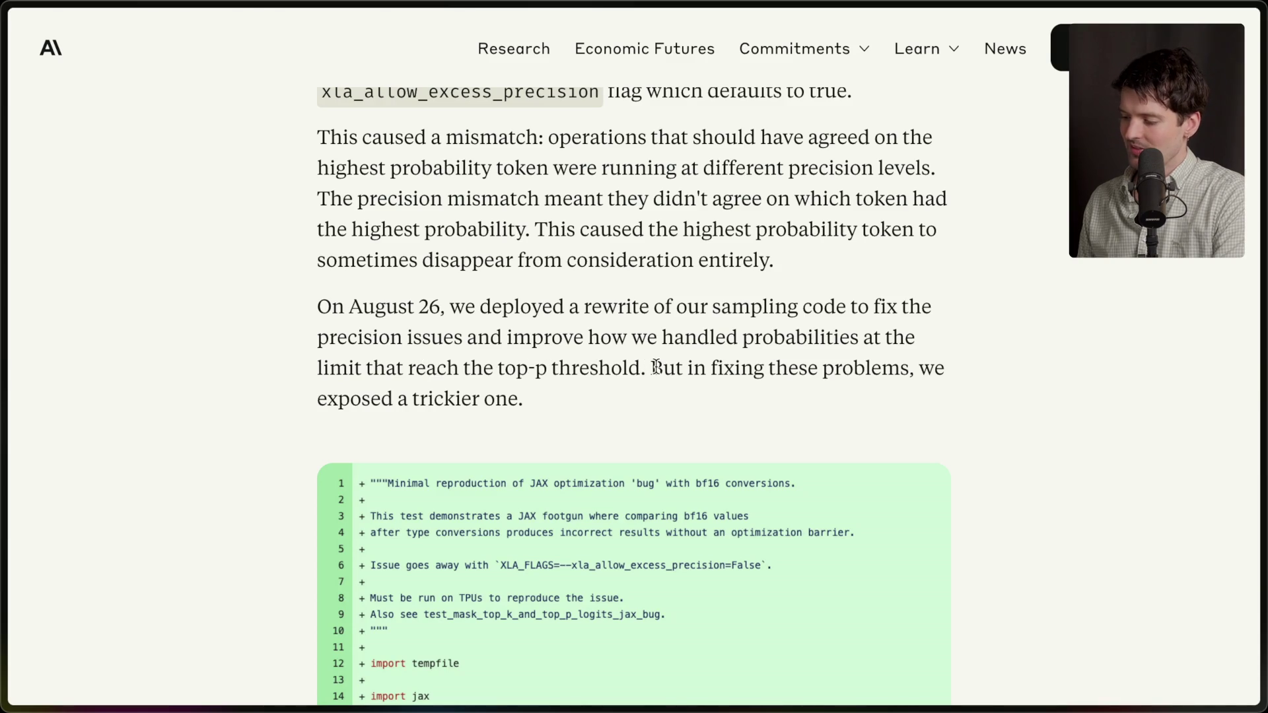
drag(647, 368, 678, 415)
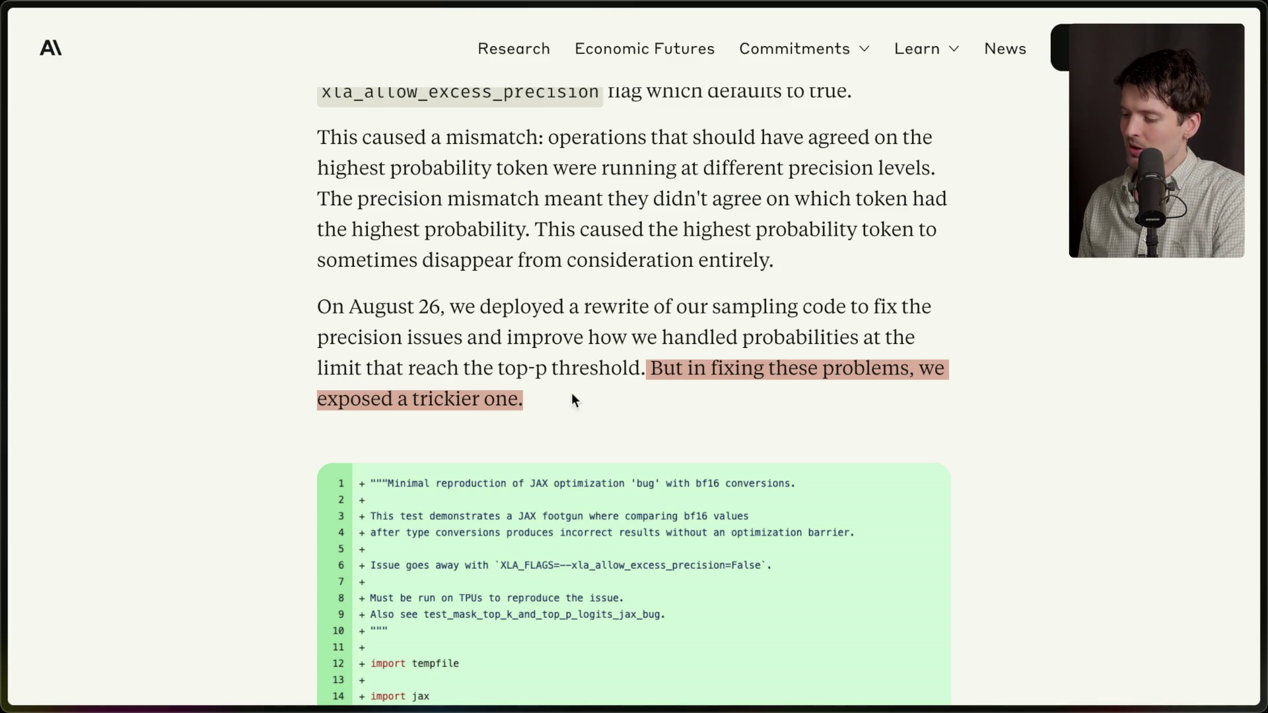
scroll(592, 413, down, 8)
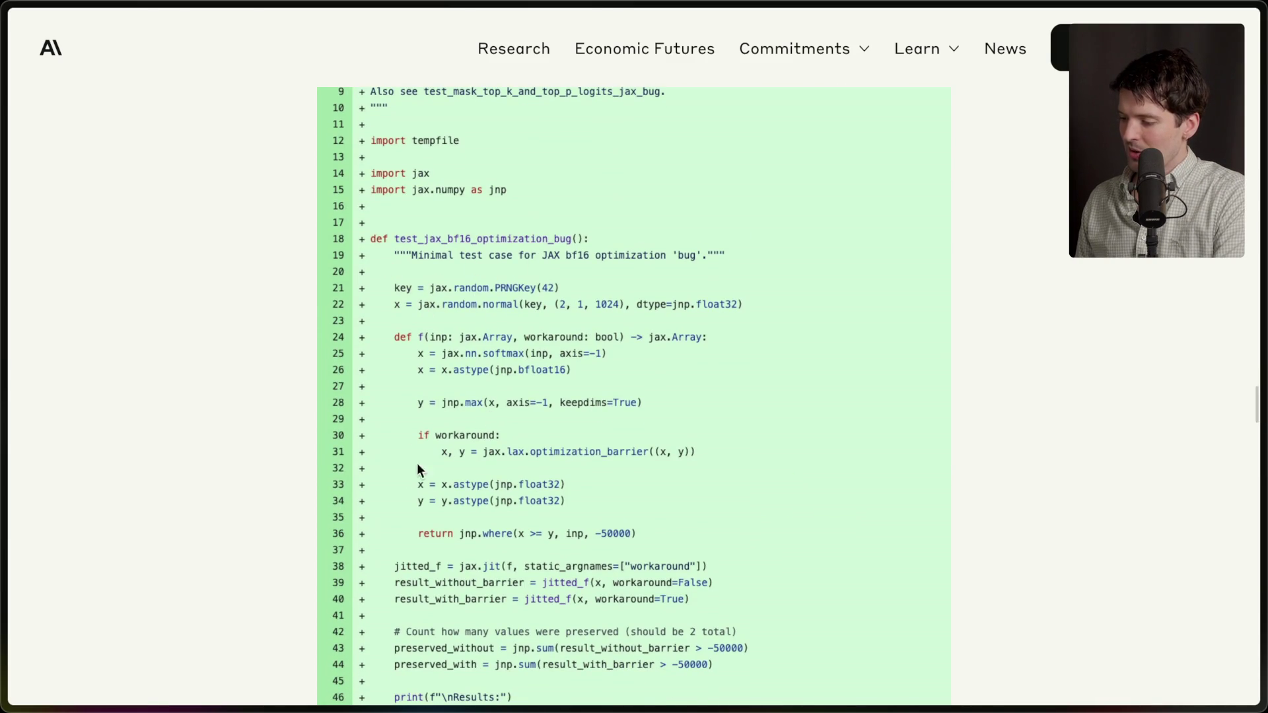
Scroll past the JAX reproducer code and mark part of its caption.
scroll(484, 347, up, 2)
scroll(484, 347, up, 1)
scroll(484, 347, down, 7)
scroll(484, 347, up, 3)
scroll(483, 347, down, 1)
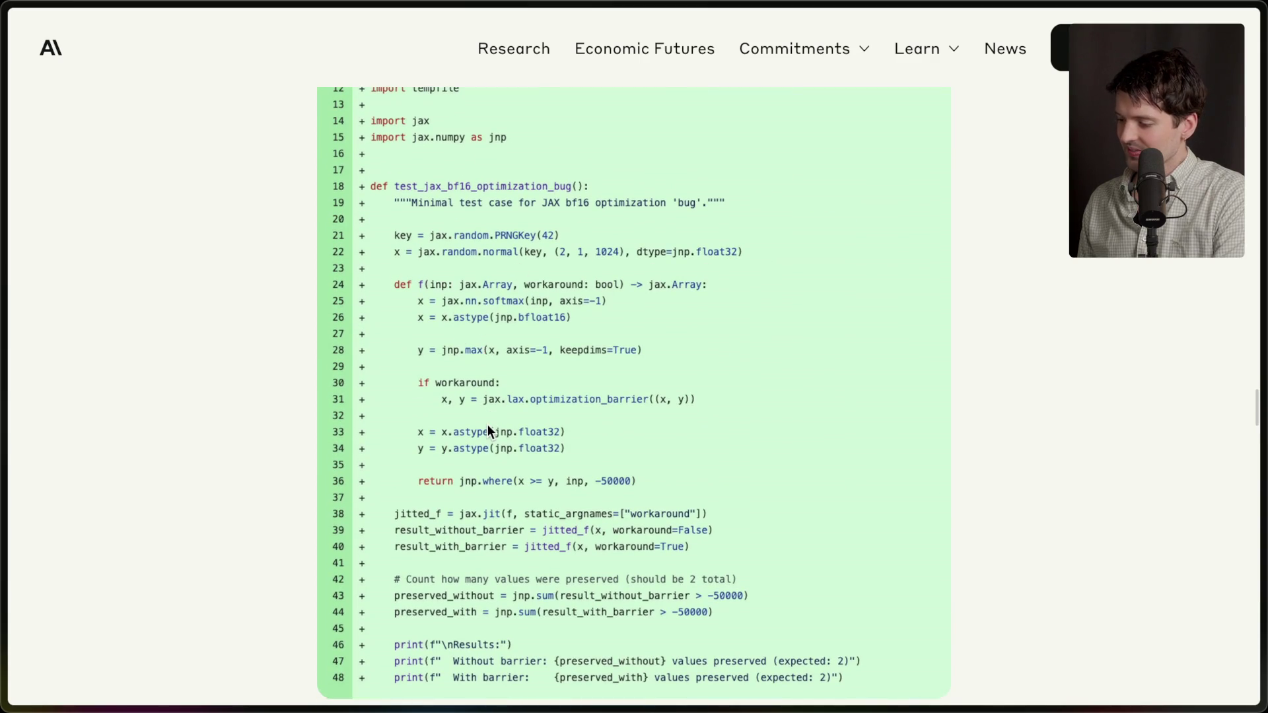
scroll(487, 425, down, 5)
drag(315, 380, 605, 421)
click(604, 422)
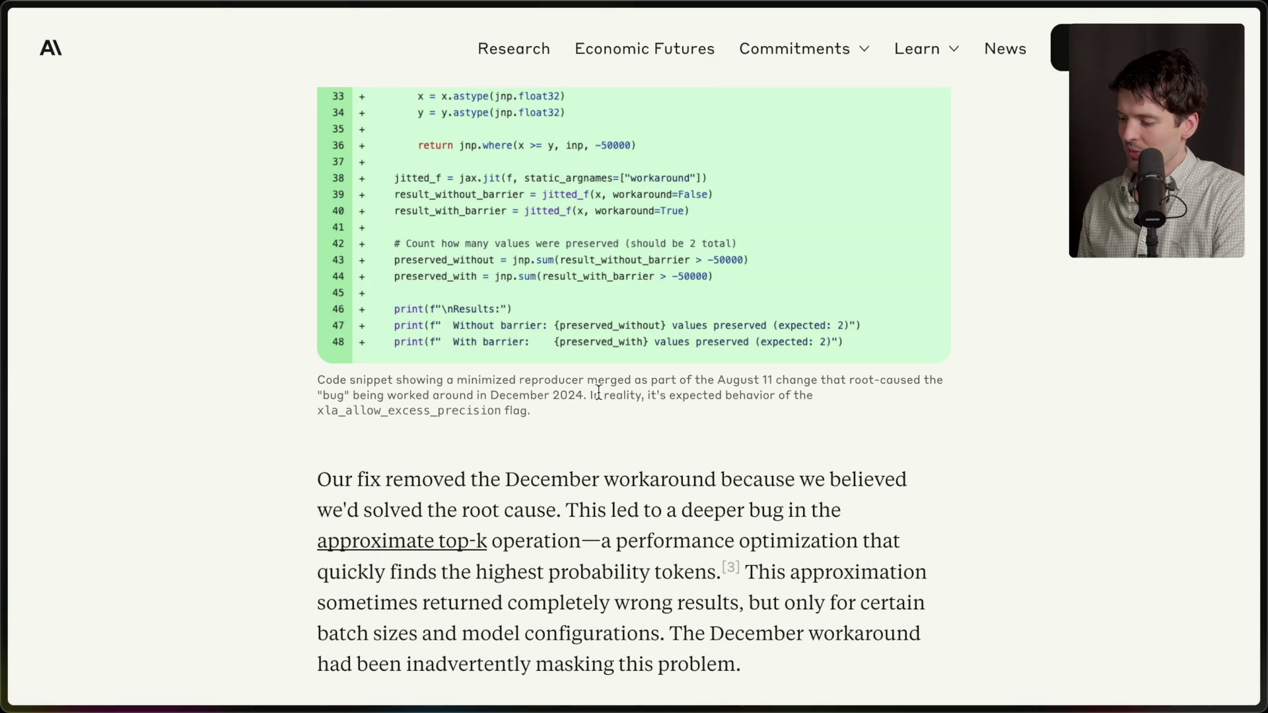
Mark the caption's flag note and batch-size sentence, then right-click the approximate top-k code image.
drag(592, 394, 640, 417)
click(640, 417)
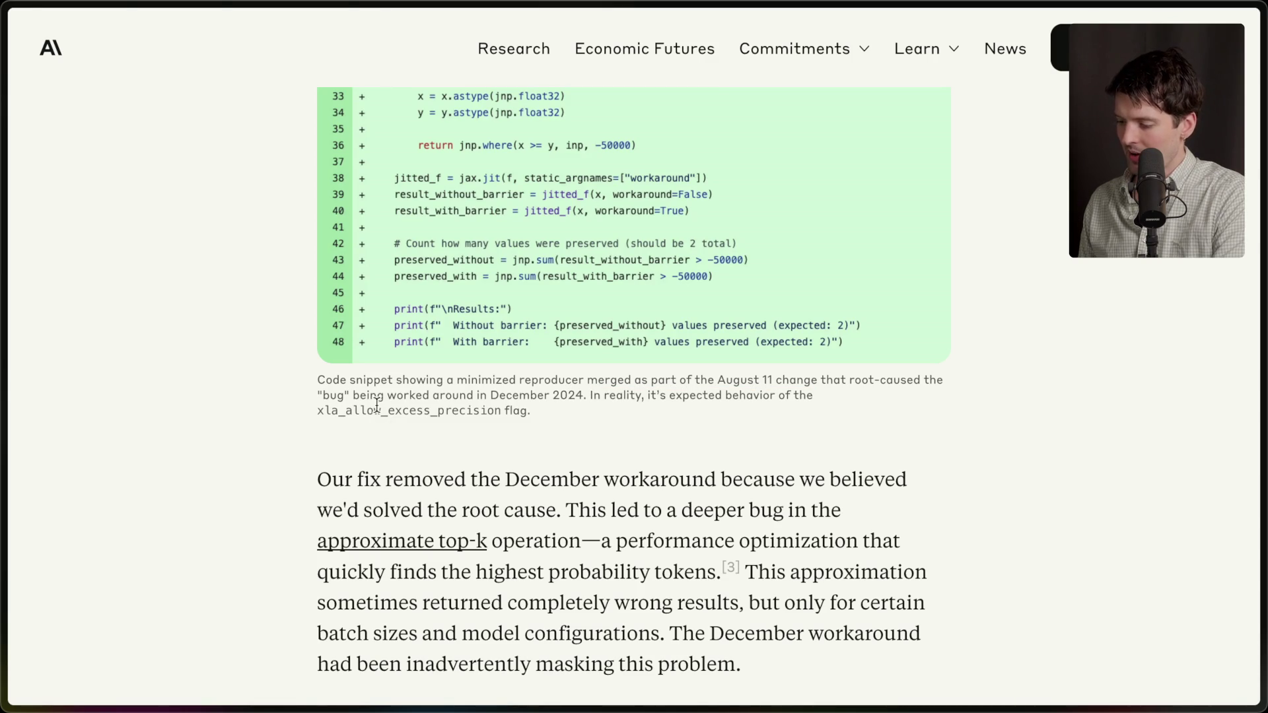
scroll(644, 409, down, 3)
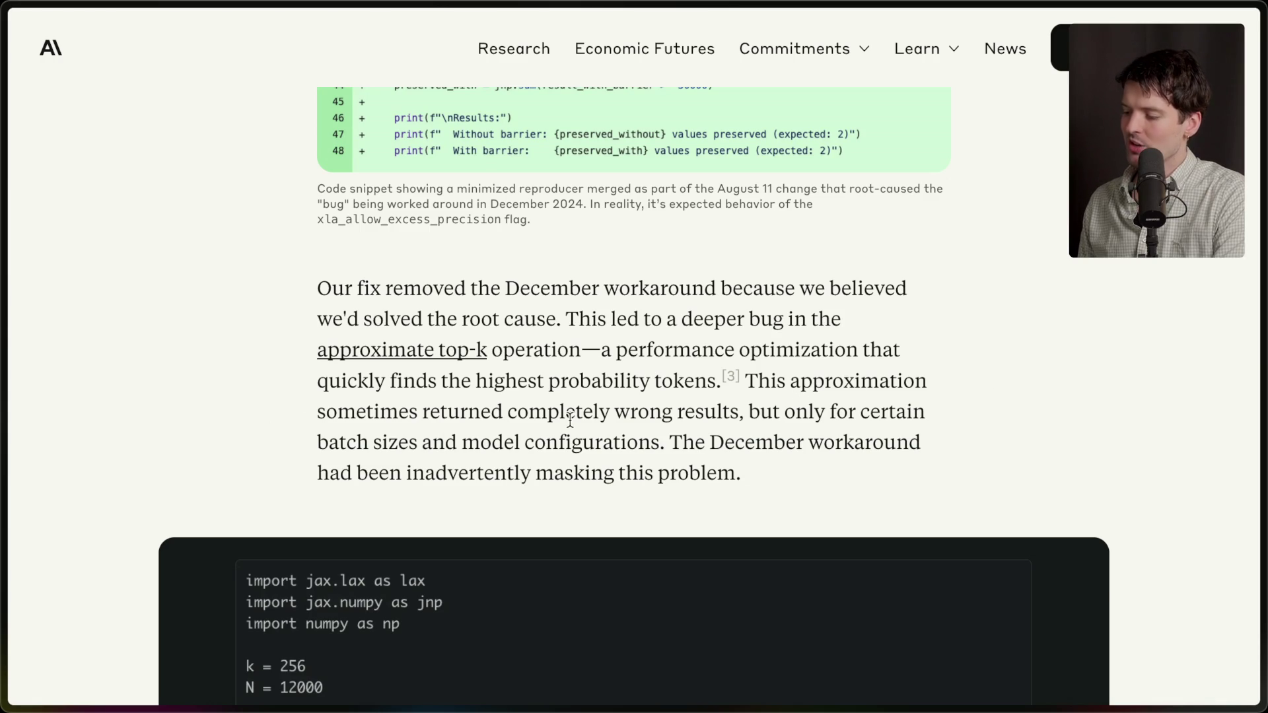
drag(758, 411, 793, 496)
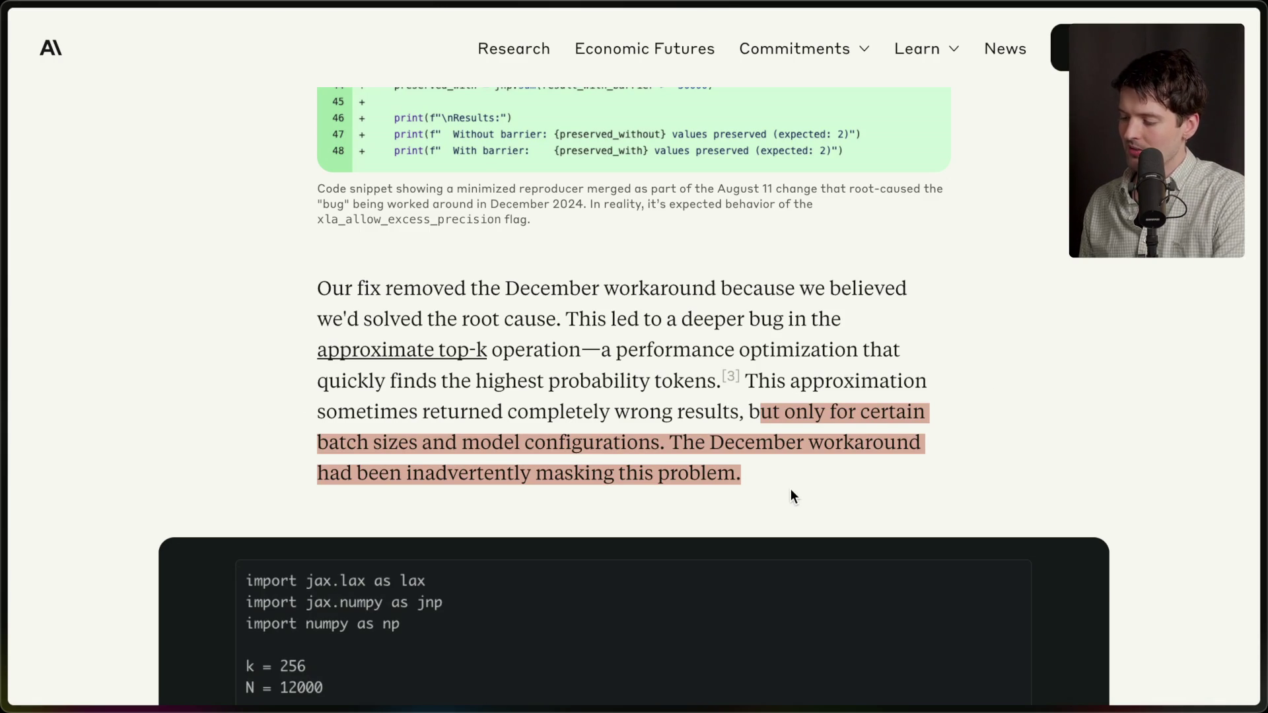
click(791, 490)
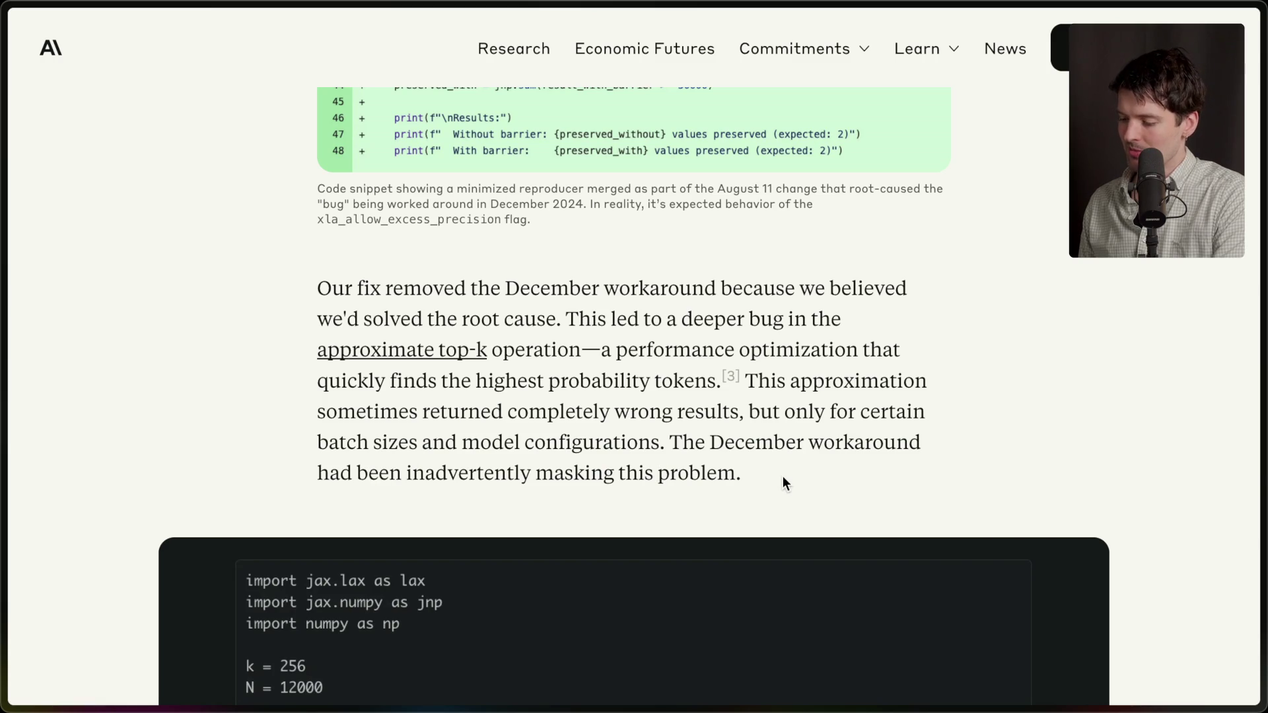
scroll(783, 477, down, 7)
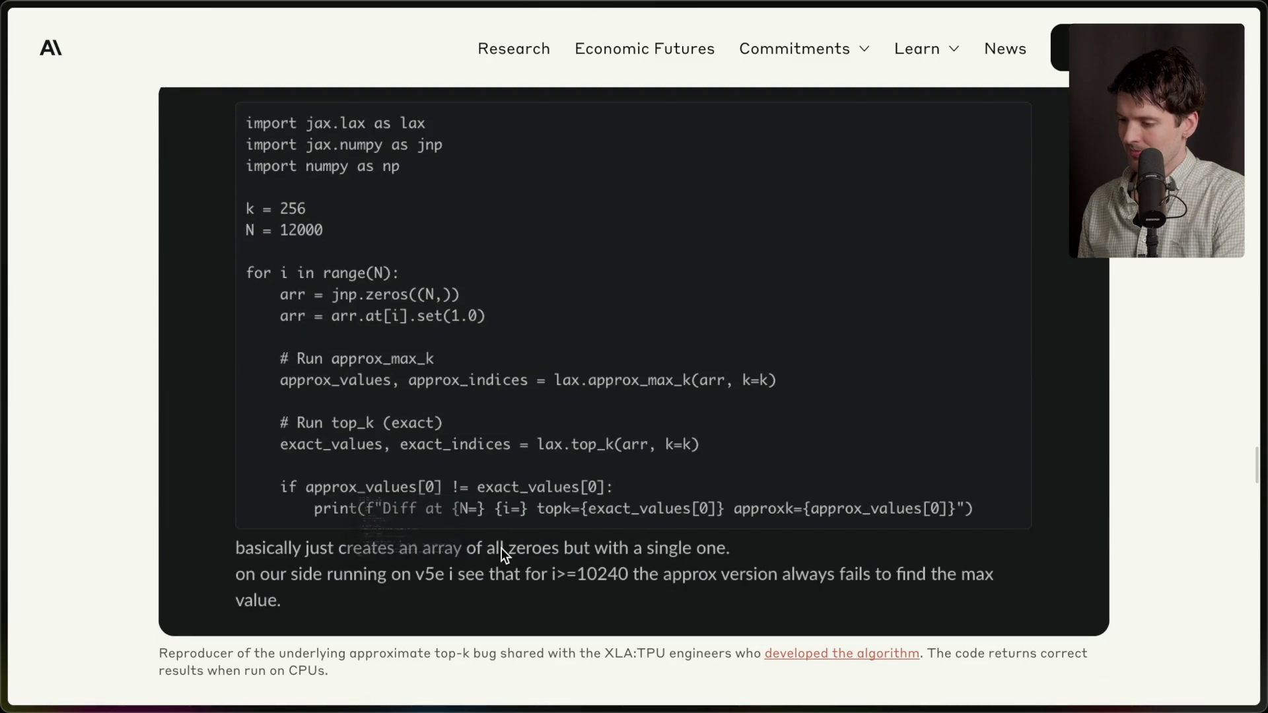
scroll(501, 550, up, 1)
scroll(502, 549, down, 2)
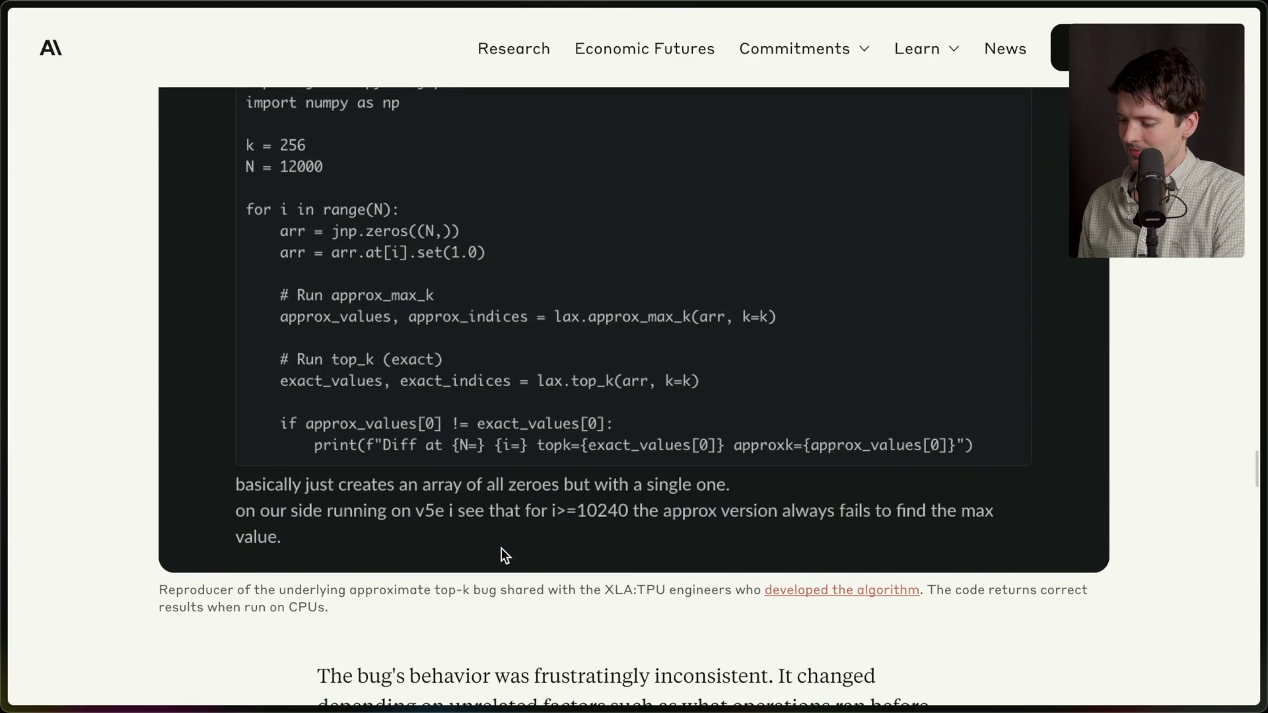
scroll(501, 548, up, 2)
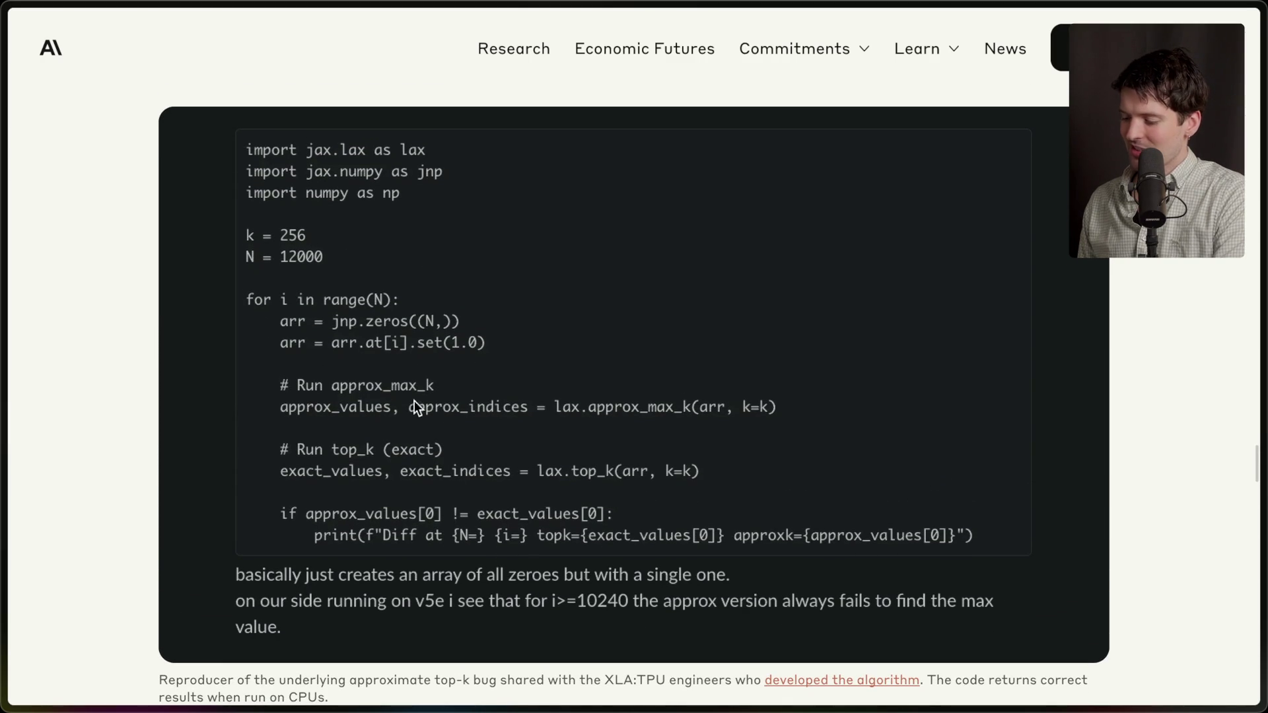
right_click(438, 419)
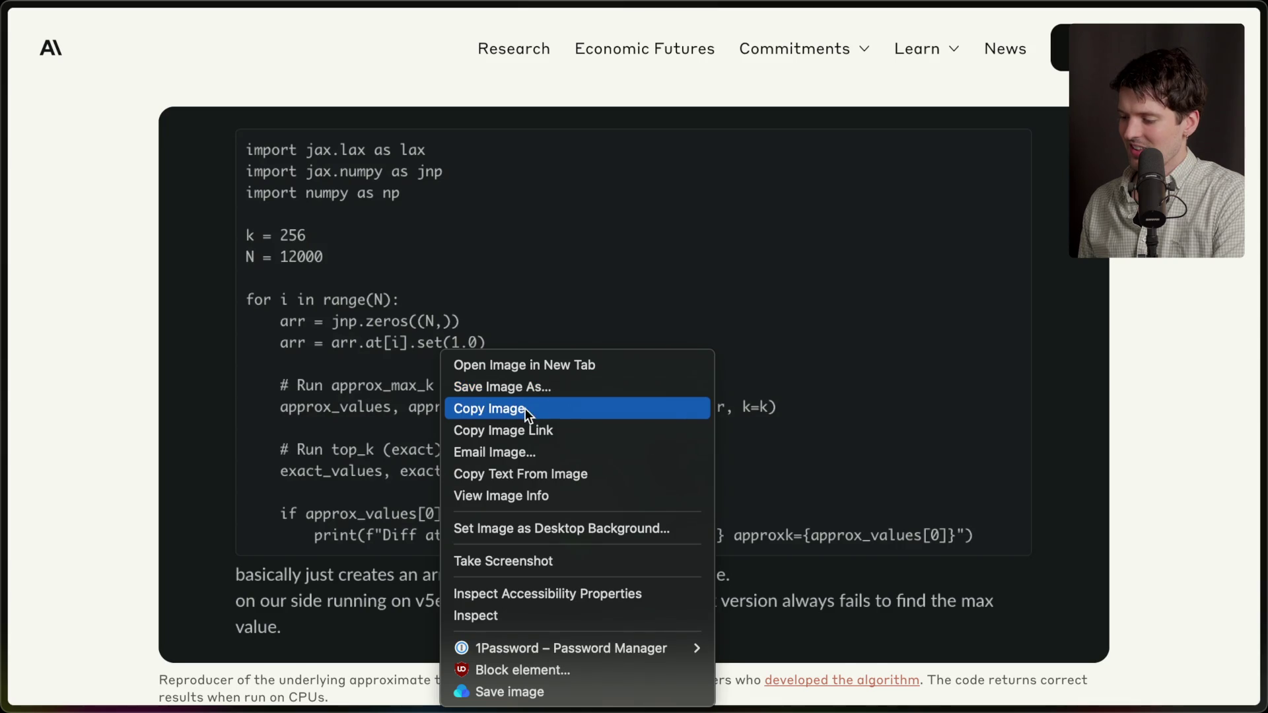
Open the top-k reproducer code image's link in a new tab and inspect its full address.
click(521, 425)
key(ctrl+l)
key(ctrl+v)
key(Return)
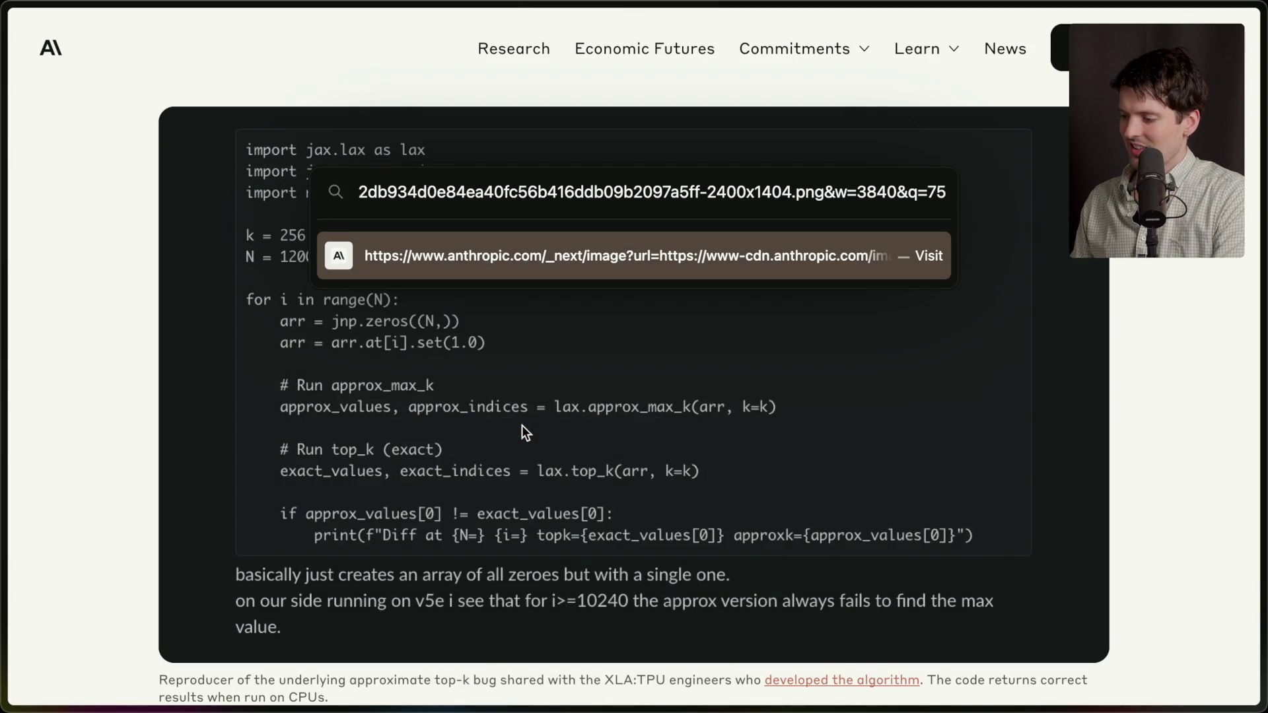
key(ctrl+l)
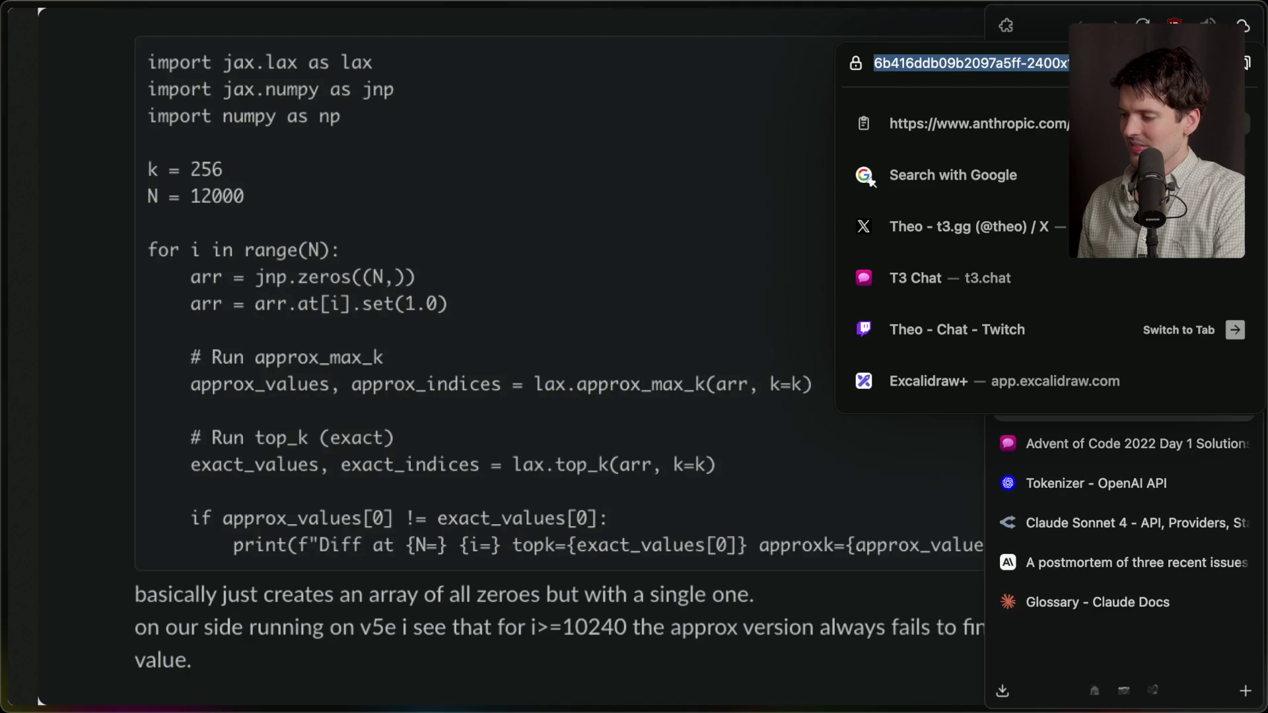
click(1001, 64)
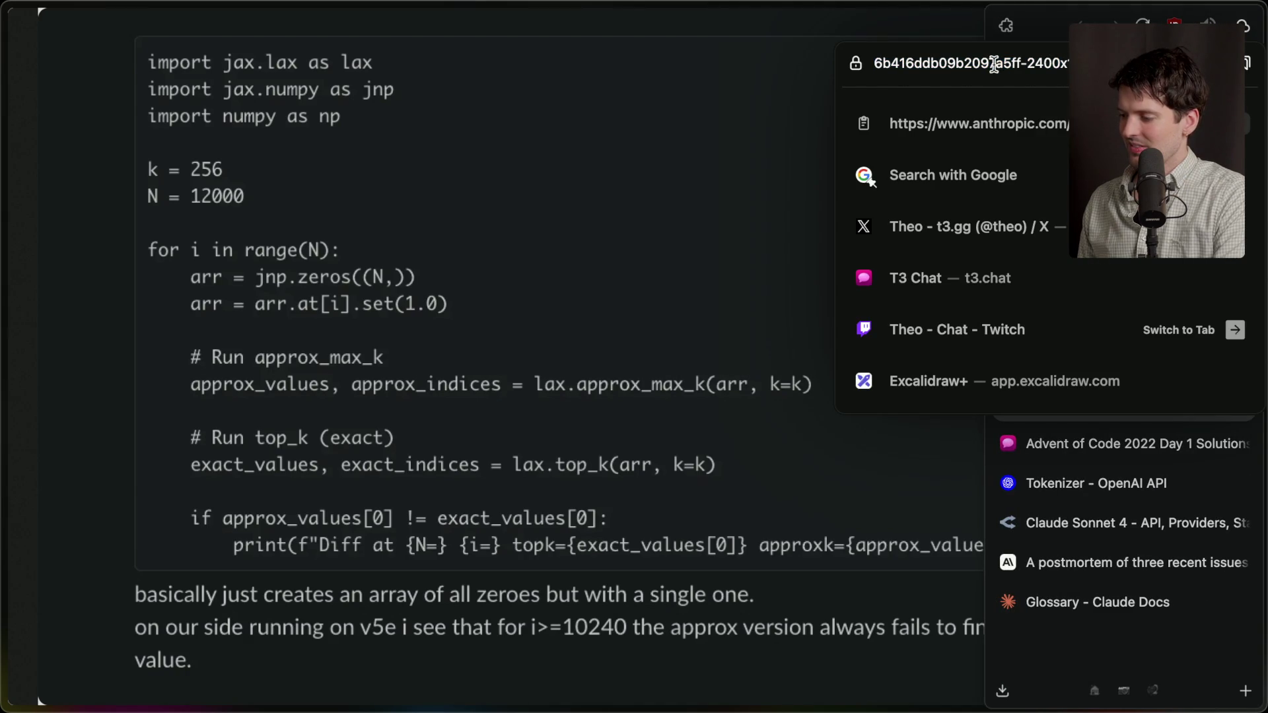
mouse_move(1064, 64)
mouse_down()
mouse_move(852, 63)
mouse_move(1265, 64)
mouse_up()
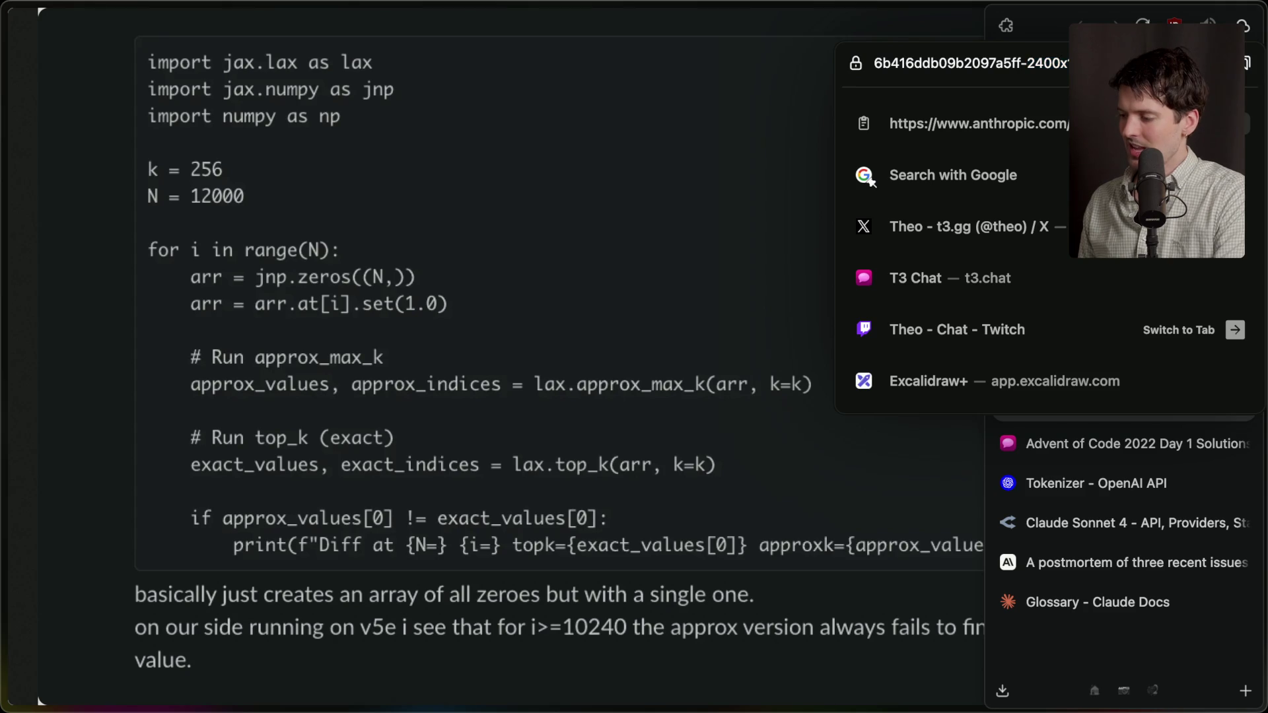
click(583, 314)
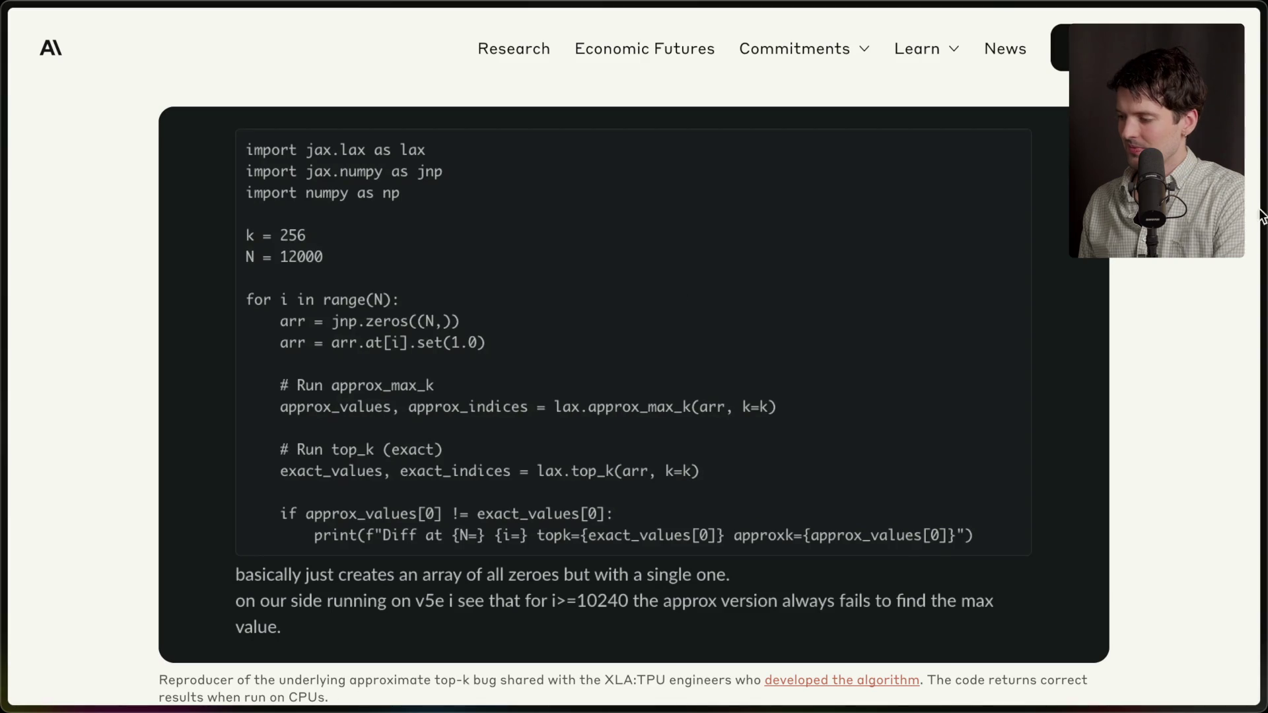
Bookmark the postmortem article with Raindrop and review the site's Wappalyzer technology report.
mouse_move(1263, 264)
click(1177, 26)
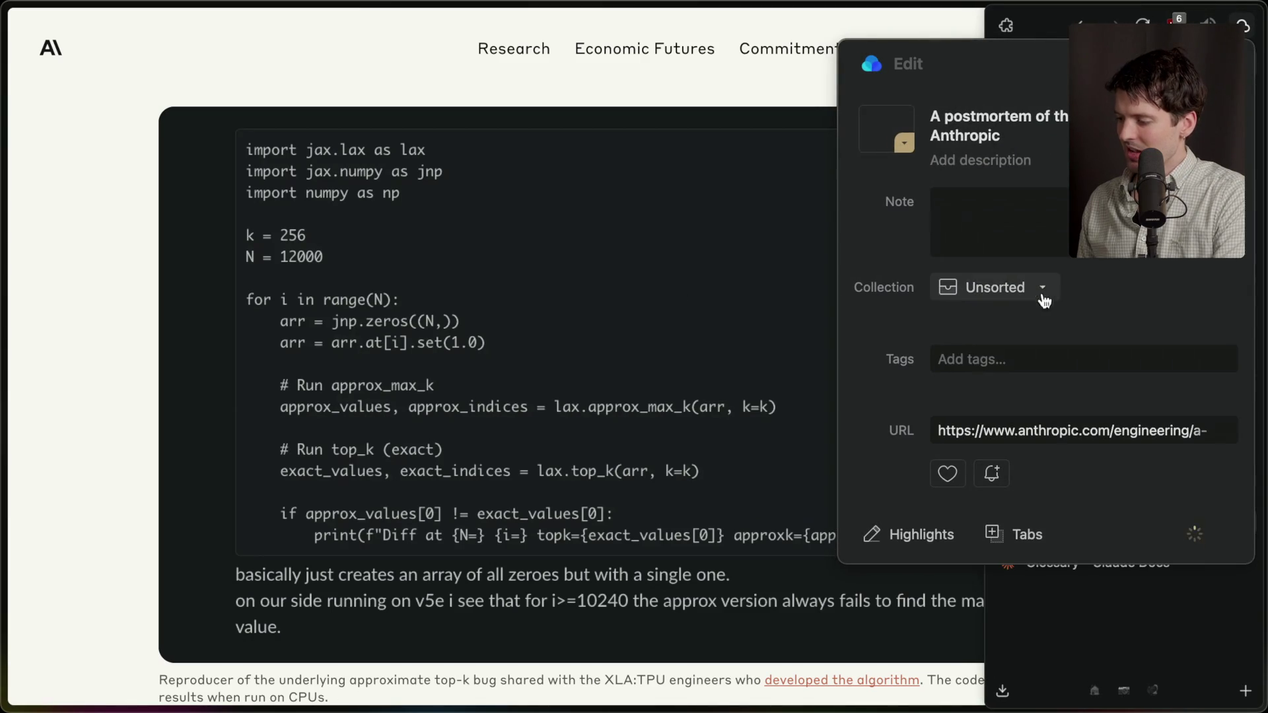
click(1006, 25)
click(826, 327)
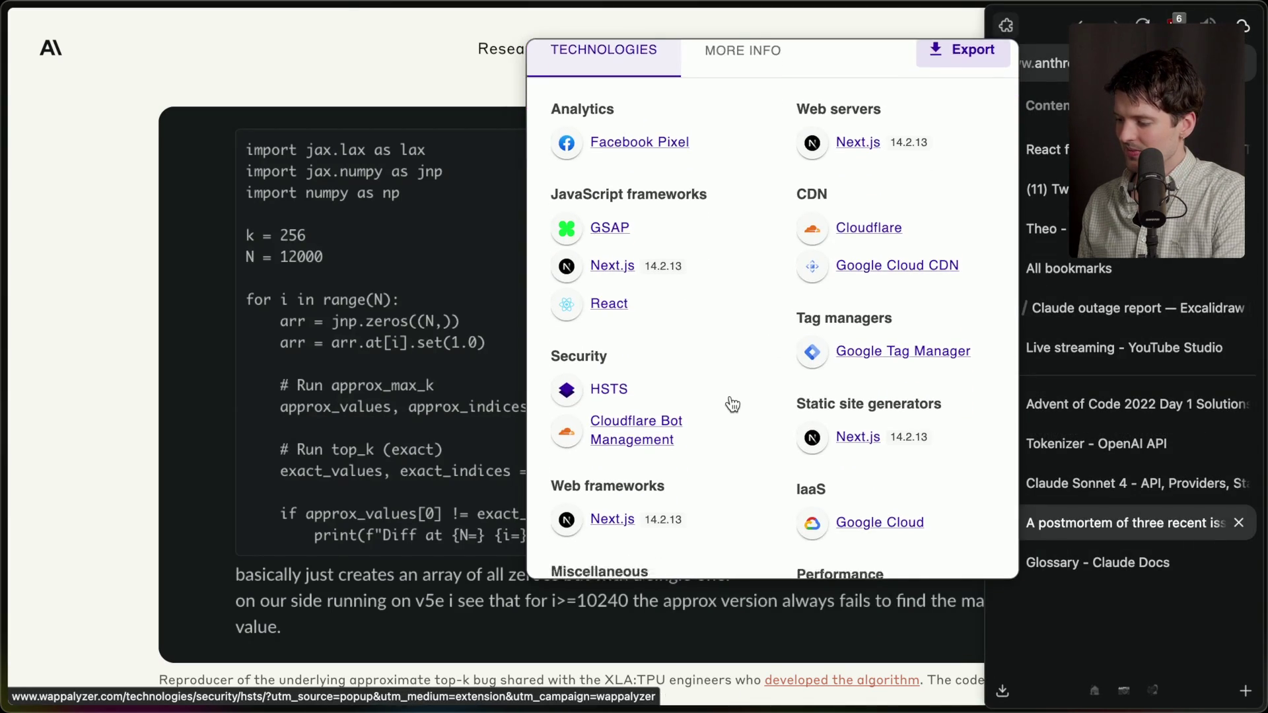
scroll(732, 404, down, 6)
scroll(733, 404, up, 8)
scroll(731, 404, down, 1)
click(288, 129)
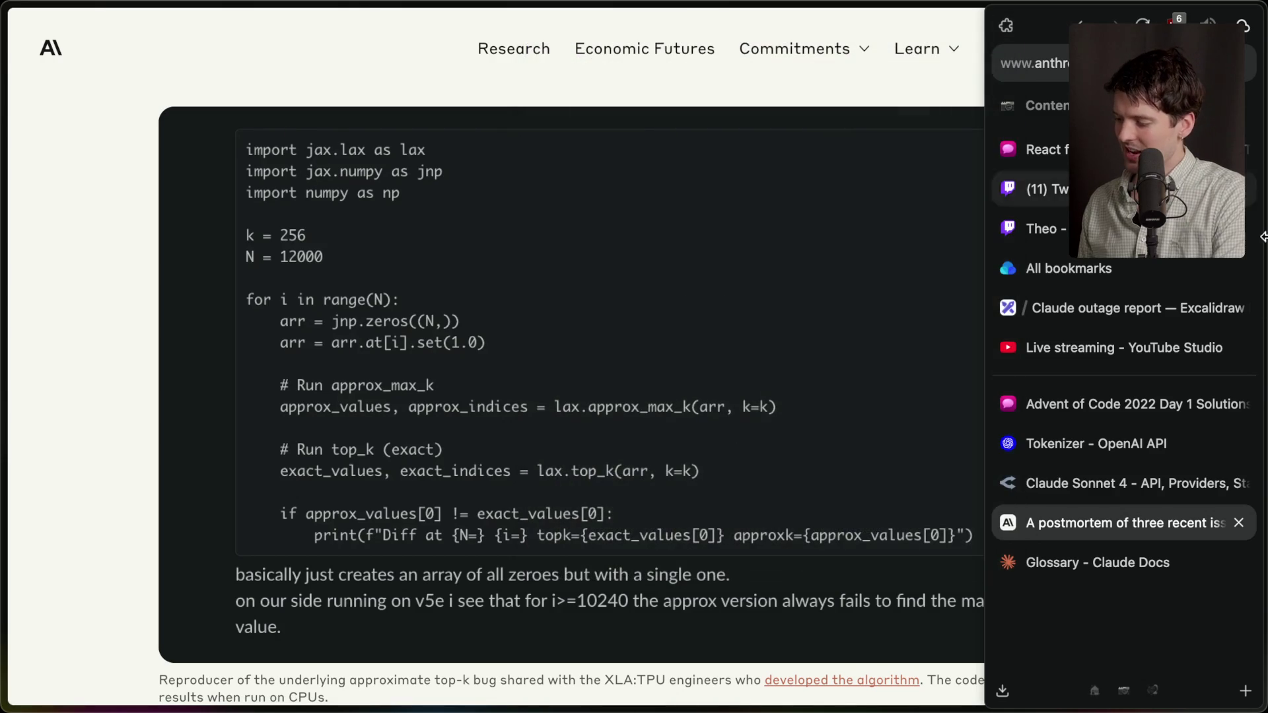
scroll(549, 542, down, 4)
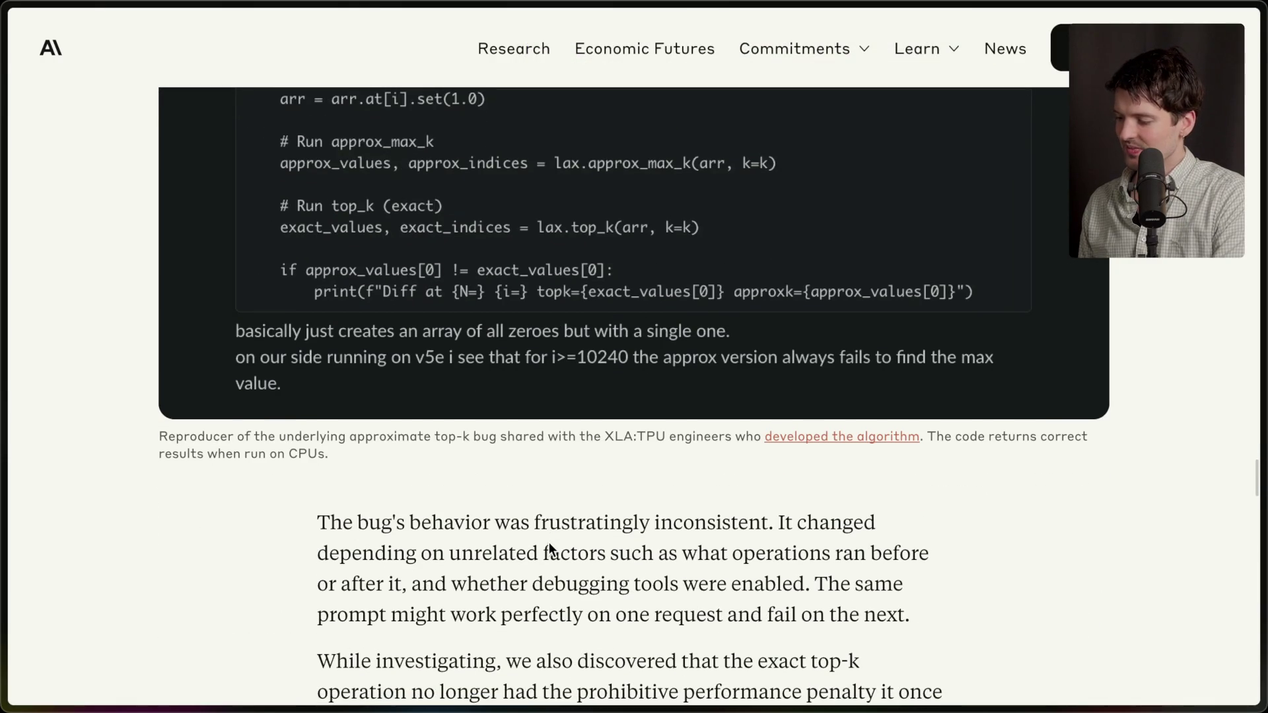
Highlight the passages on how the top-k bug varied and the same prompt could fail next time.
scroll(549, 542, up, 3)
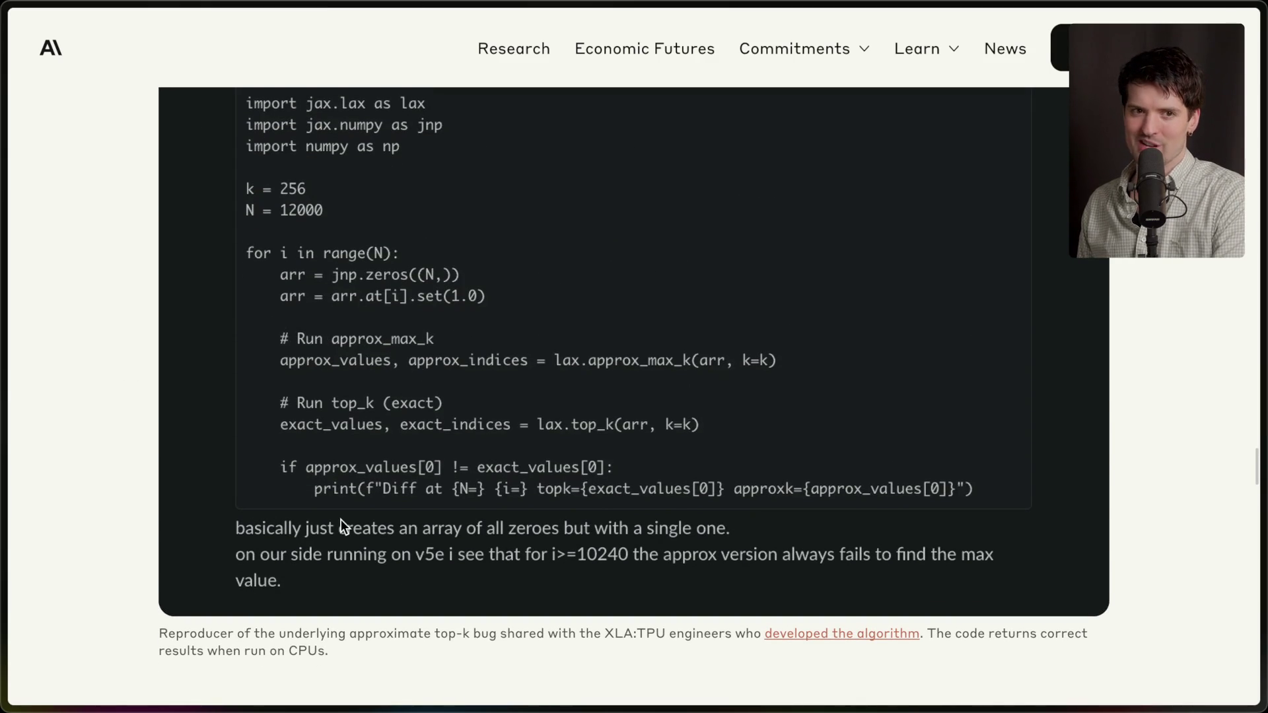
scroll(341, 520, down, 2)
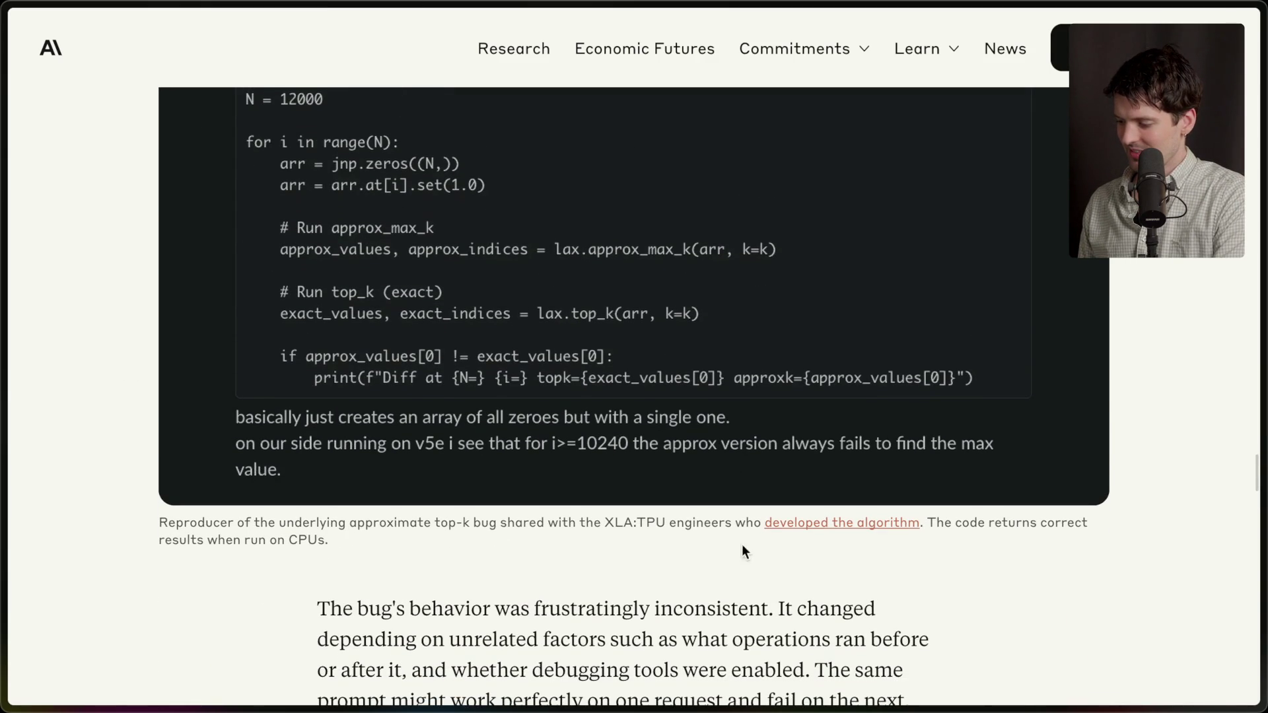
click(876, 532)
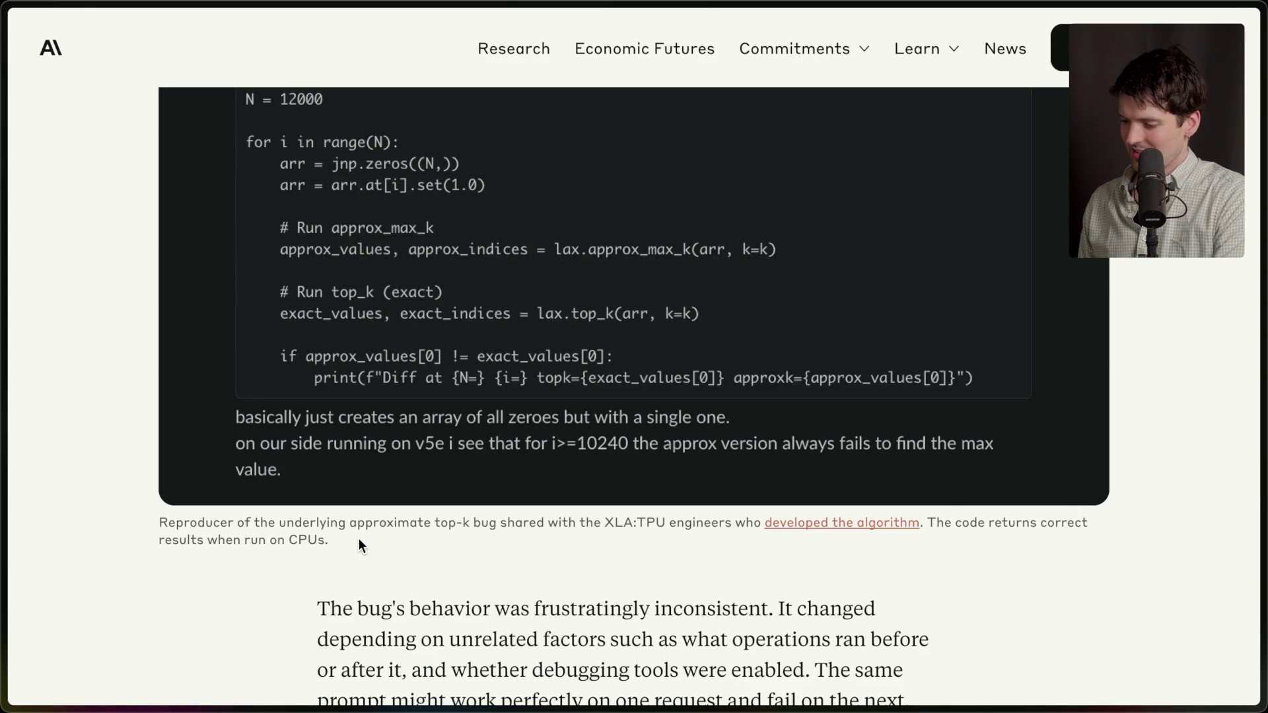
scroll(359, 537, down, 3)
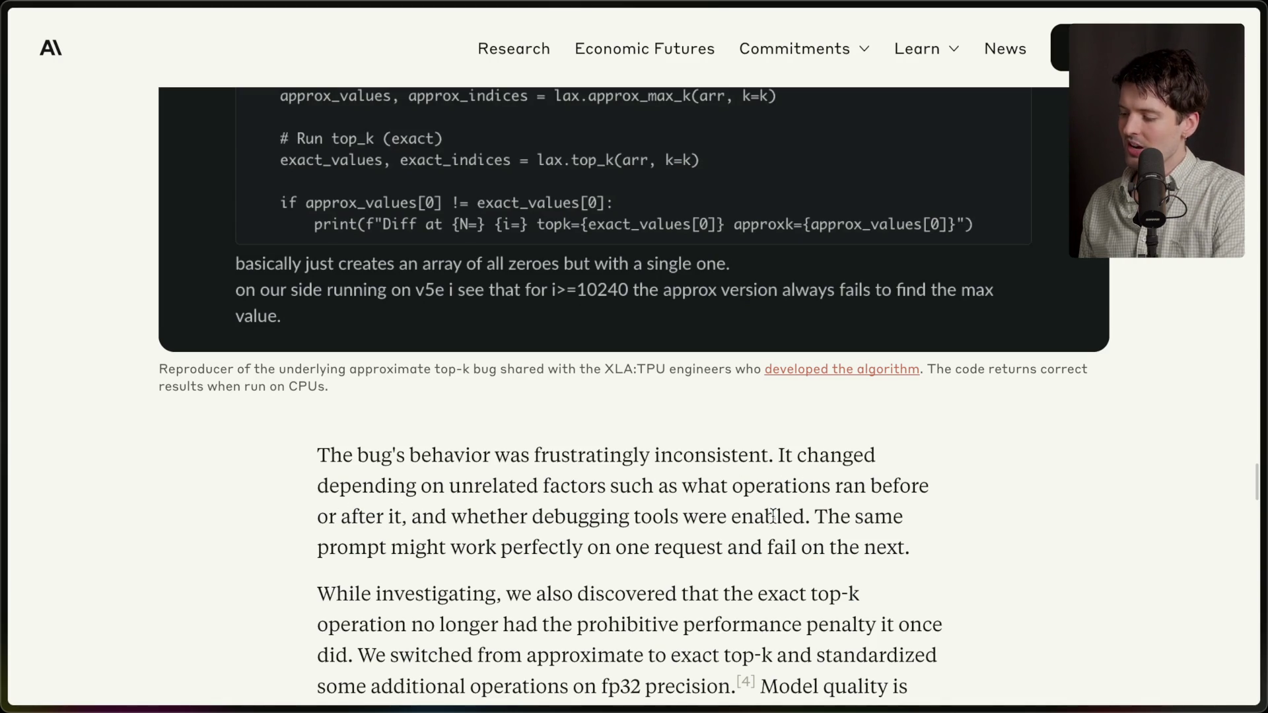
drag(805, 515, 778, 449)
scroll(778, 449, down, 2)
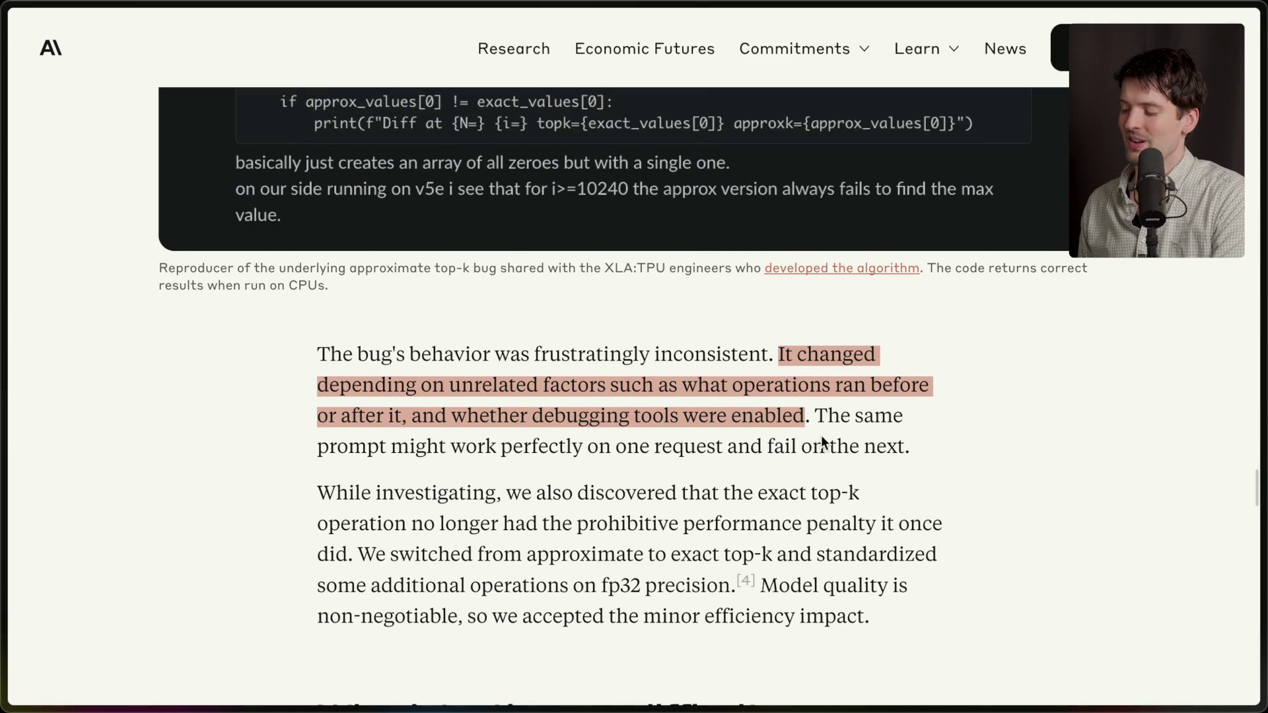
mouse_move(816, 417)
mouse_down()
mouse_move(938, 430)
mouse_move(961, 447)
mouse_up()
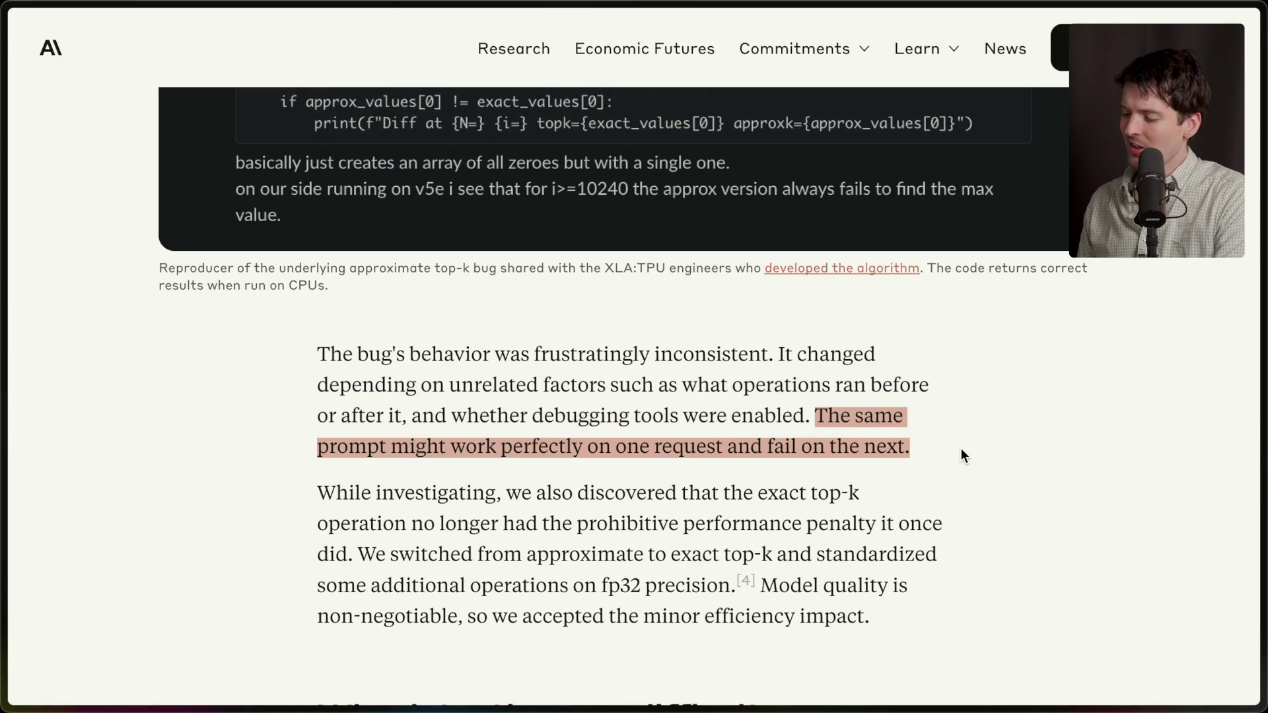
Highlight the exact top-k discovery, the fp32 precision phrase and the 'model quality is non-negotiable' sentence.
scroll(961, 449, down, 1)
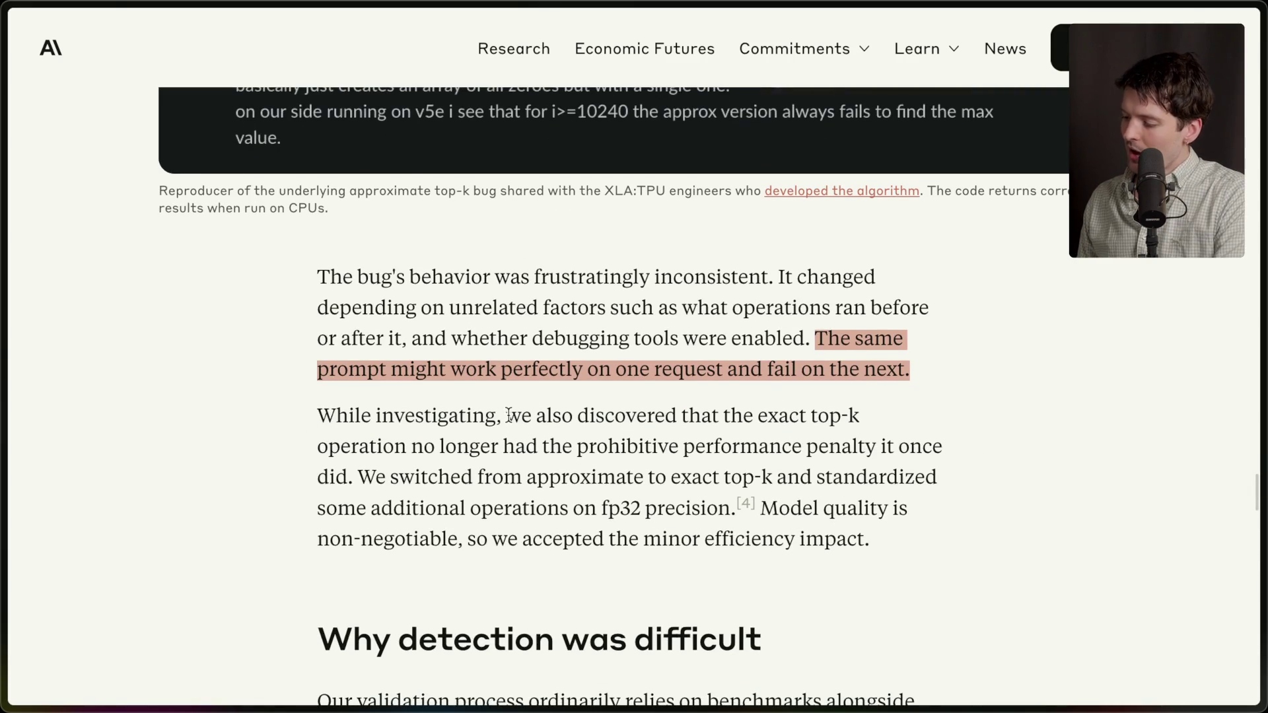
drag(508, 417, 889, 418)
click(909, 436)
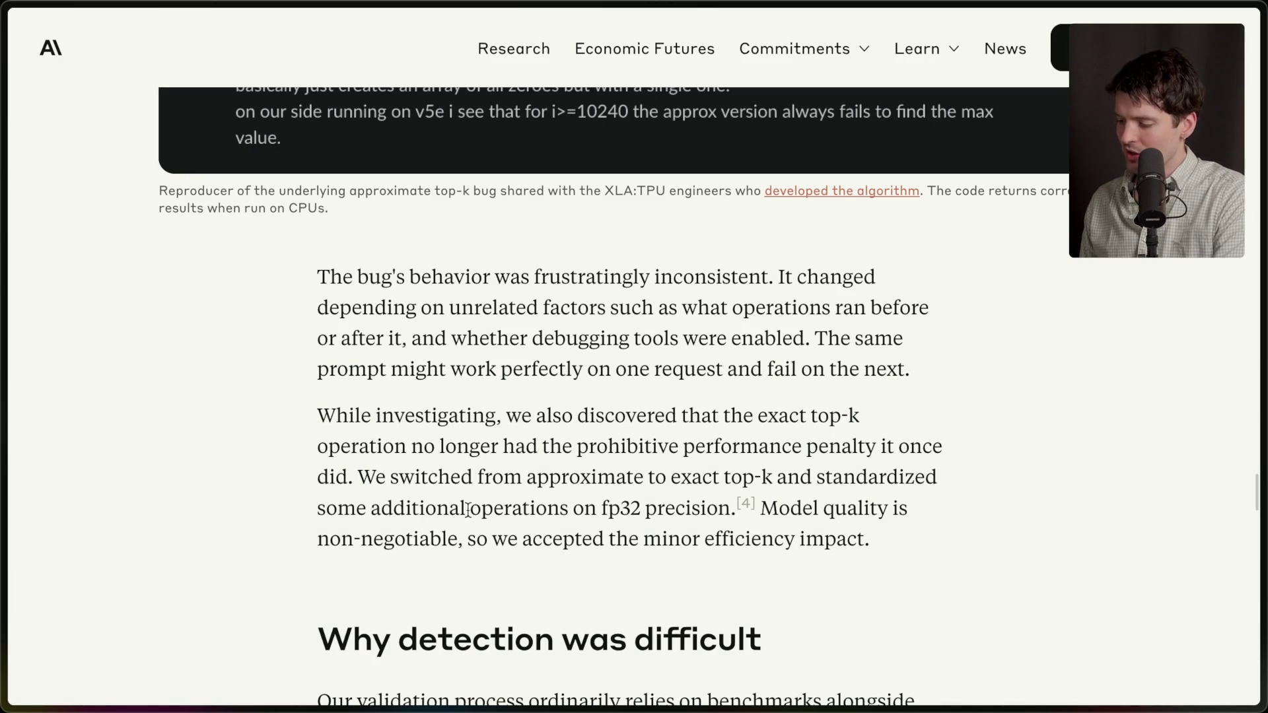
drag(601, 509, 727, 509)
click(727, 509)
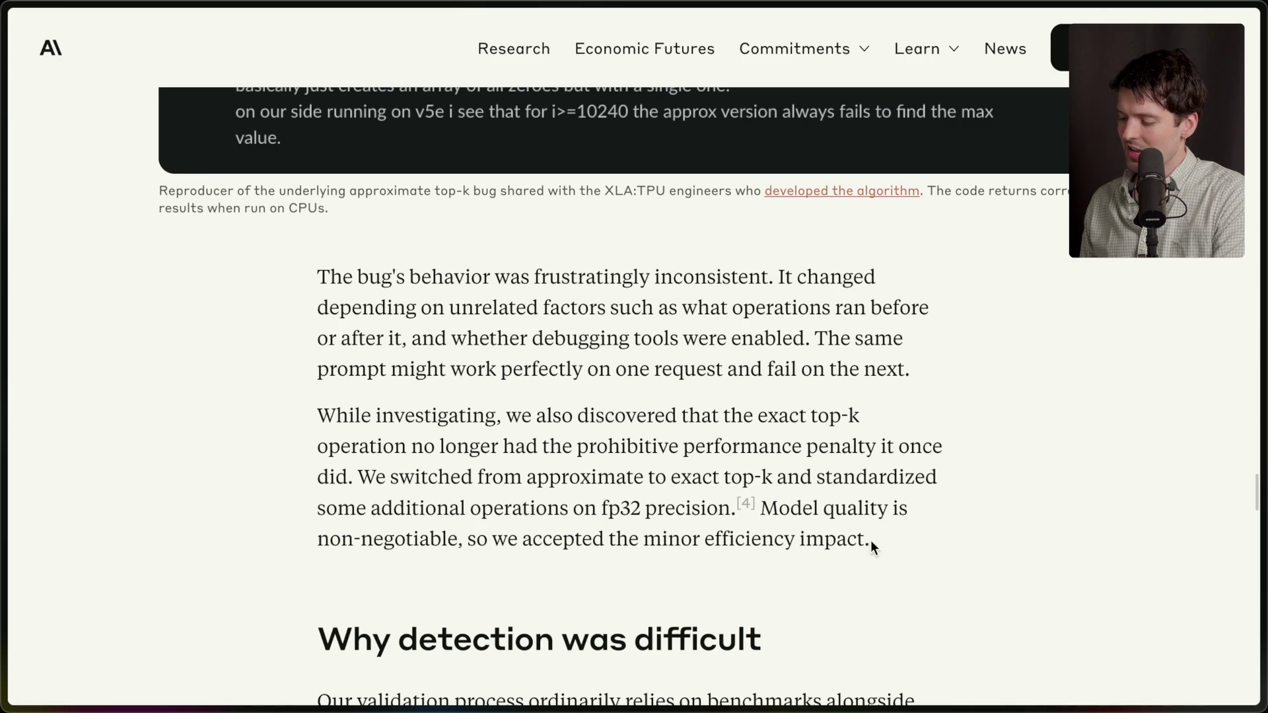
scroll(868, 546, down, 5)
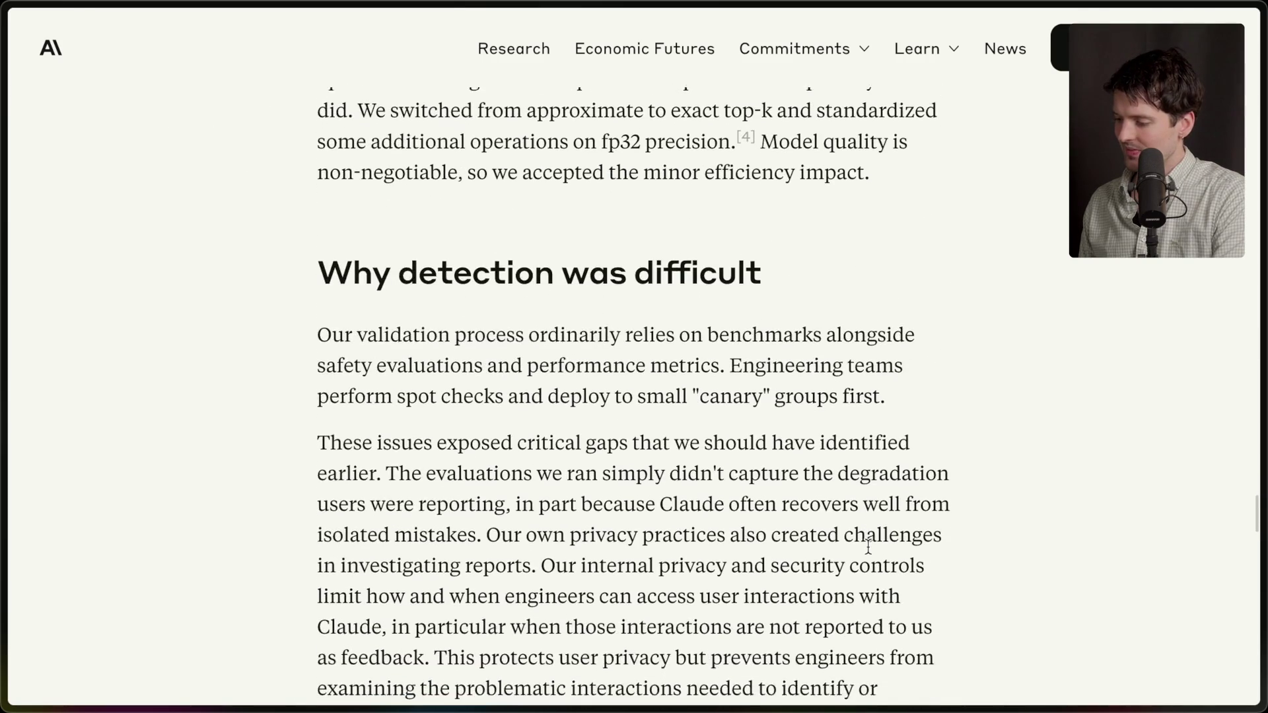
scroll(872, 502, down, 1)
scroll(872, 555, up, 4)
drag(907, 374, 760, 334)
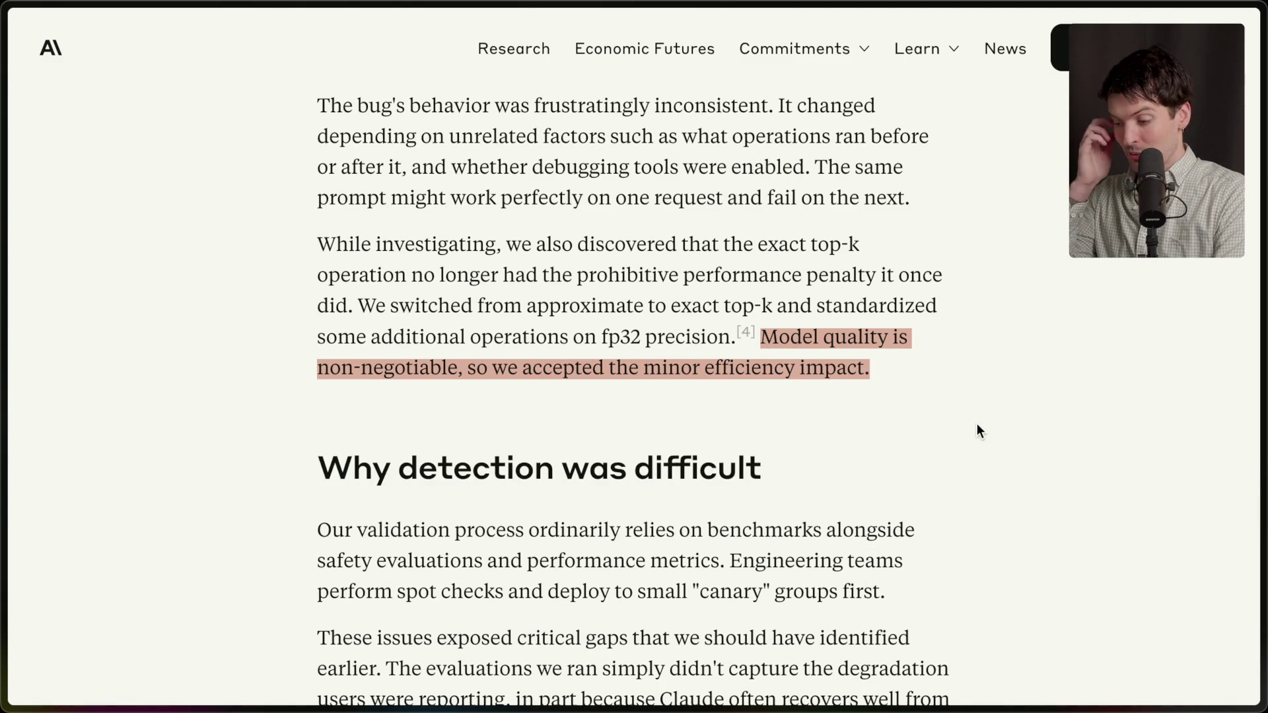
scroll(978, 426, down, 4)
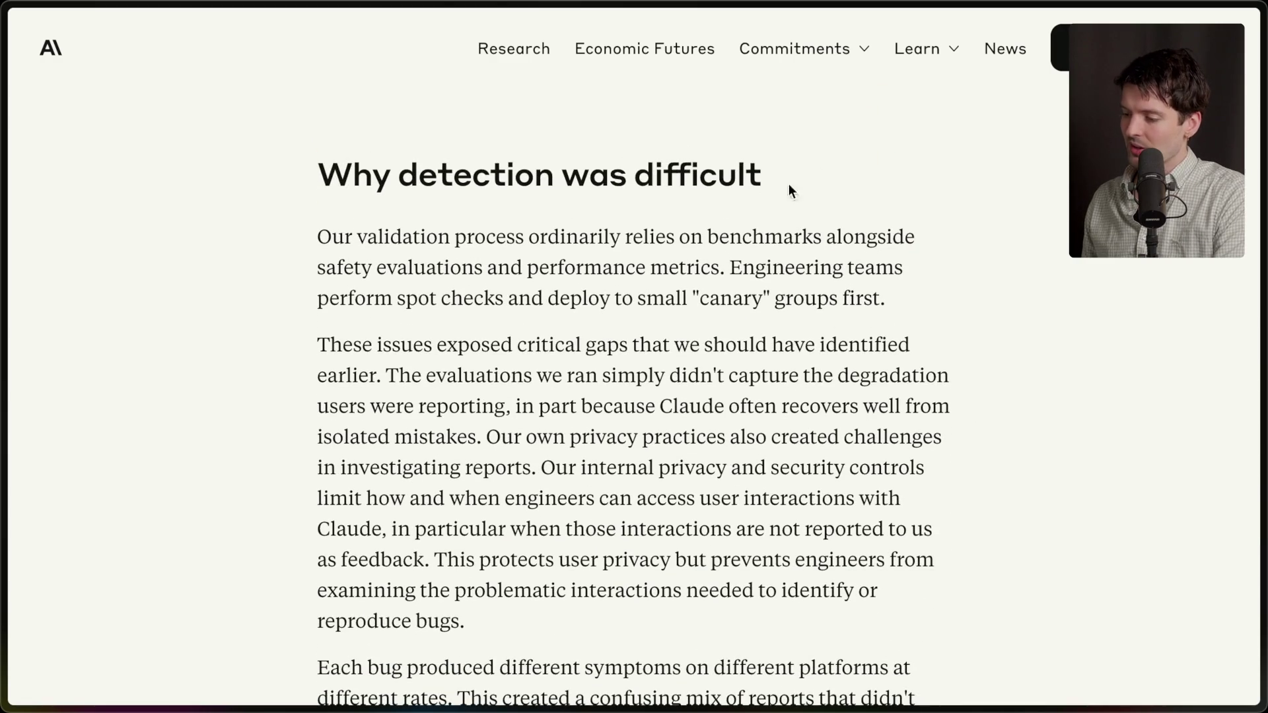
Highlight the opening paragraph on the usual validation process, then deselect it and read on.
mouse_move(317, 239)
mouse_down()
mouse_move(834, 338)
mouse_move(908, 331)
mouse_up()
click(574, 255)
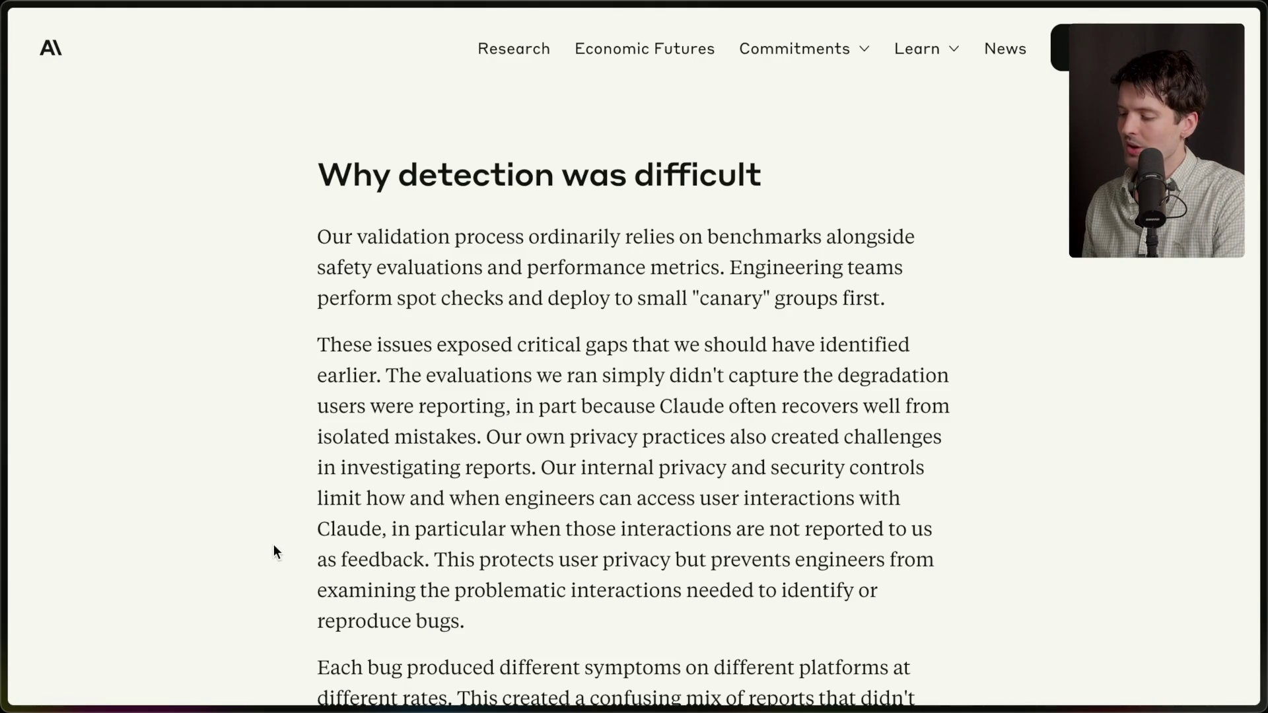
scroll(471, 592, down, 1)
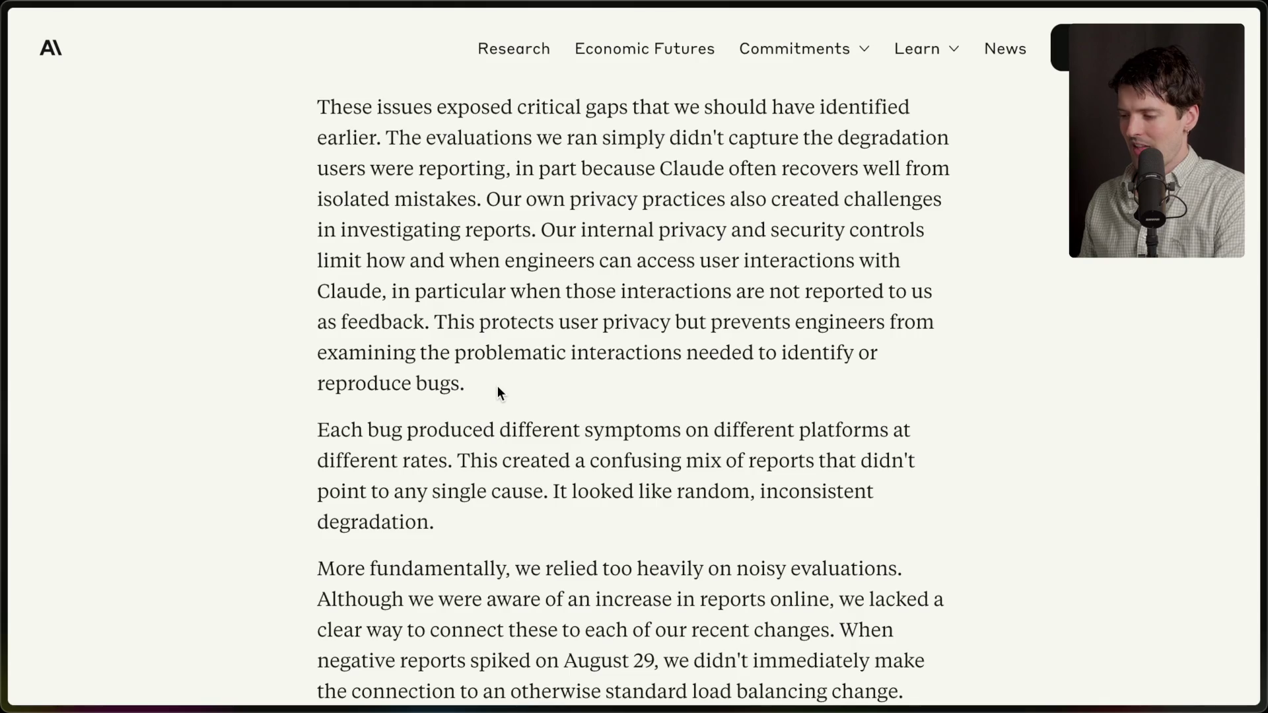
Highlight the random degradation, August 29 and missed load-balancing sentences, then reach 'What we're changing'.
scroll(498, 388, up, 1)
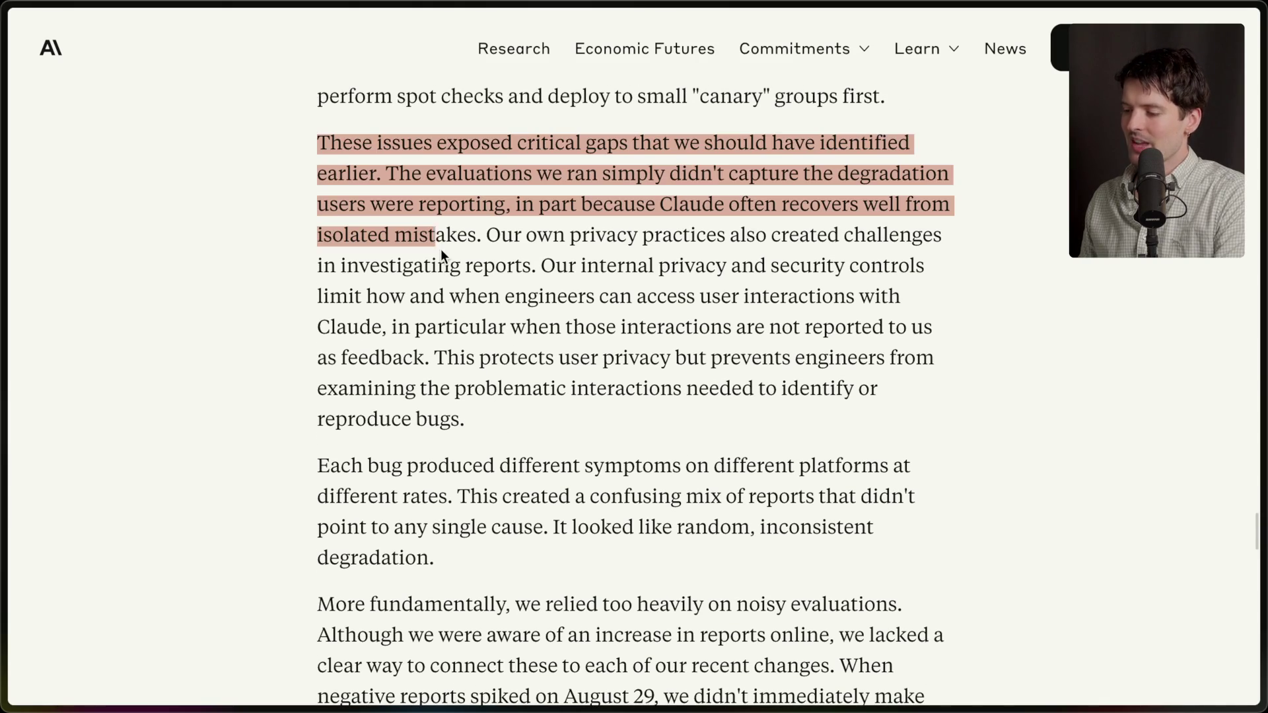
scroll(478, 341, down, 5)
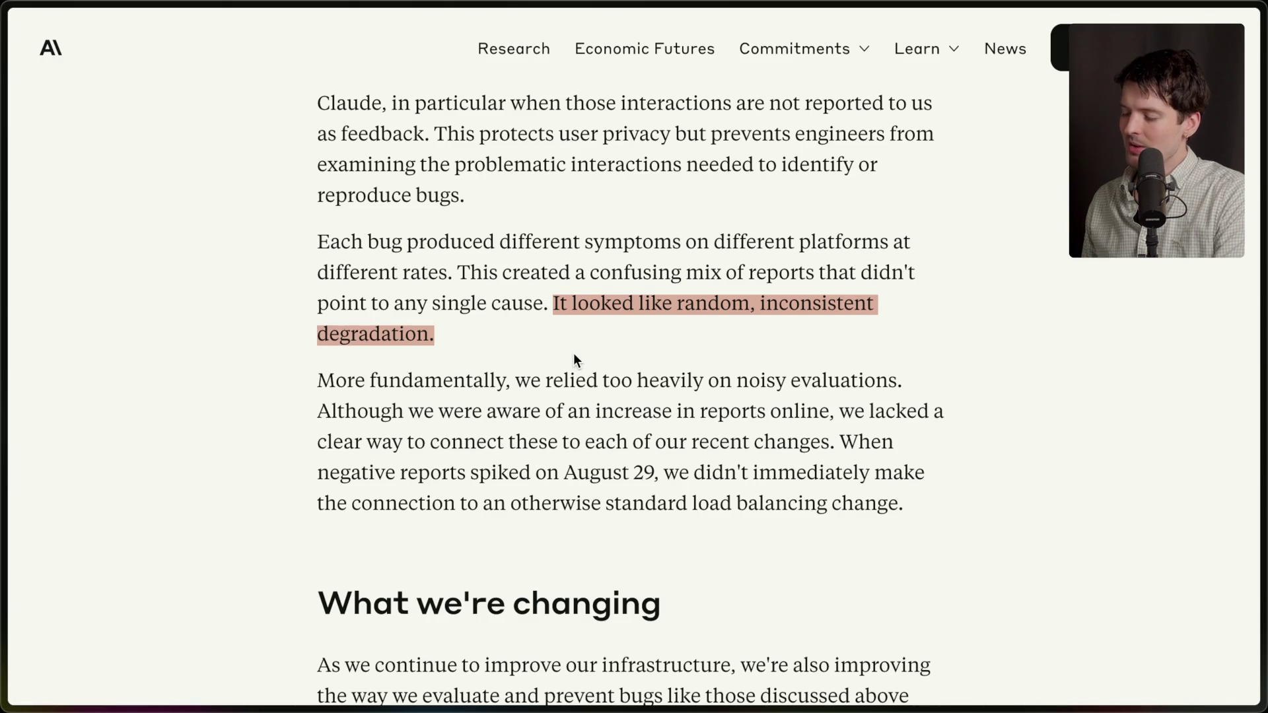
scroll(573, 354, down, 2)
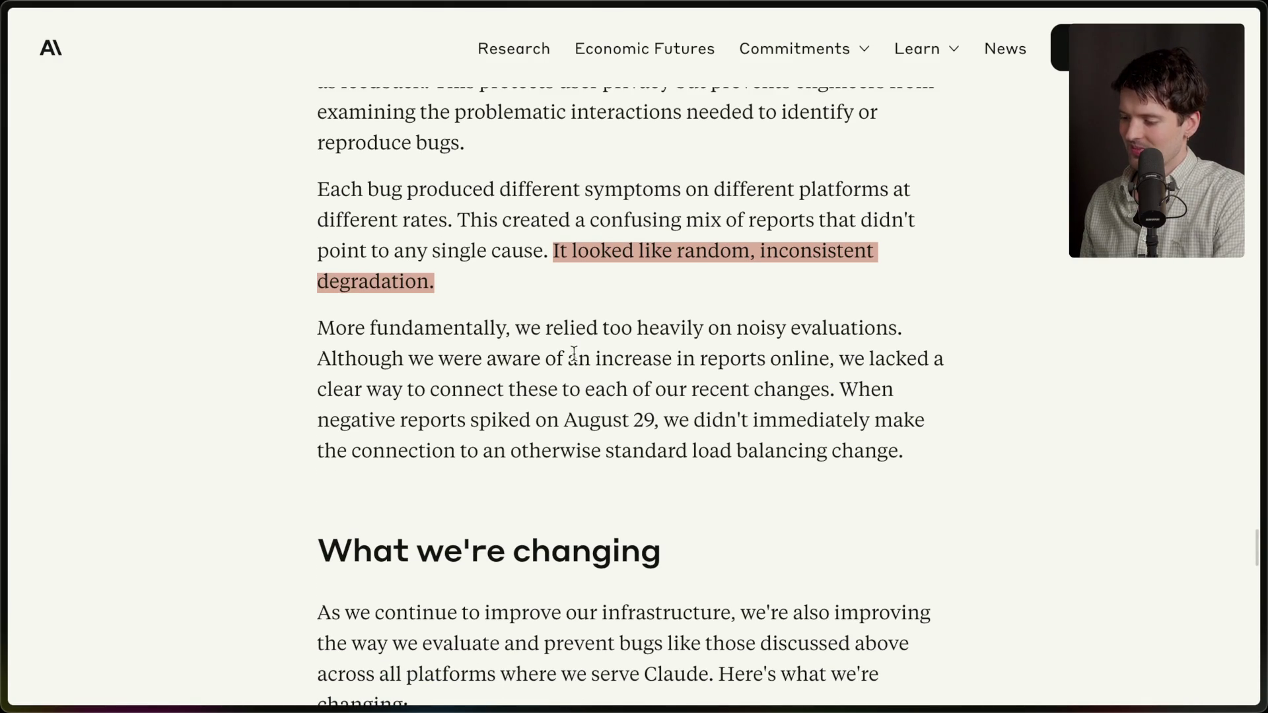
drag(567, 284, 553, 254)
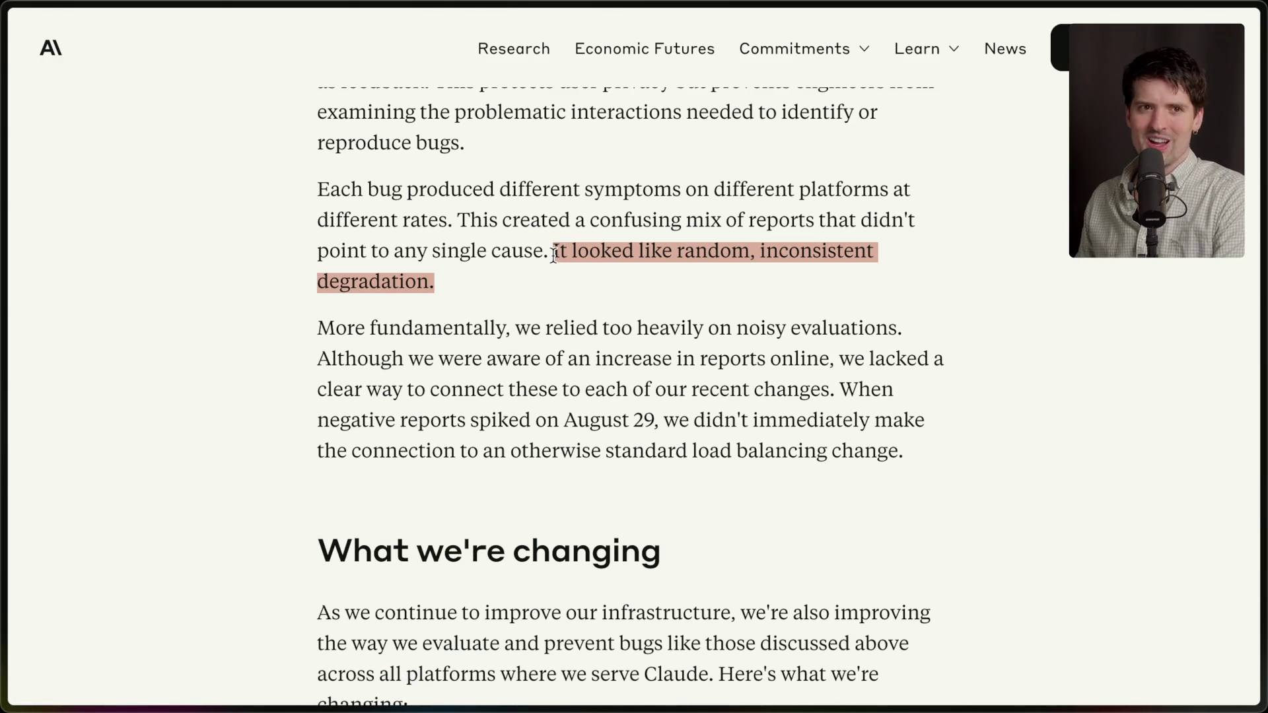
click(553, 254)
scroll(552, 254, down, 1)
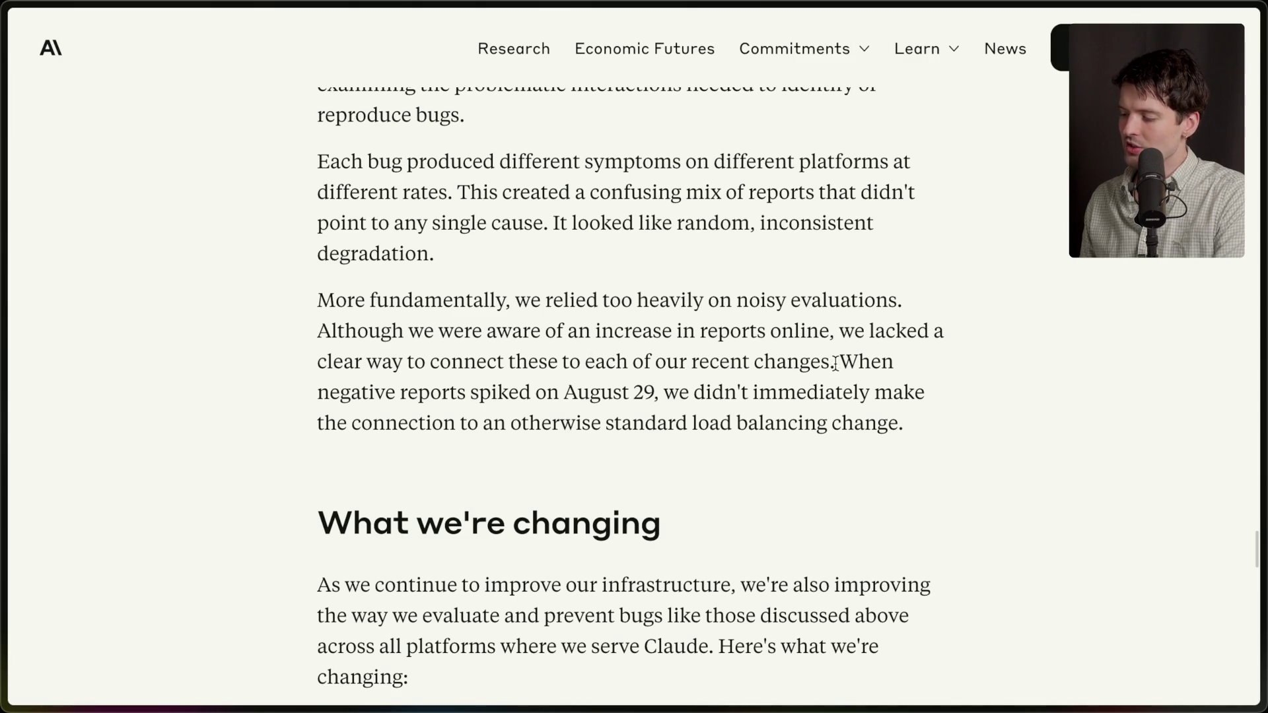
drag(565, 392, 656, 394)
click(656, 393)
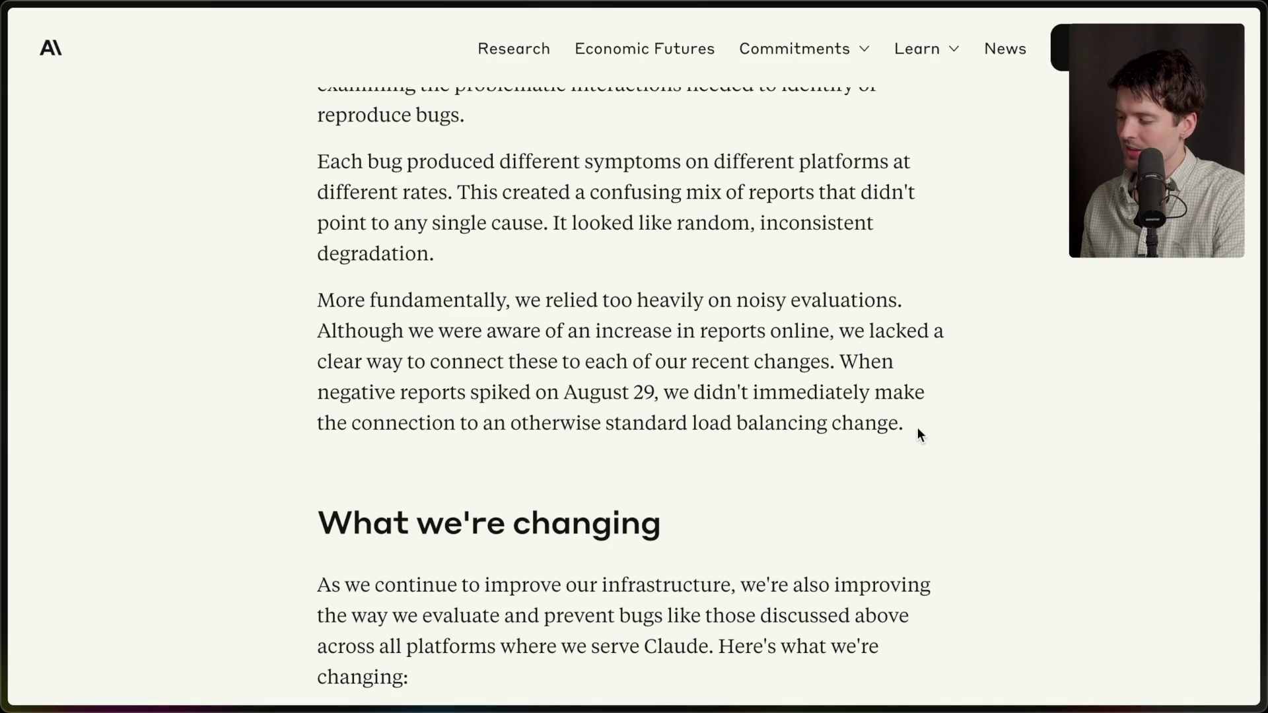
drag(917, 426, 854, 374)
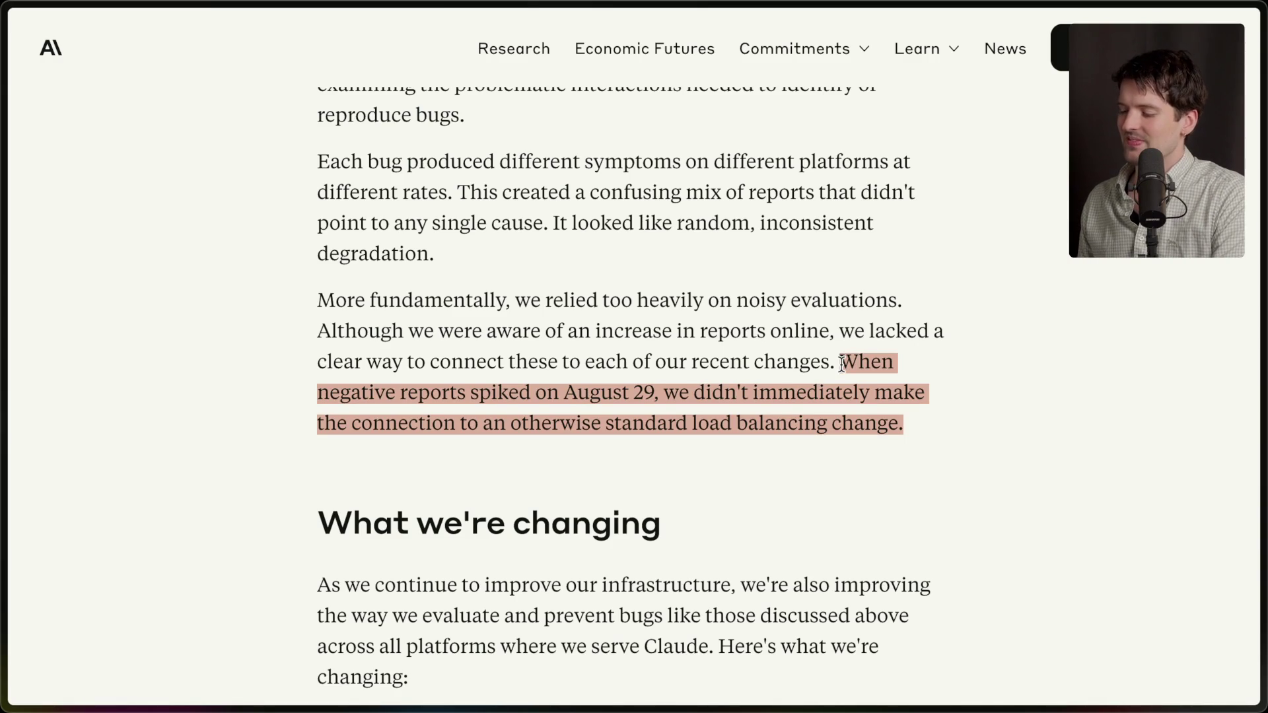
scroll(841, 363, down, 3)
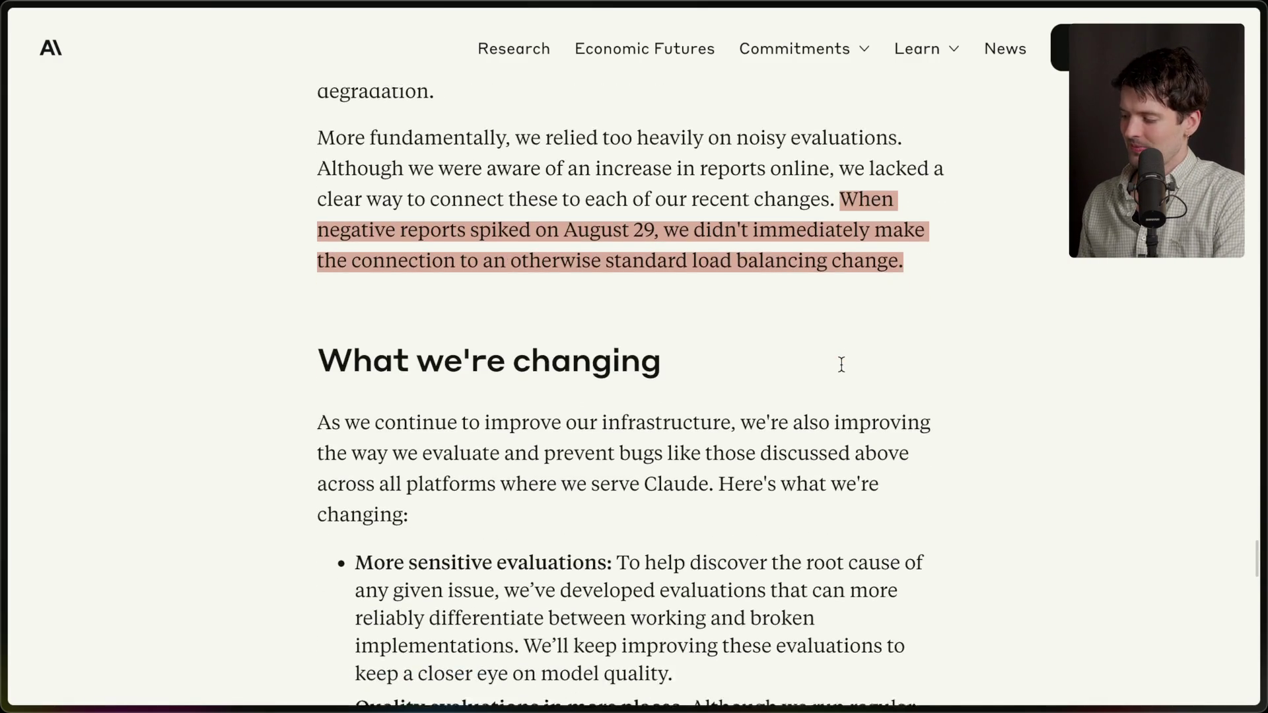
scroll(841, 365, down, 2)
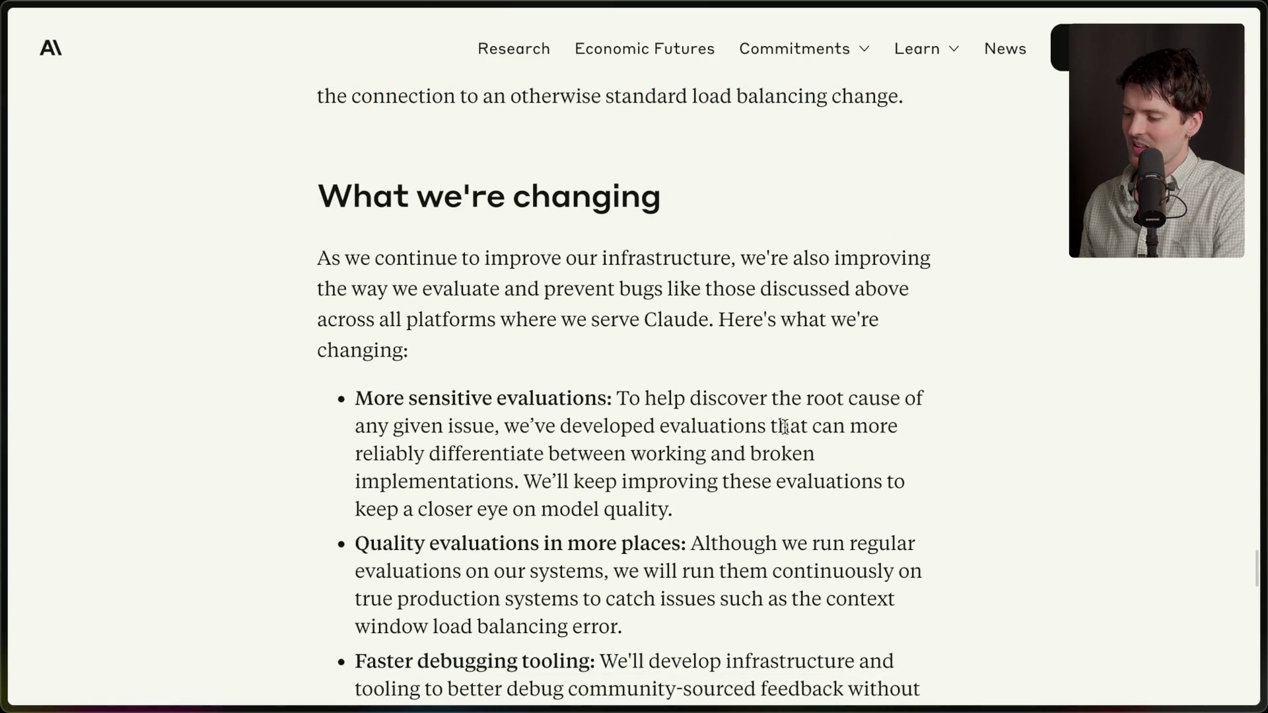
Highlight the section intro, the 'Here's what we're changing' sentence and the More sensitive evaluations bullet.
drag(312, 255, 519, 369)
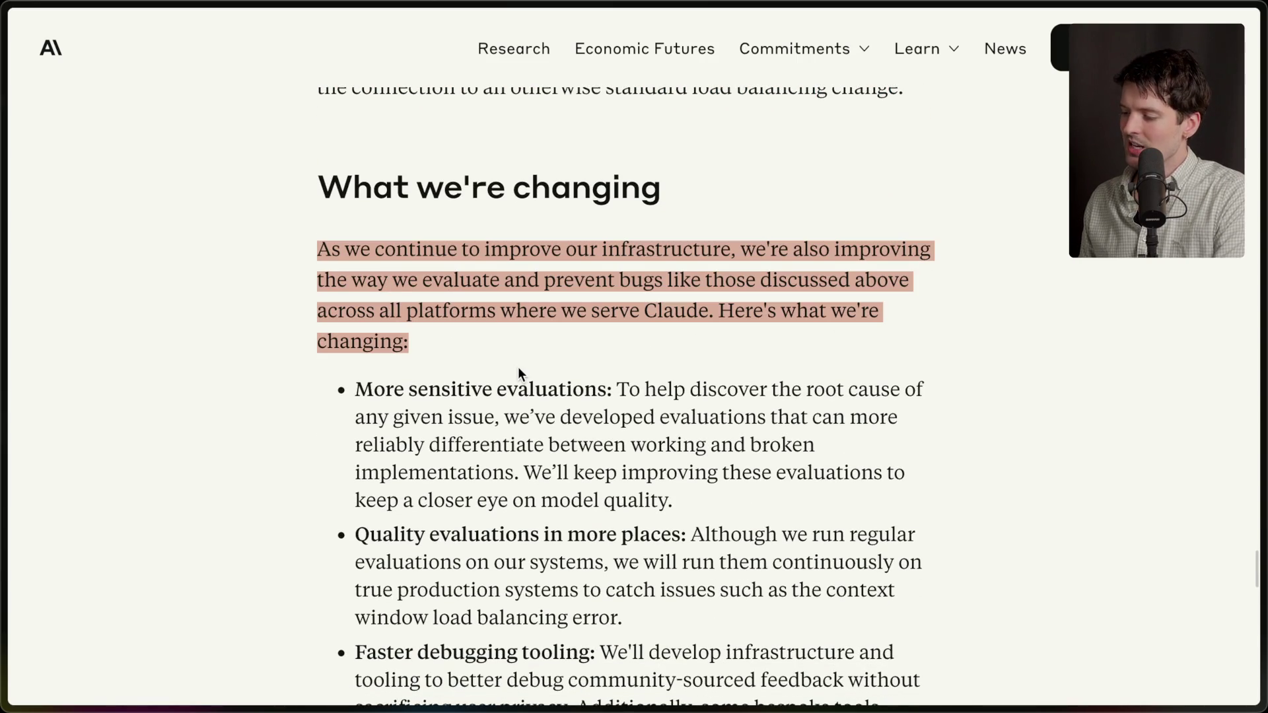
click(560, 343)
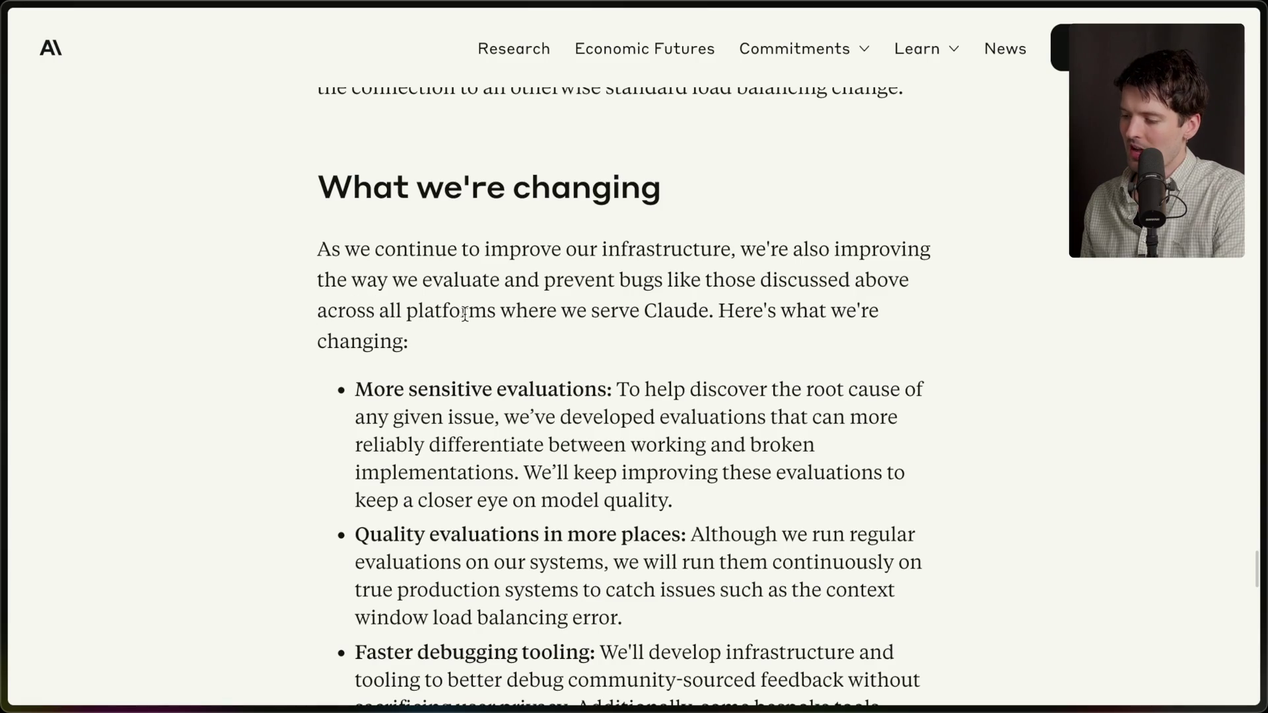
drag(717, 311, 750, 361)
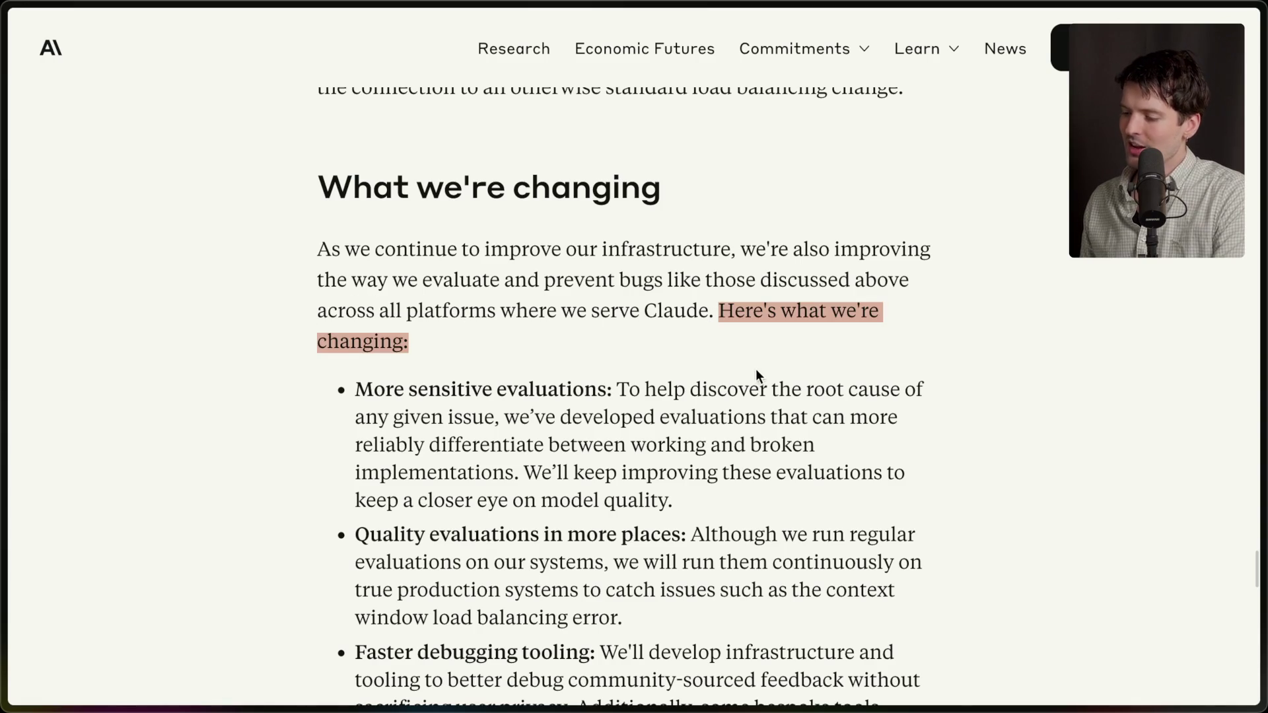
click(665, 347)
scroll(666, 346, down, 3)
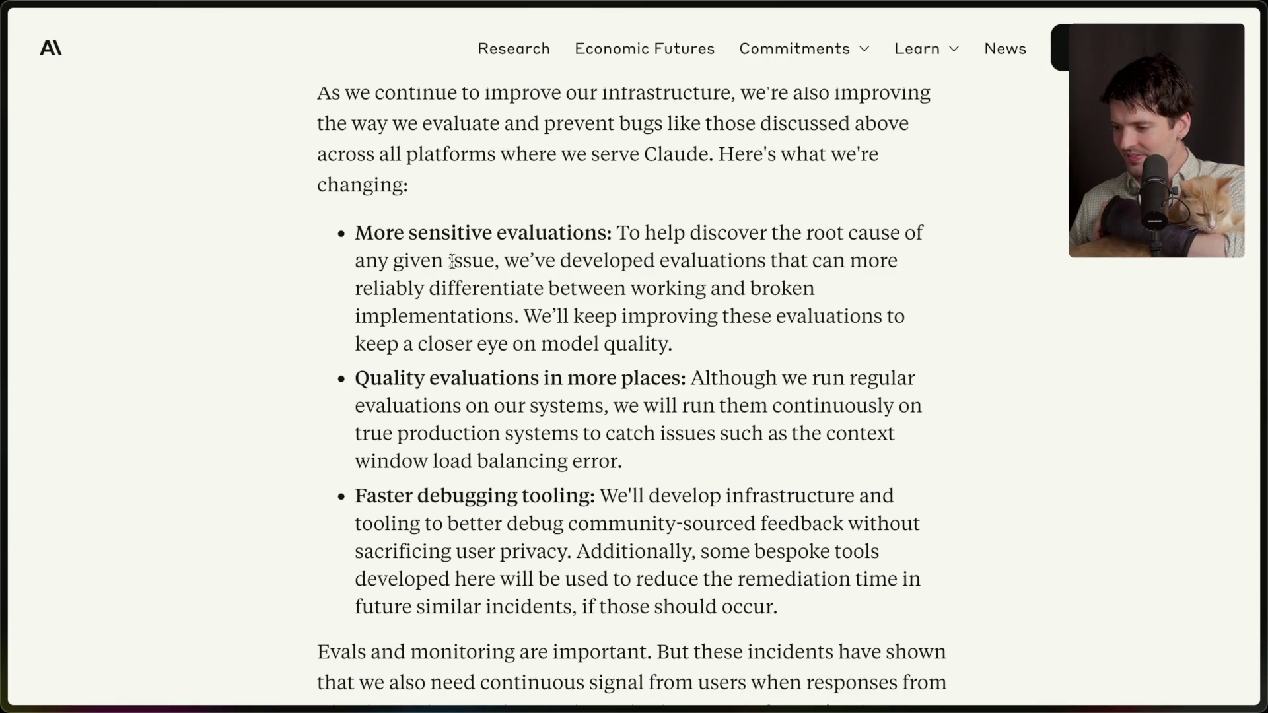
drag(356, 234, 752, 378)
click(710, 355)
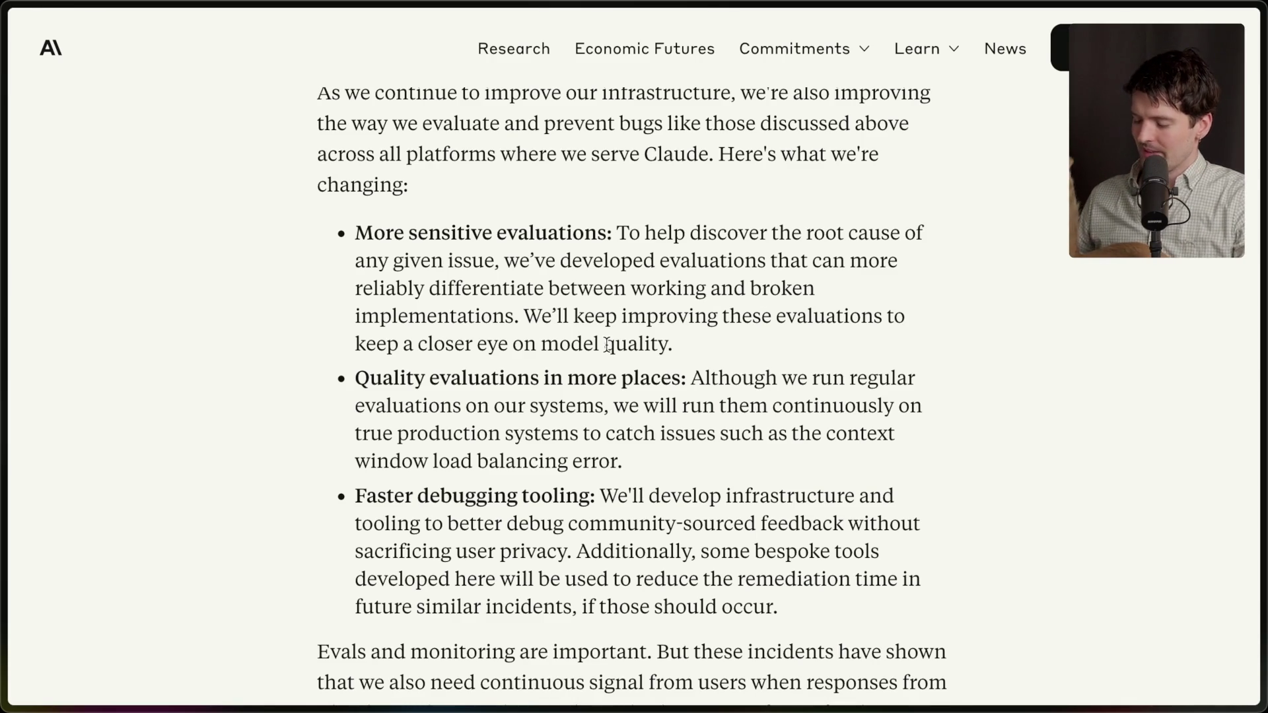
scroll(608, 345, down, 1)
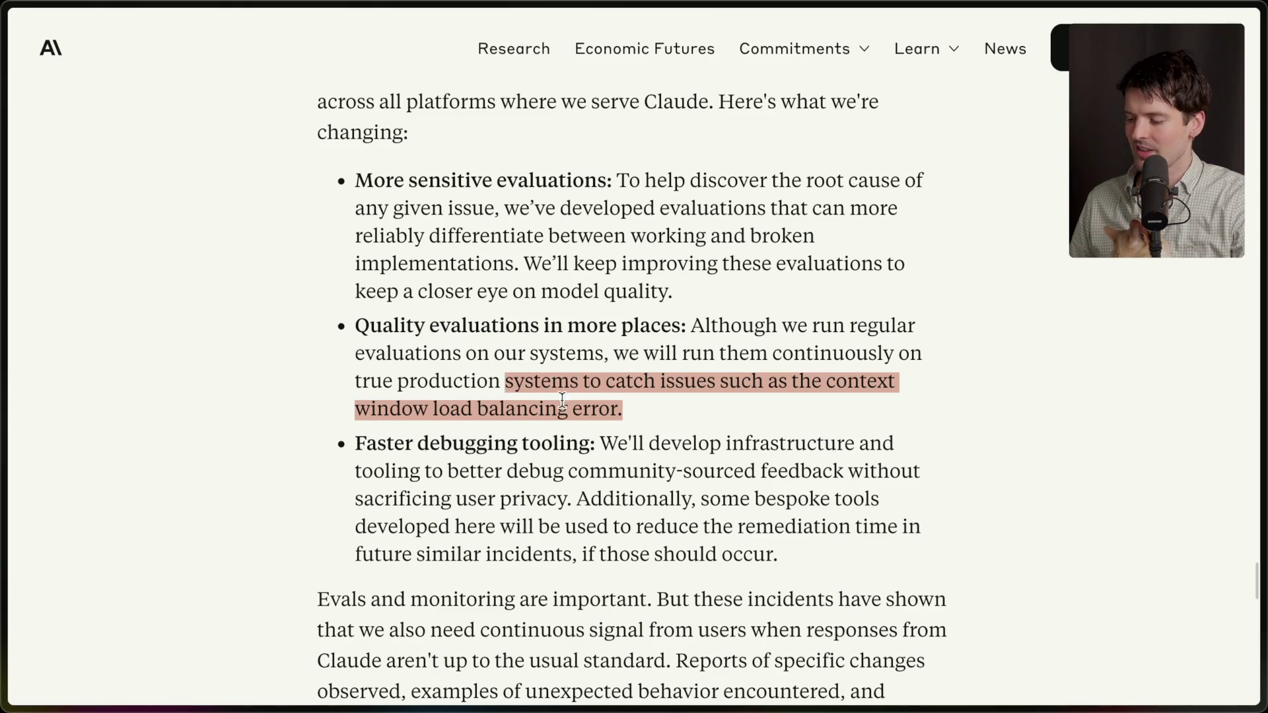
scroll(638, 418, down, 1)
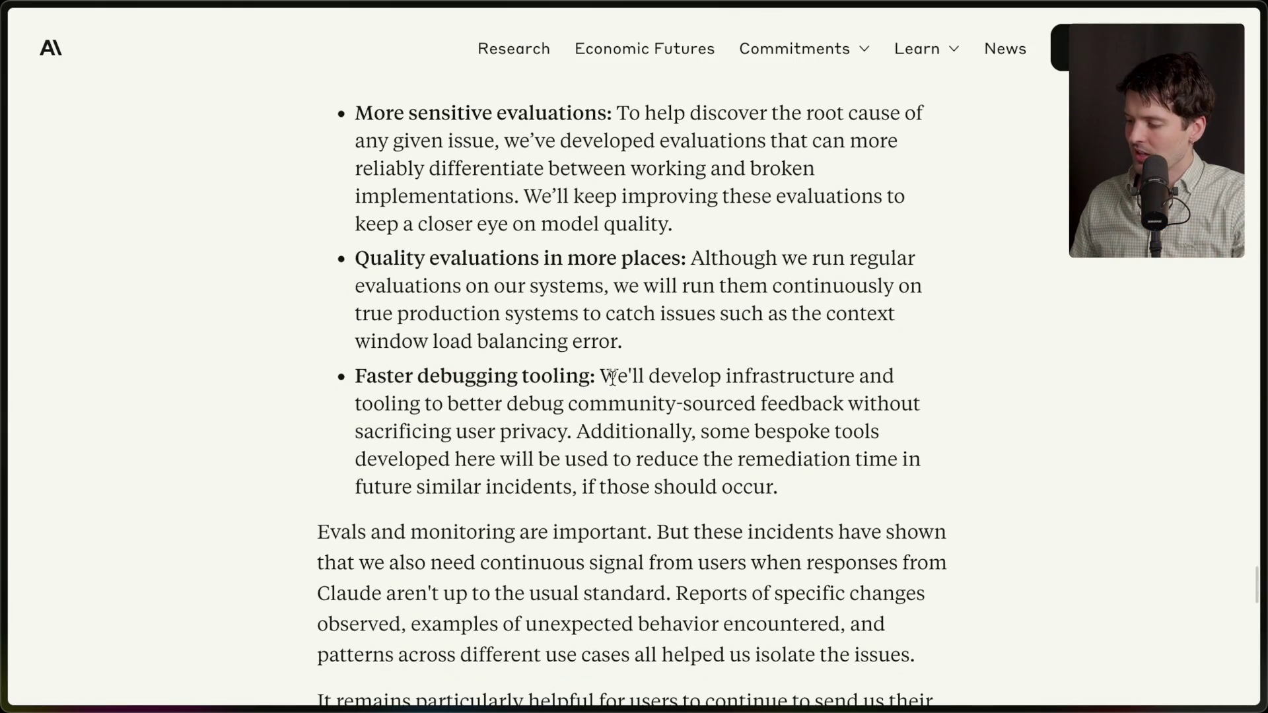
drag(598, 377, 817, 473)
click(805, 480)
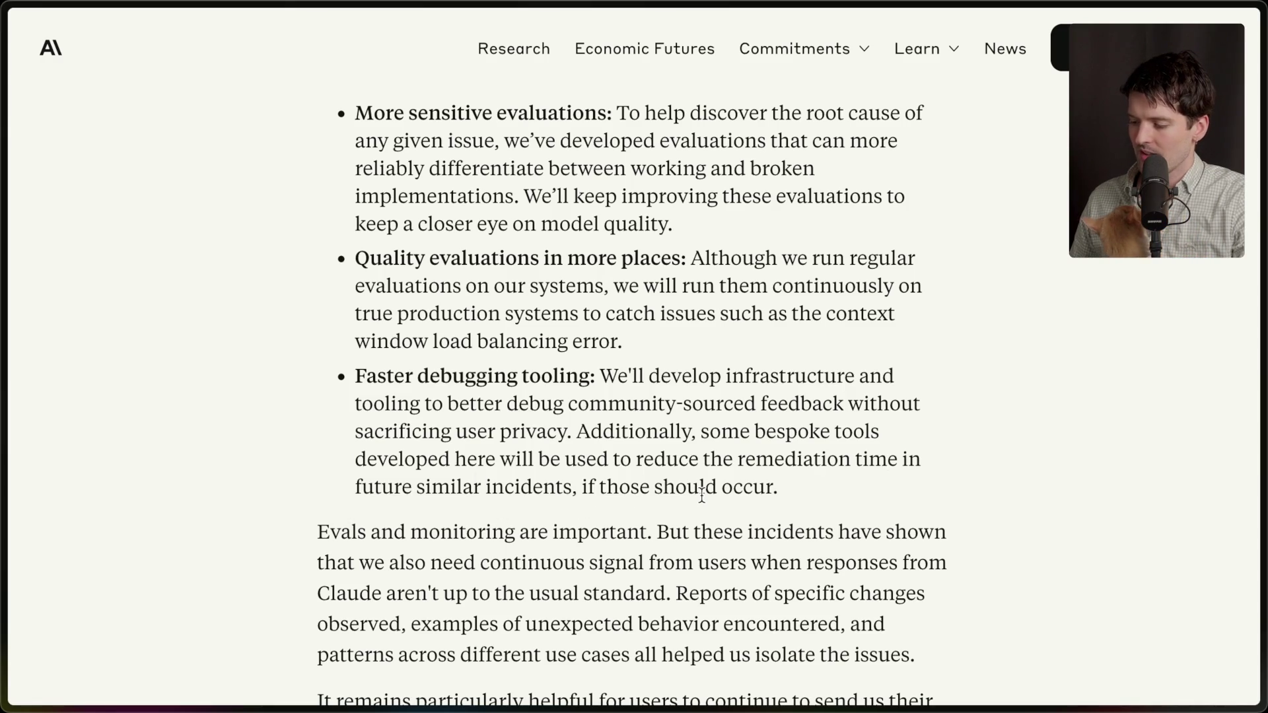
scroll(701, 494, down, 2)
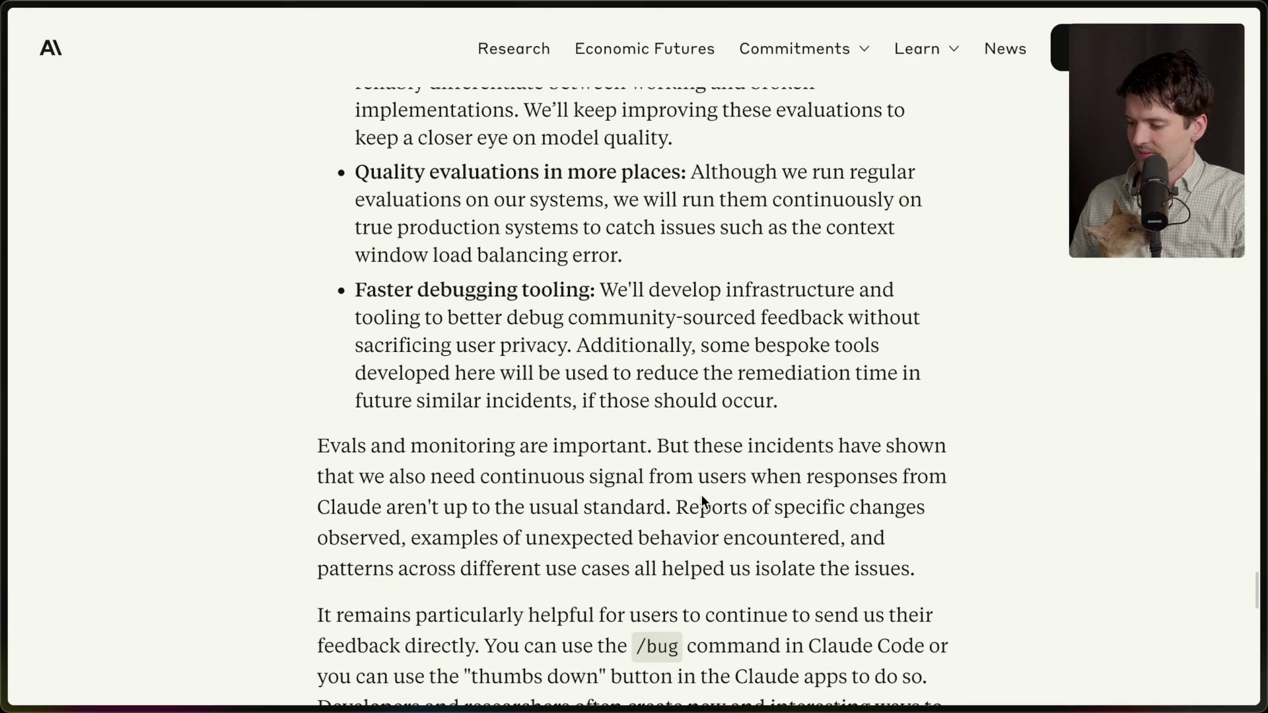
scroll(702, 496, up, 5)
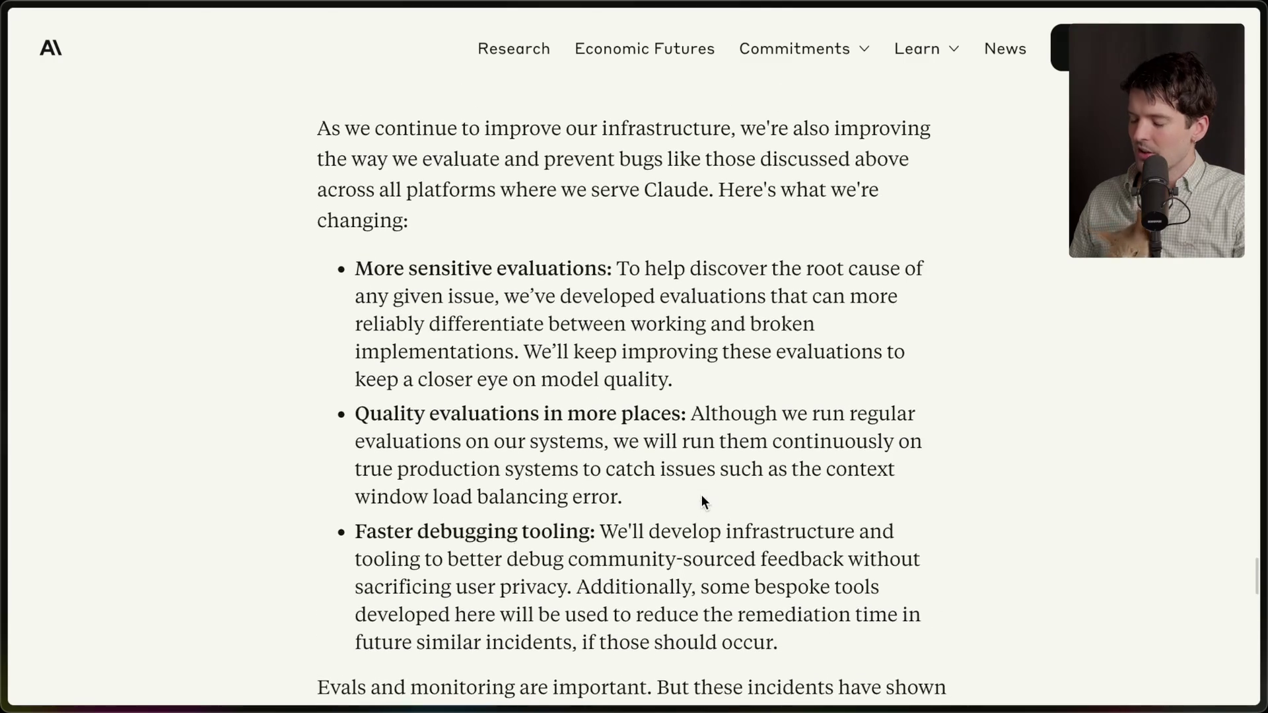
drag(797, 601, 276, 106)
click(459, 154)
scroll(459, 154, up, 1)
scroll(459, 154, down, 2)
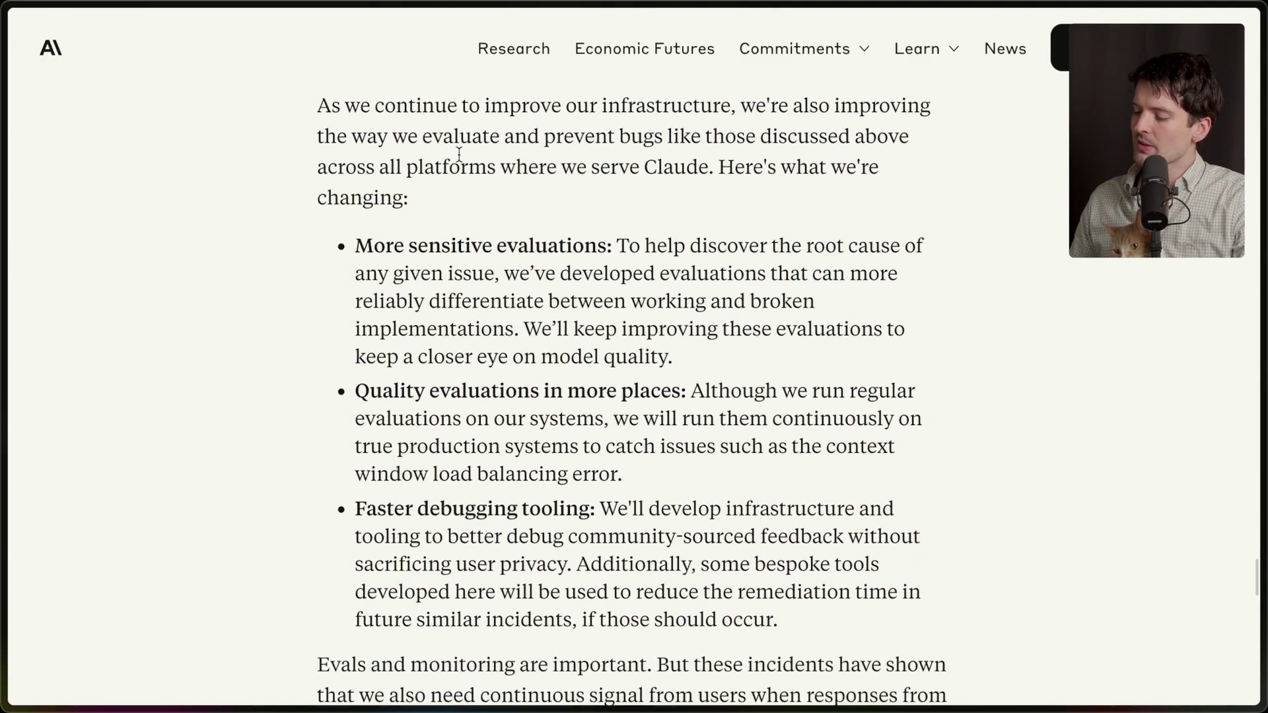
scroll(459, 154, down, 1)
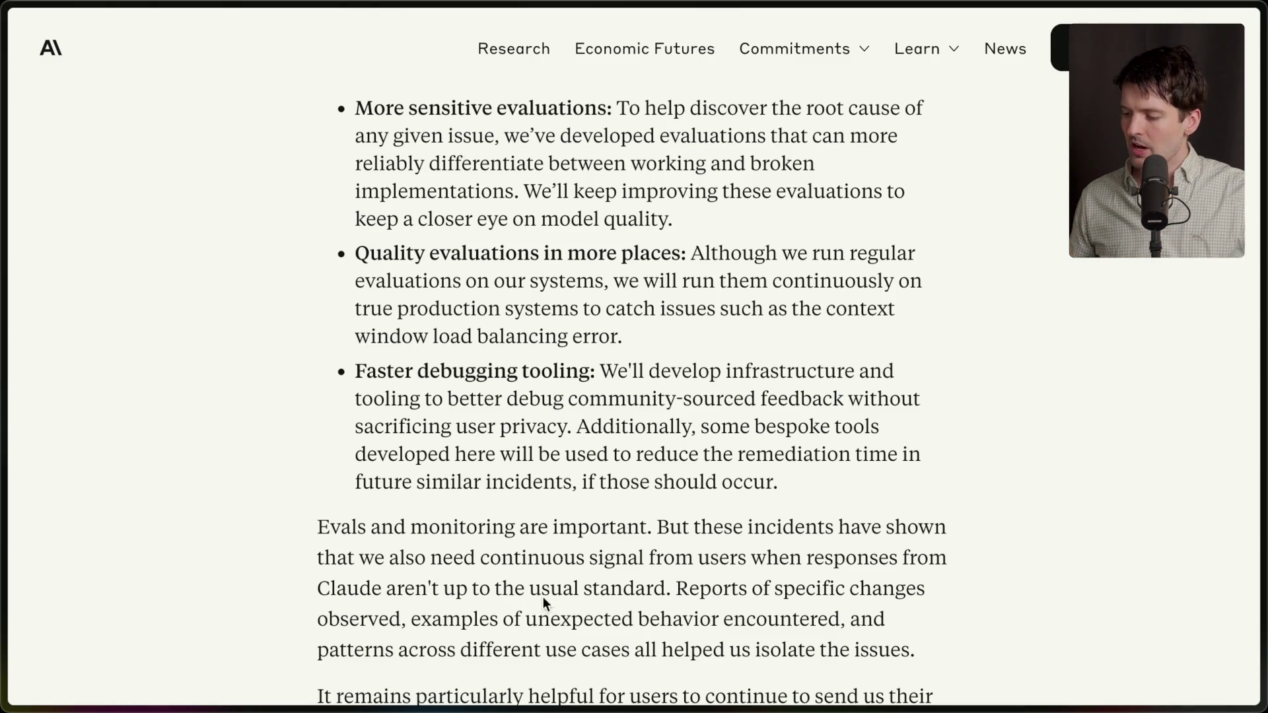
scroll(548, 539, down, 2)
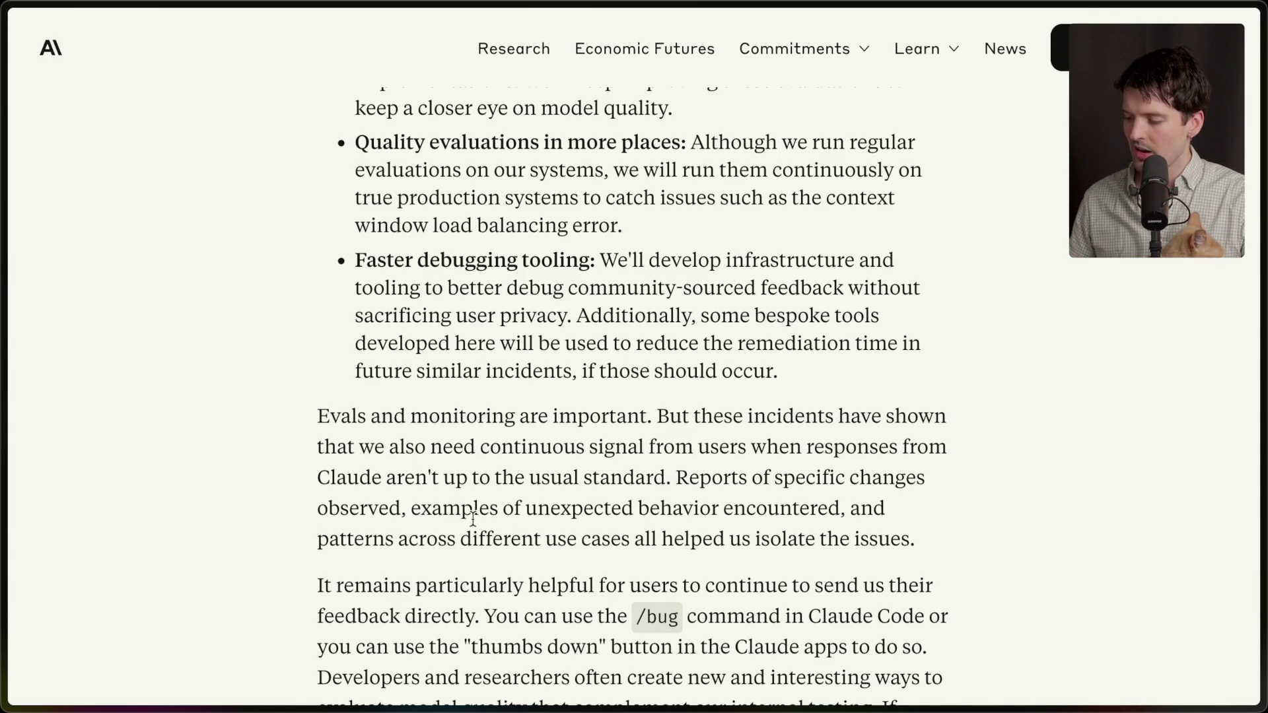
scroll(846, 509, down, 4)
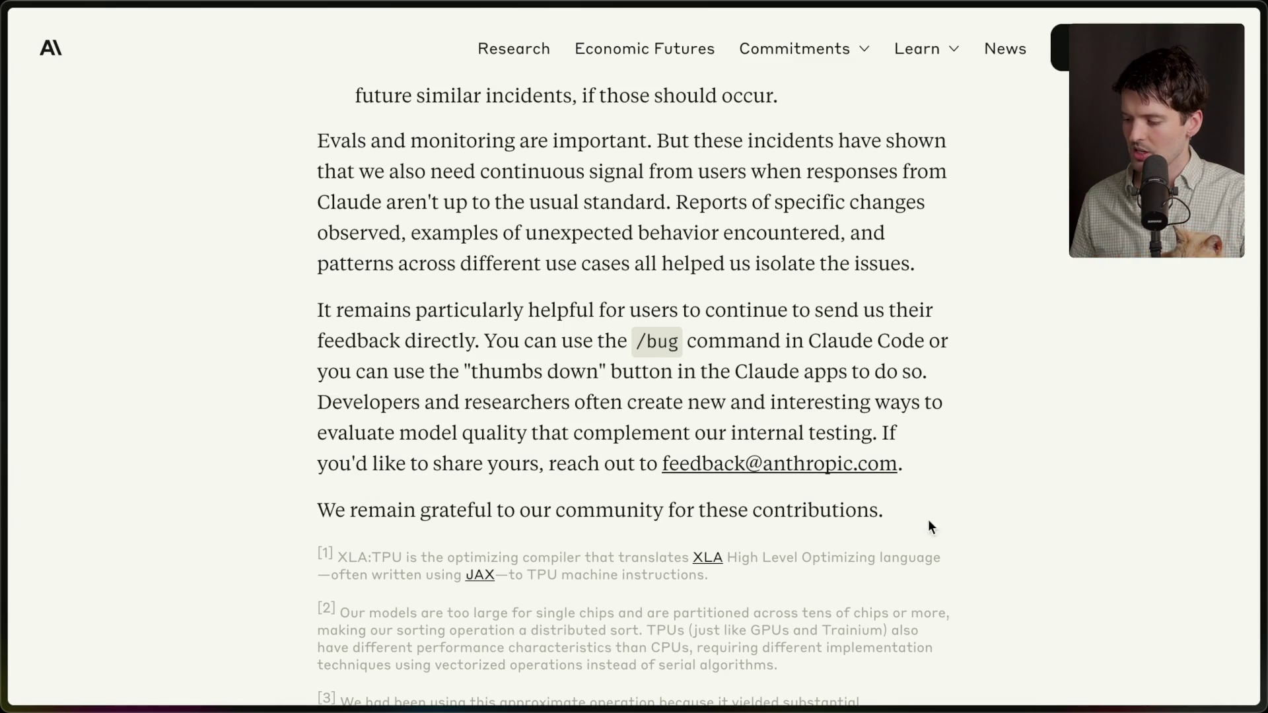
scroll(822, 563, down, 6)
scroll(823, 561, down, 8)
scroll(819, 568, up, 20)
scroll(823, 561, up, 8)
scroll(823, 561, down, 4)
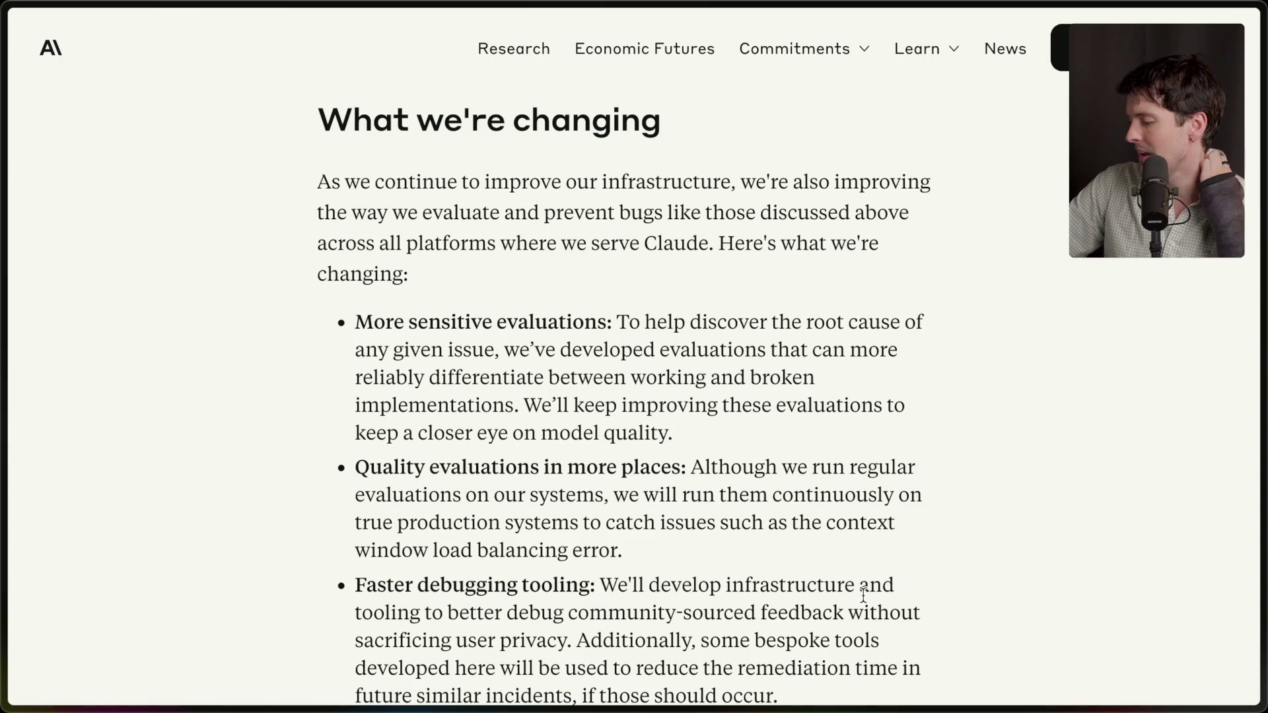
scroll(862, 594, down, 9)
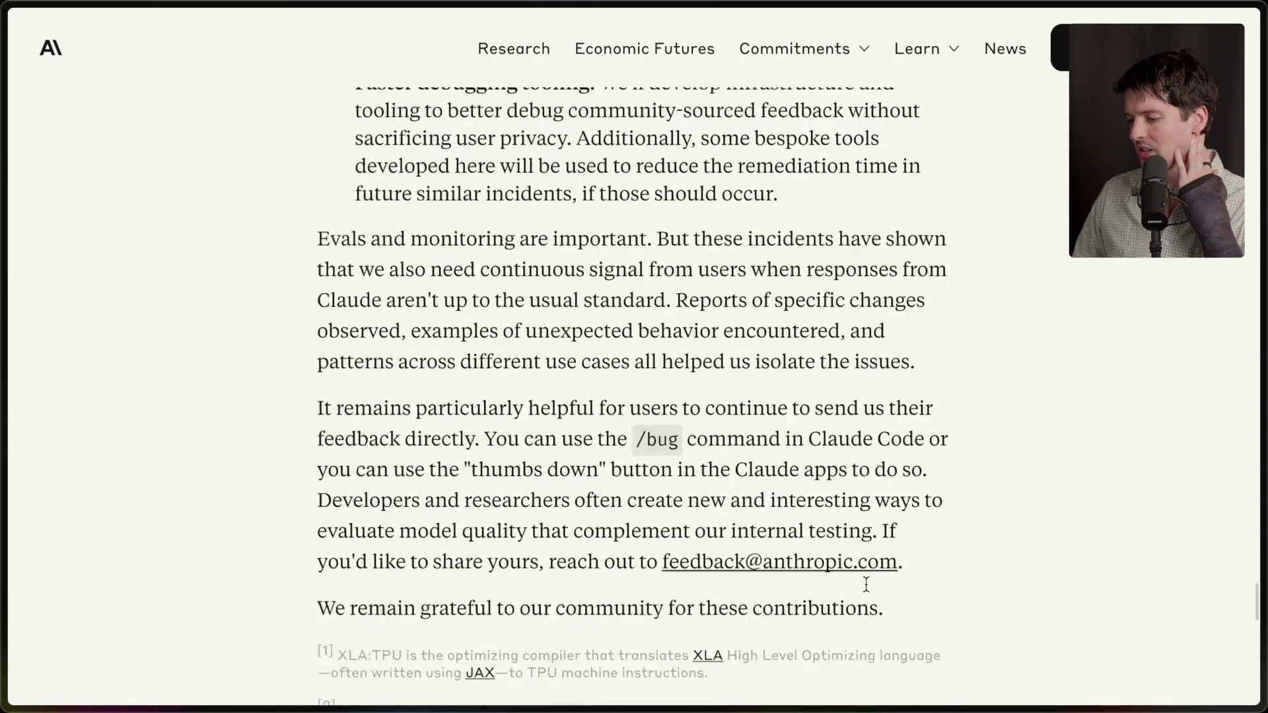
scroll(866, 586, up, 20)
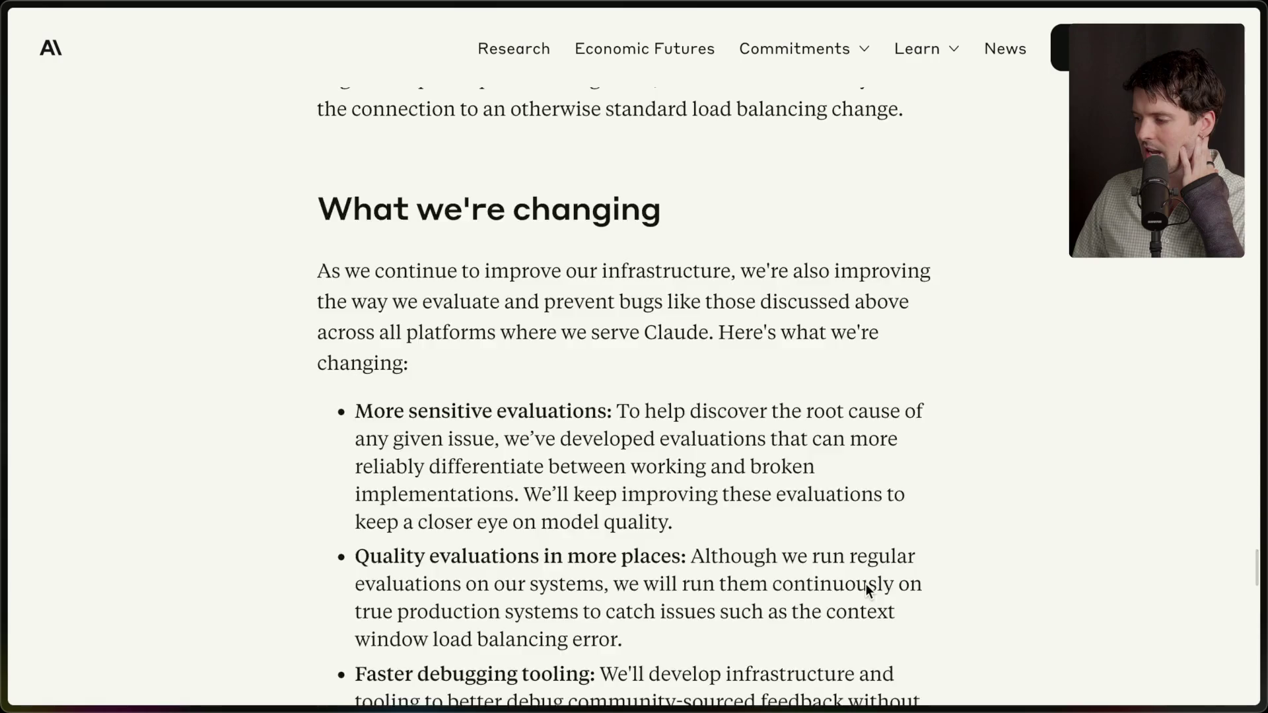
scroll(866, 584, up, 12)
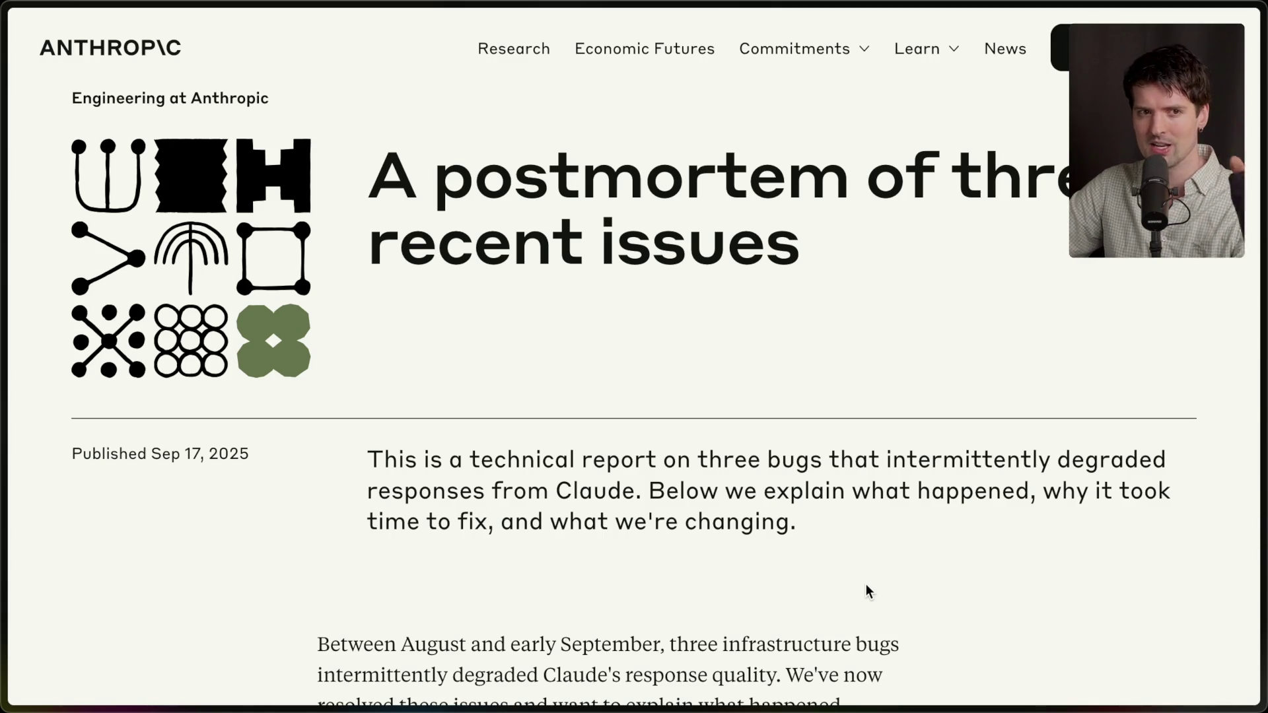
key(ctrl+Tab)
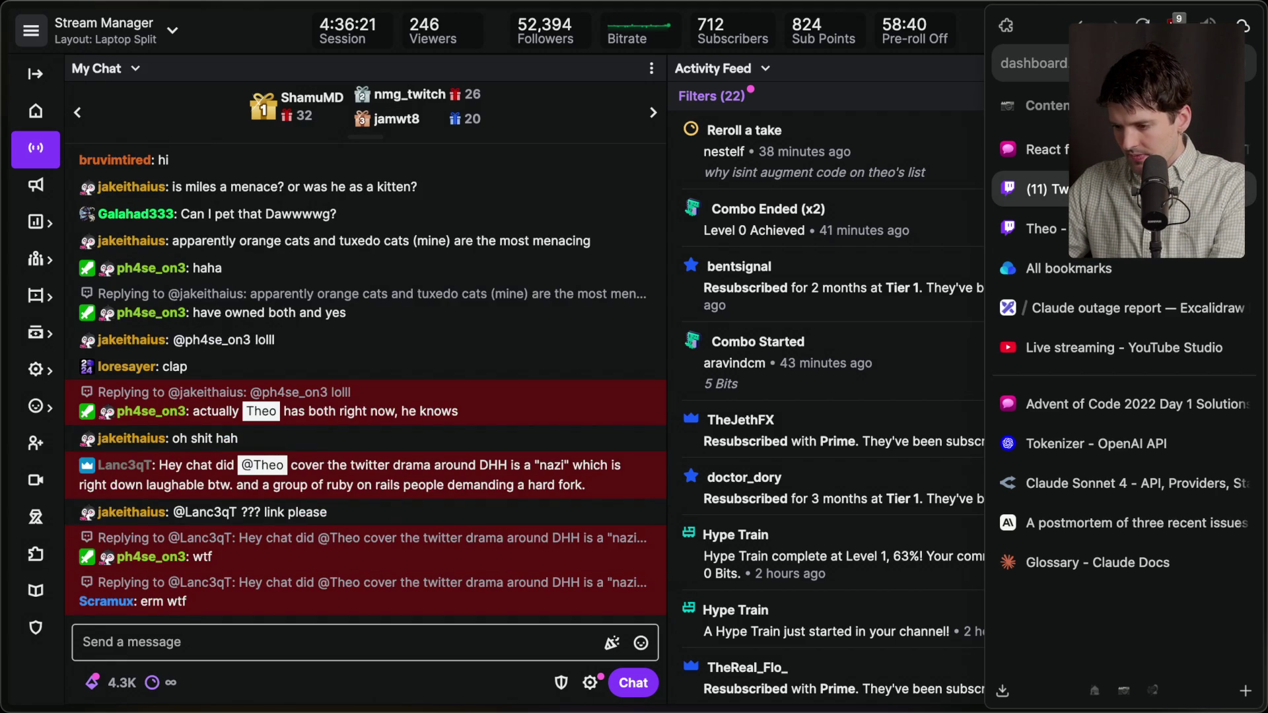
Close the bookmarks list covering the Twitch chat and clear the stray message selection.
double_click(540, 484)
click(532, 485)
click(518, 484)
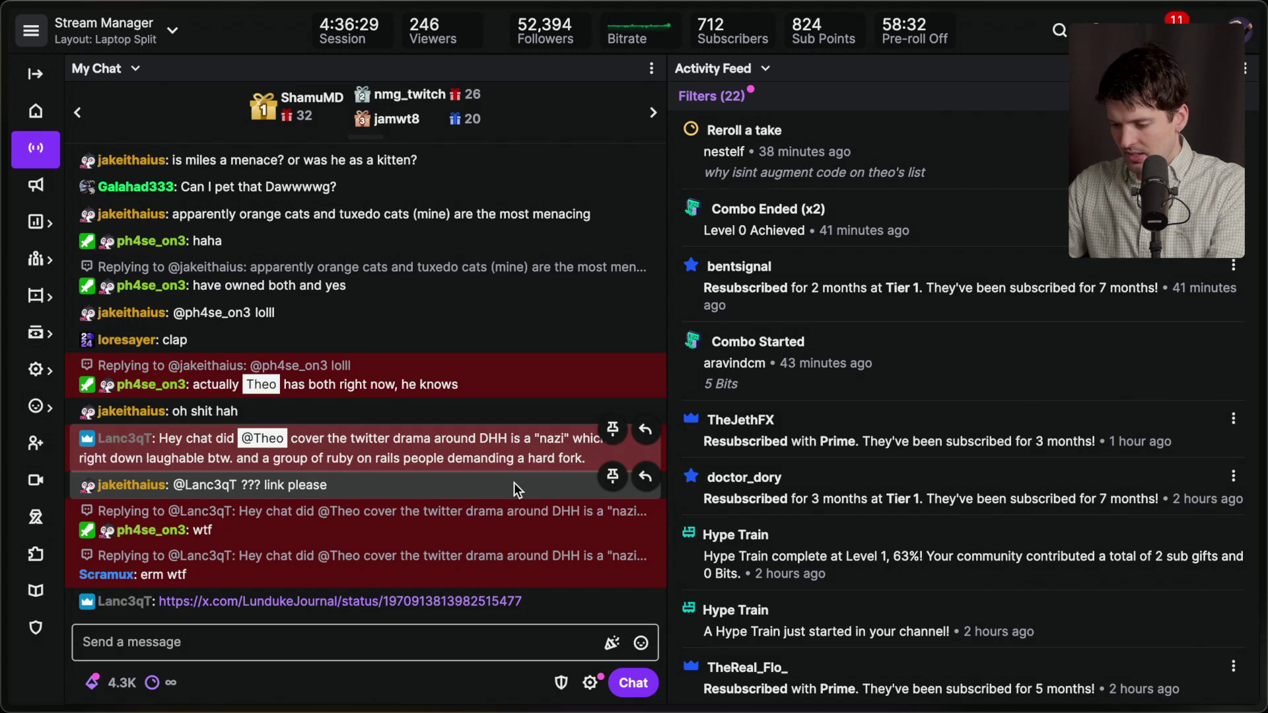
click(349, 601)
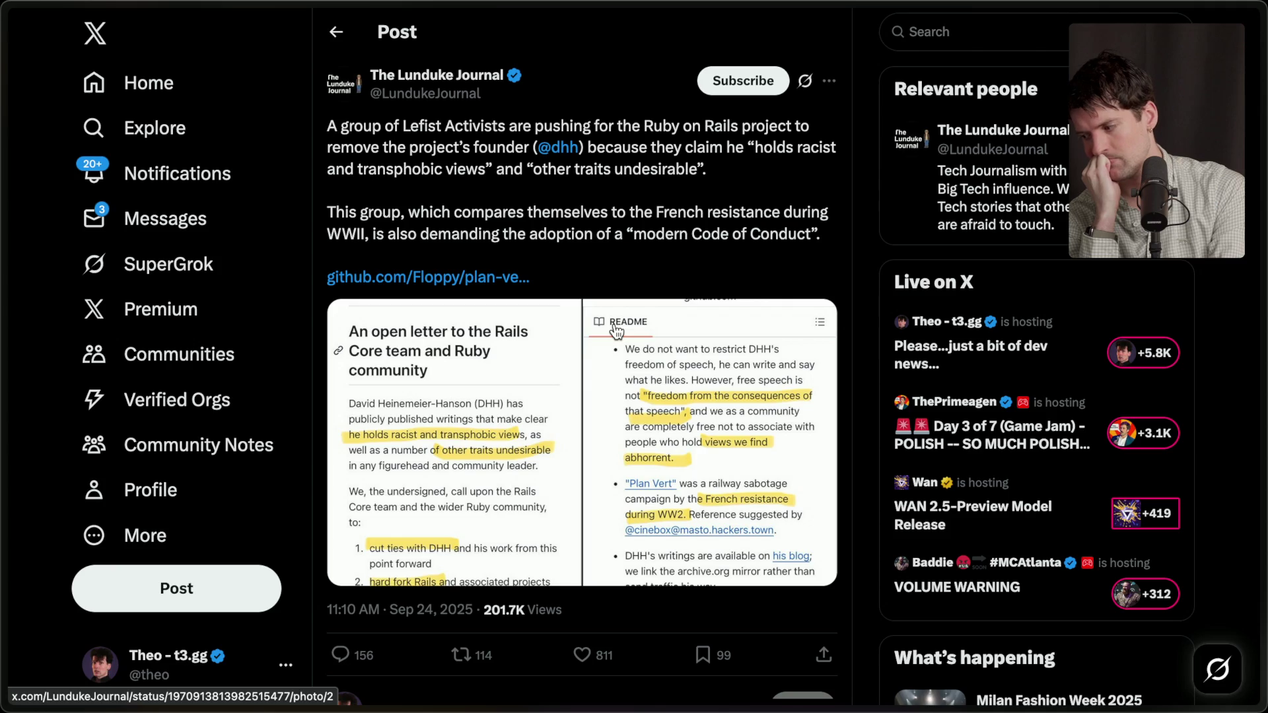
key(alt+Tab)
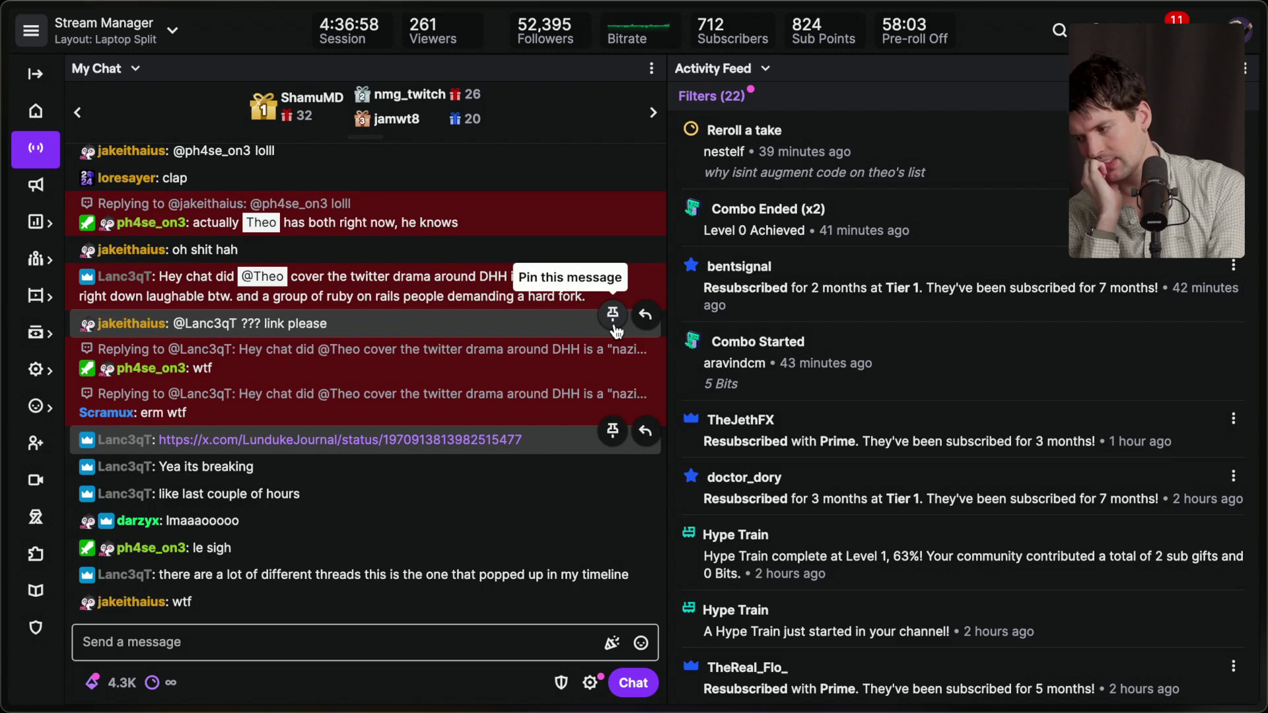
Switch from the browser to the Notion app with Cmd+Tab.
key(super+Tab)
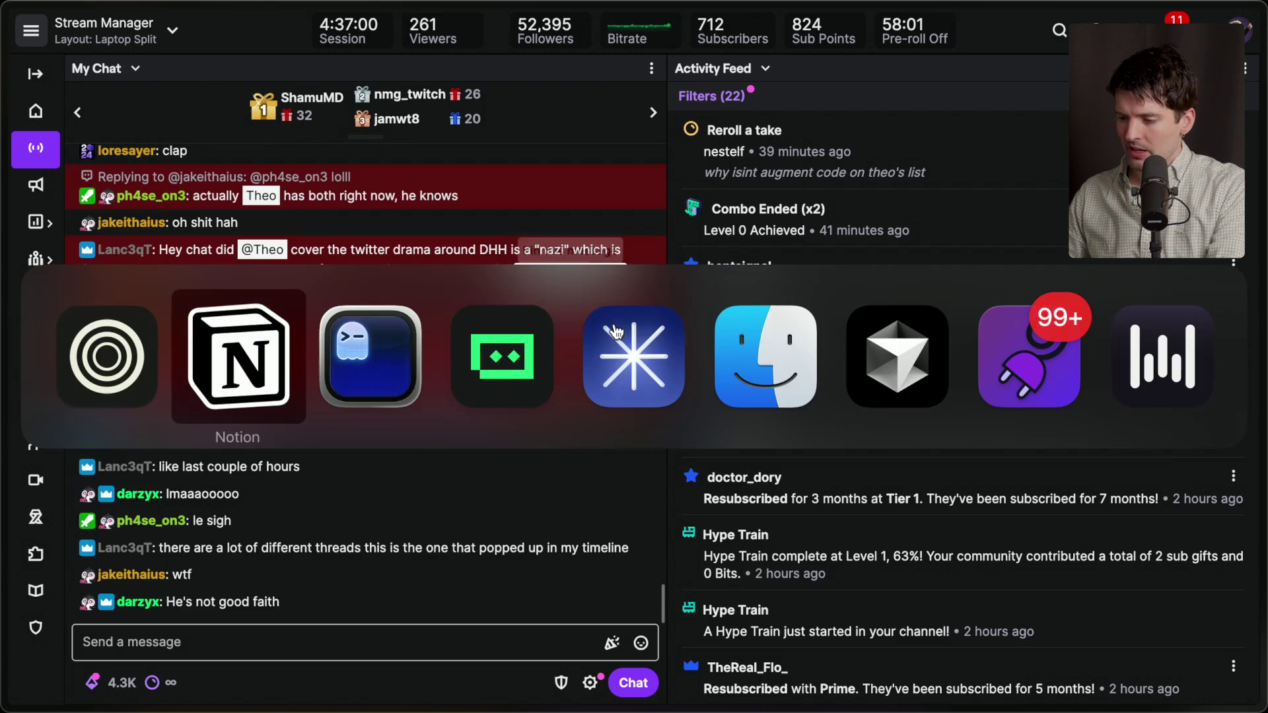
key(super+shift+Tab)
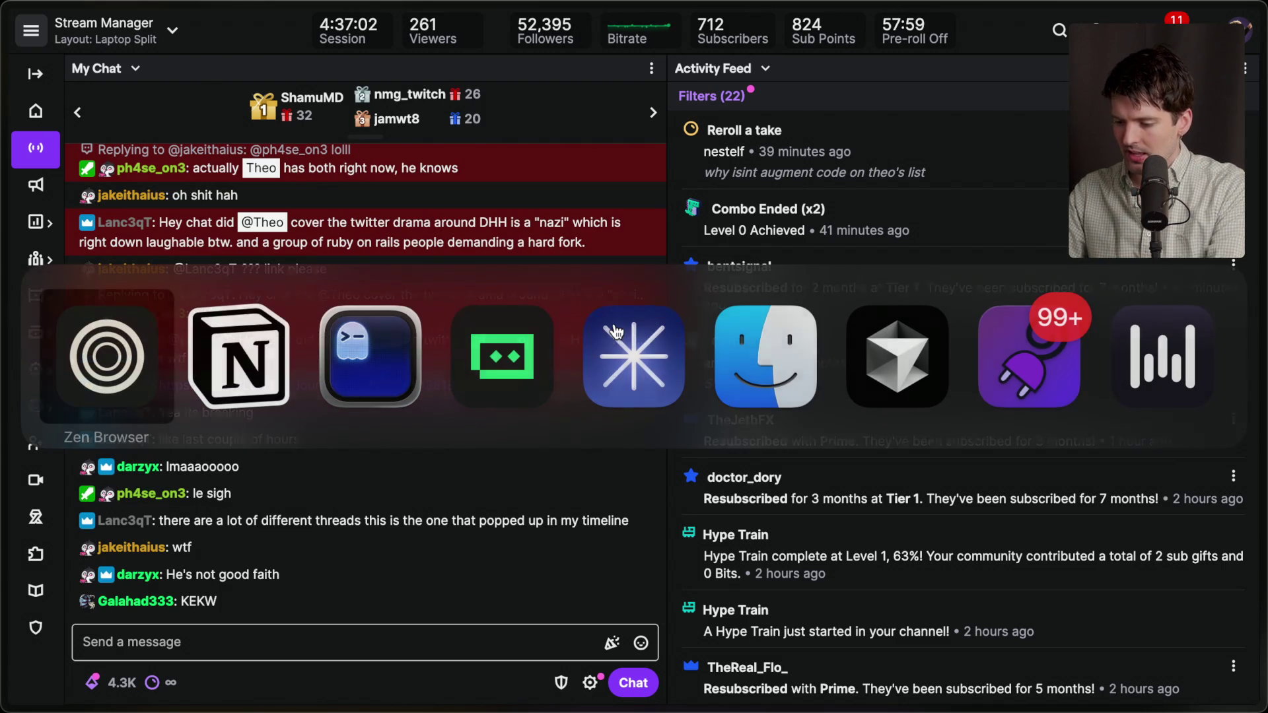
key(super+Tab)
key(super+shift+Tab)
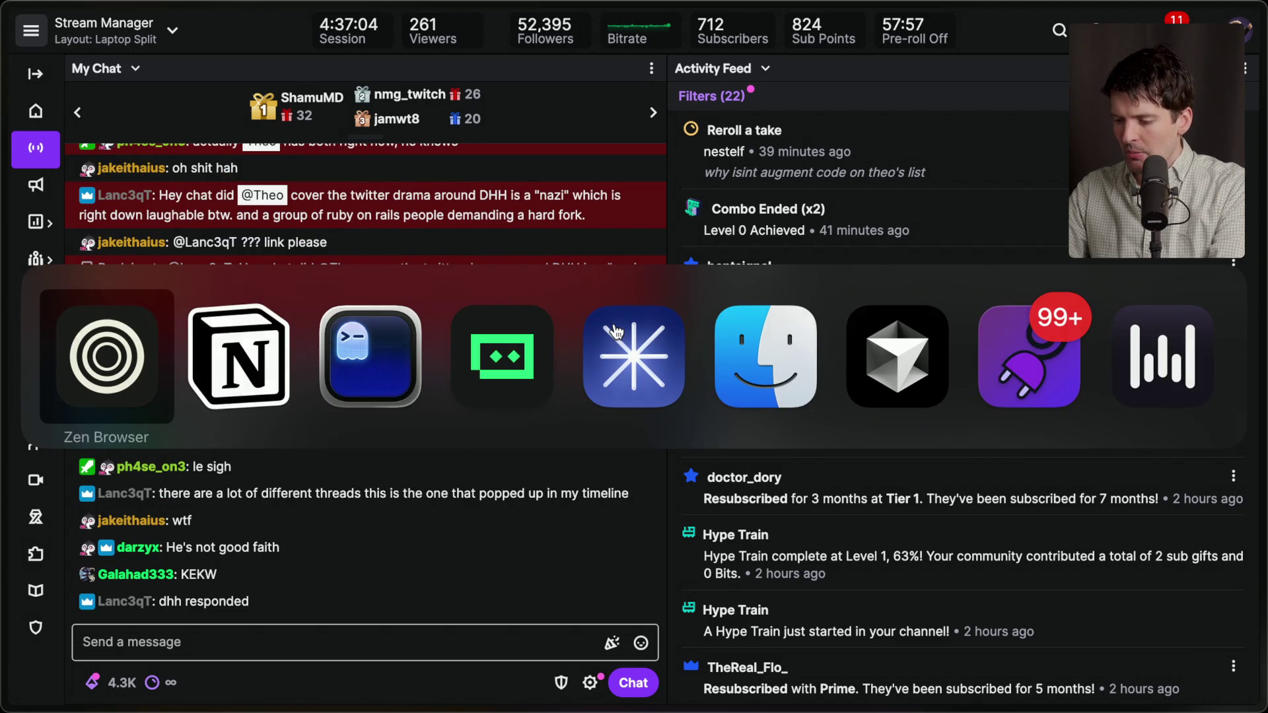
key(super+Tab)
key(Tab)
key(super+shift+Tab)
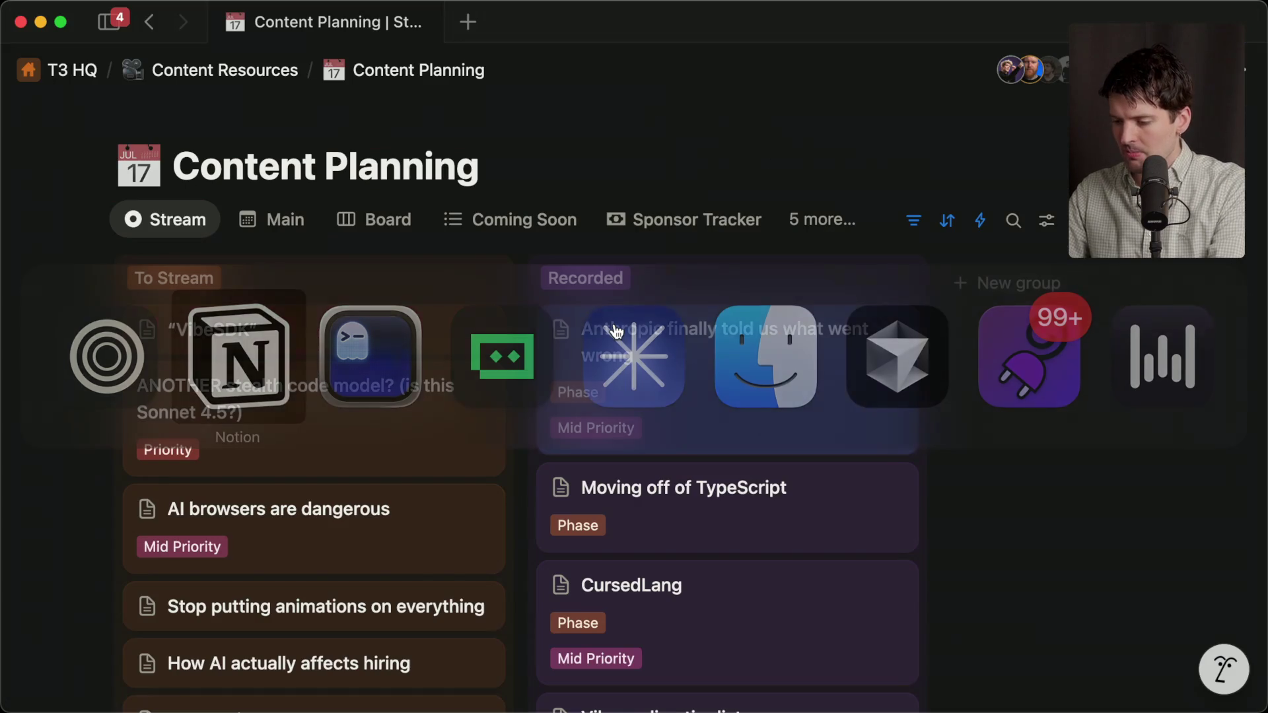
Scroll the Content Planning board's To Stream and Recorded columns, then switch back to the stream chat.
scroll(614, 330, down, 5)
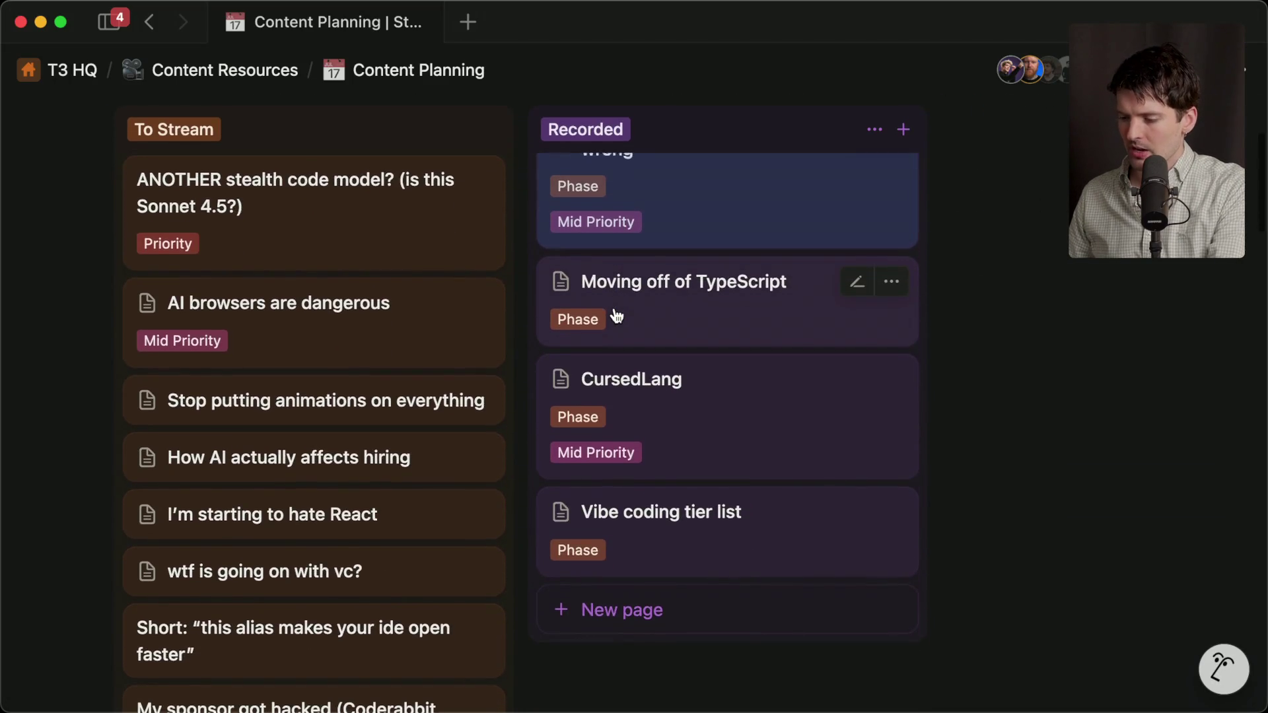
scroll(614, 320, up, 5)
scroll(693, 594, down, 4)
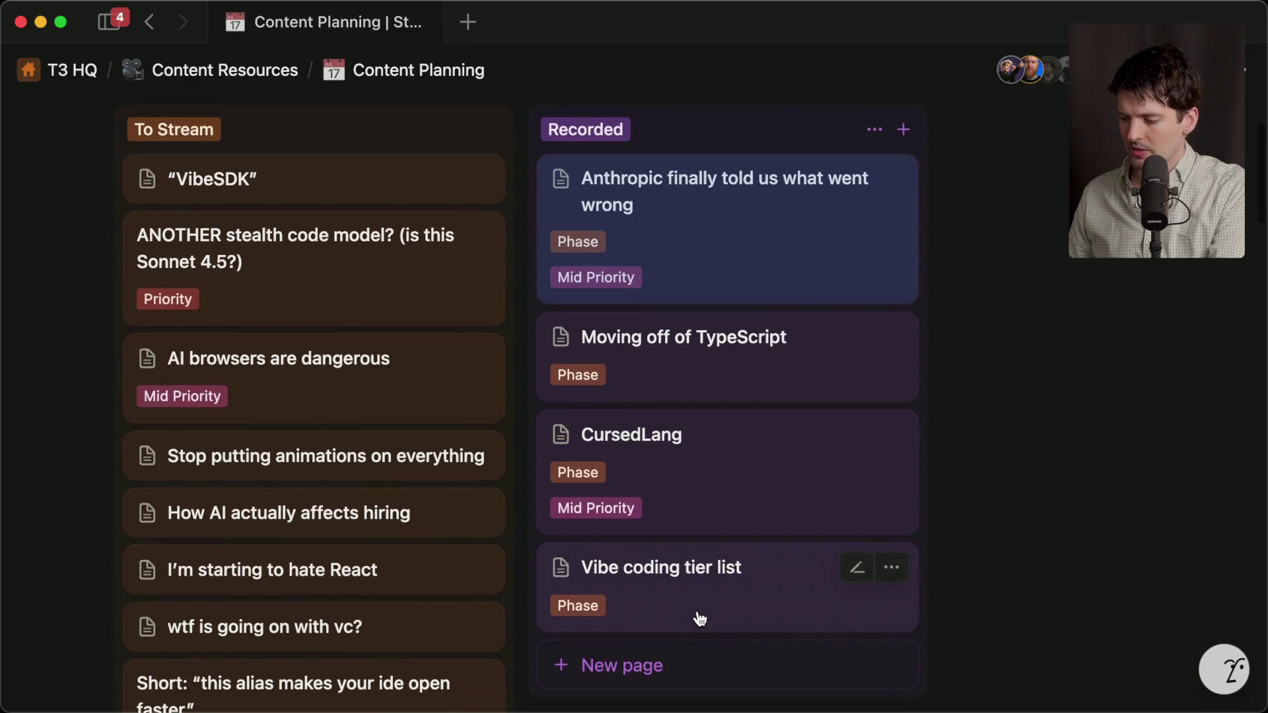
scroll(700, 619, up, 4)
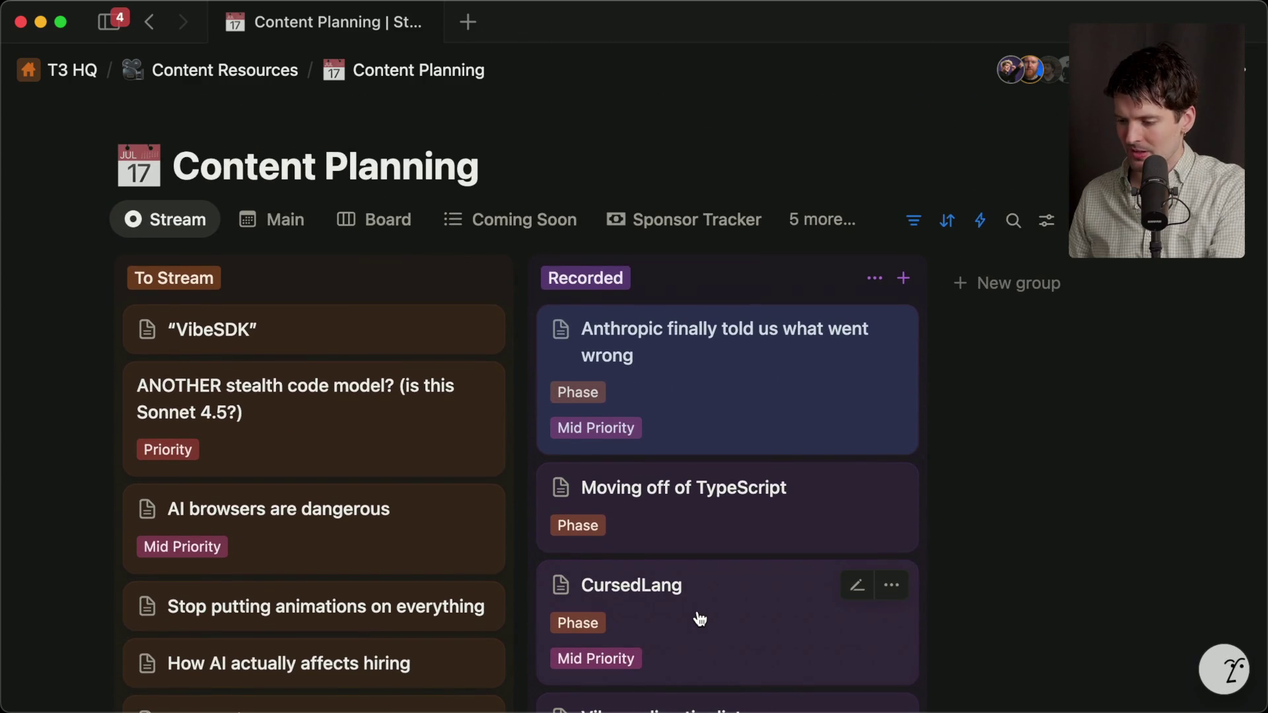
scroll(708, 518, down, 5)
scroll(708, 509, up, 5)
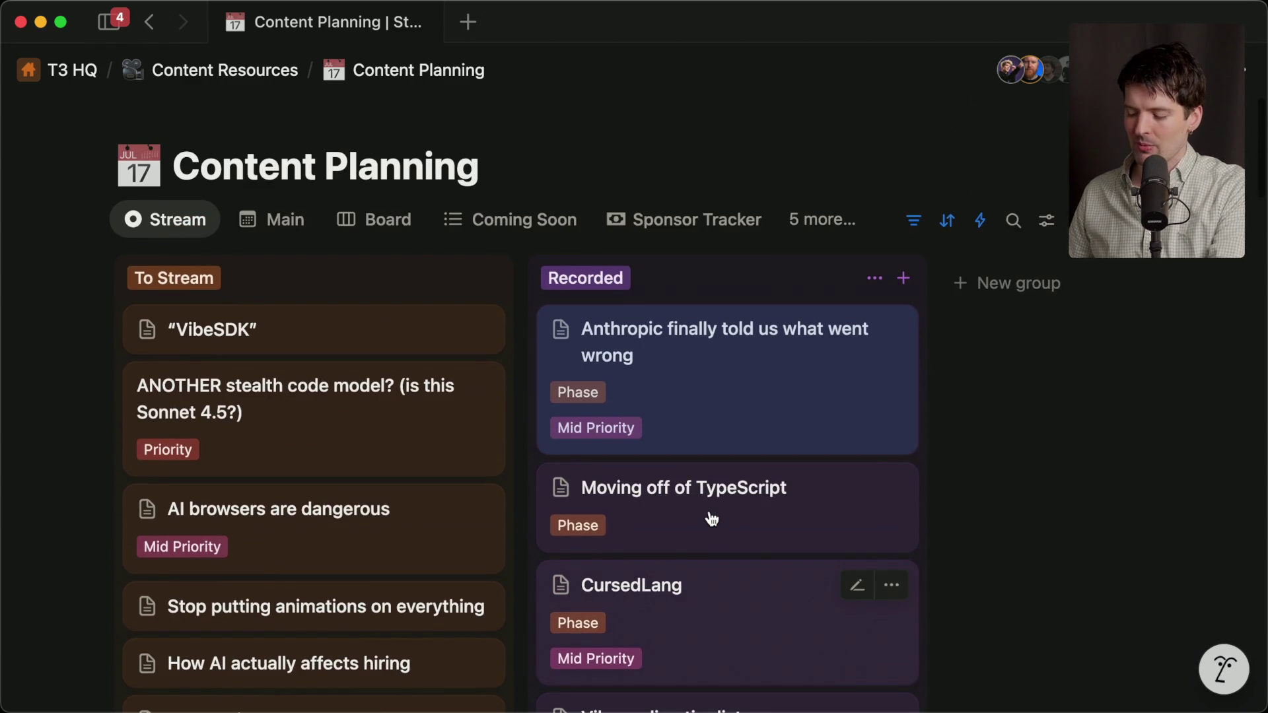
key(super+Tab)
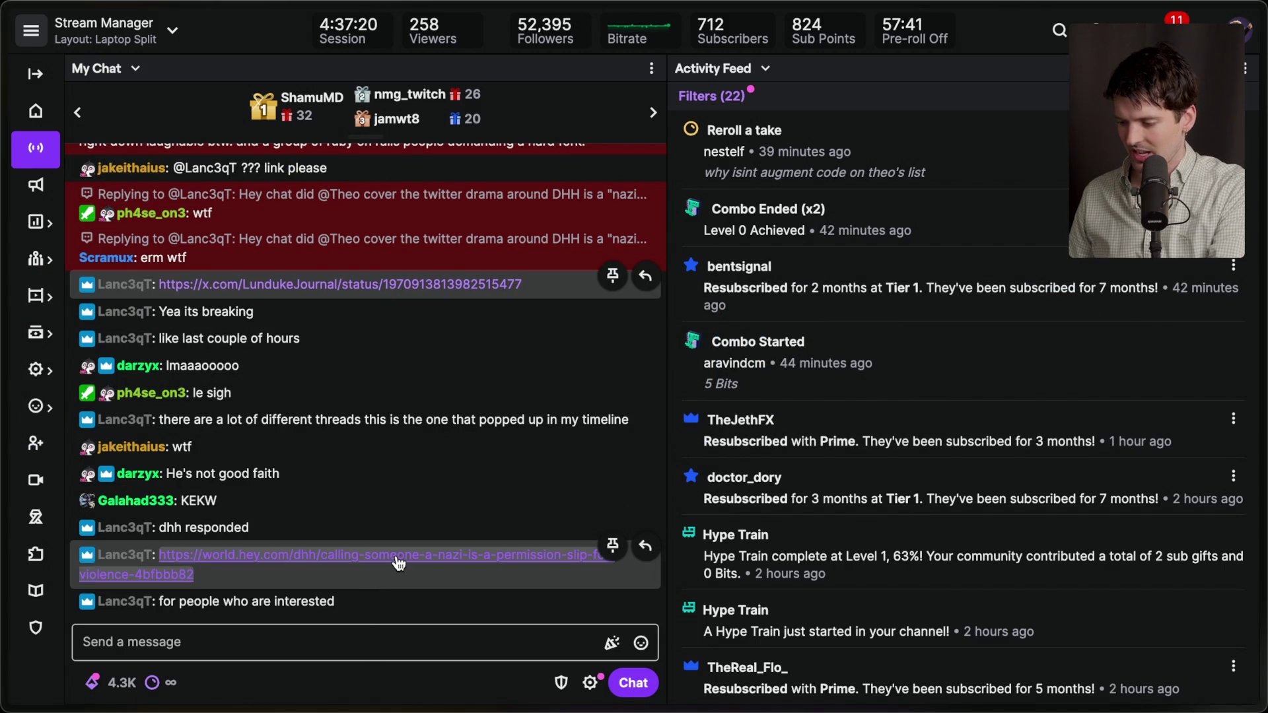
Click into the Send a message field below the Twitch Stream Manager chat.
click(365, 648)
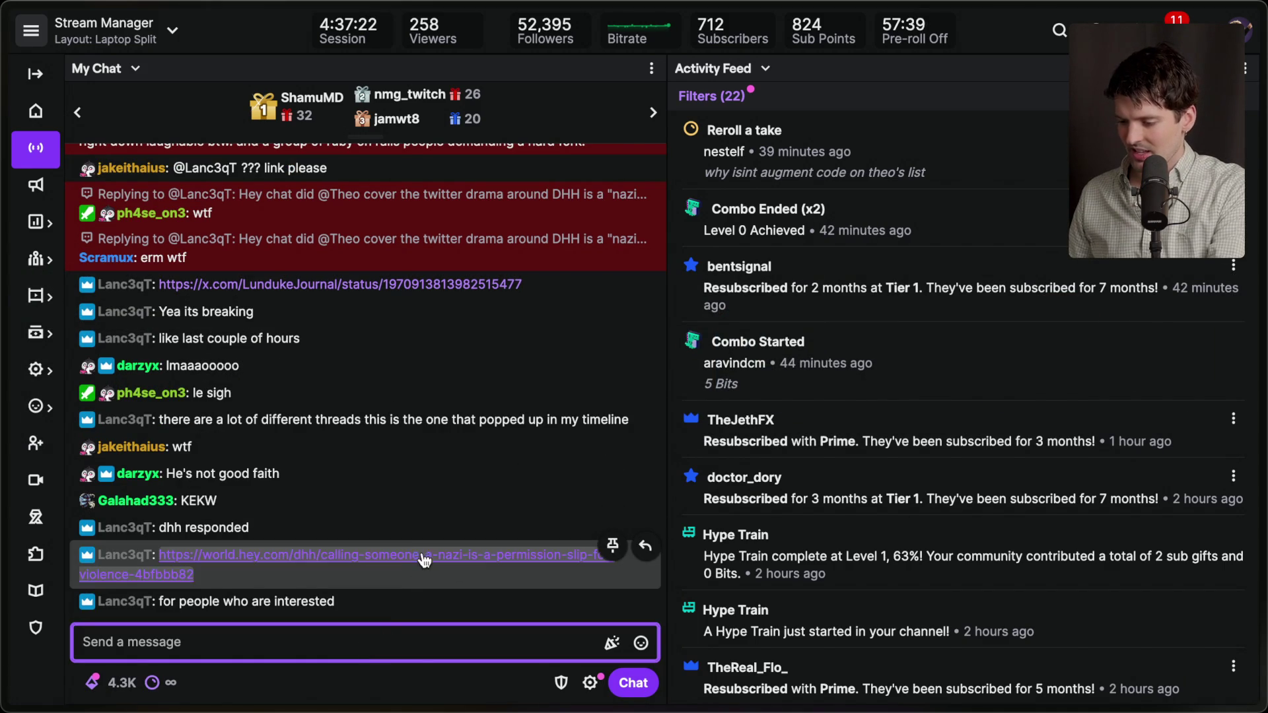